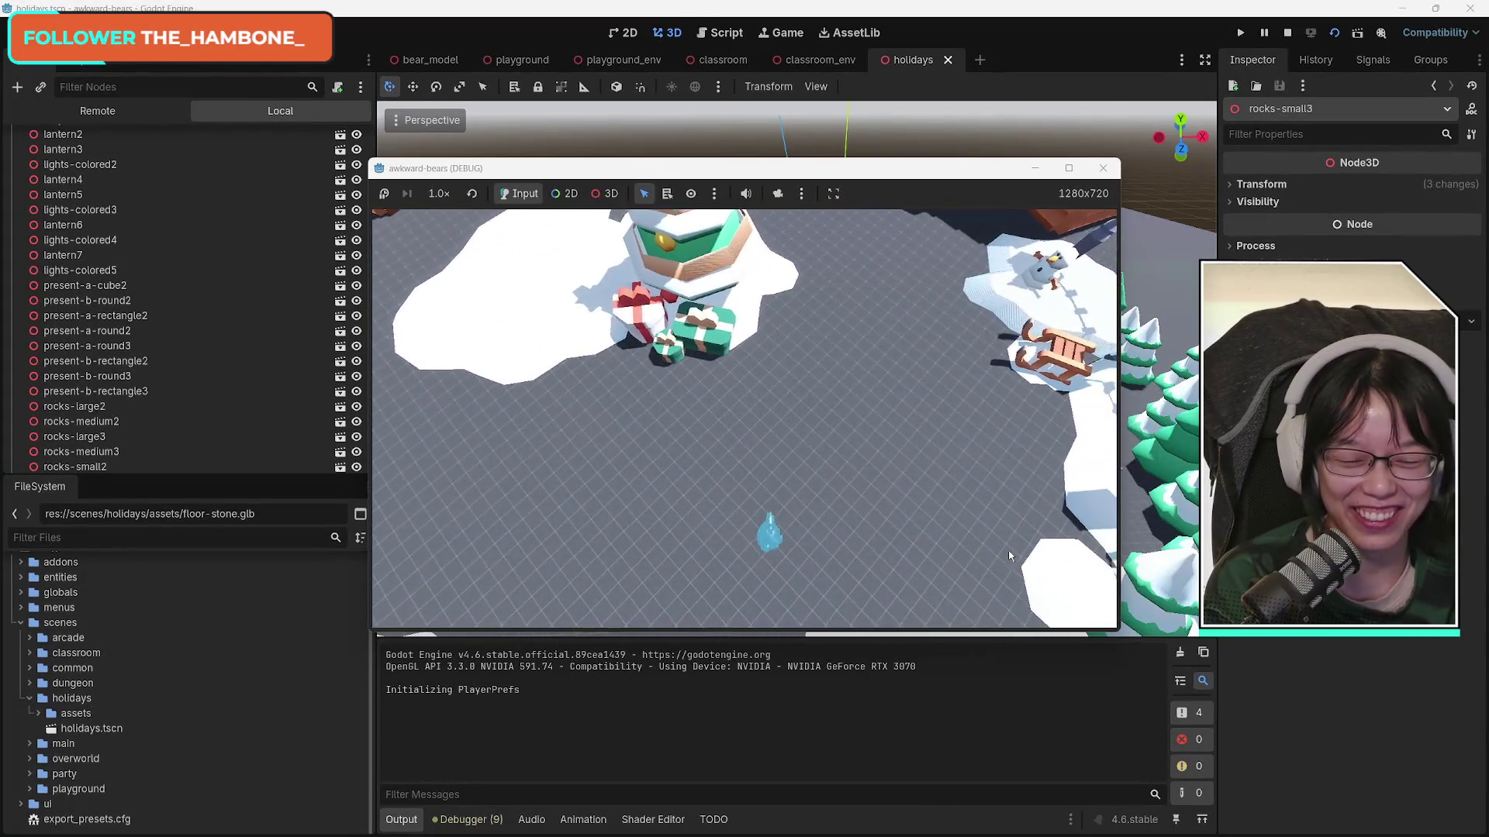
# Step: Stop the running game with F8 and save the holidays scene
pyautogui.press('F8')
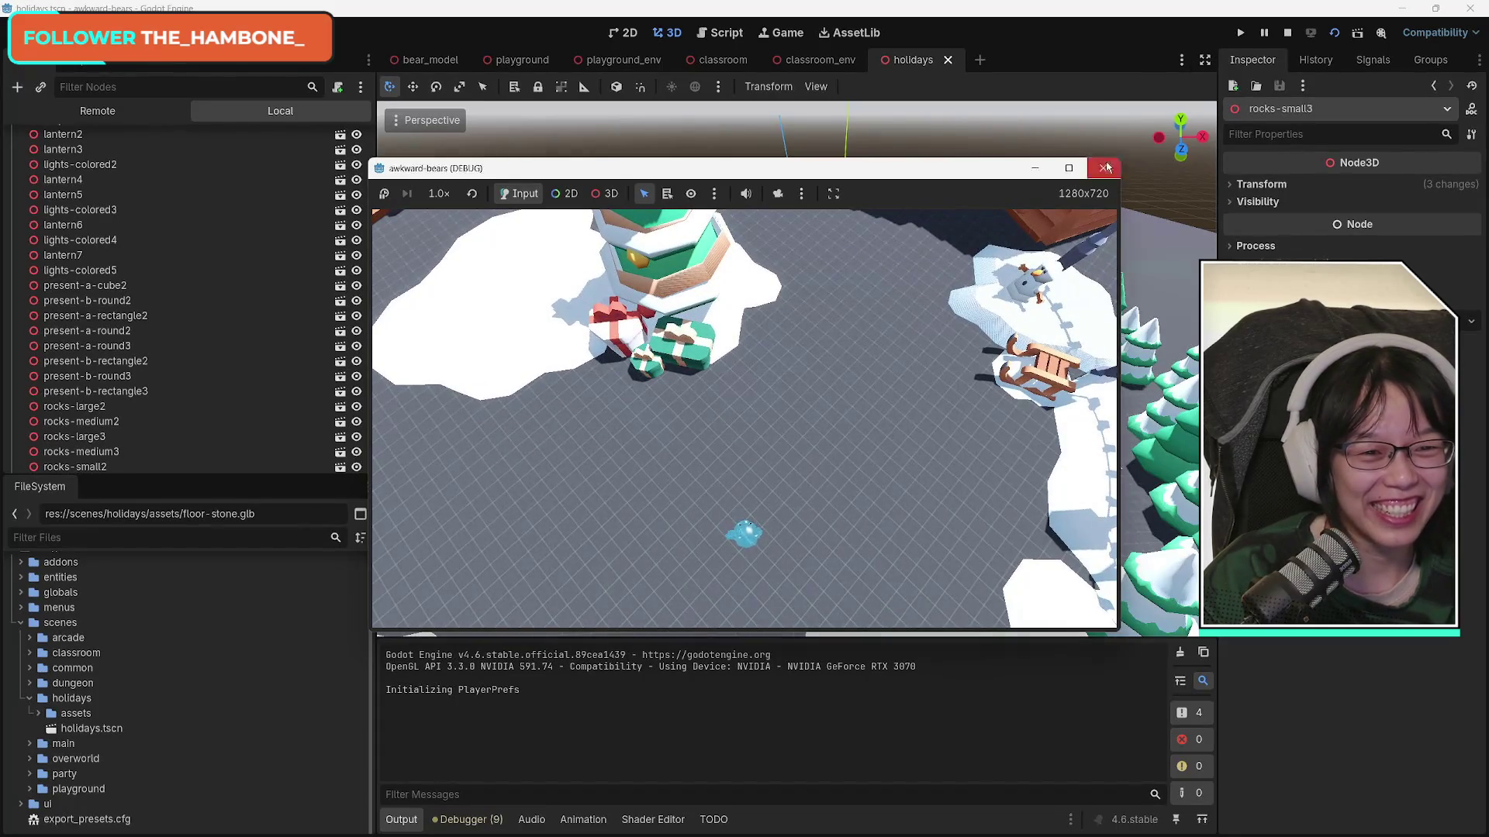
pyautogui.hotkey('ctrl', 's')
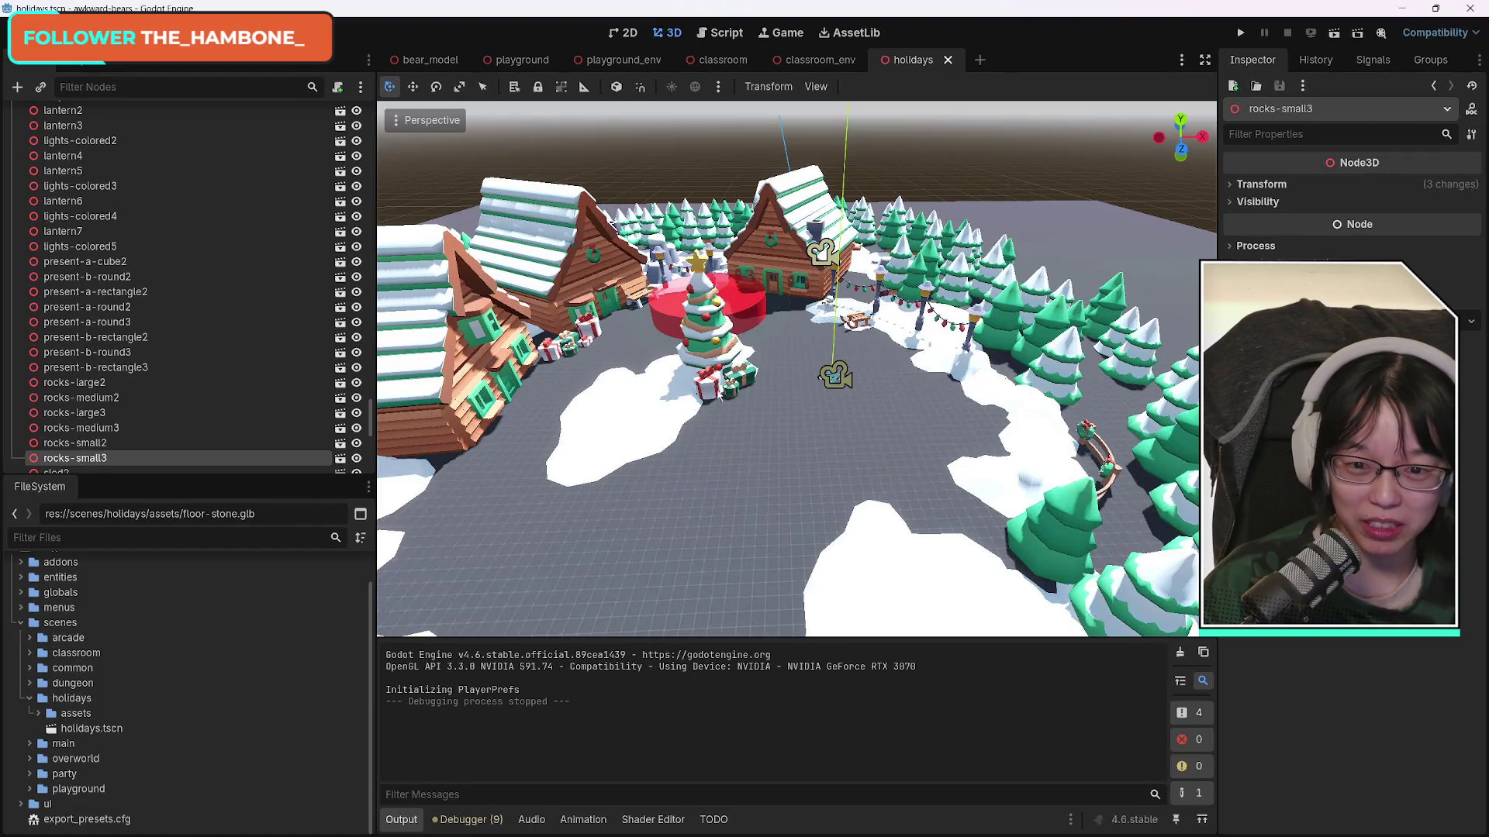
# Step: Collapse the holidays folder and expand the party folder in the FileSystem dock
pyautogui.moveTo(838, 504)
pyautogui.mouseDown()
pyautogui.moveTo(969, 496)
pyautogui.moveTo(892, 435)
pyautogui.moveTo(775, 480)
pyautogui.moveTo(845, 504)
pyautogui.moveTo(822, 504)
pyautogui.moveTo(1101, 496)
pyautogui.moveTo(1045, 500)
pyautogui.mouseUp()
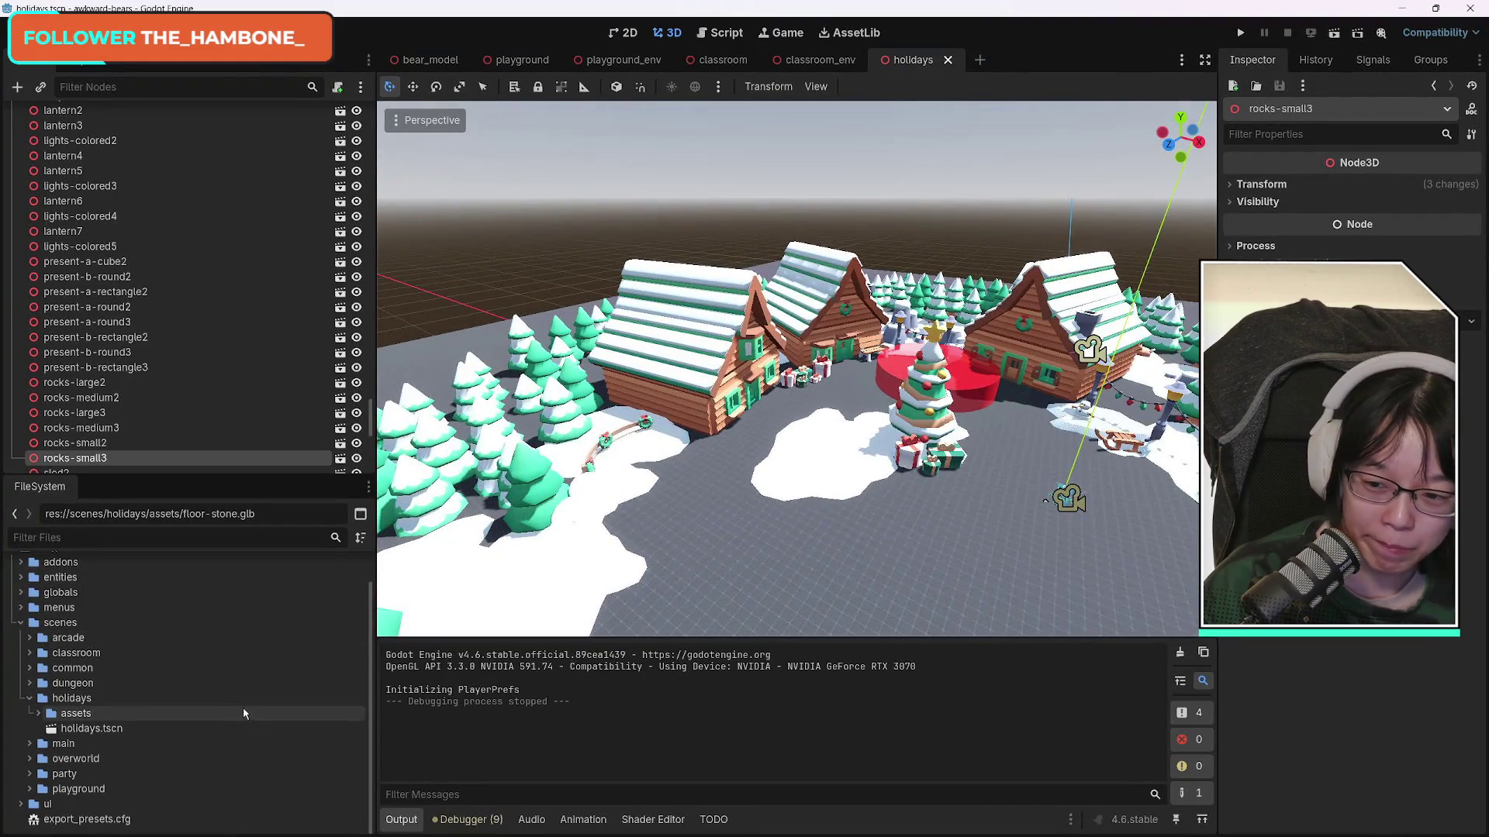
pyautogui.click(31, 699)
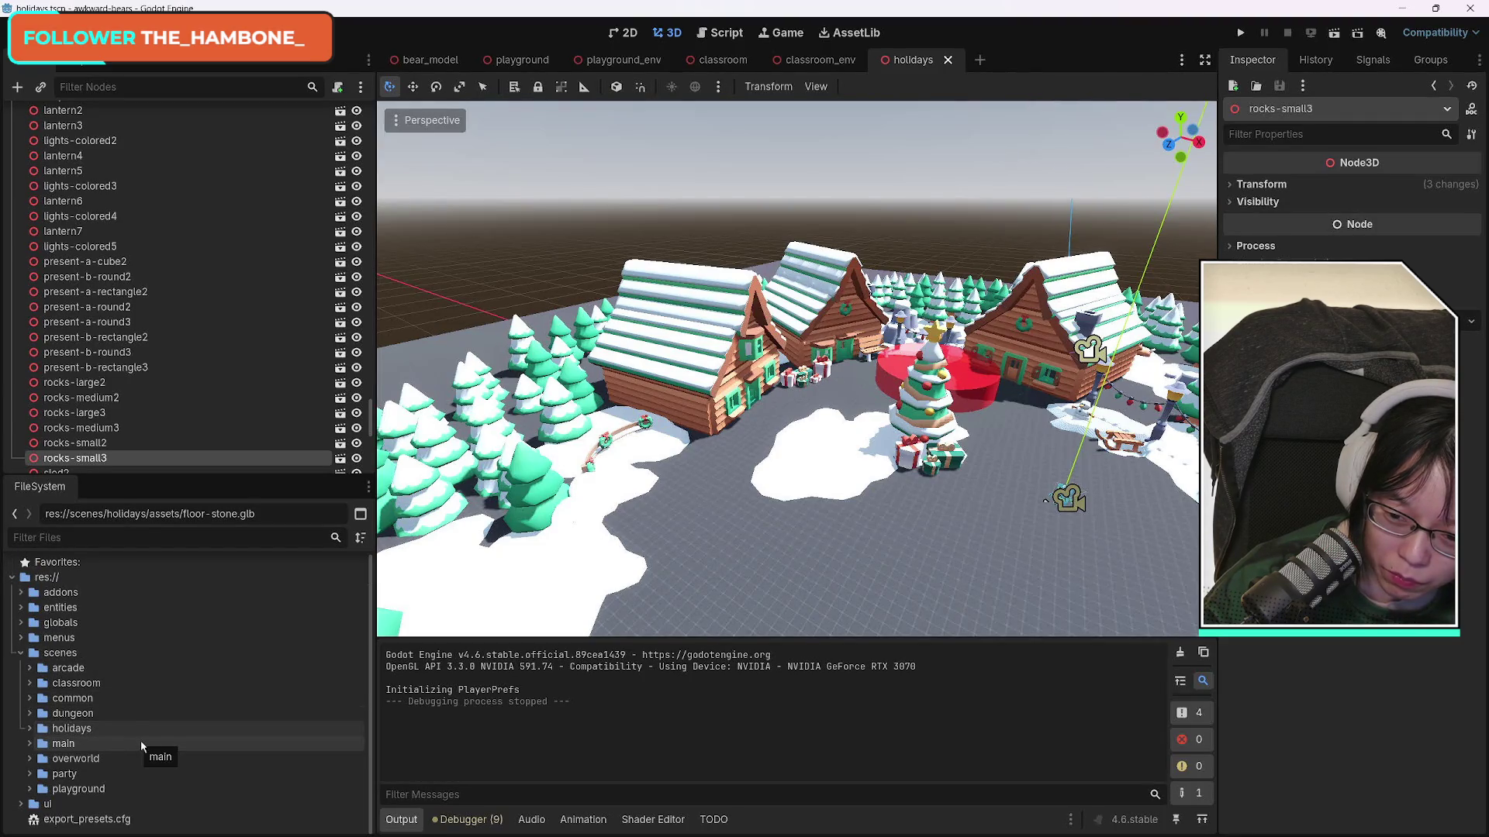
pyautogui.click(30, 774)
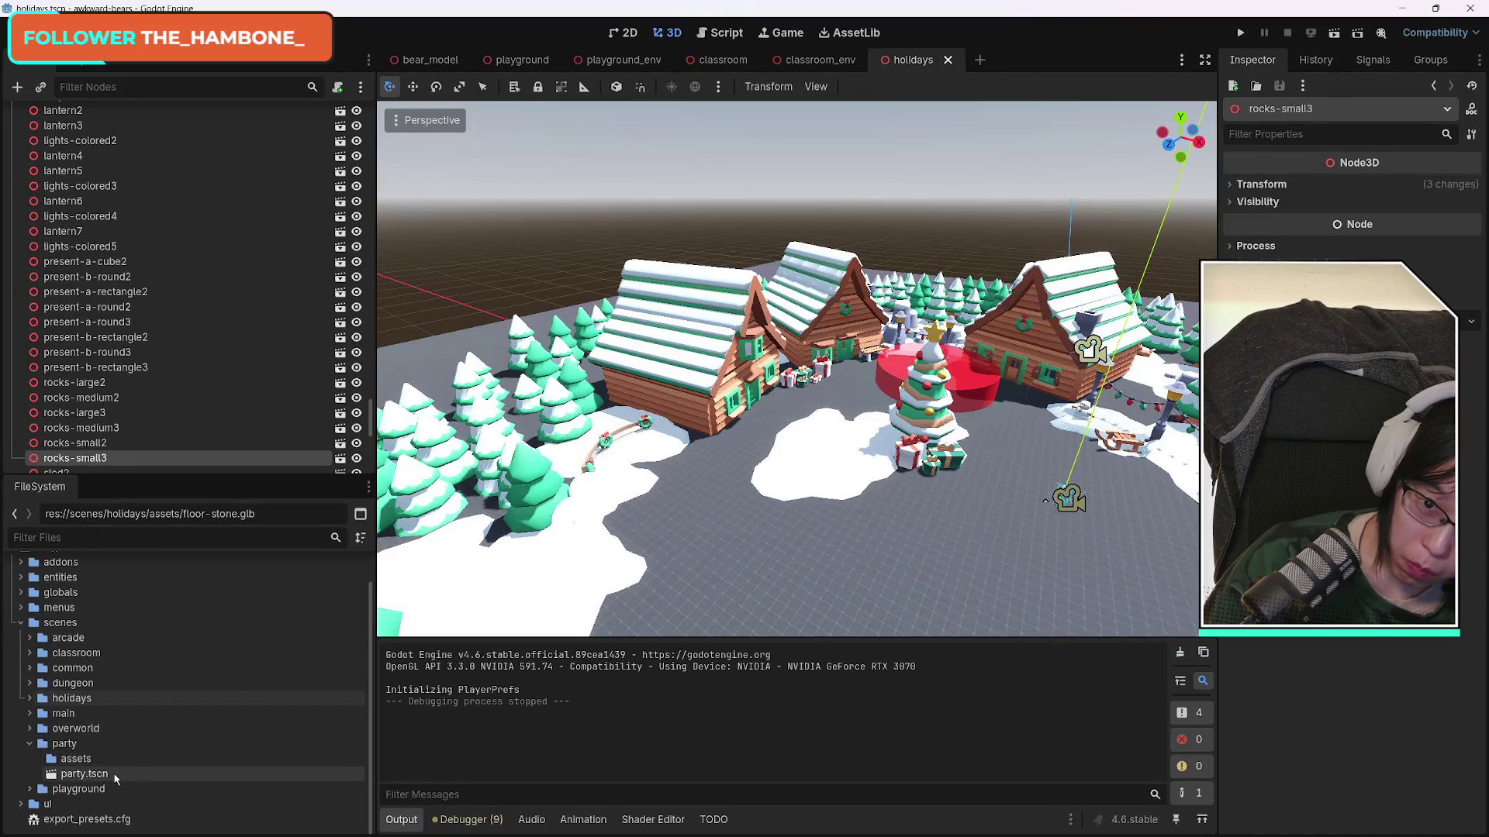
# Step: Open party.tscn, then expand common/assets and scroll through its models
pyautogui.doubleClick(141, 774)
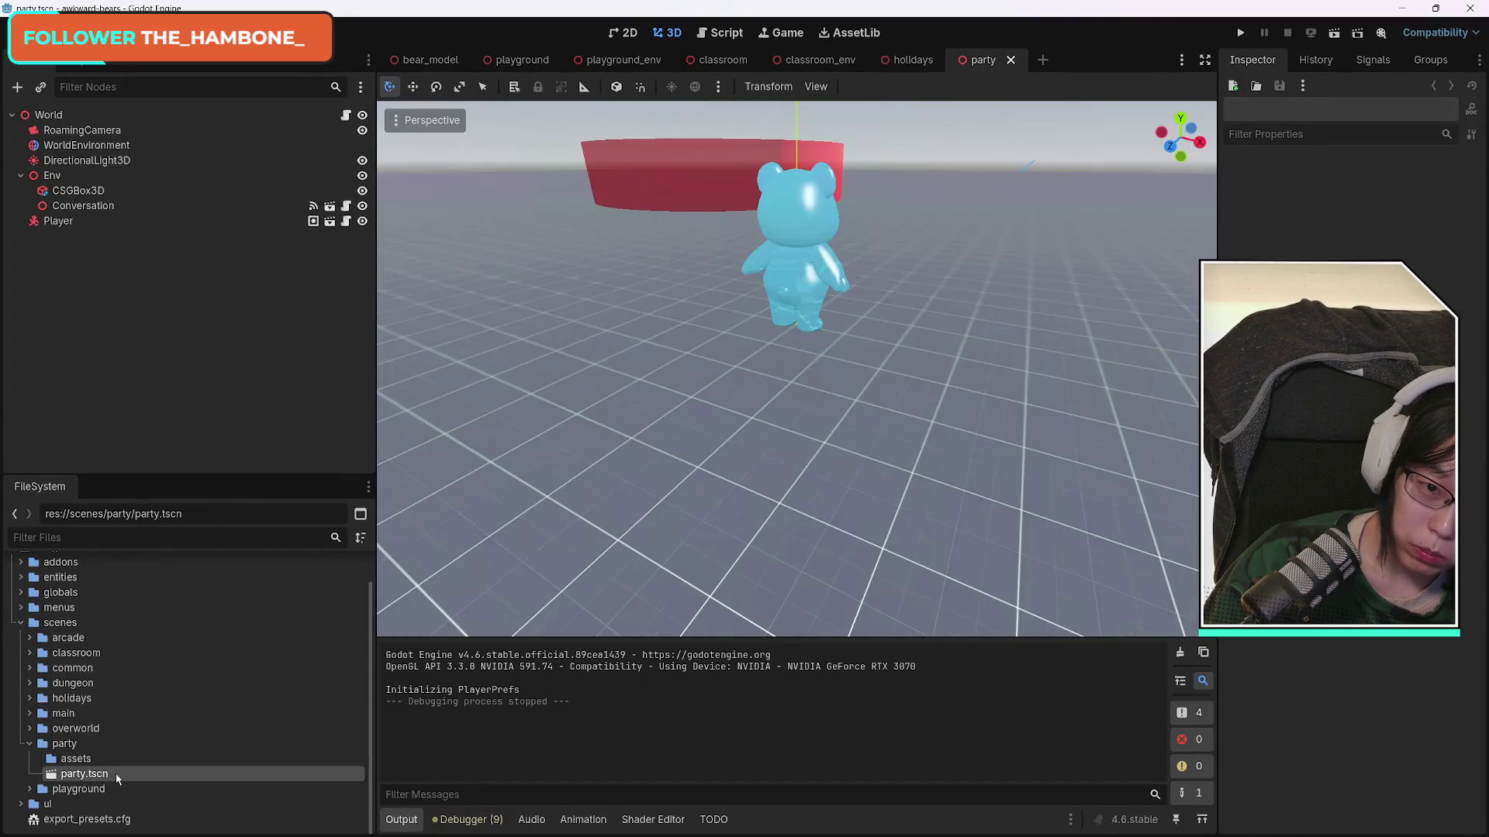
pyautogui.moveTo(792, 402)
pyautogui.mouseDown()
pyautogui.moveTo(930, 332)
pyautogui.moveTo(930, 264)
pyautogui.moveTo(900, 349)
pyautogui.moveTo(809, 429)
pyautogui.moveTo(653, 439)
pyautogui.moveTo(675, 430)
pyautogui.mouseUp()
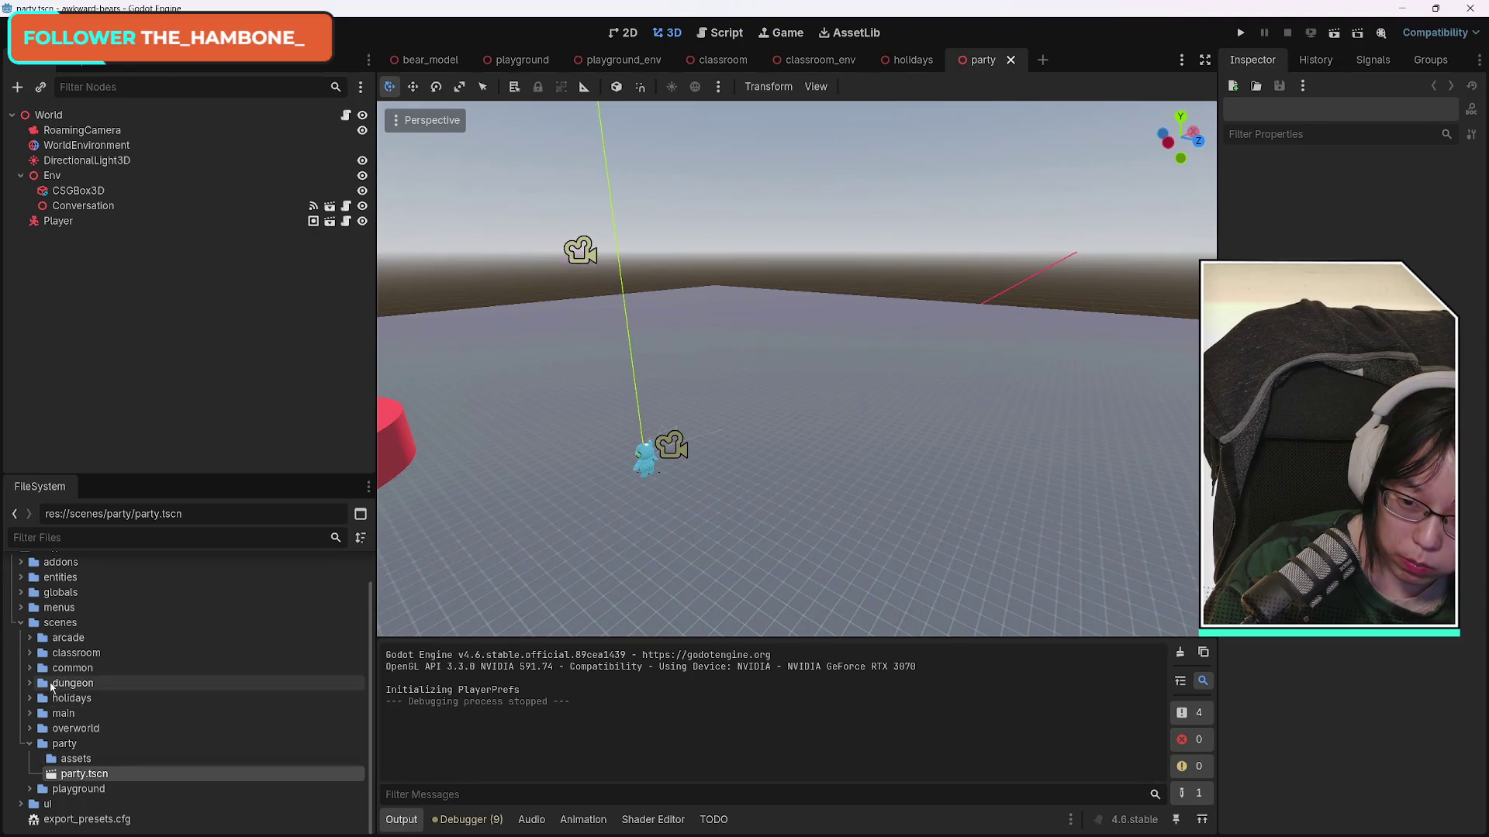
pyautogui.click(30, 668)
pyautogui.click(39, 683)
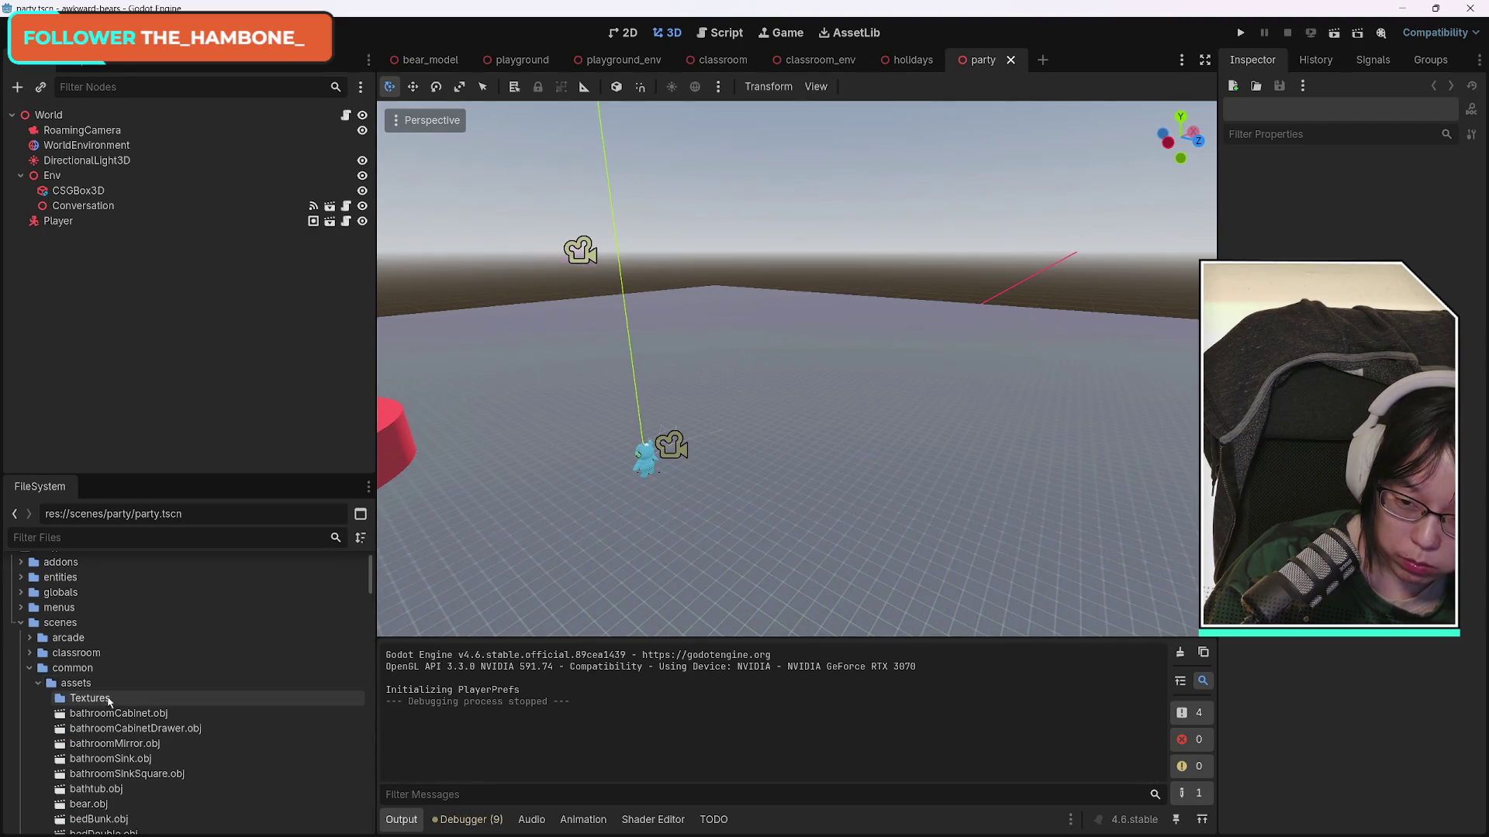
pyautogui.click(117, 713)
pyautogui.scroll(-3, 234, 770)
pyautogui.scroll(-10, 234, 775)
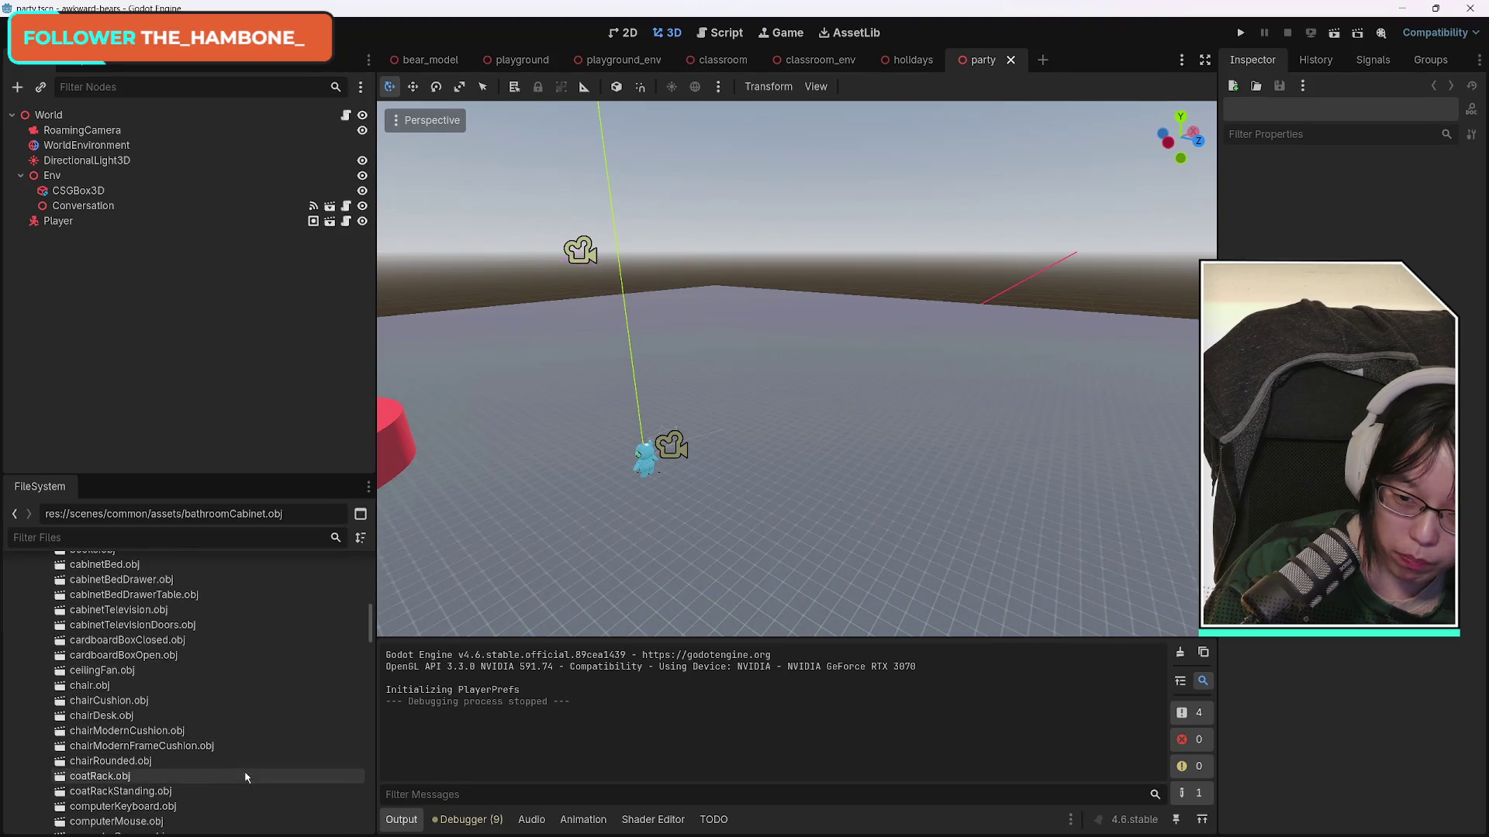
pyautogui.scroll(-10, 250, 771)
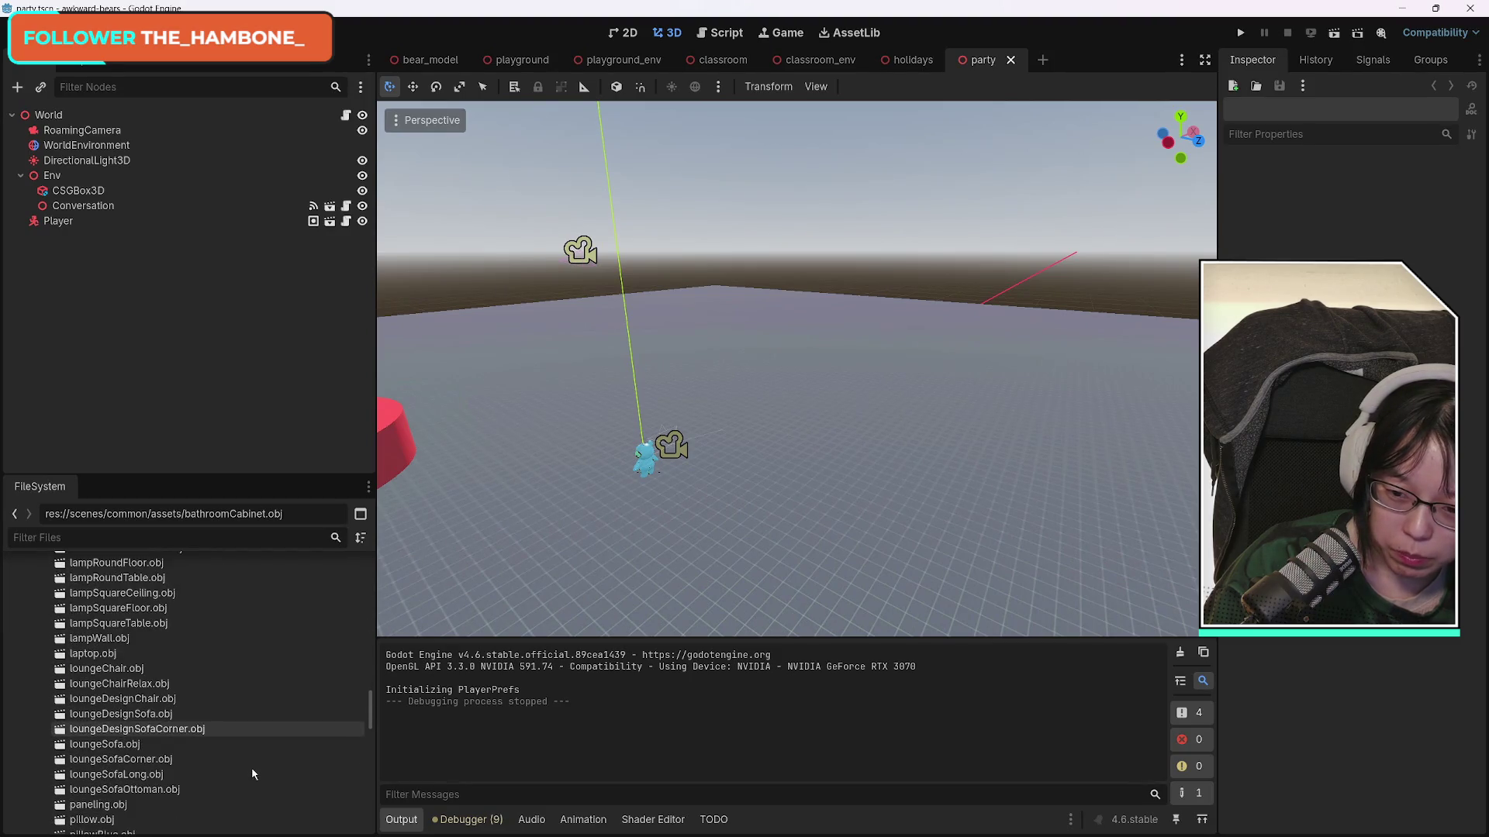
pyautogui.scroll(-10, 252, 766)
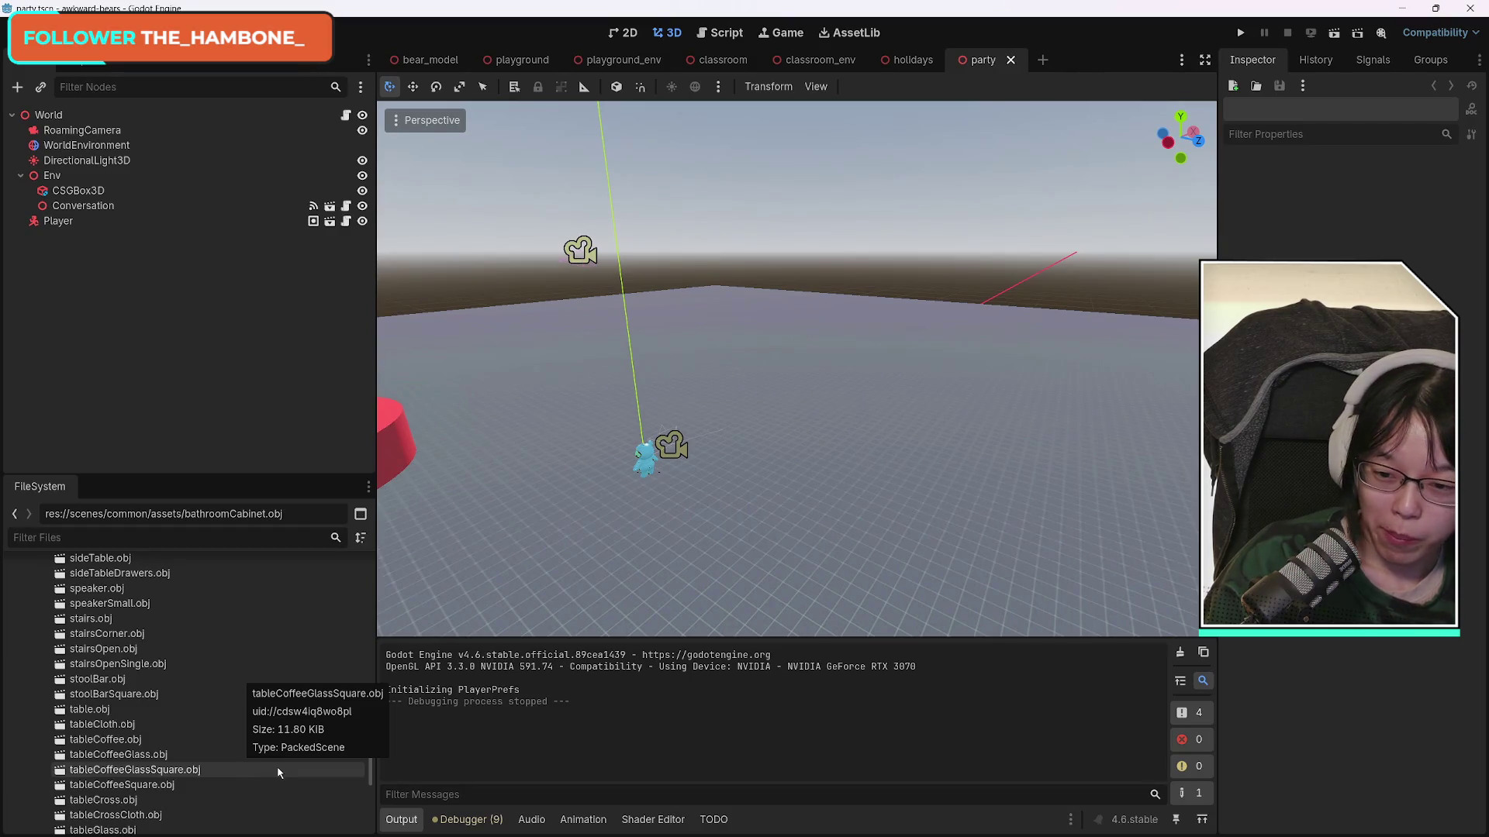
pyautogui.scroll(-10, 214, 773)
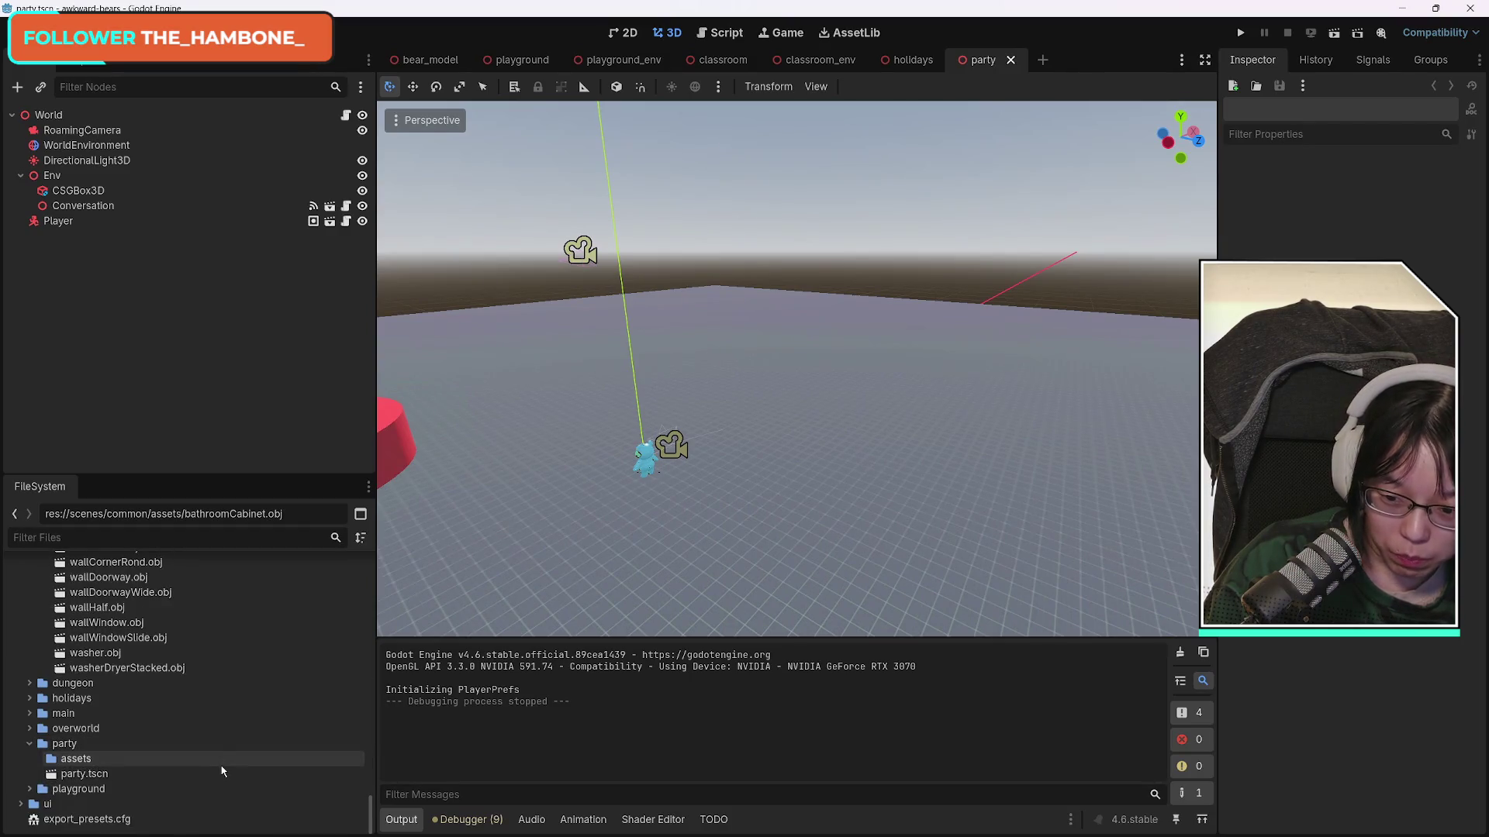
# Step: Paste the copied models into party/assets through File Manager and let Godot import them
pyautogui.rightClick(75, 763)
pyautogui.click(116, 822)
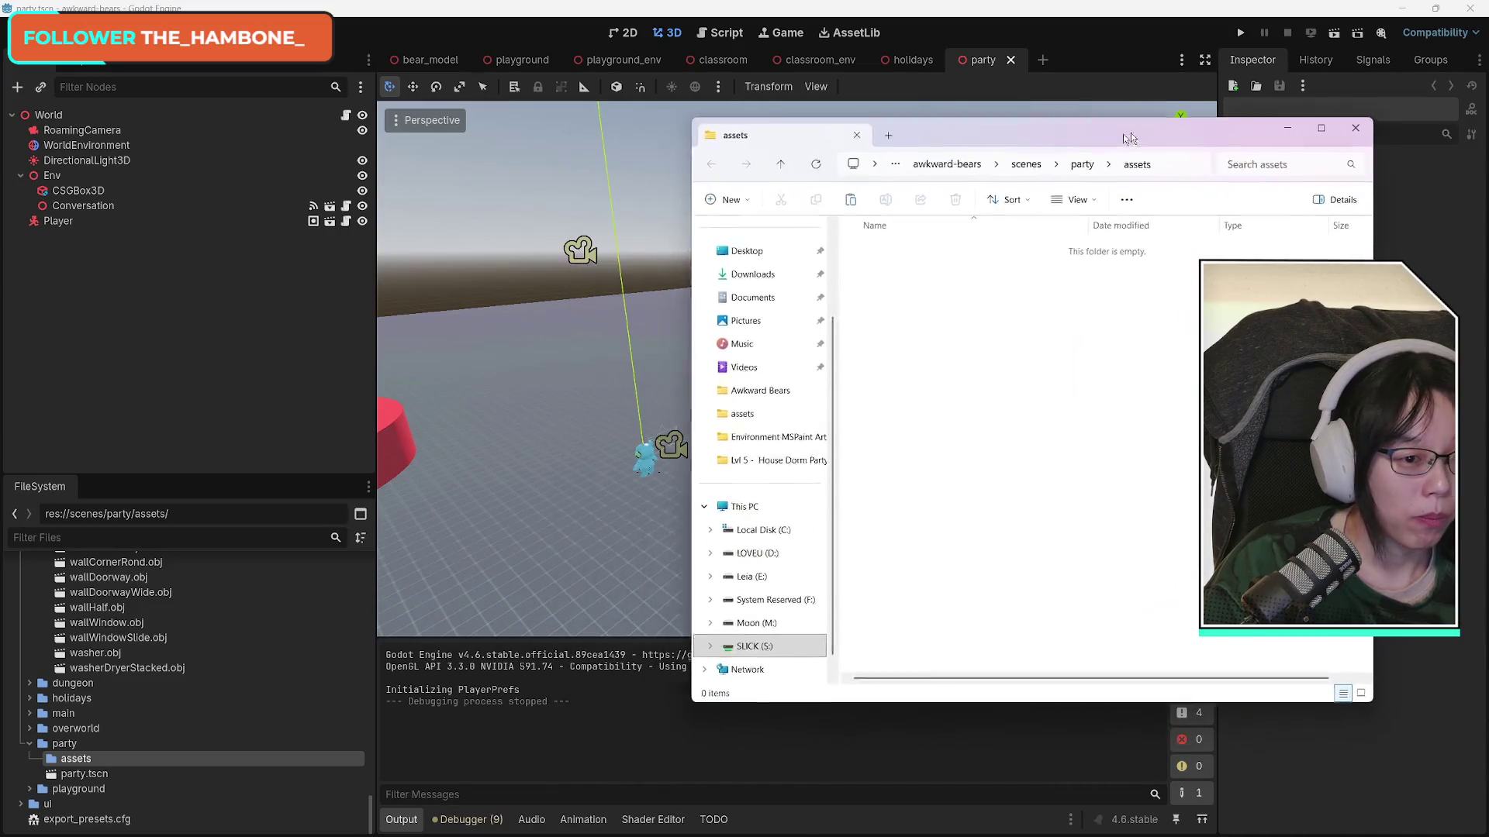
pyautogui.moveTo(1130, 138); pyautogui.dragTo(1201, 128)
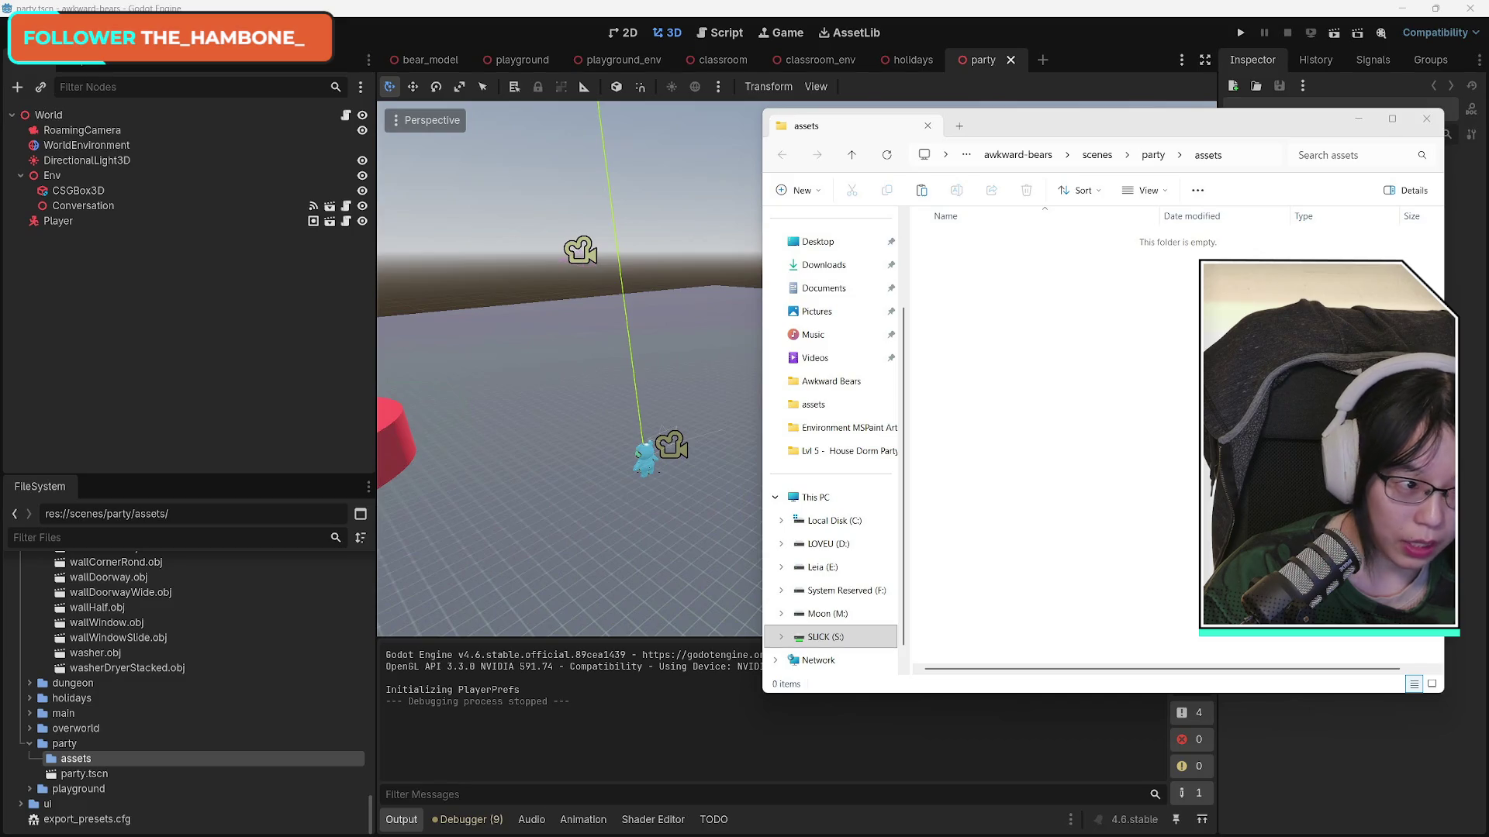
pyautogui.click(1197, 366)
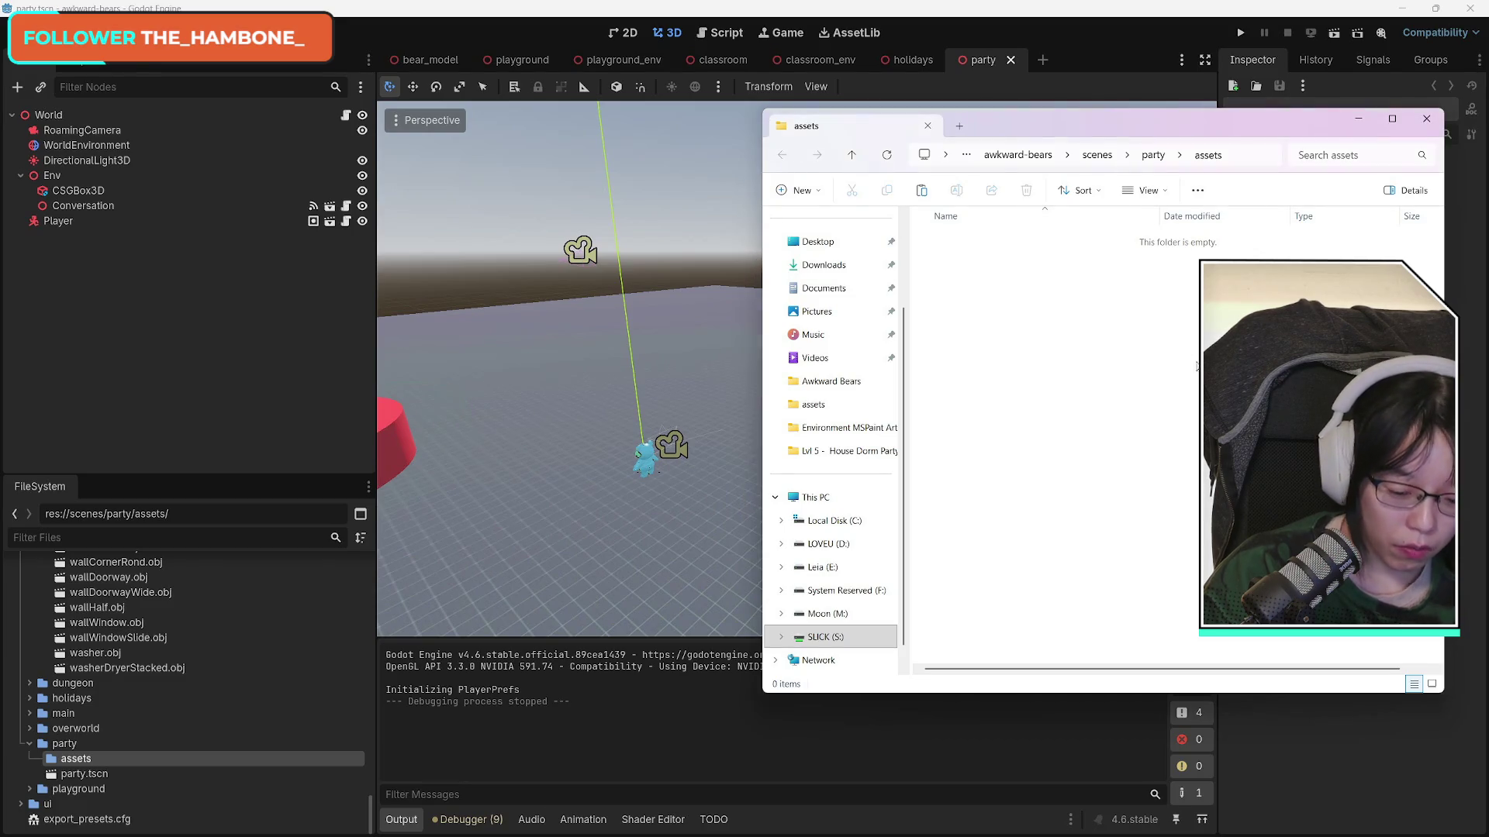
pyautogui.hotkey('ctrl', 'v')
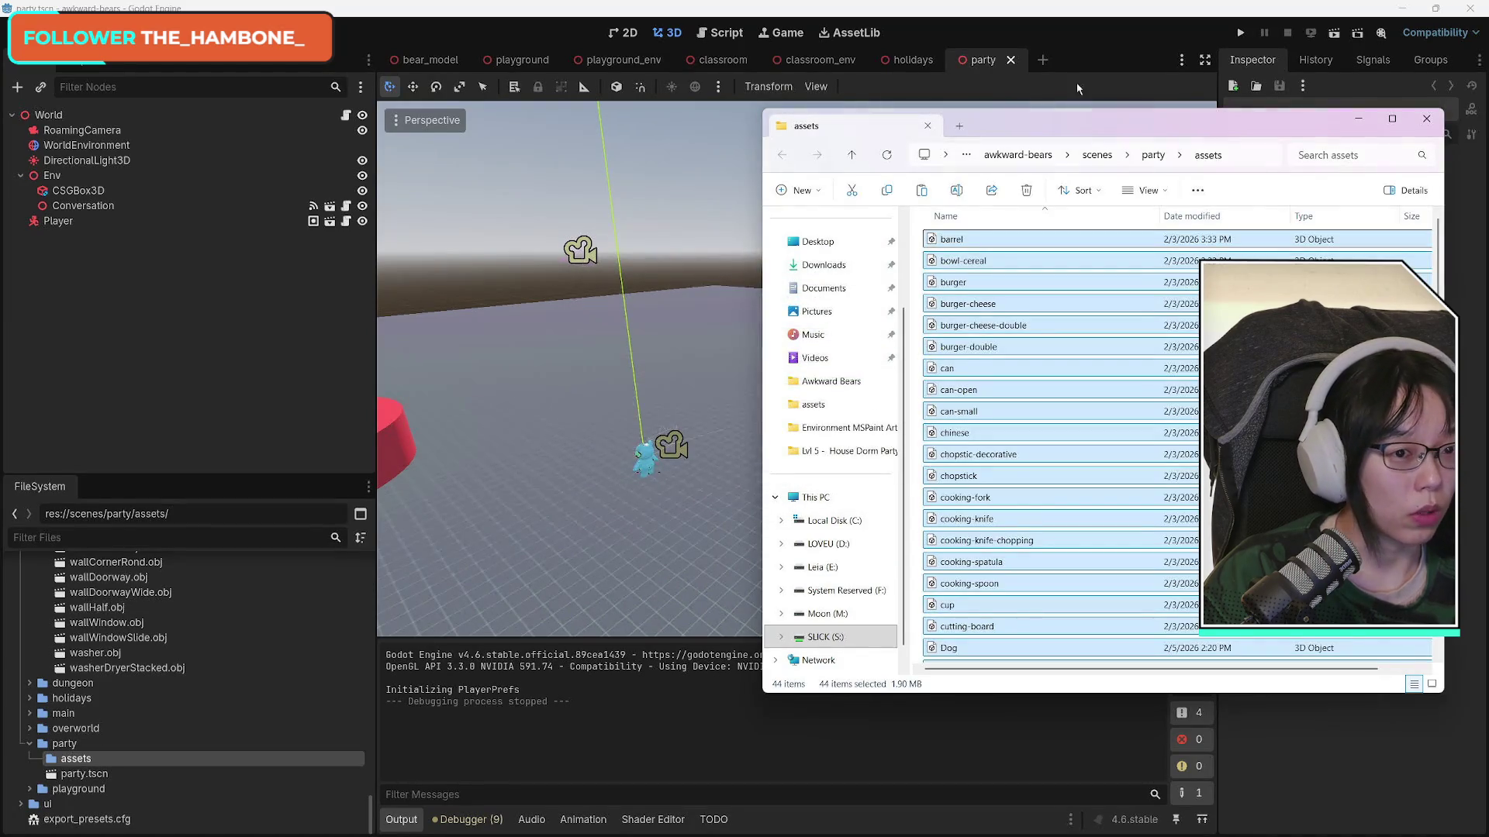
pyautogui.click(1100, 12)
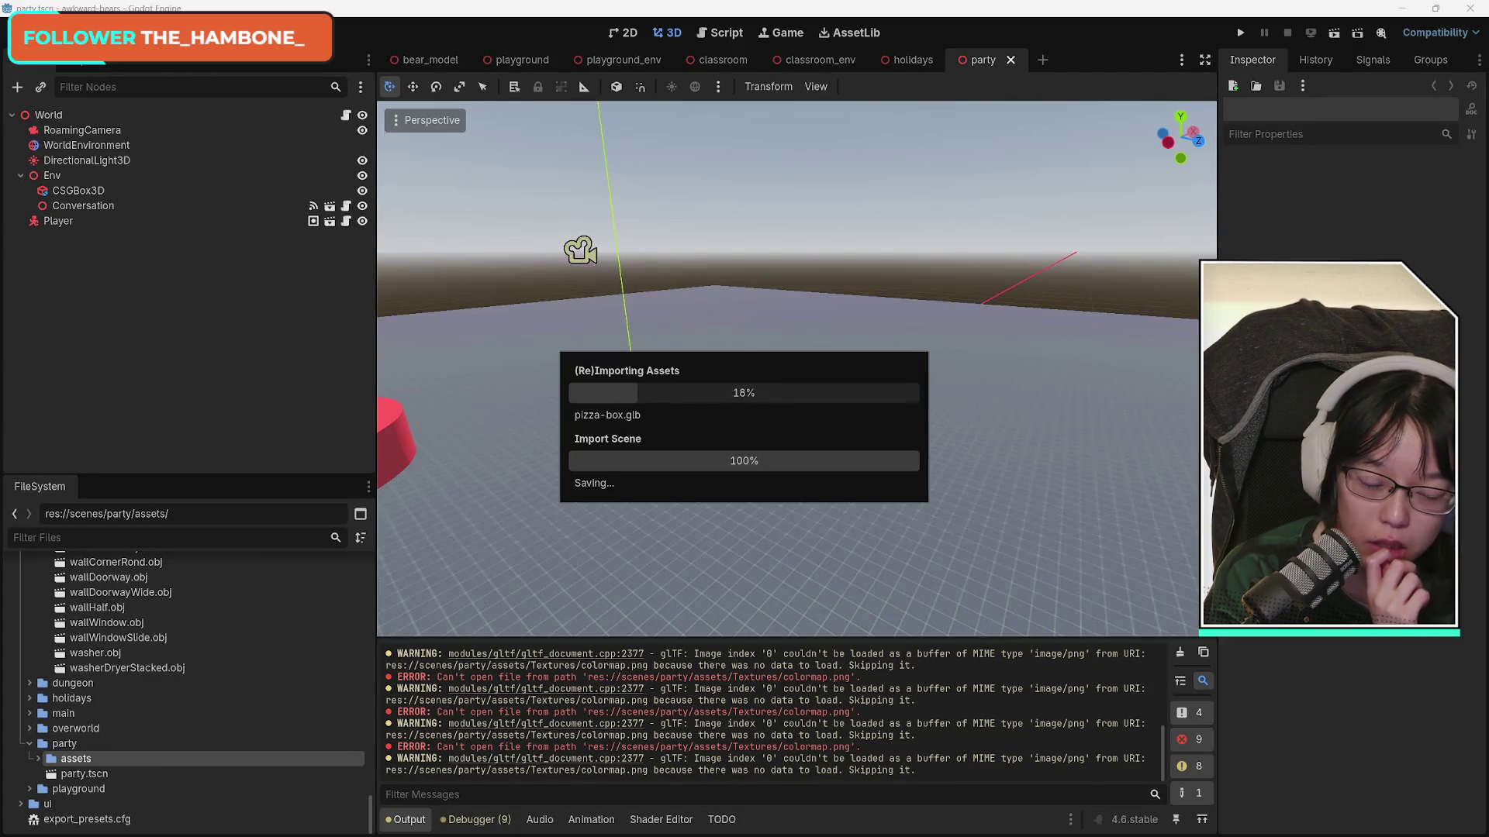
# Step: Bring the assets and Nature Kit Explorer windows back up from the taskbar
pyautogui.moveTo(218, 826)
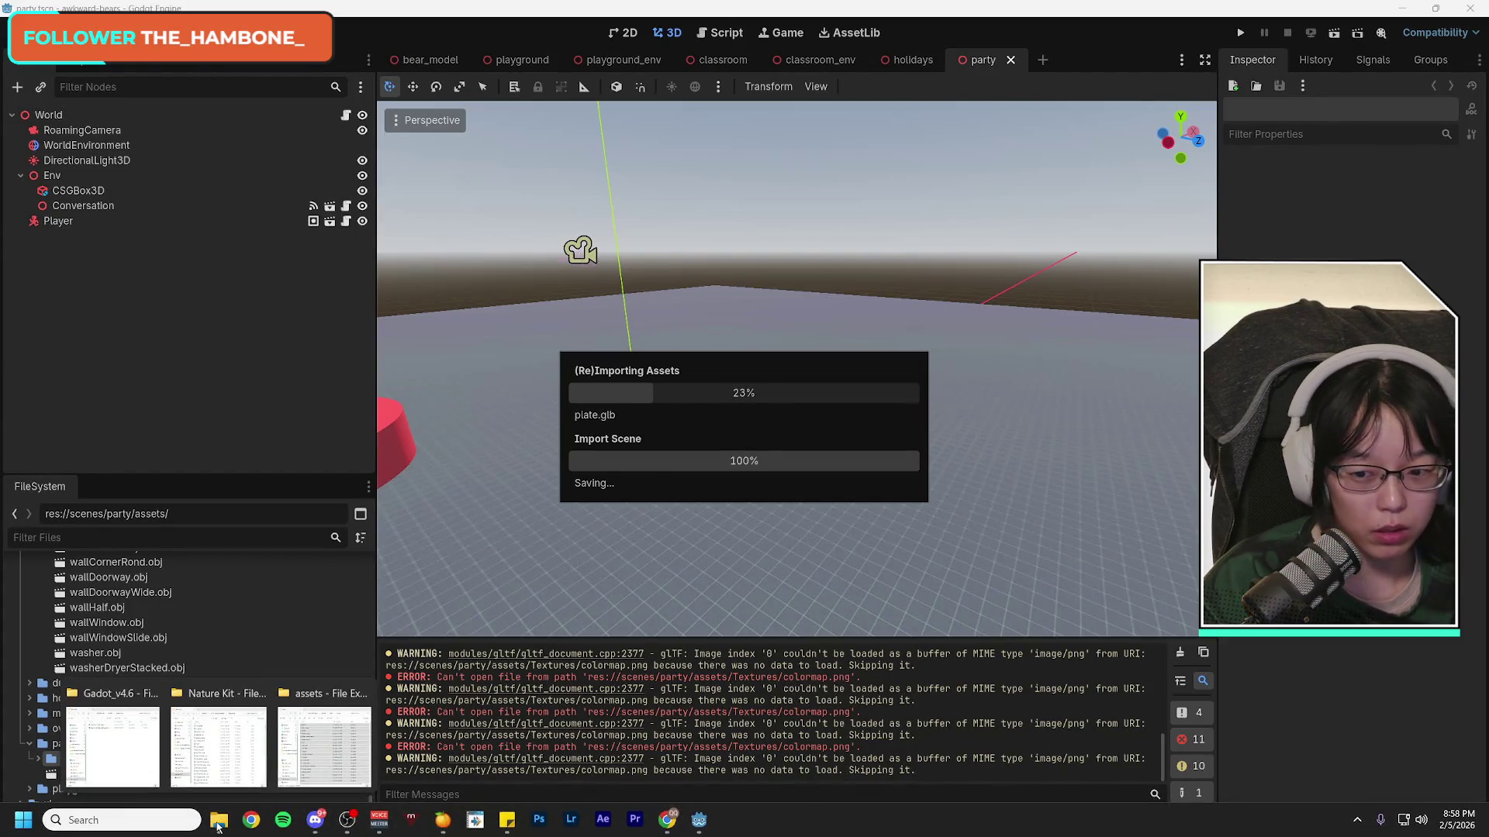
pyautogui.click(322, 740)
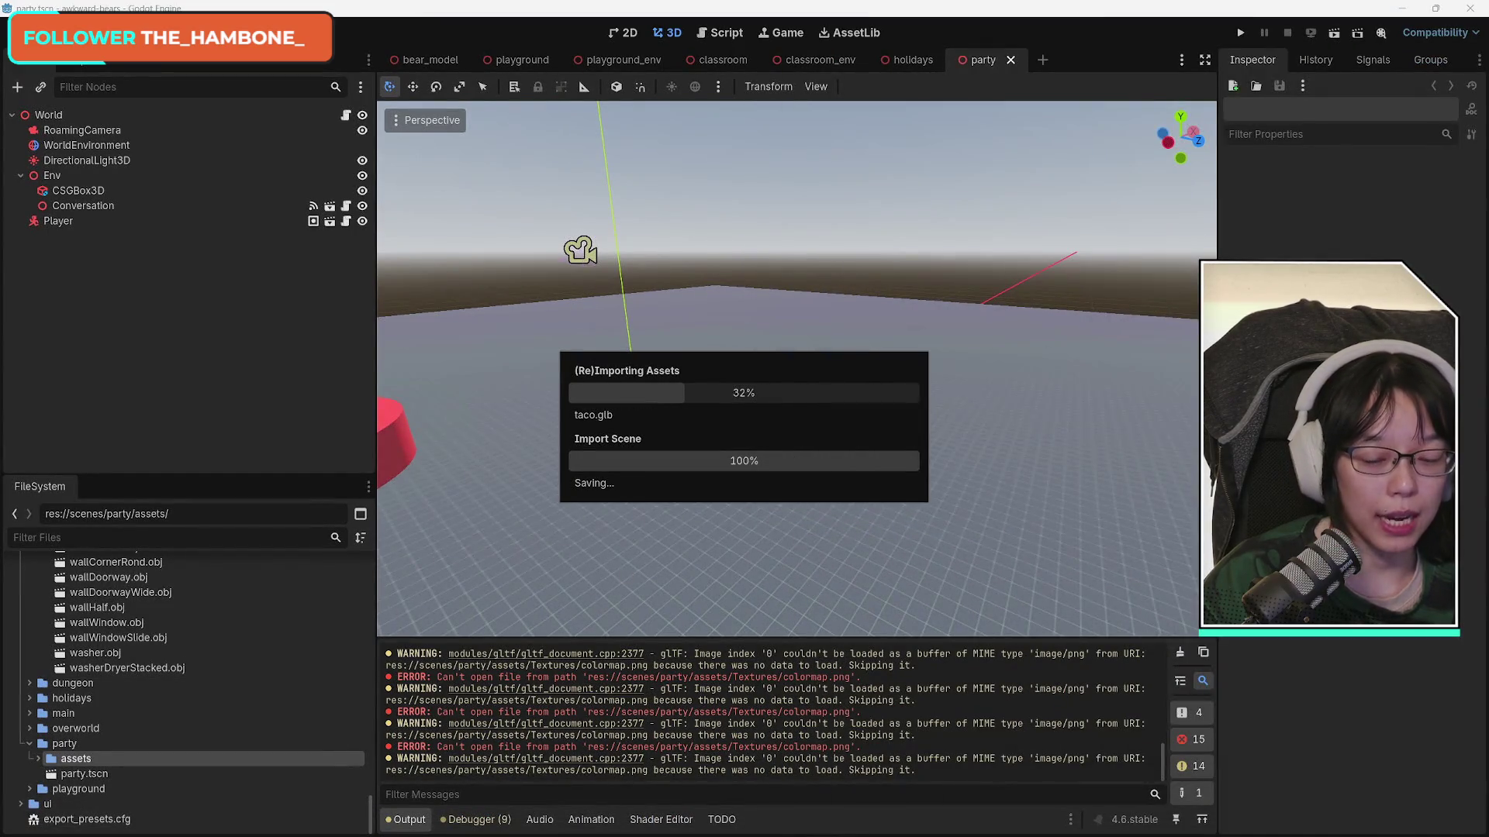
pyautogui.moveTo(217, 828)
pyautogui.click(223, 756)
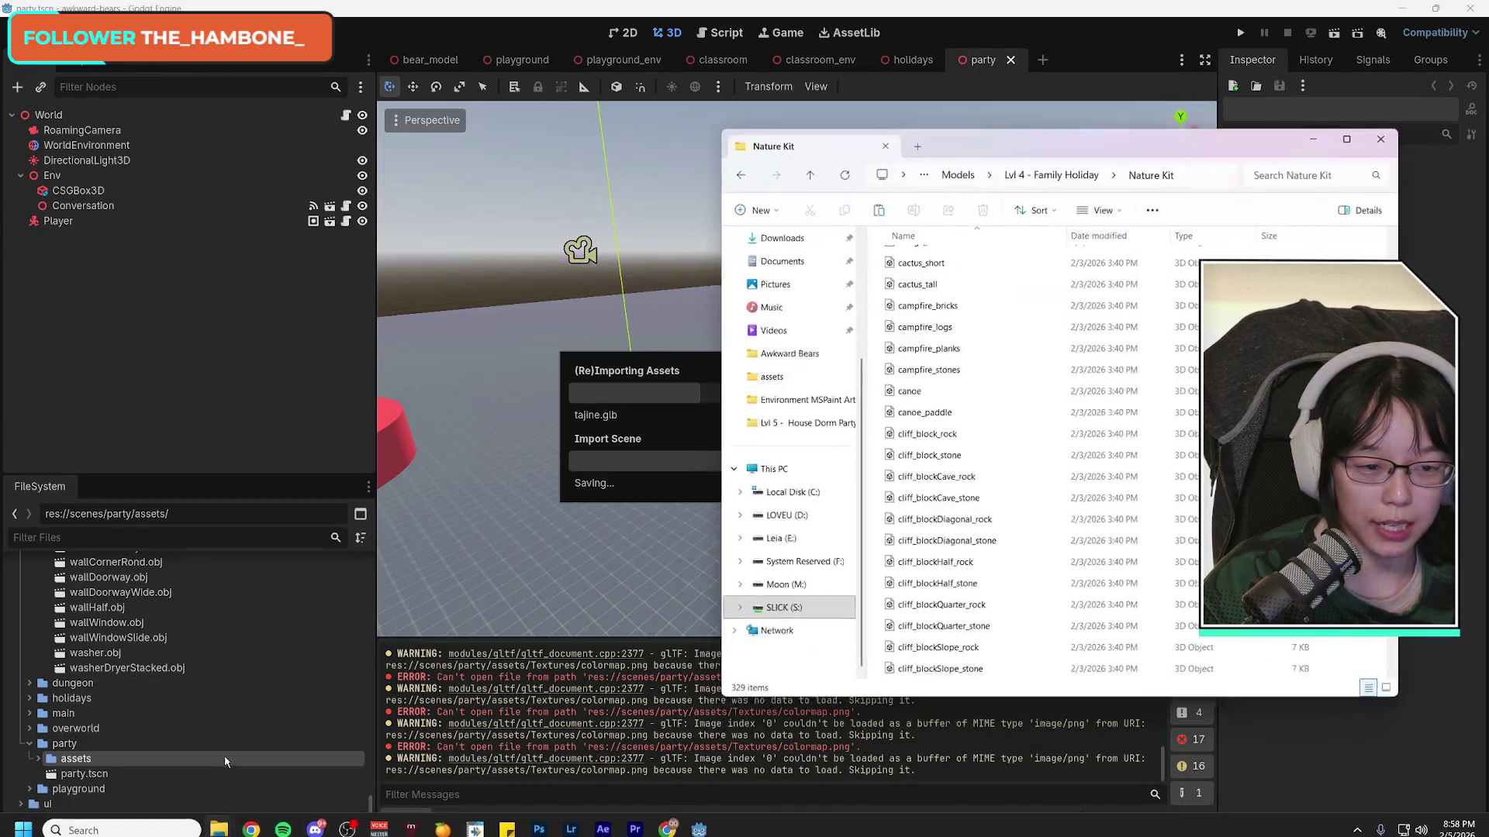
pyautogui.moveTo(1113, 146); pyautogui.dragTo(1126, 143)
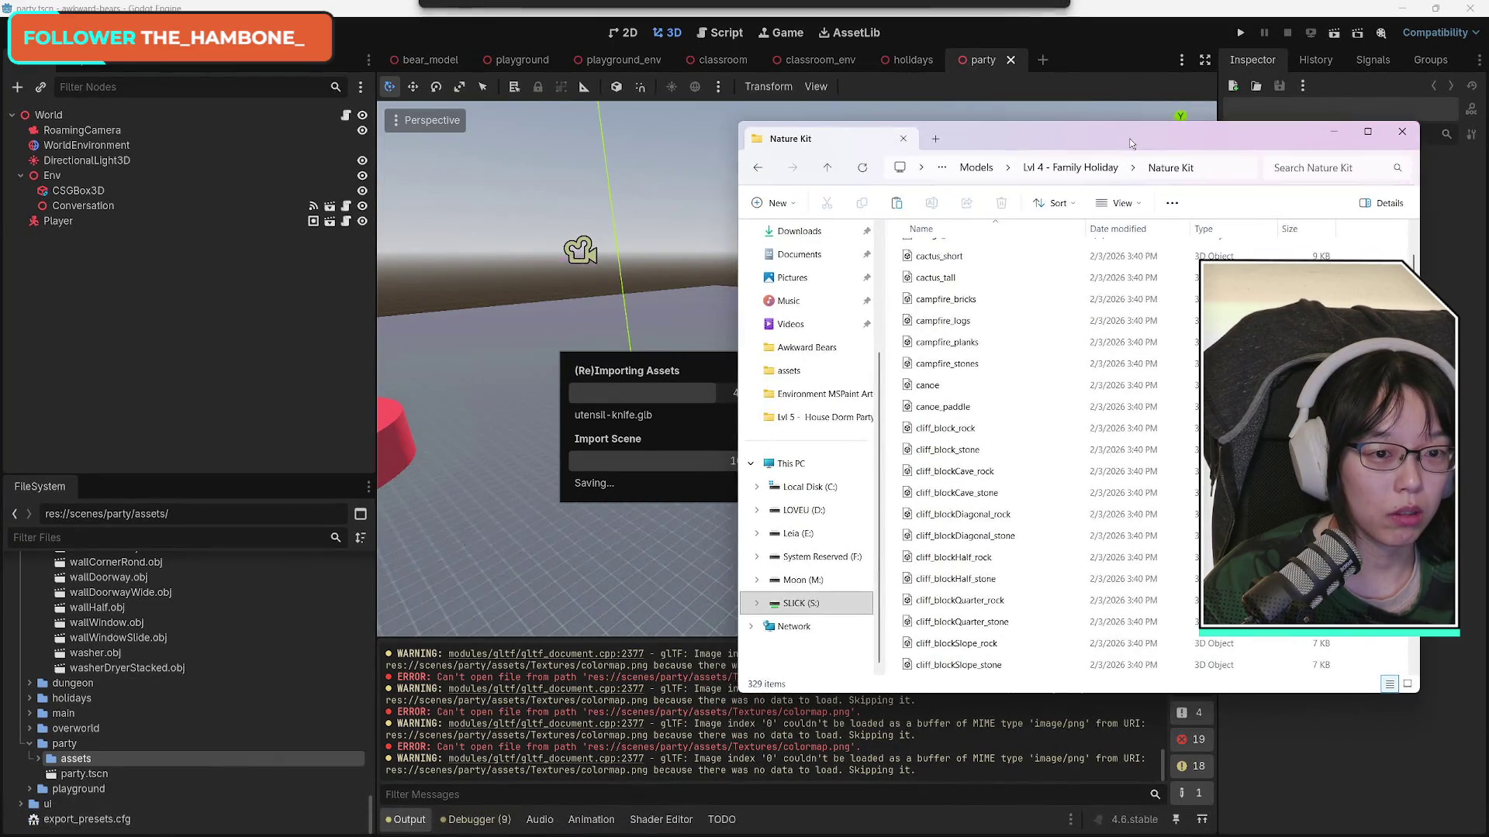
# Step: Go back up to Models and open the Lvl 5 - House Dorm Party folder
pyautogui.click(761, 169)
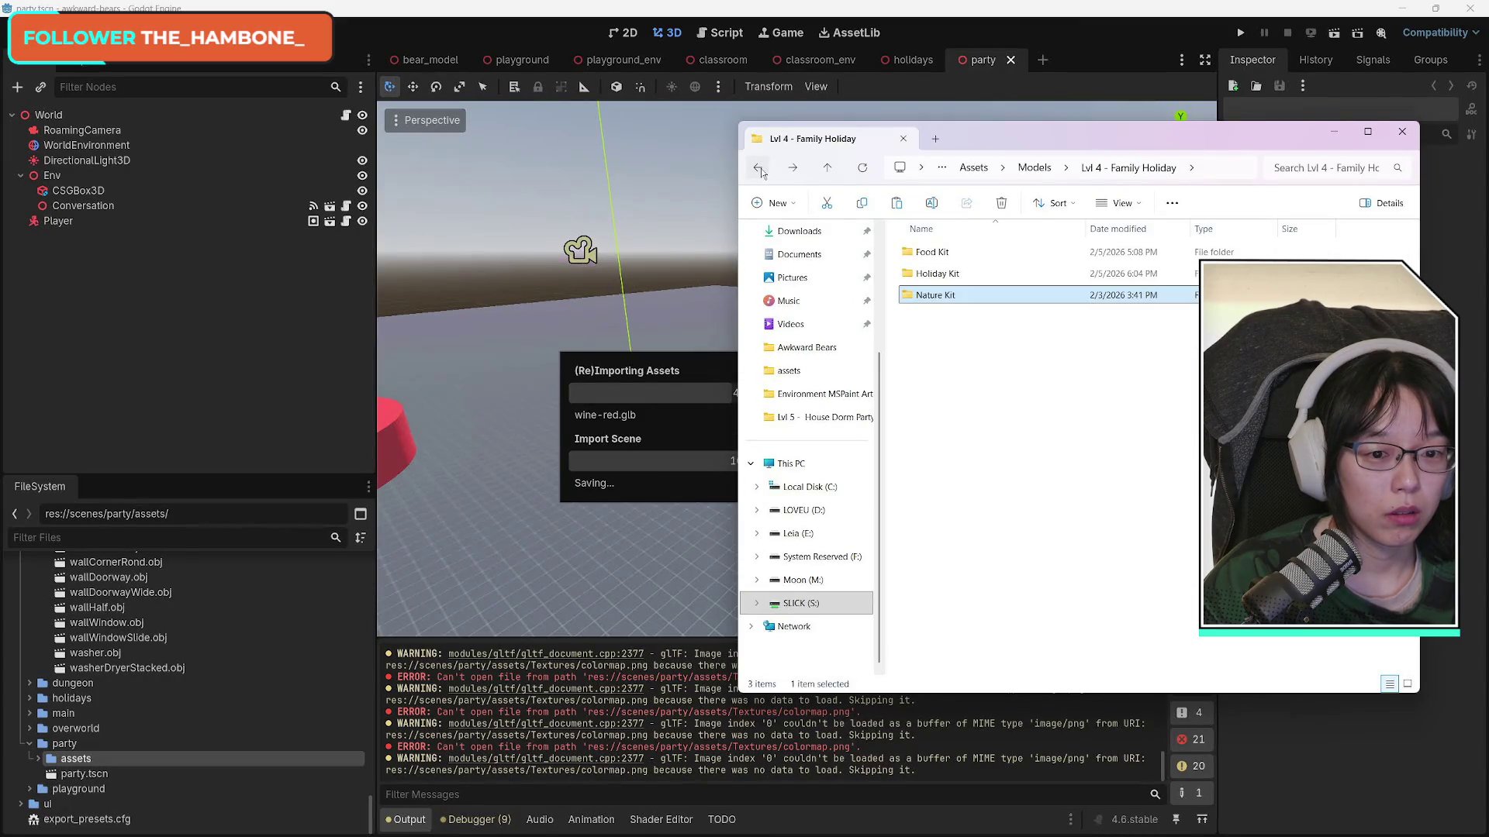
pyautogui.click(1043, 172)
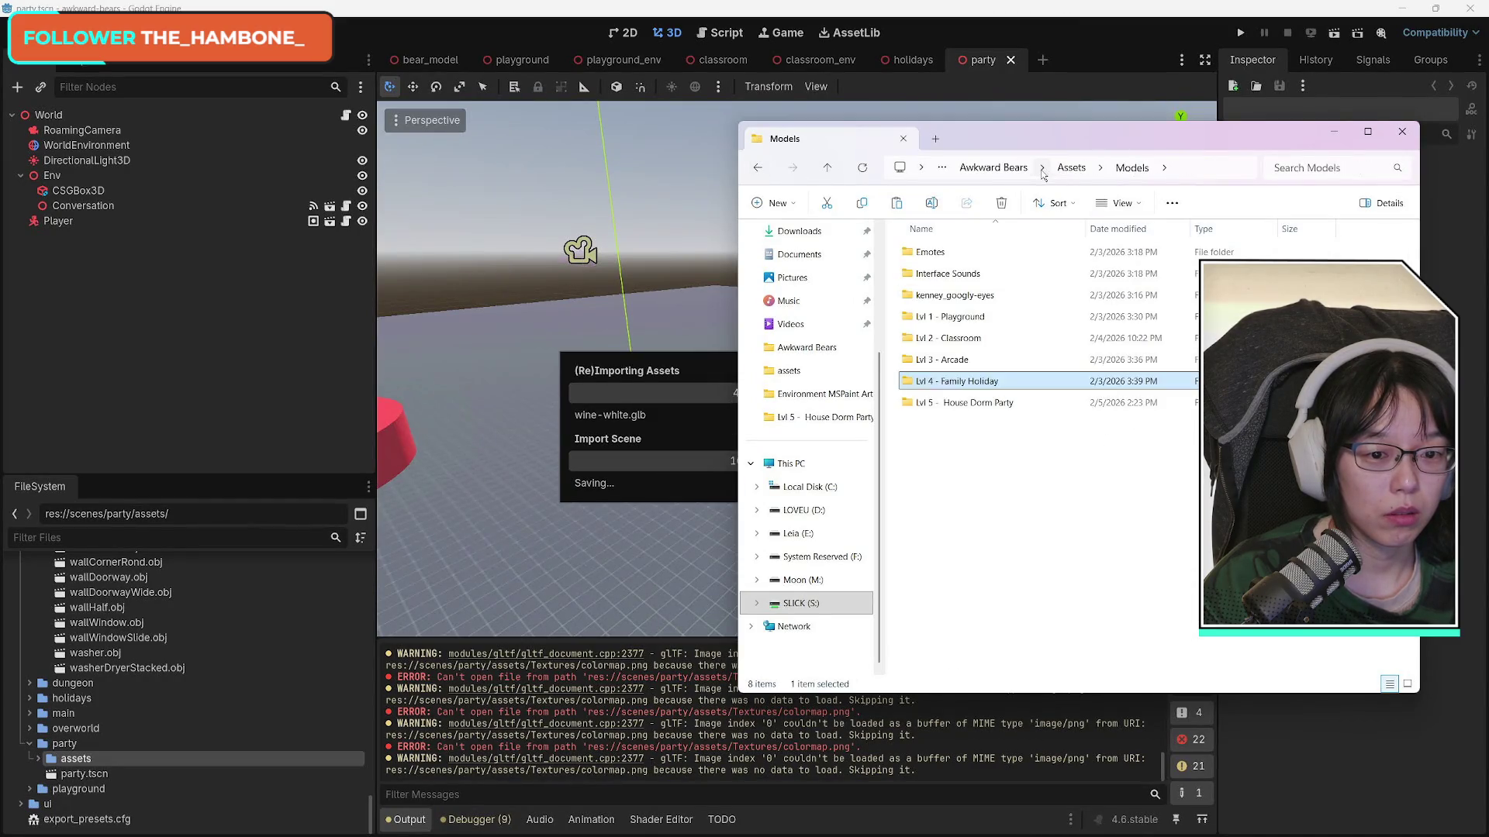
pyautogui.doubleClick(984, 404)
pyautogui.moveTo(1039, 128); pyautogui.dragTo(1029, 115)
pyautogui.scroll(-6, 1008, 449)
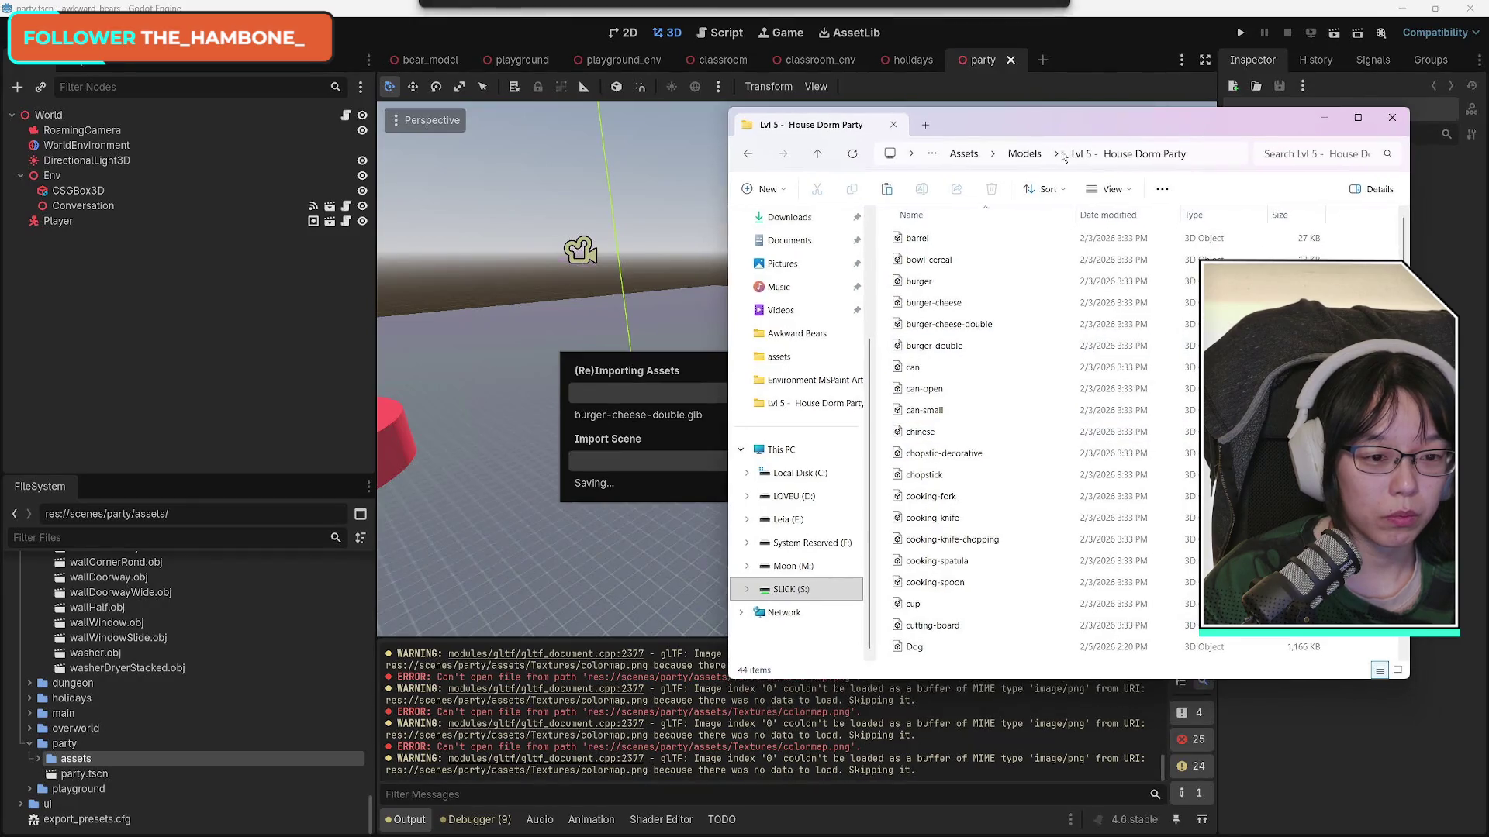
pyautogui.scroll(6, 1008, 442)
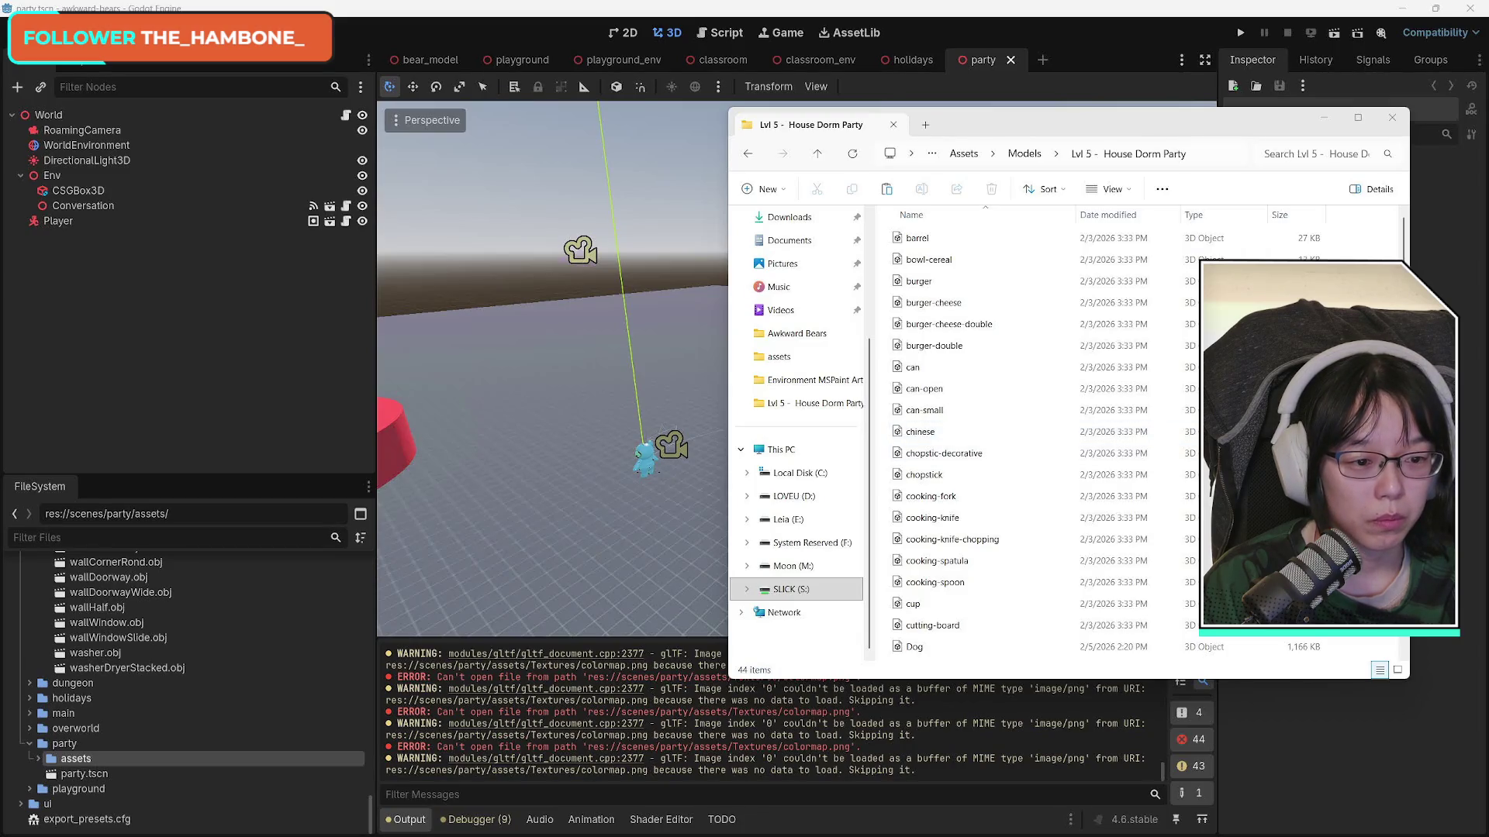
pyautogui.scroll(-8, 1032, 442)
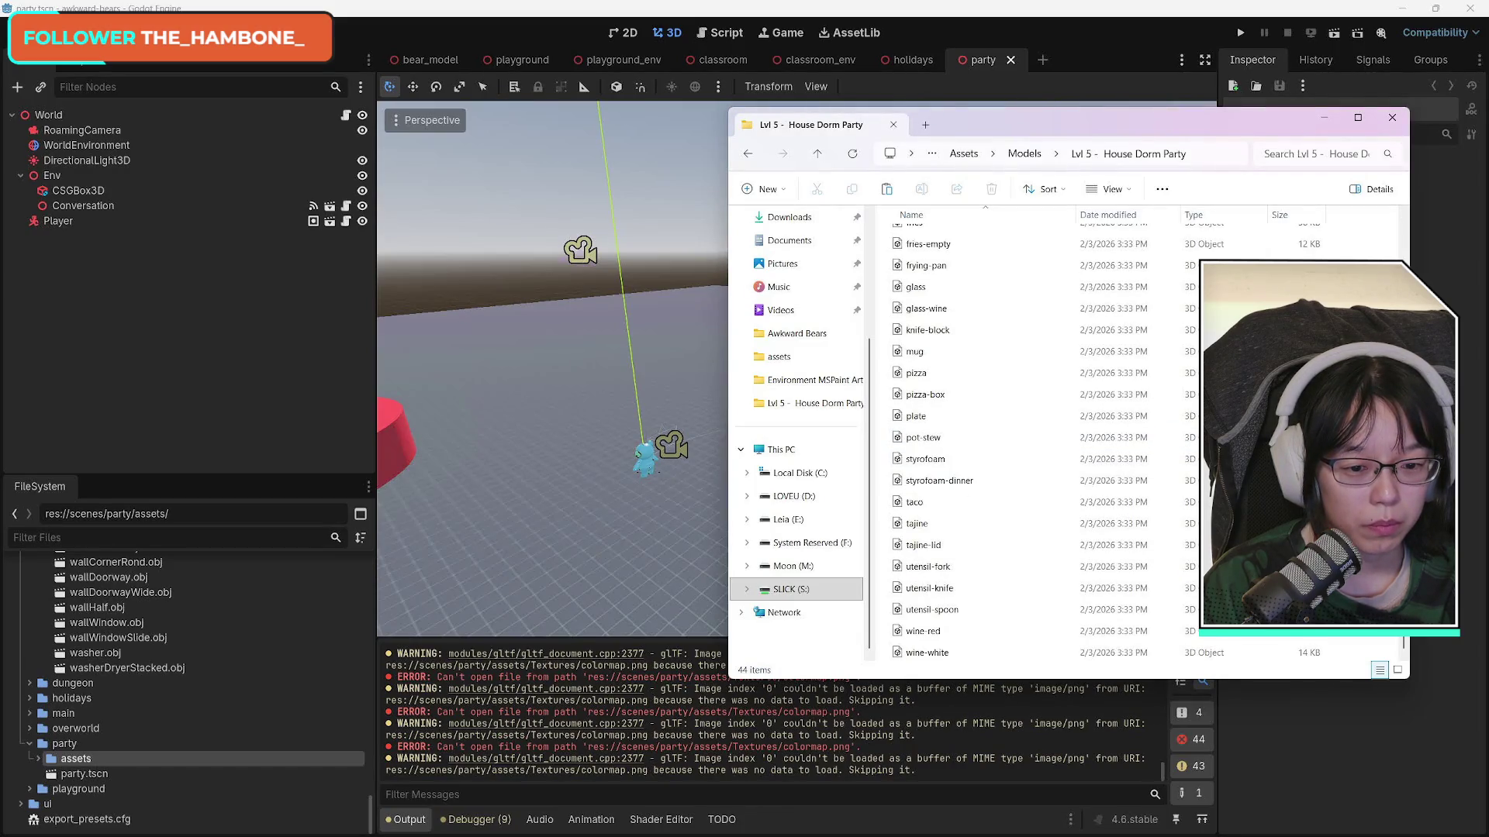
pyautogui.scroll(8, 1031, 442)
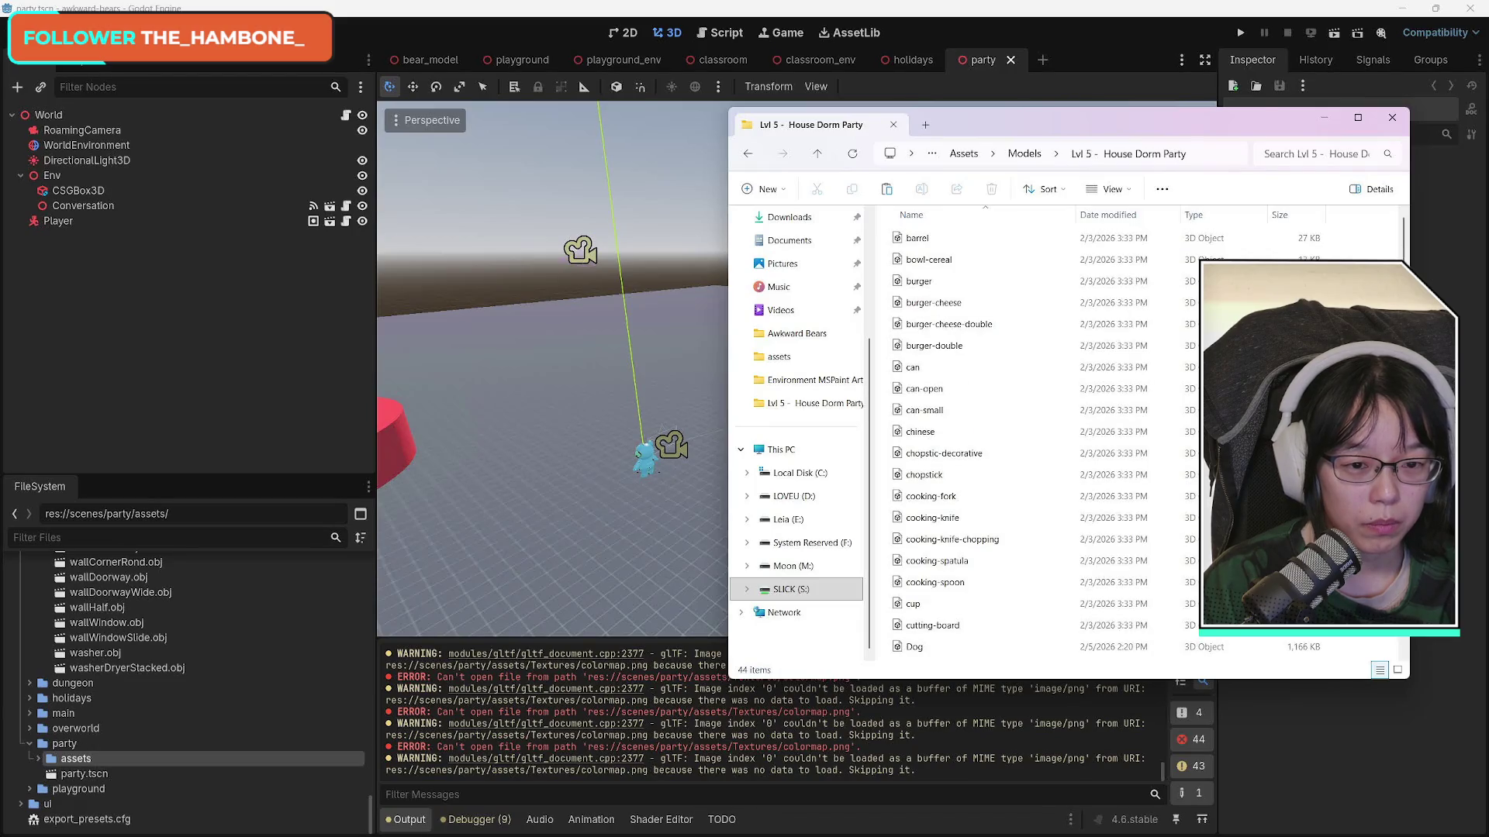
# Step: Permanently delete all 44 model files from the Lvl 5 - House Dorm Party folder
pyautogui.hotkey('ctrl', 'a')
pyautogui.hotkey('shift', 'Delete')
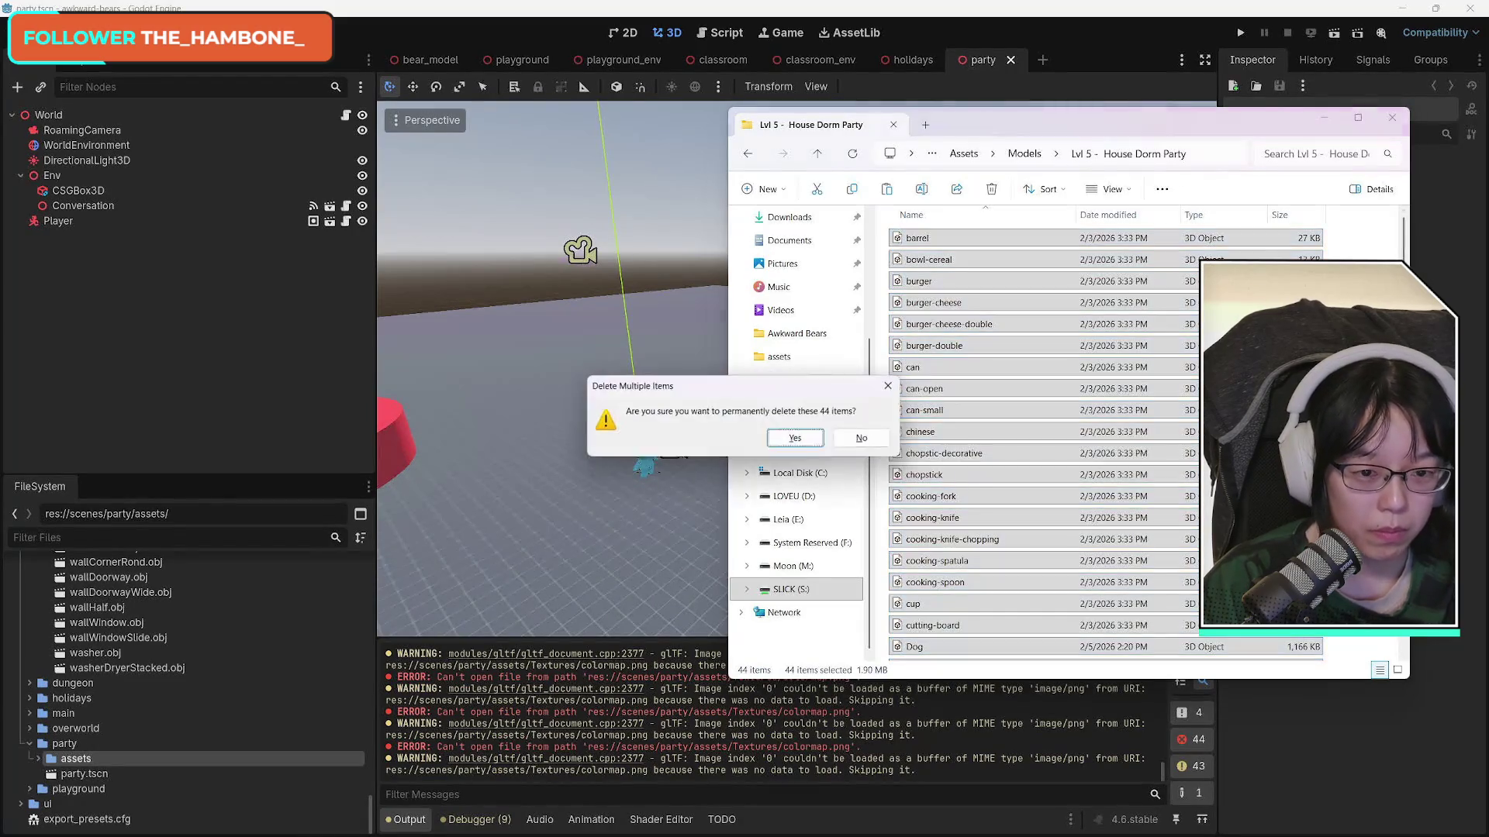
pyautogui.press('Return')
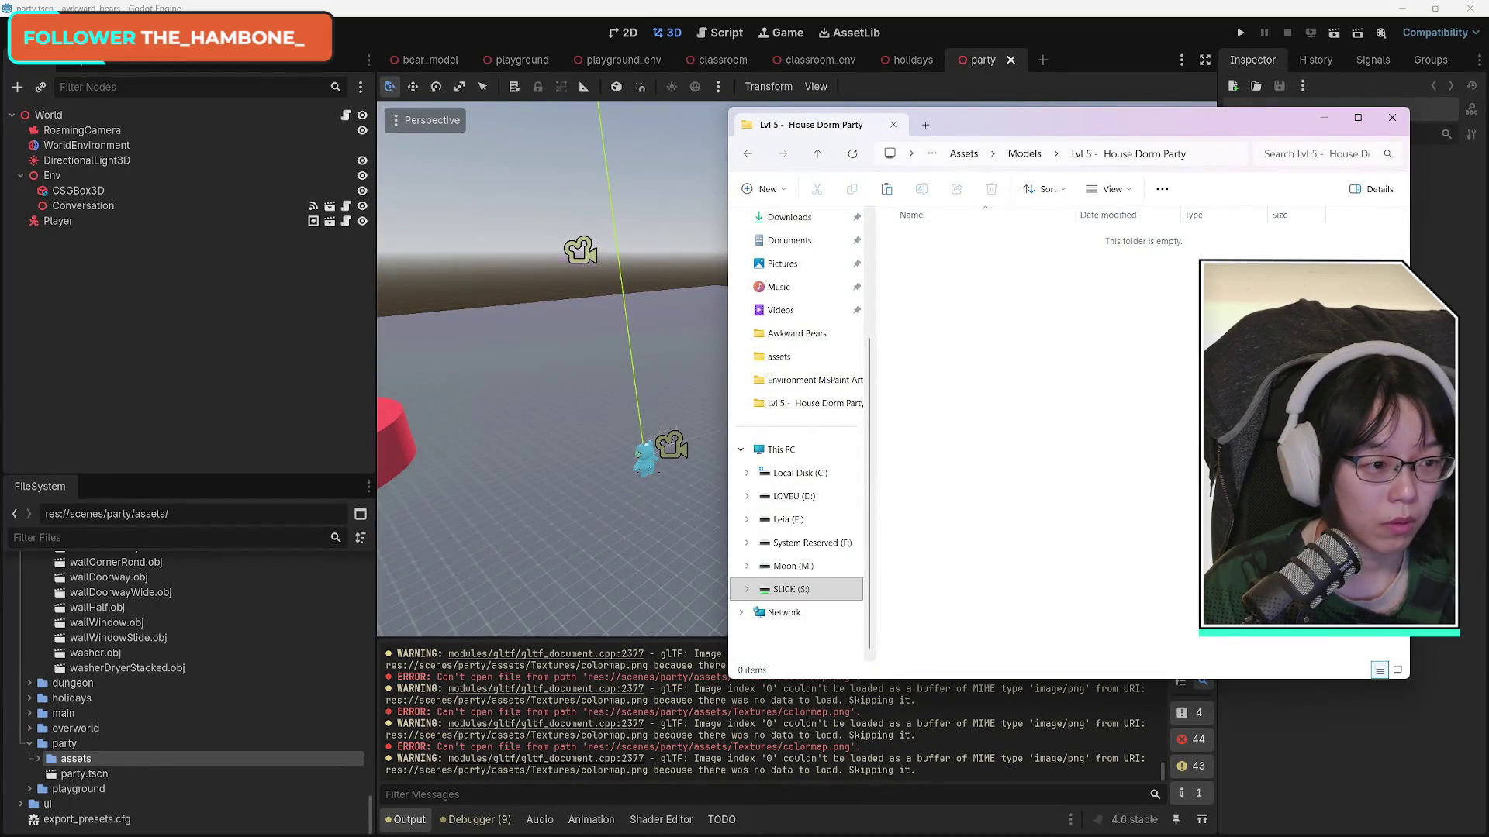
pyautogui.hotkey('alt', 'Tab')
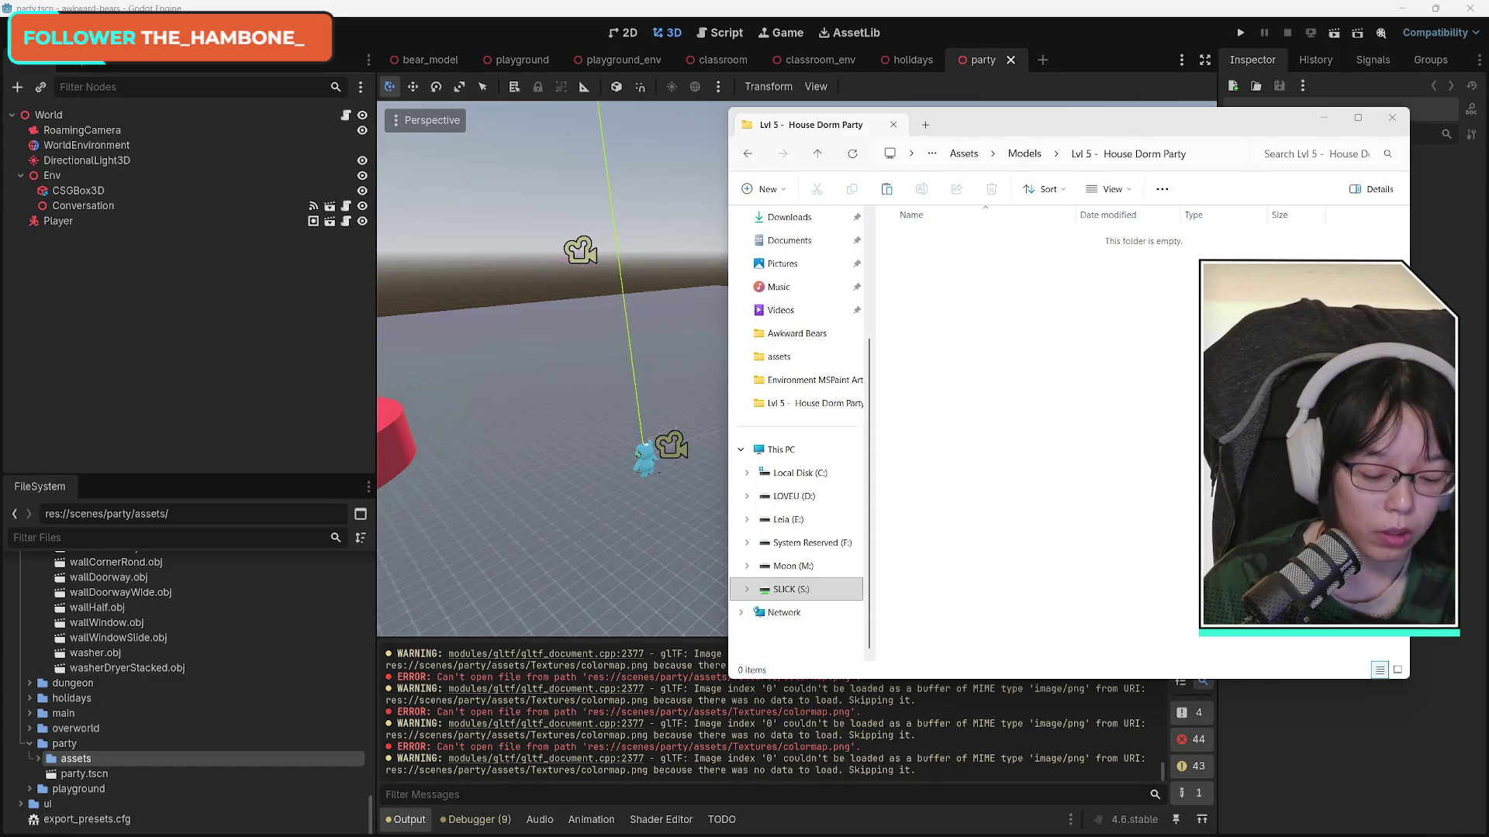
pyautogui.hotkey('ctrl', 'alt', 'r')
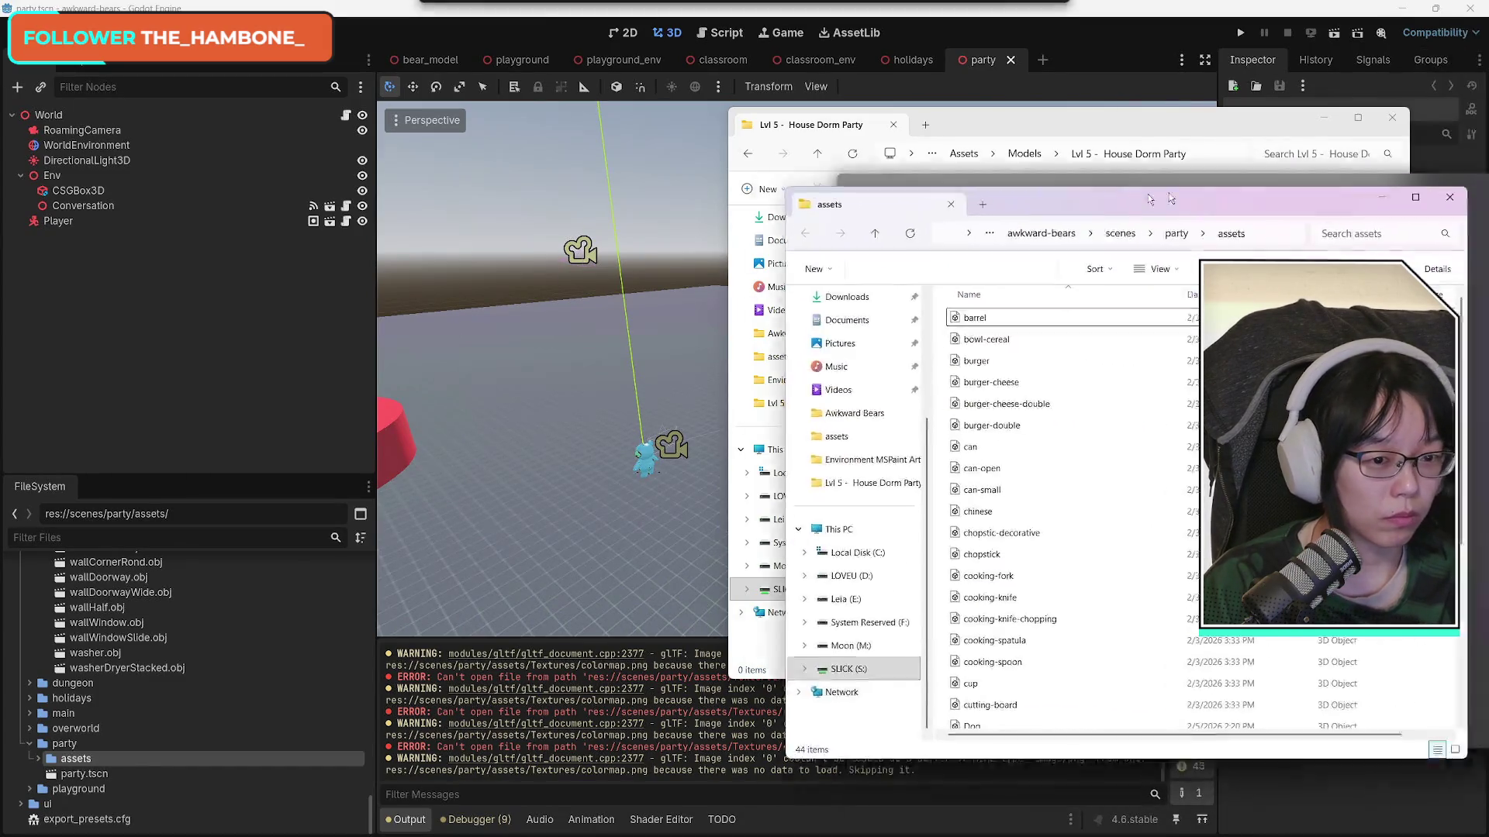
# Step: Go up to the Awkward Bears folder and open Assets
pyautogui.moveTo(1151, 202); pyautogui.dragTo(1148, 206)
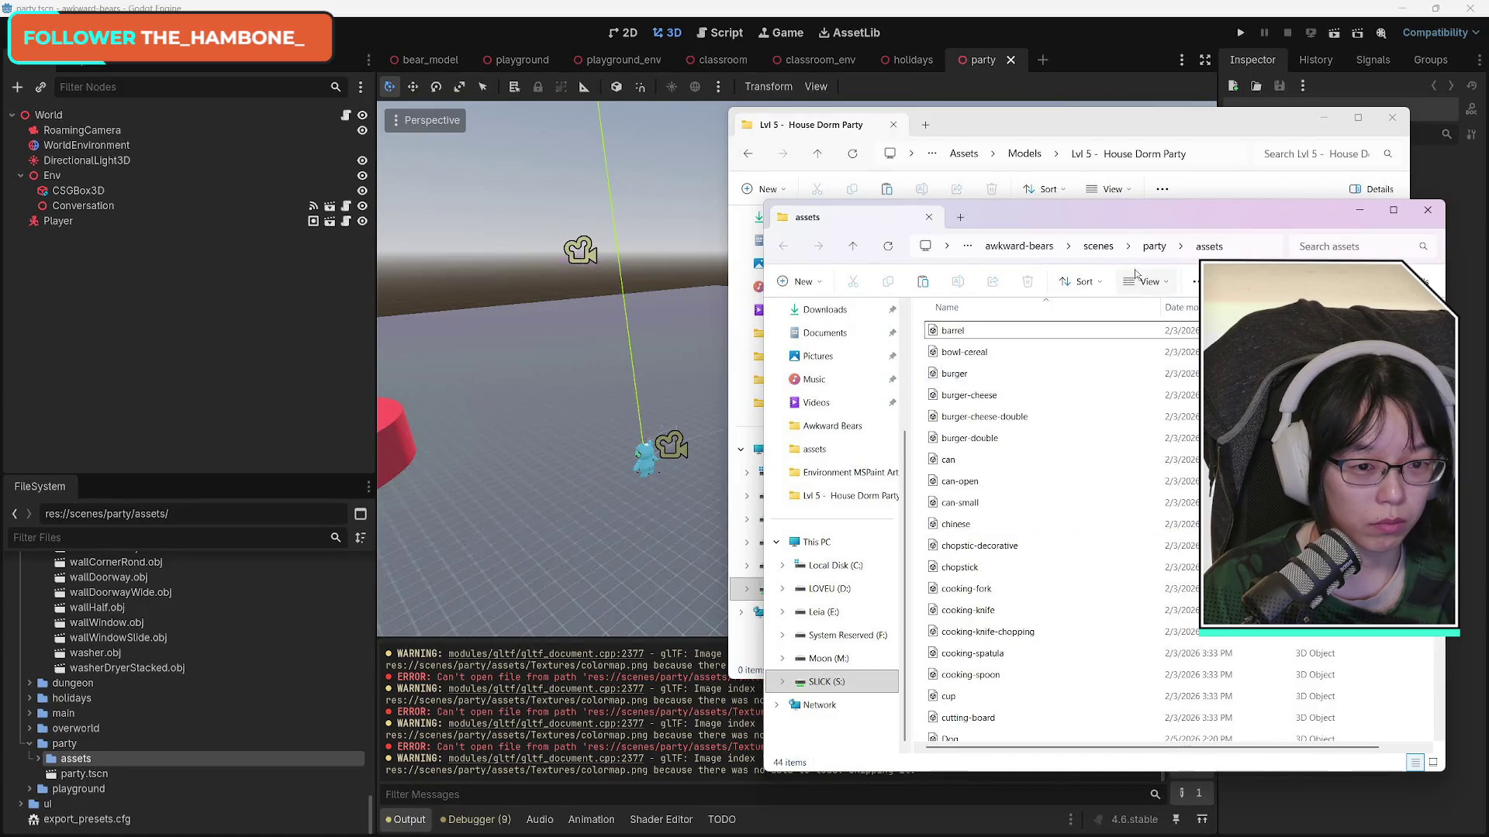
pyautogui.click(1019, 246)
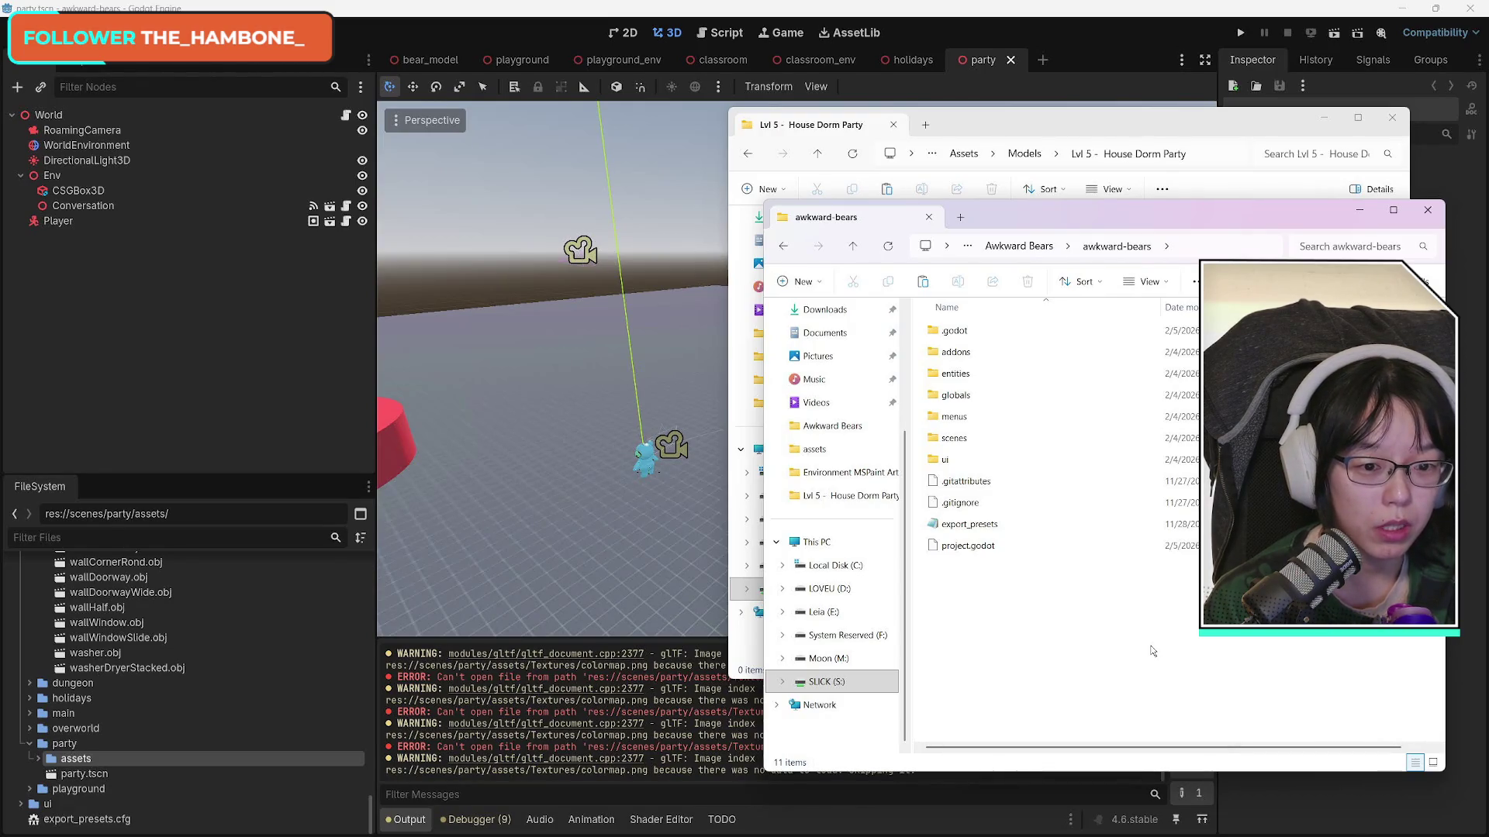
pyautogui.click(1012, 246)
pyautogui.click(1088, 645)
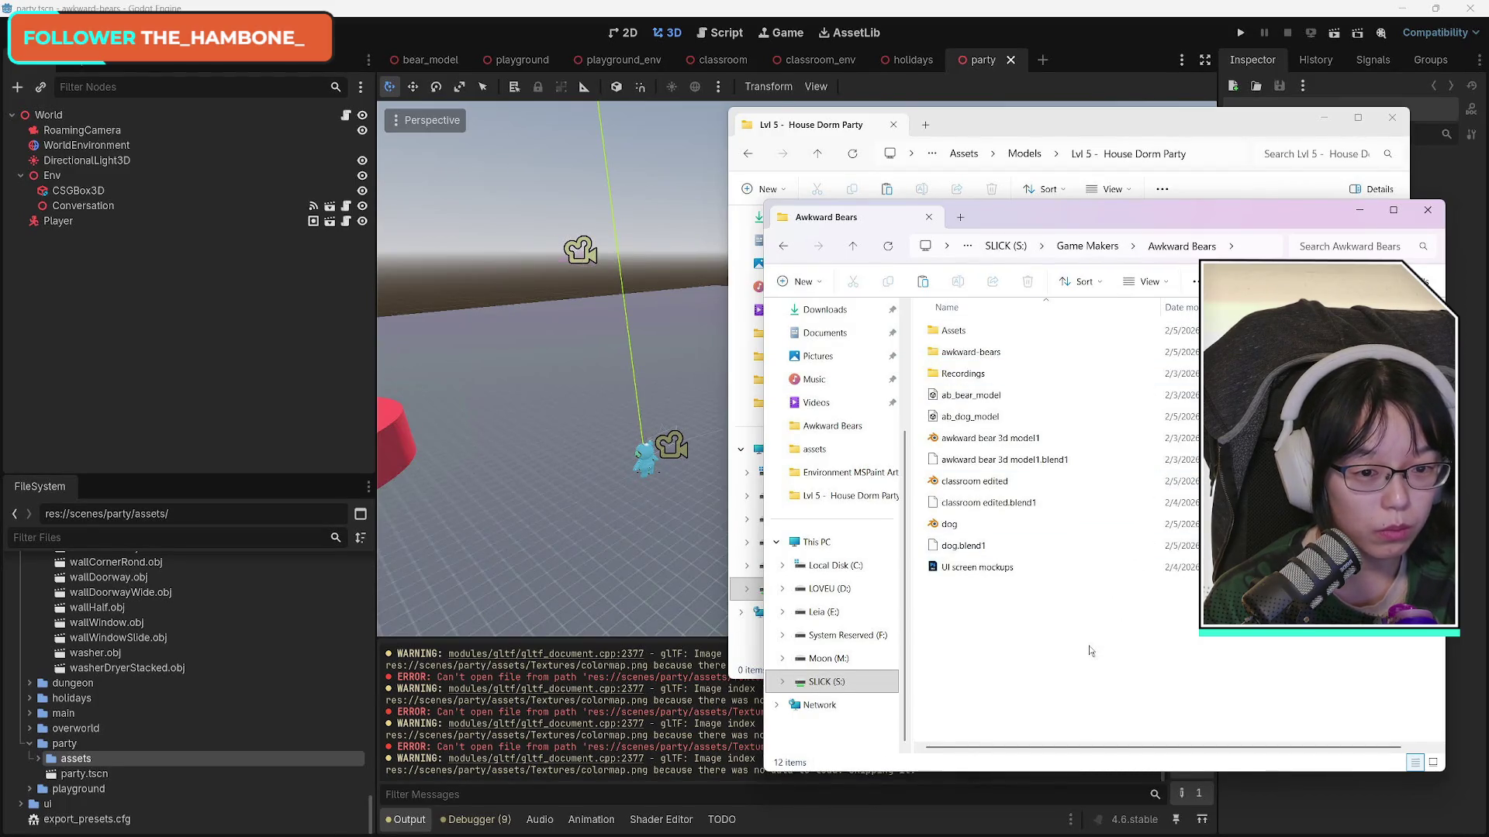
pyautogui.doubleClick(996, 328)
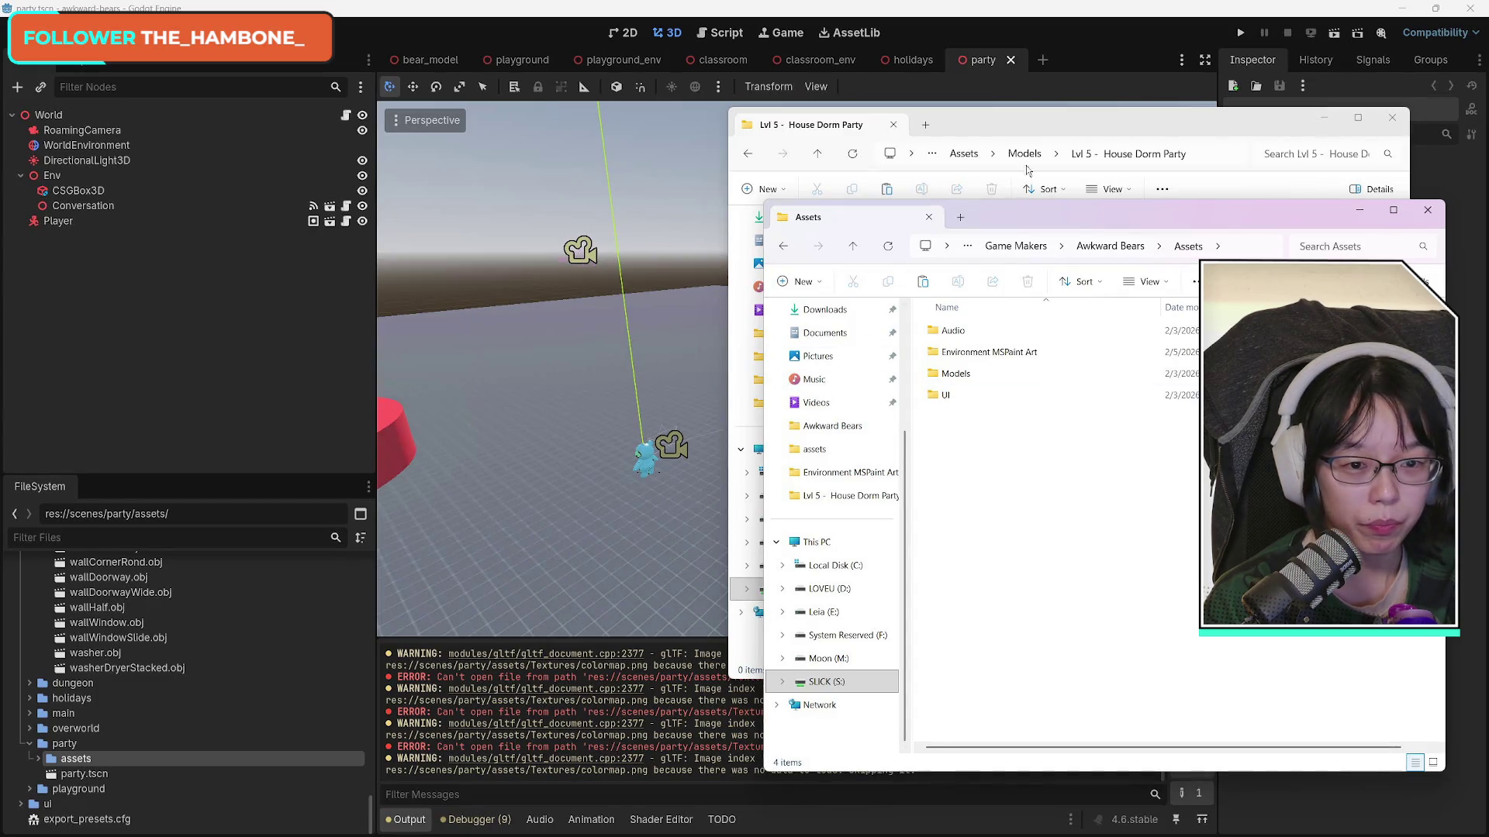
# Step: Open Models > Lvl 5 - House Dorm Party and close the duplicate Explorer window
pyautogui.moveTo(1020, 124); pyautogui.dragTo(625, 139)
pyautogui.click(1008, 465)
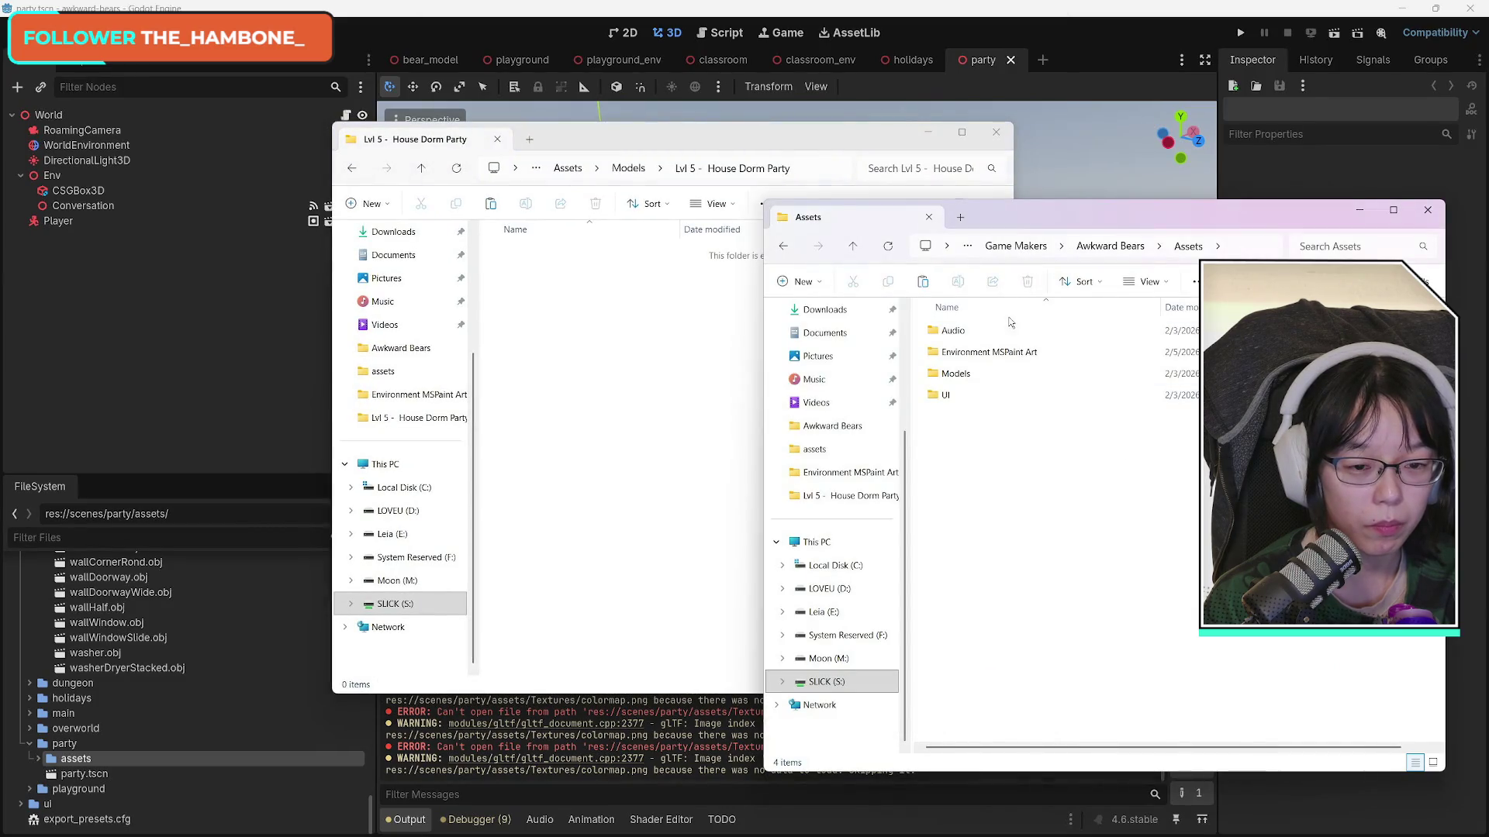
pyautogui.doubleClick(1014, 374)
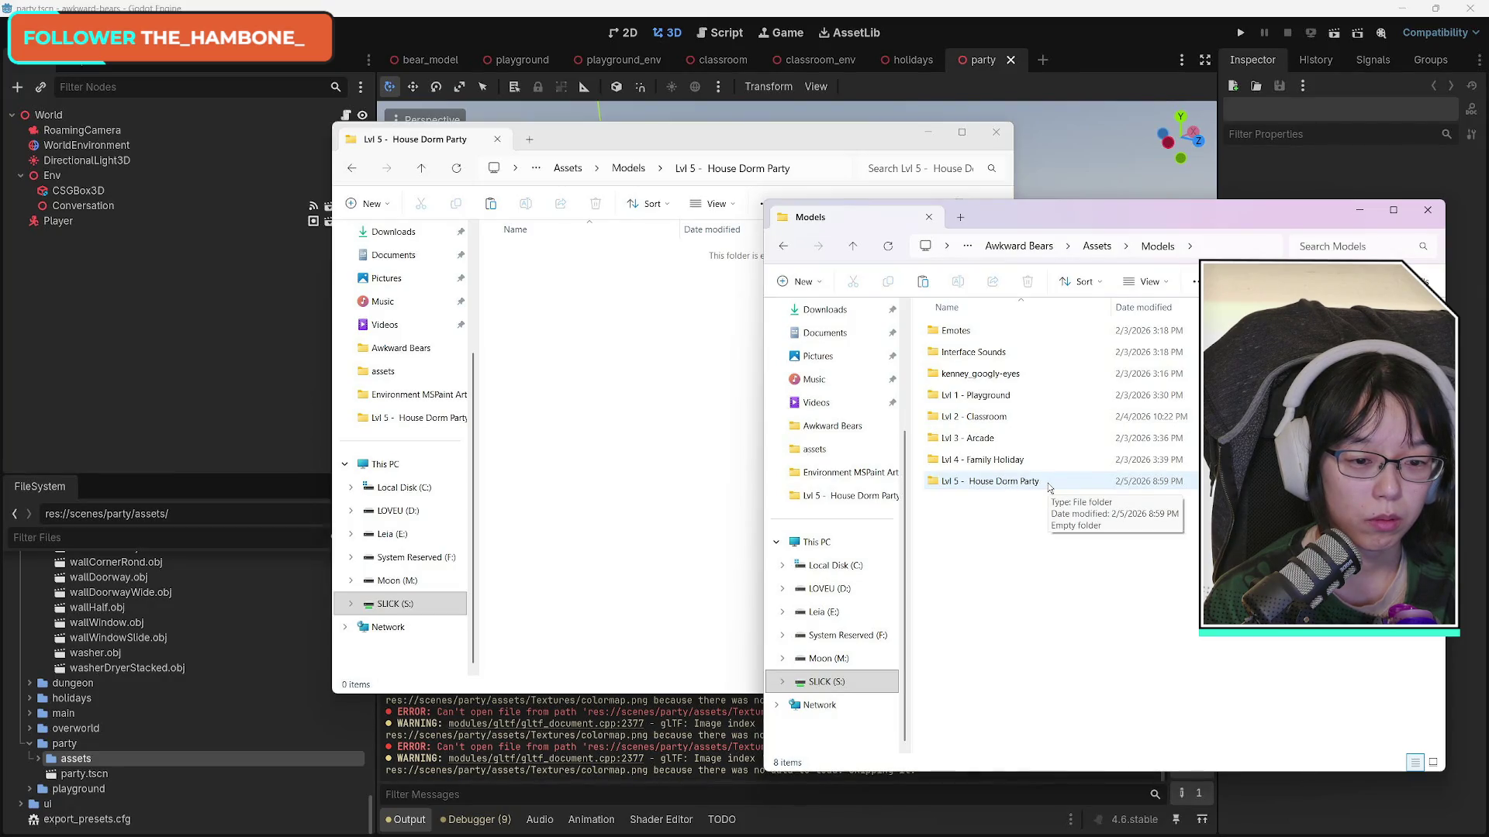
pyautogui.doubleClick(1049, 488)
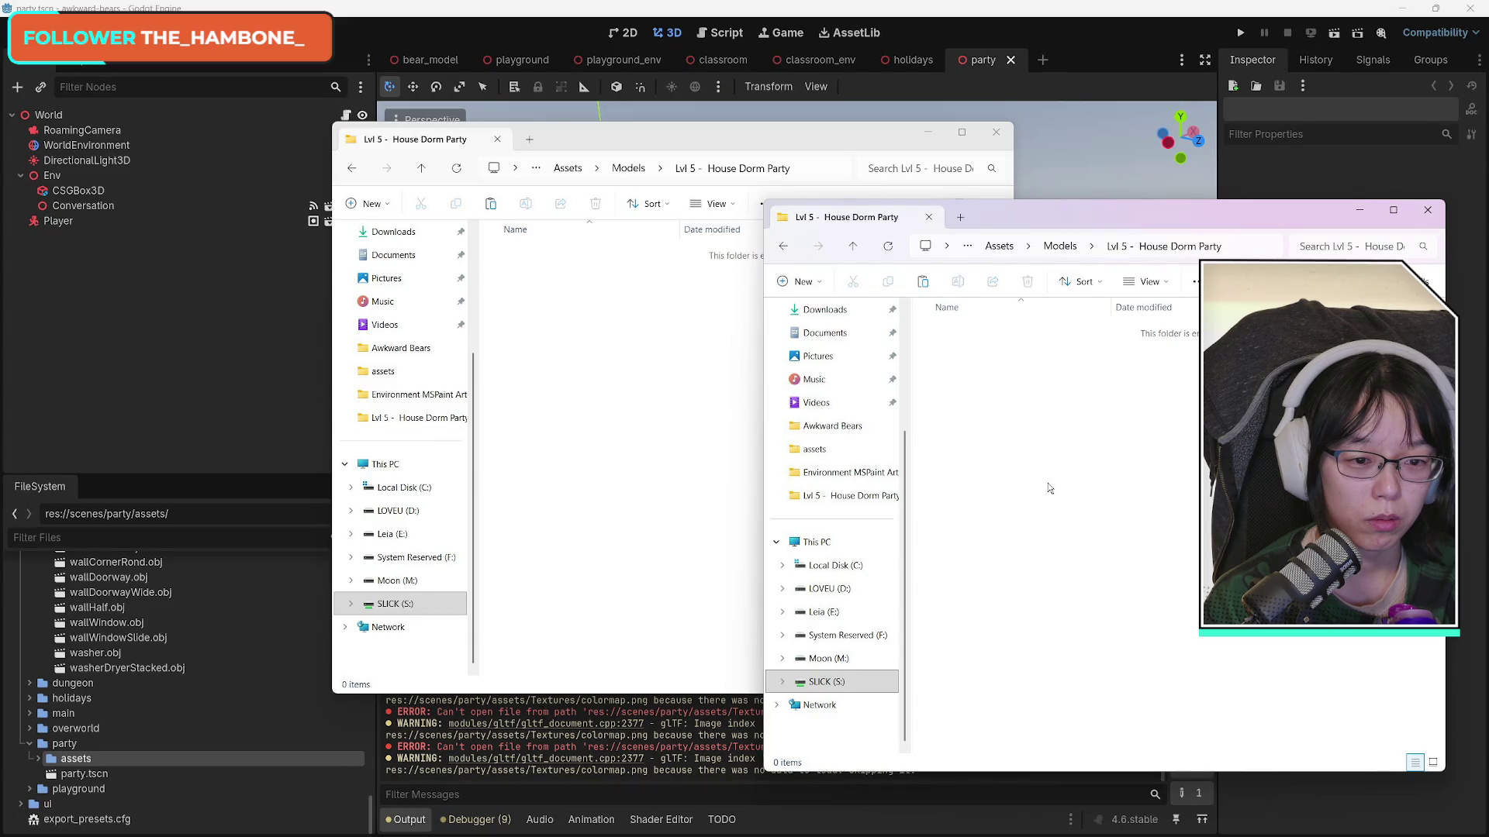
pyautogui.click(996, 131)
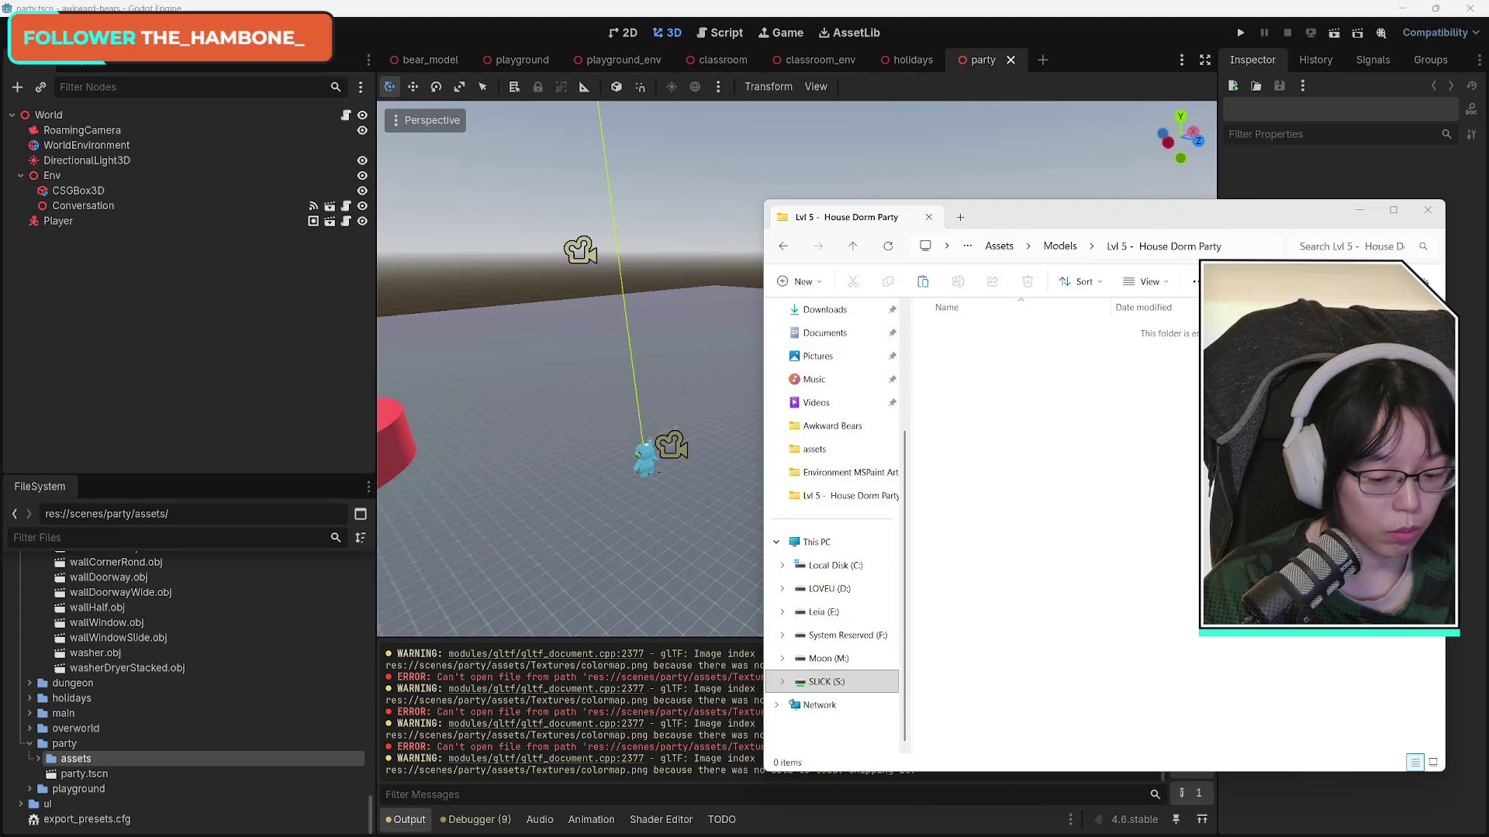
pyautogui.click(1191, 508)
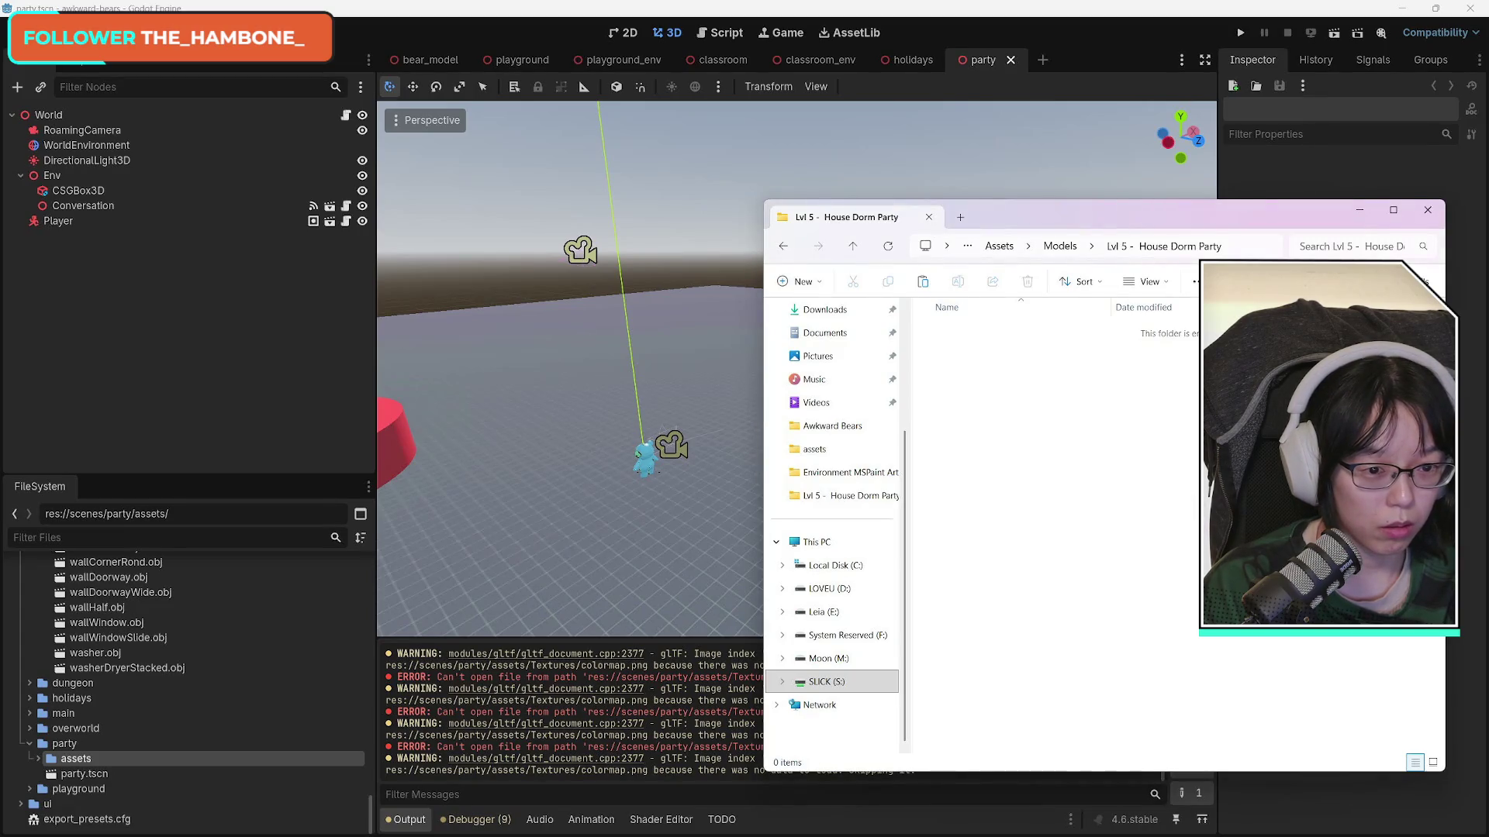
# Step: Paste the 44 models back into Lvl 5 - House Dorm Party and open a second window on Models
pyautogui.hotkey('ctrl', 'v')
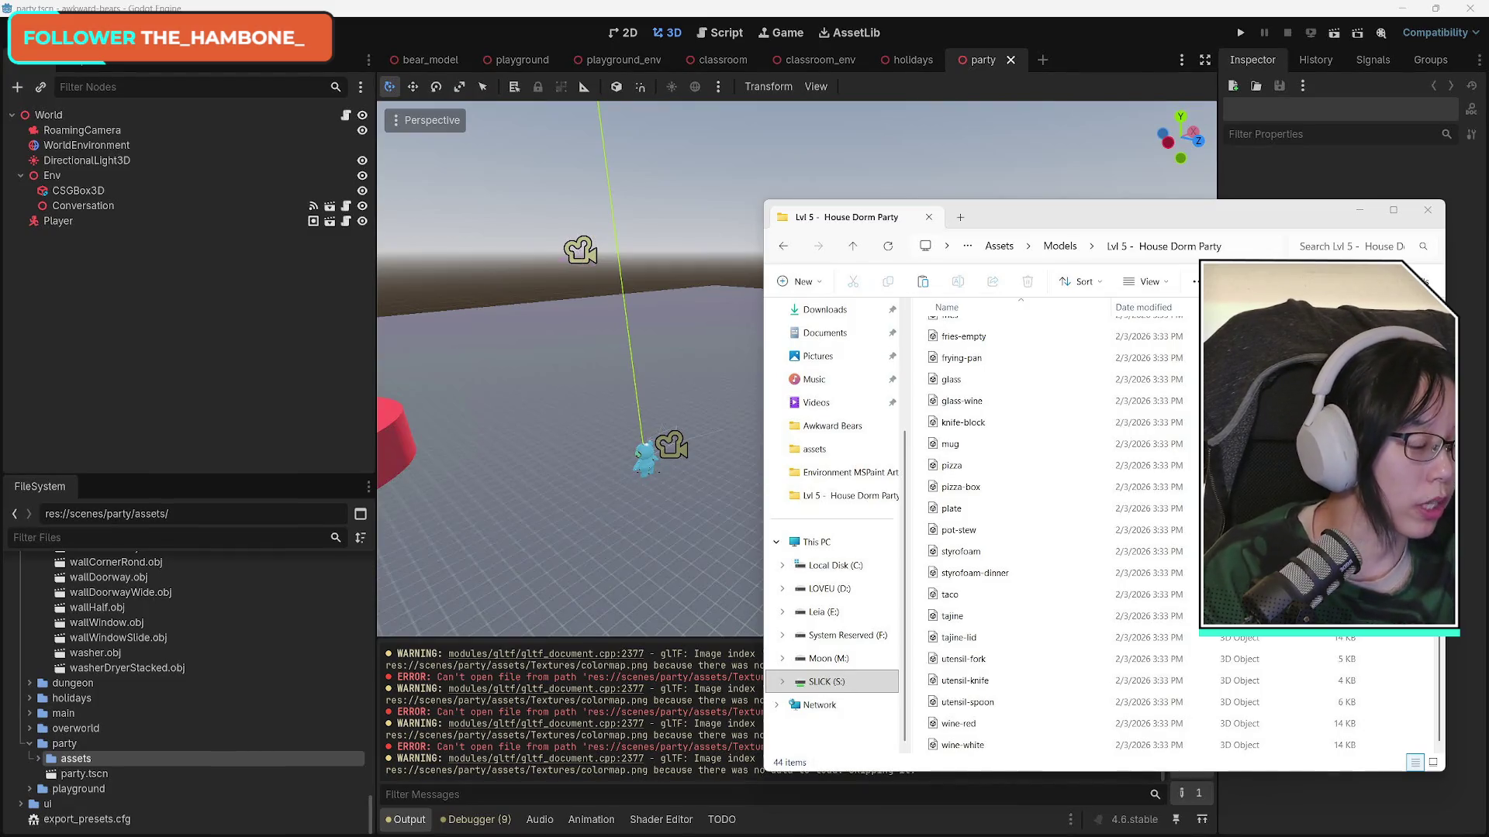
pyautogui.moveTo(1157, 223); pyautogui.dragTo(1172, 146)
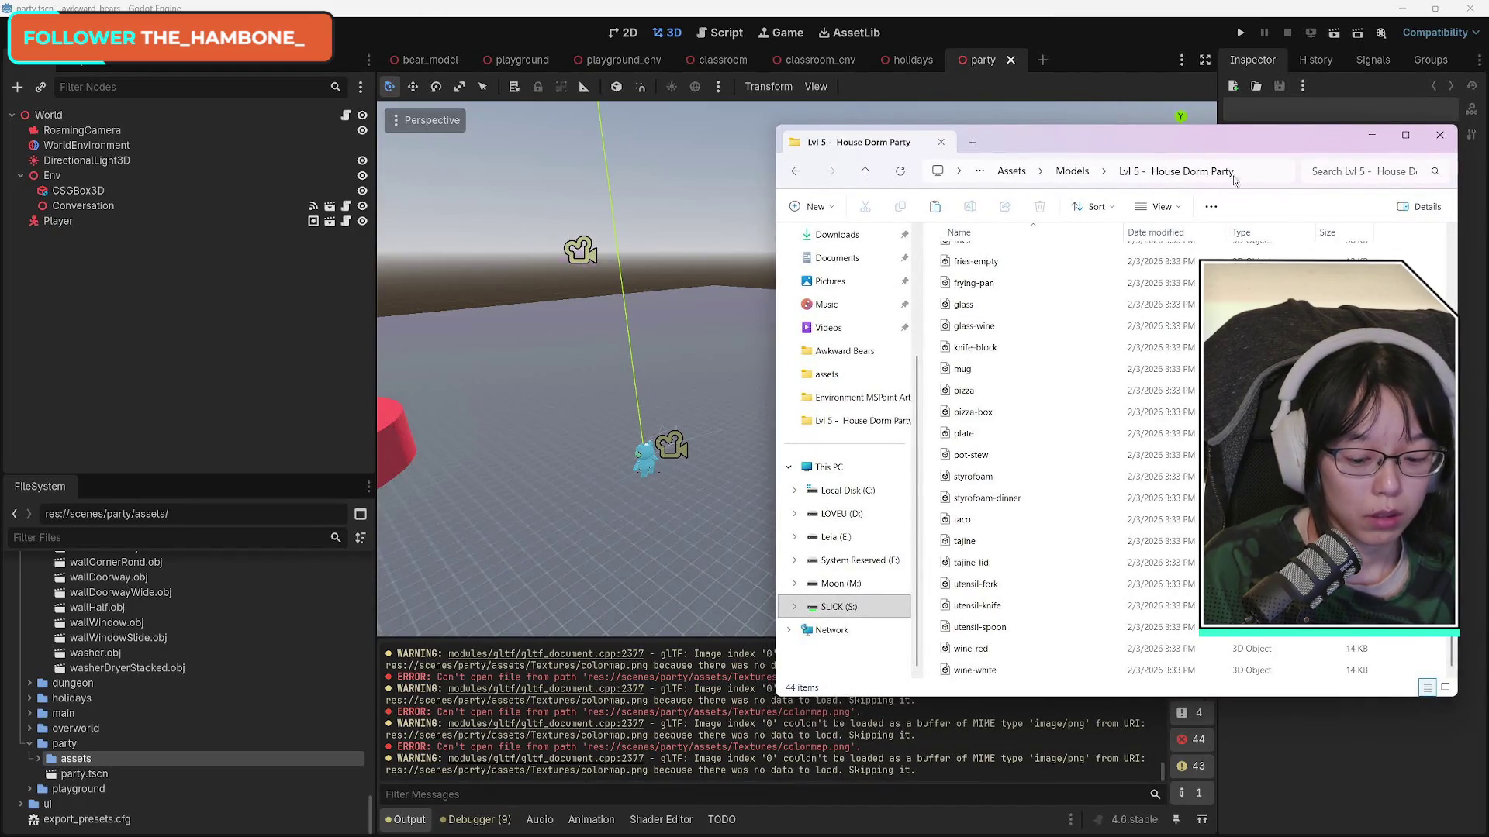
pyautogui.hotkey('ctrl', 'n')
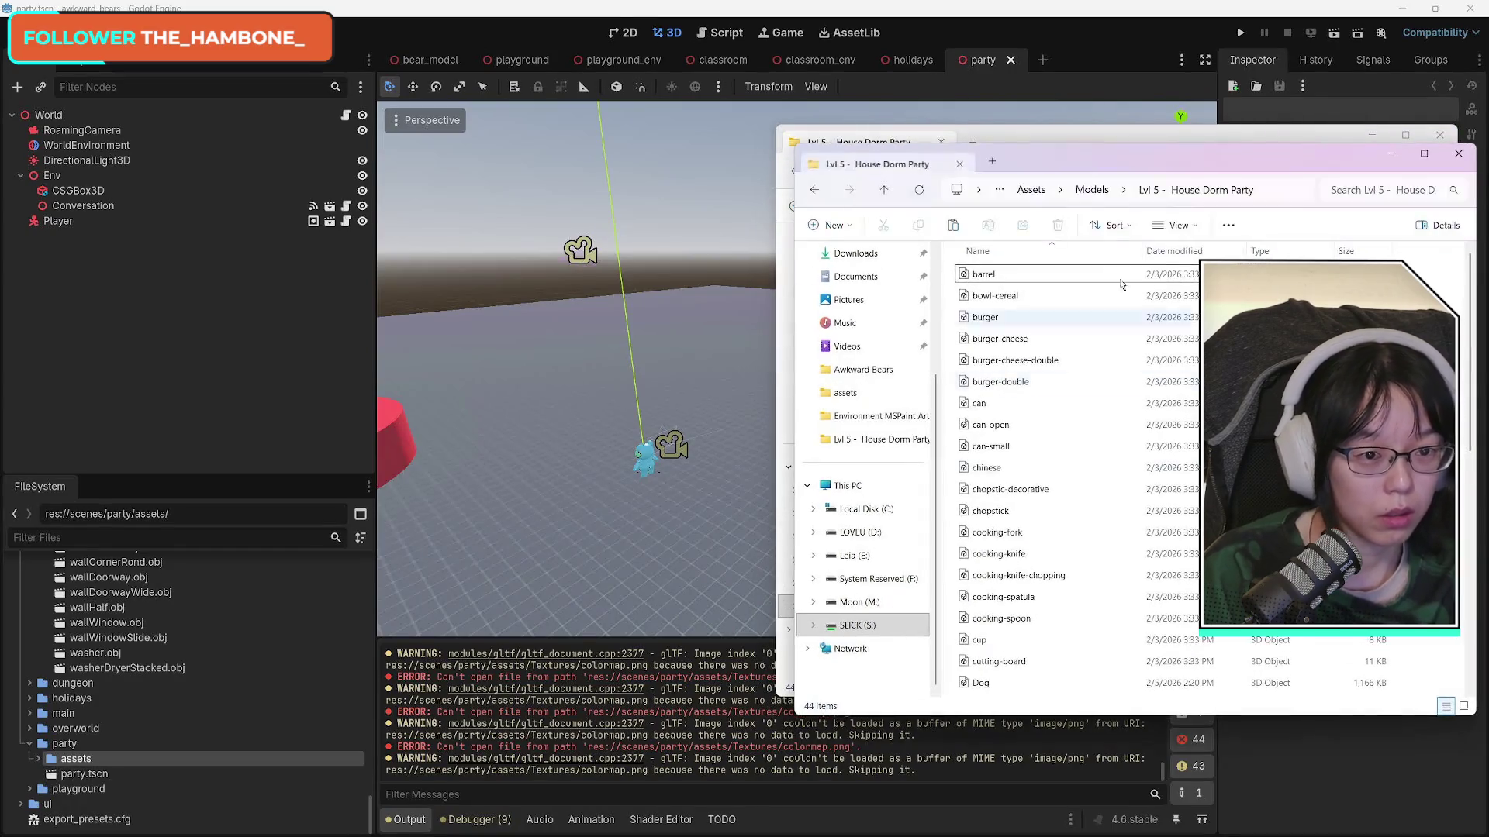
pyautogui.moveTo(1119, 149); pyautogui.dragTo(988, 161)
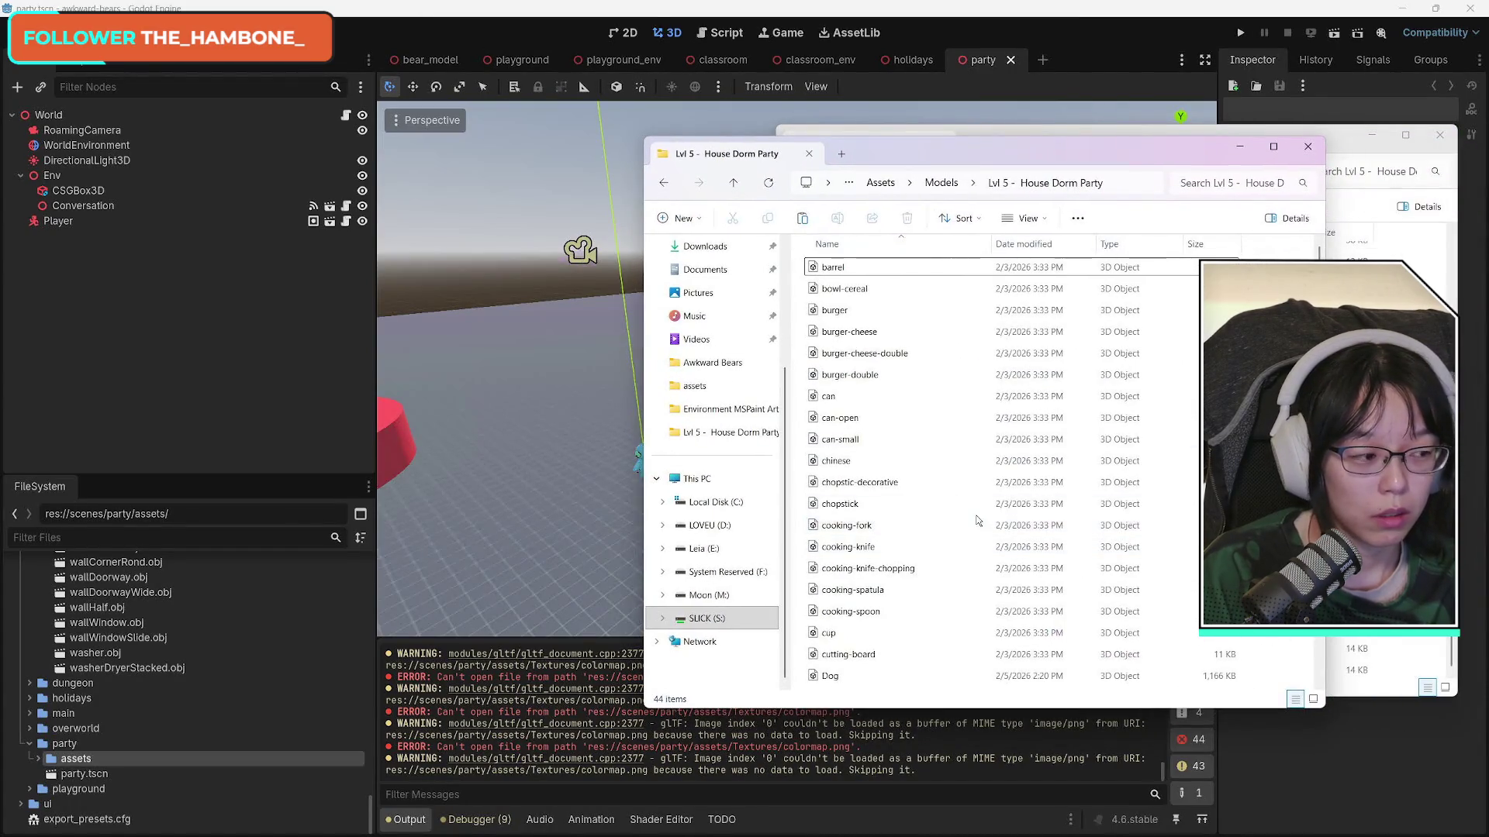
pyautogui.click(941, 183)
pyautogui.click(1003, 548)
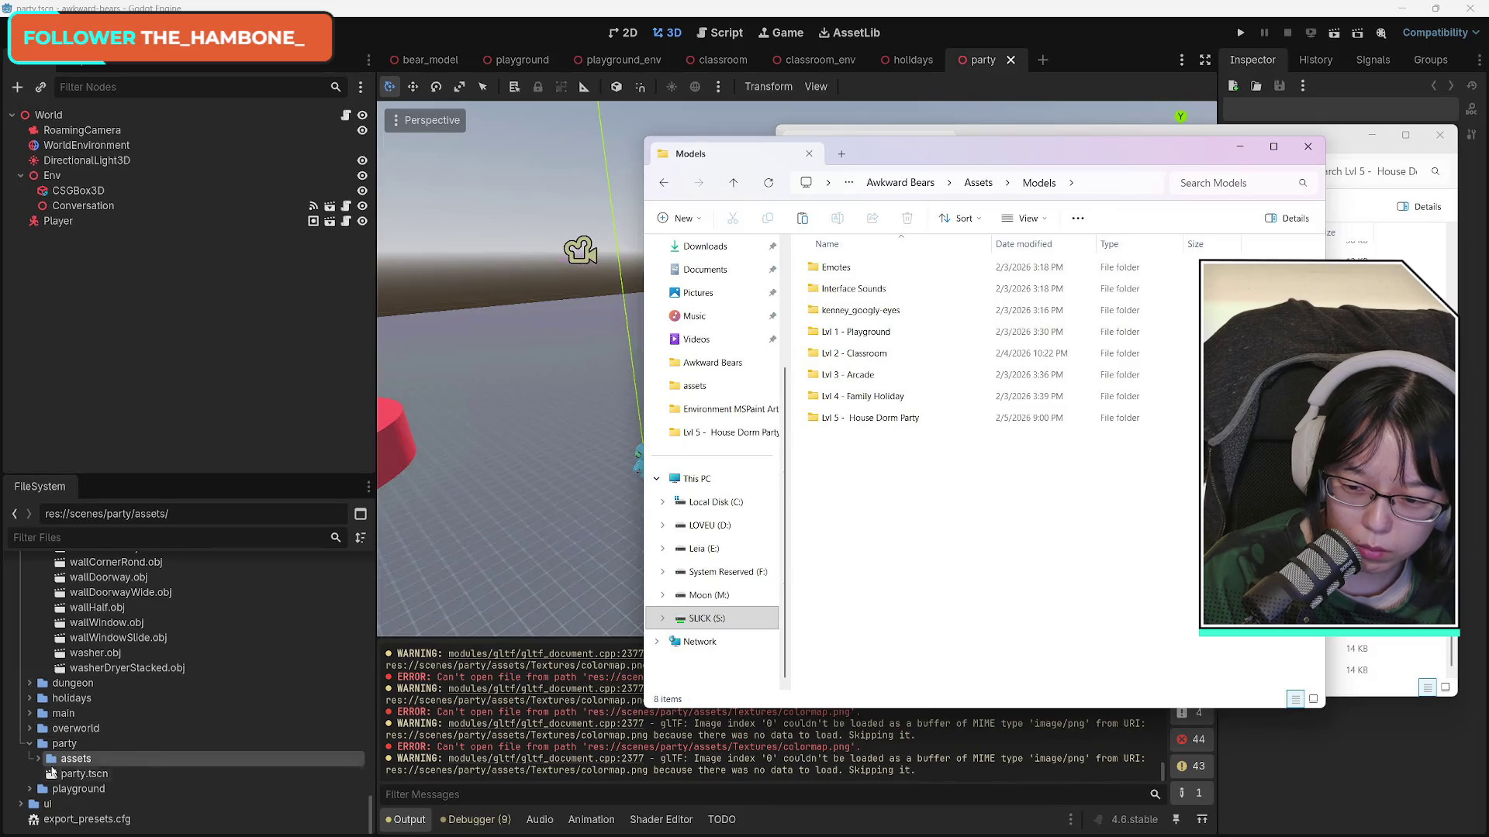
pyautogui.click(188, 758)
# Step: Expand party/assets in the FileSystem dock and check its imported .glb files, such as barrel.glb
pyautogui.doubleClick(189, 758)
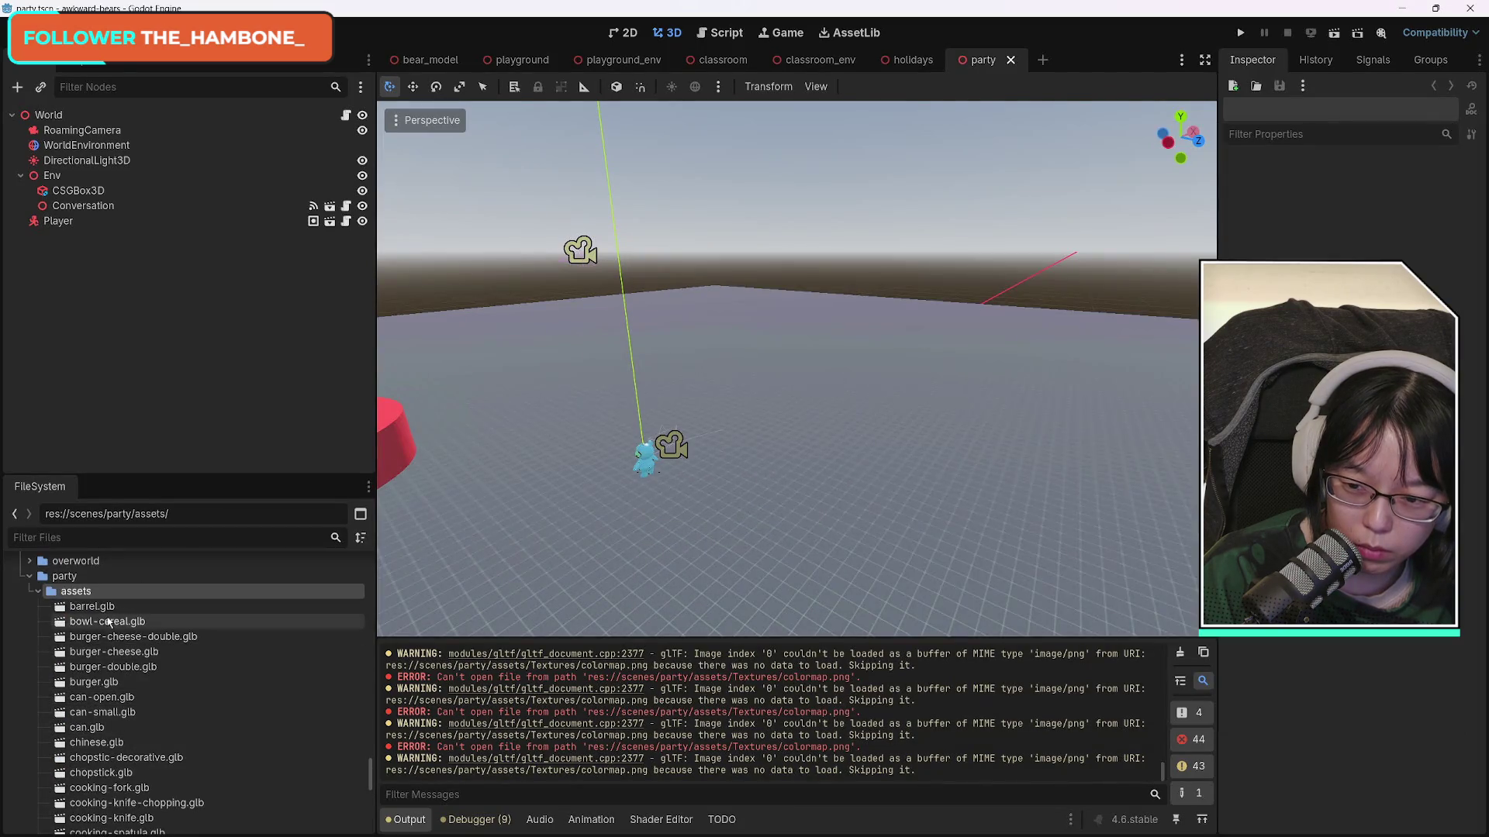
pyautogui.click(155, 609)
pyautogui.scroll(-10, 217, 704)
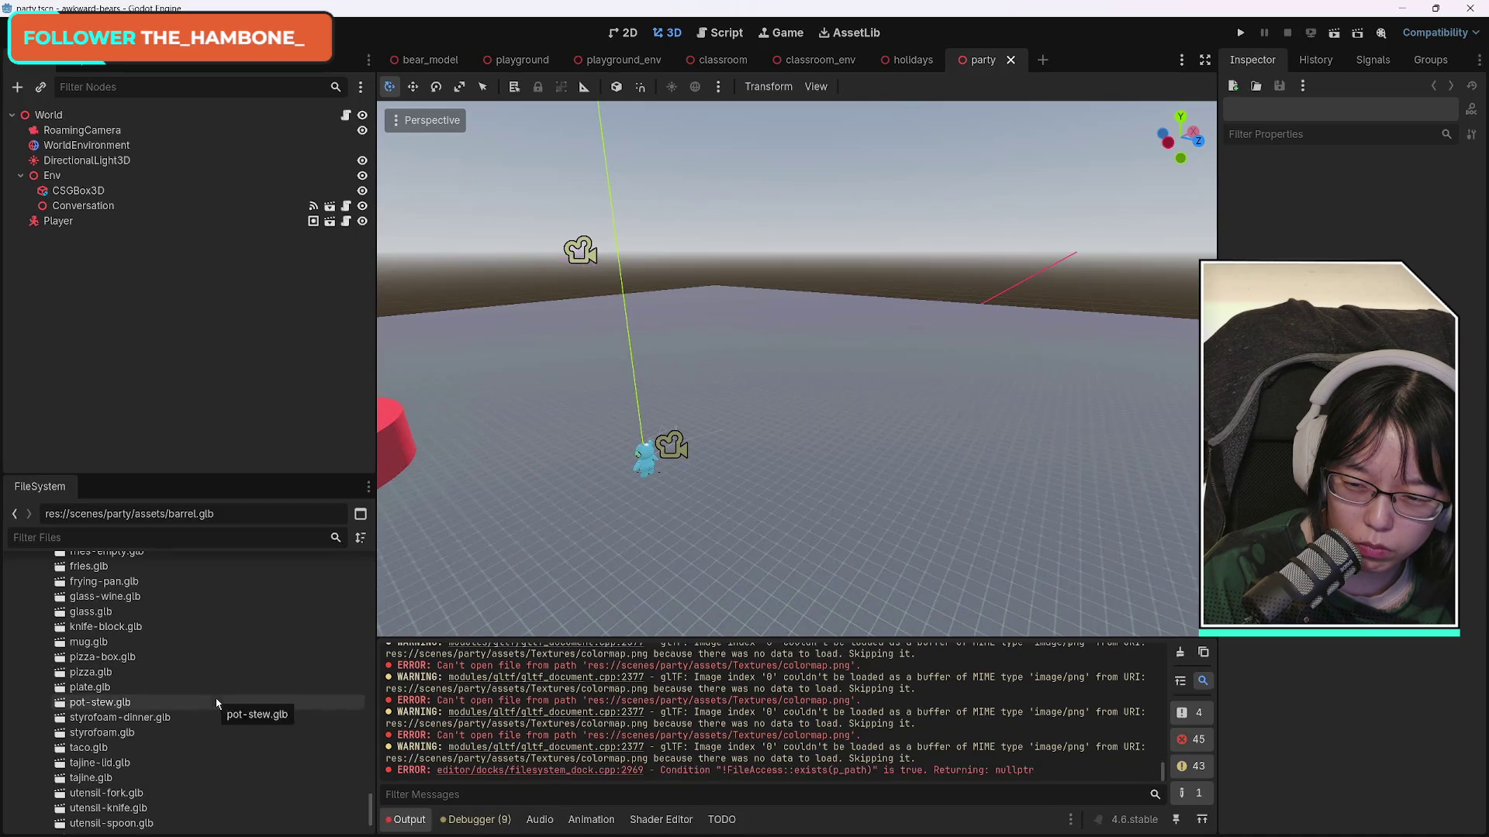
pyautogui.scroll(5, 216, 703)
pyautogui.scroll(-8, 217, 714)
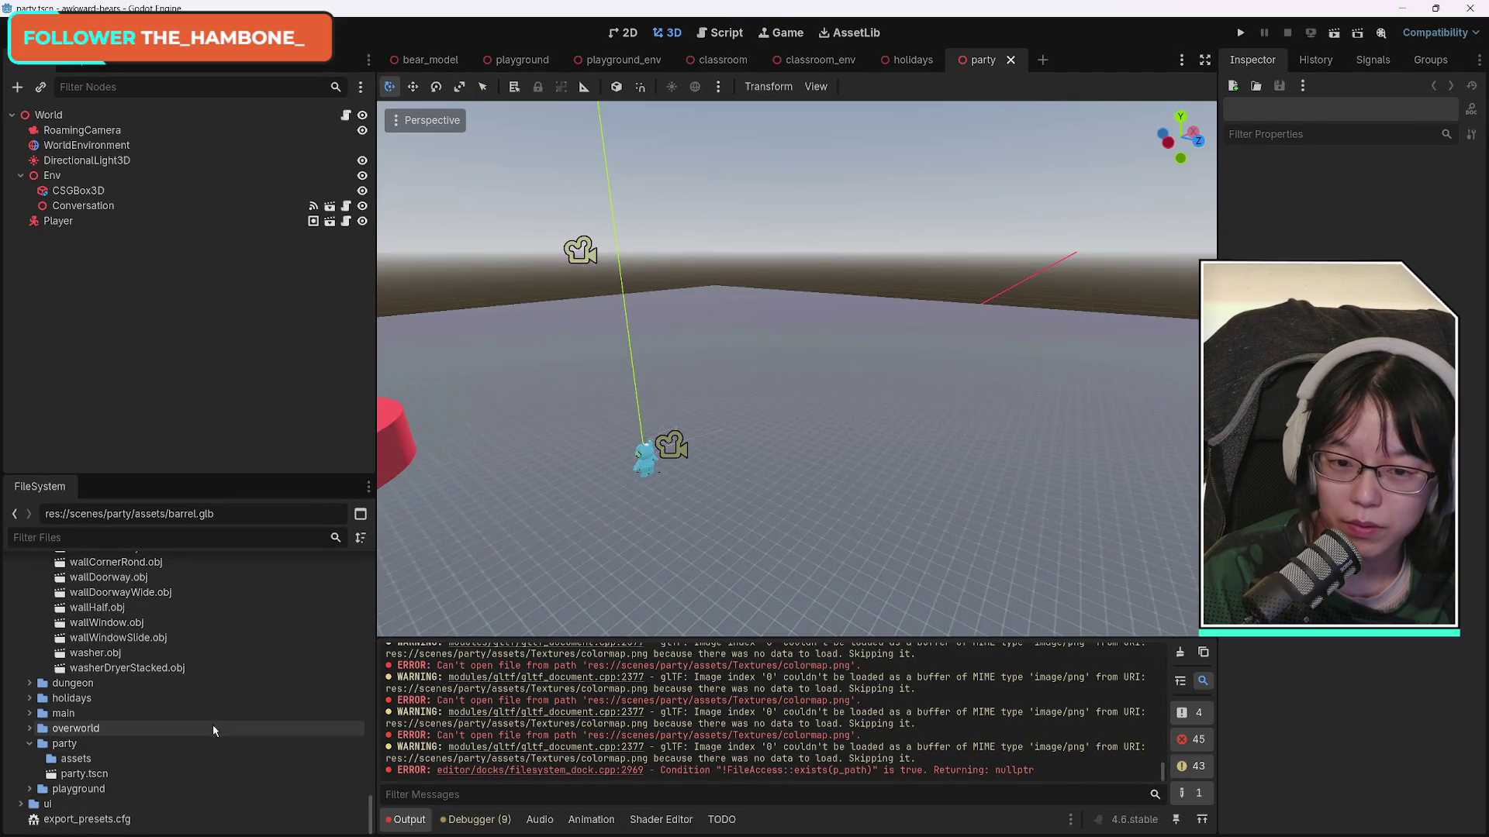
pyautogui.moveTo(1435, 10)
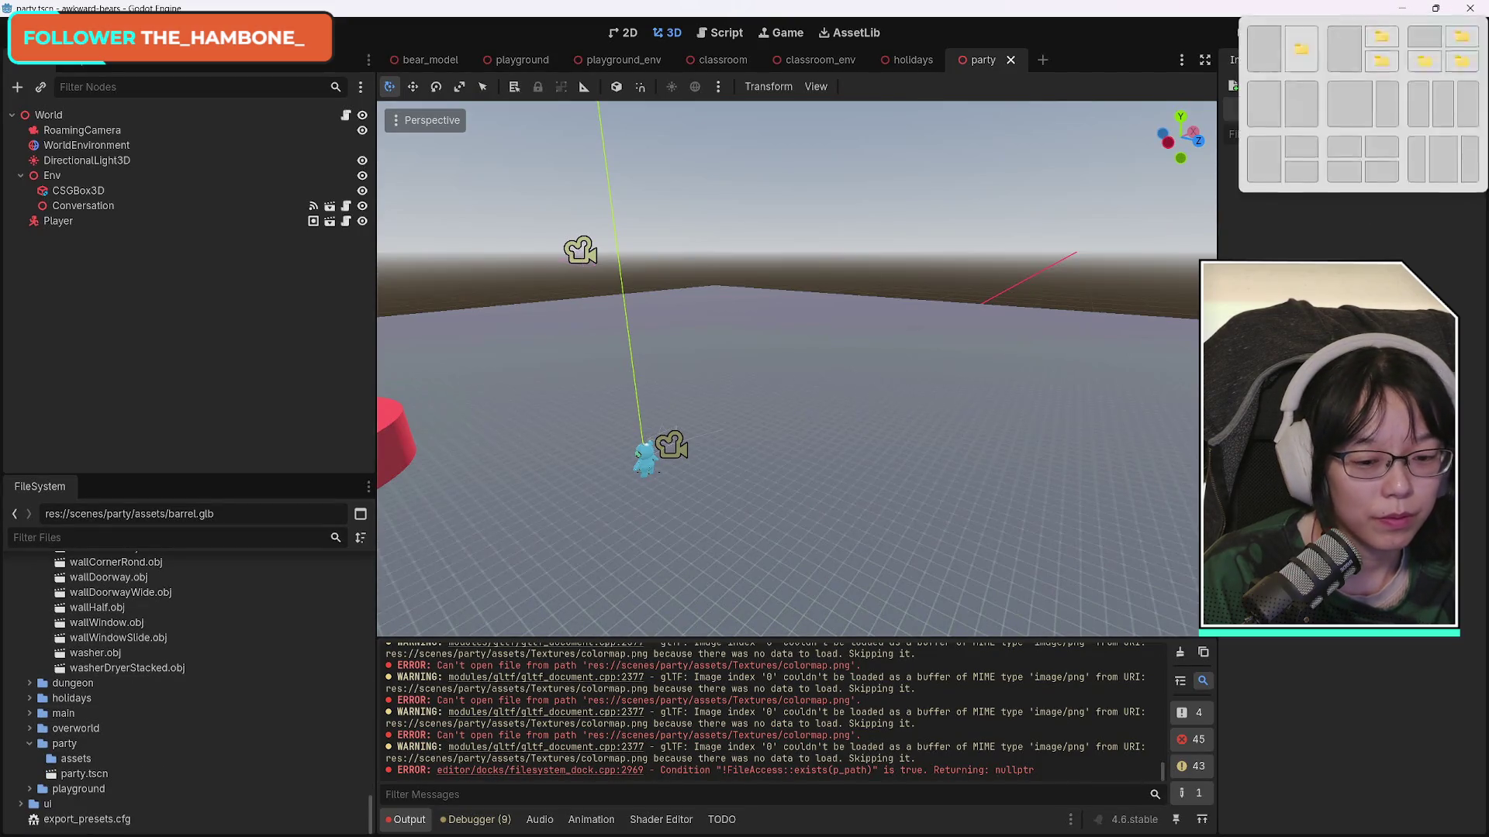
pyautogui.moveTo(704, 833)
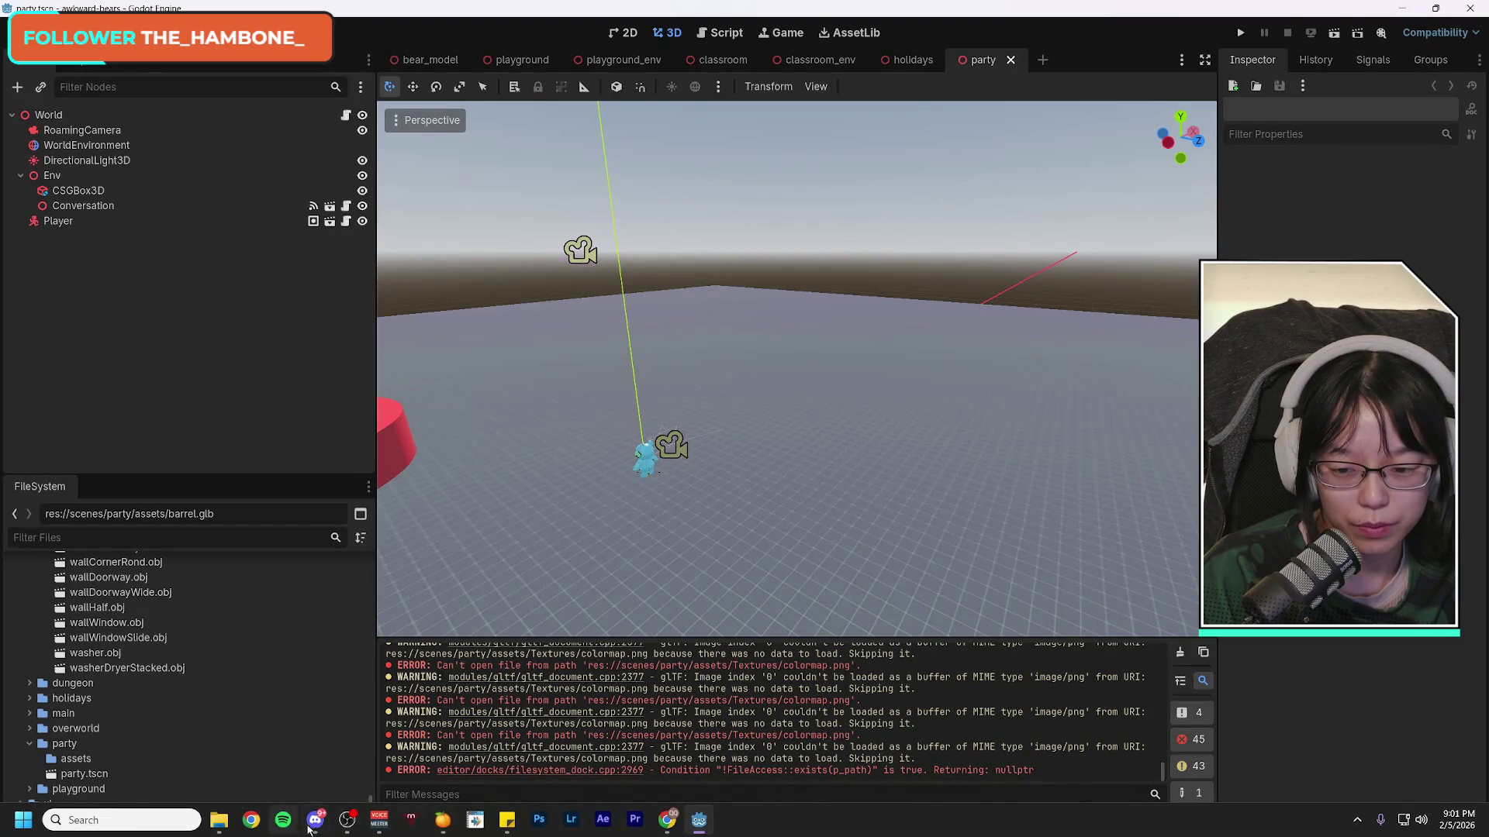
pyautogui.moveTo(315, 828)
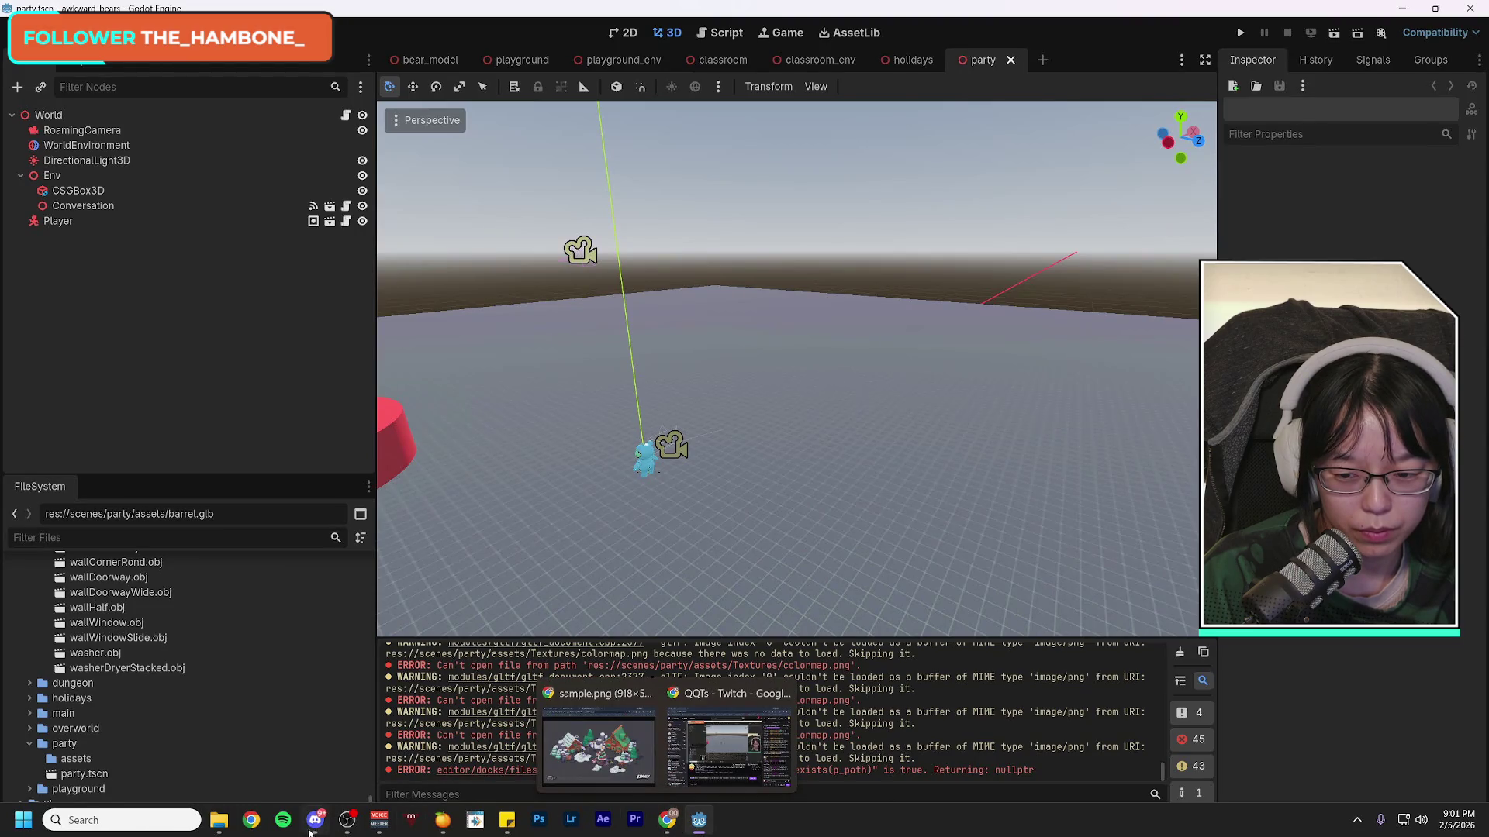
# Step: Bring up the Models window and open Lvl 5 - House Dorm Party
pyautogui.moveTo(227, 824)
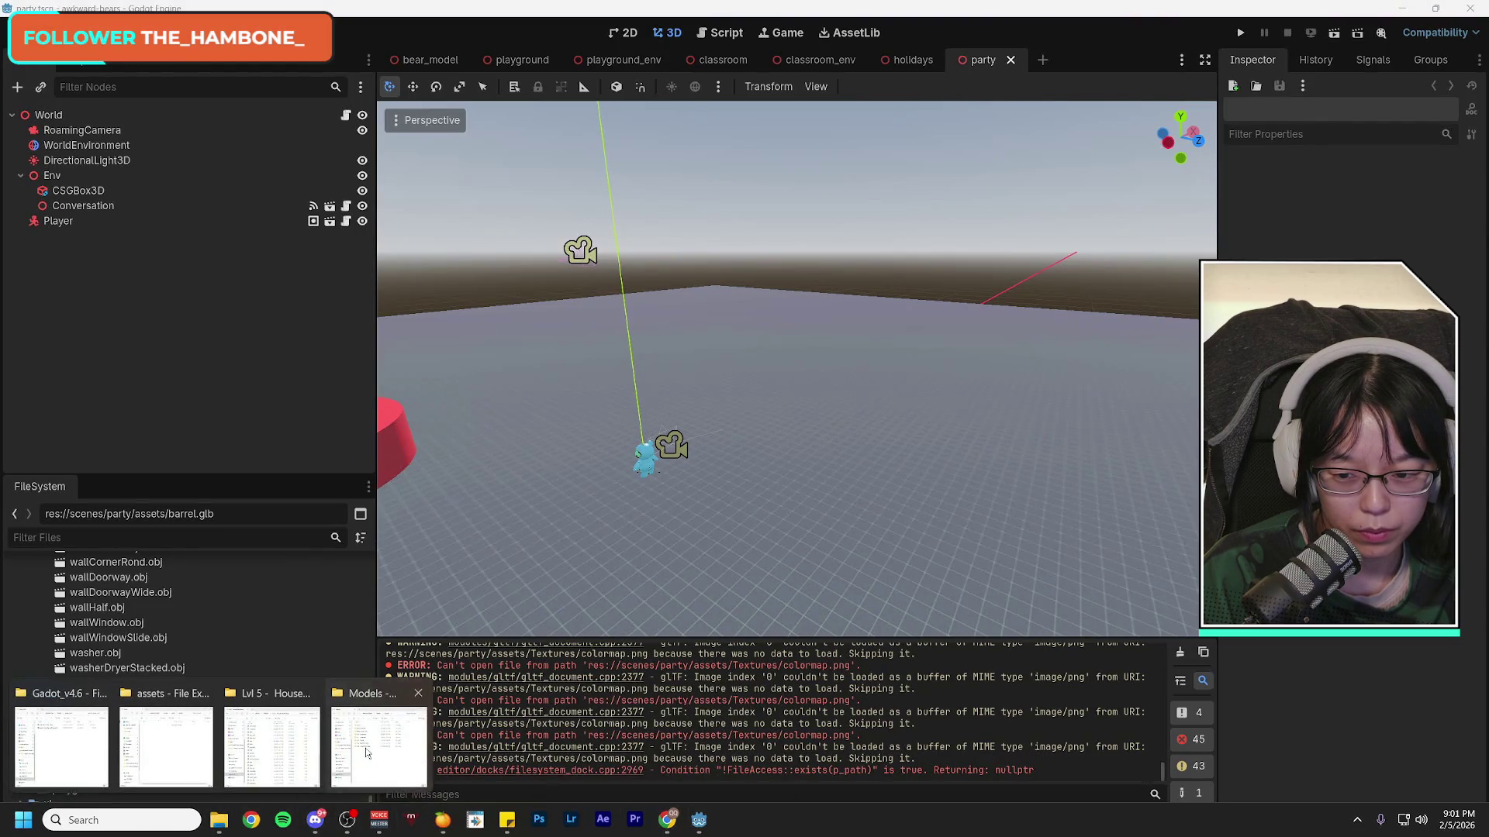
pyautogui.click(378, 729)
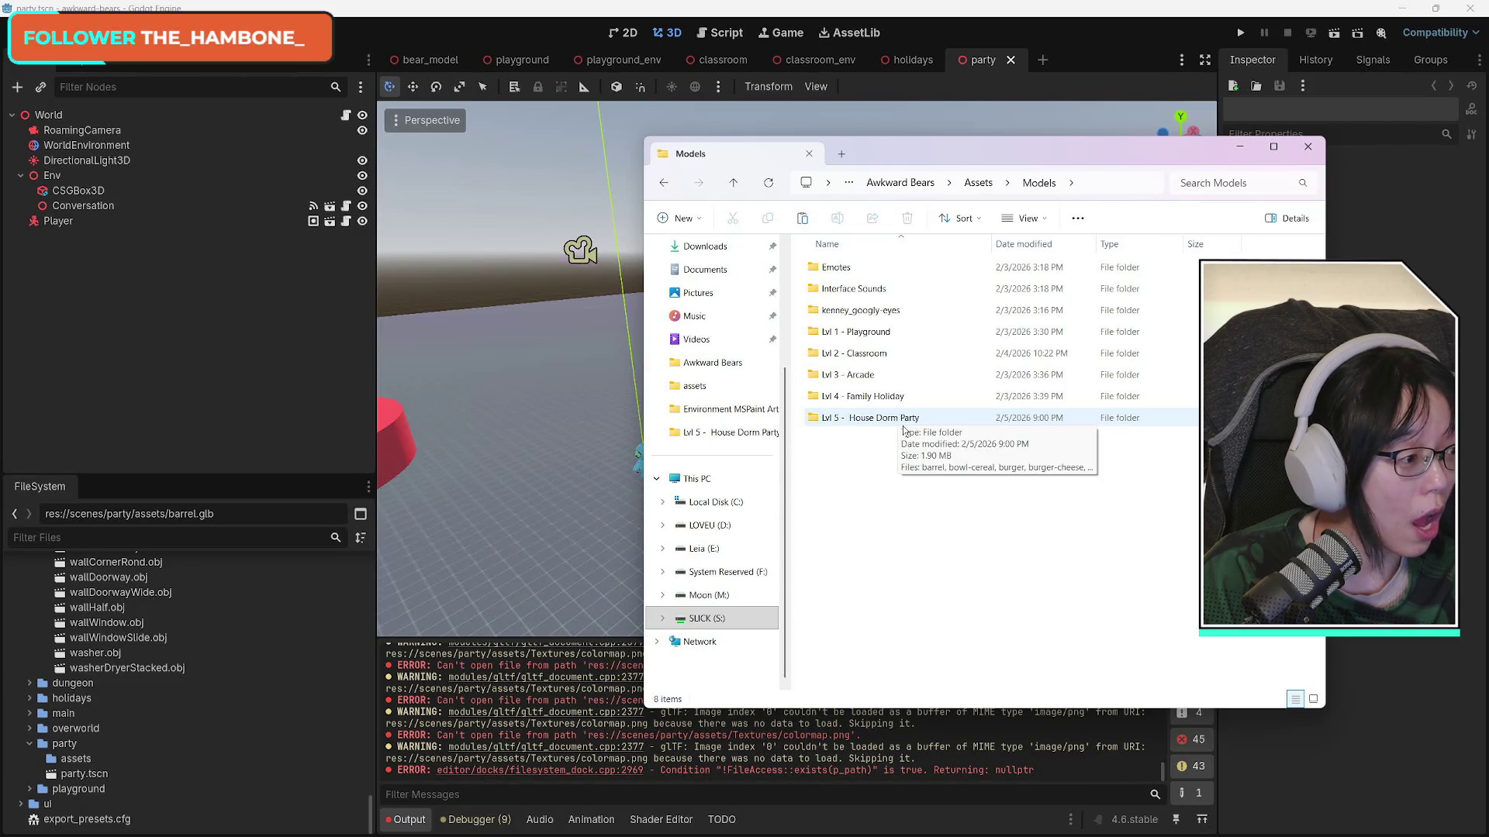
pyautogui.doubleClick(889, 423)
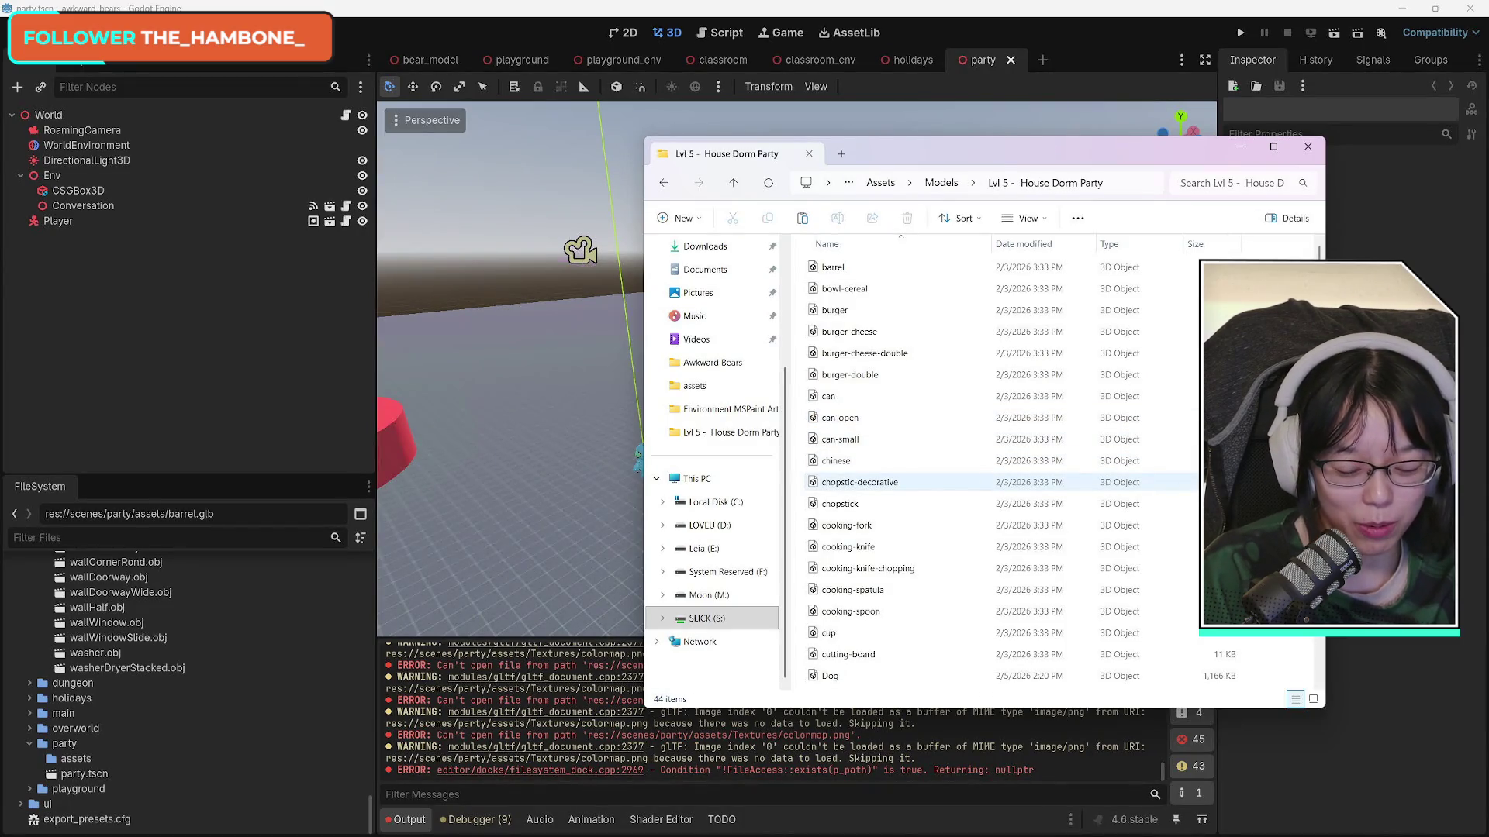
# Step: Rearrange the folder windows and point the second one at Downloads
pyautogui.moveTo(947, 155); pyautogui.dragTo(1077, 151)
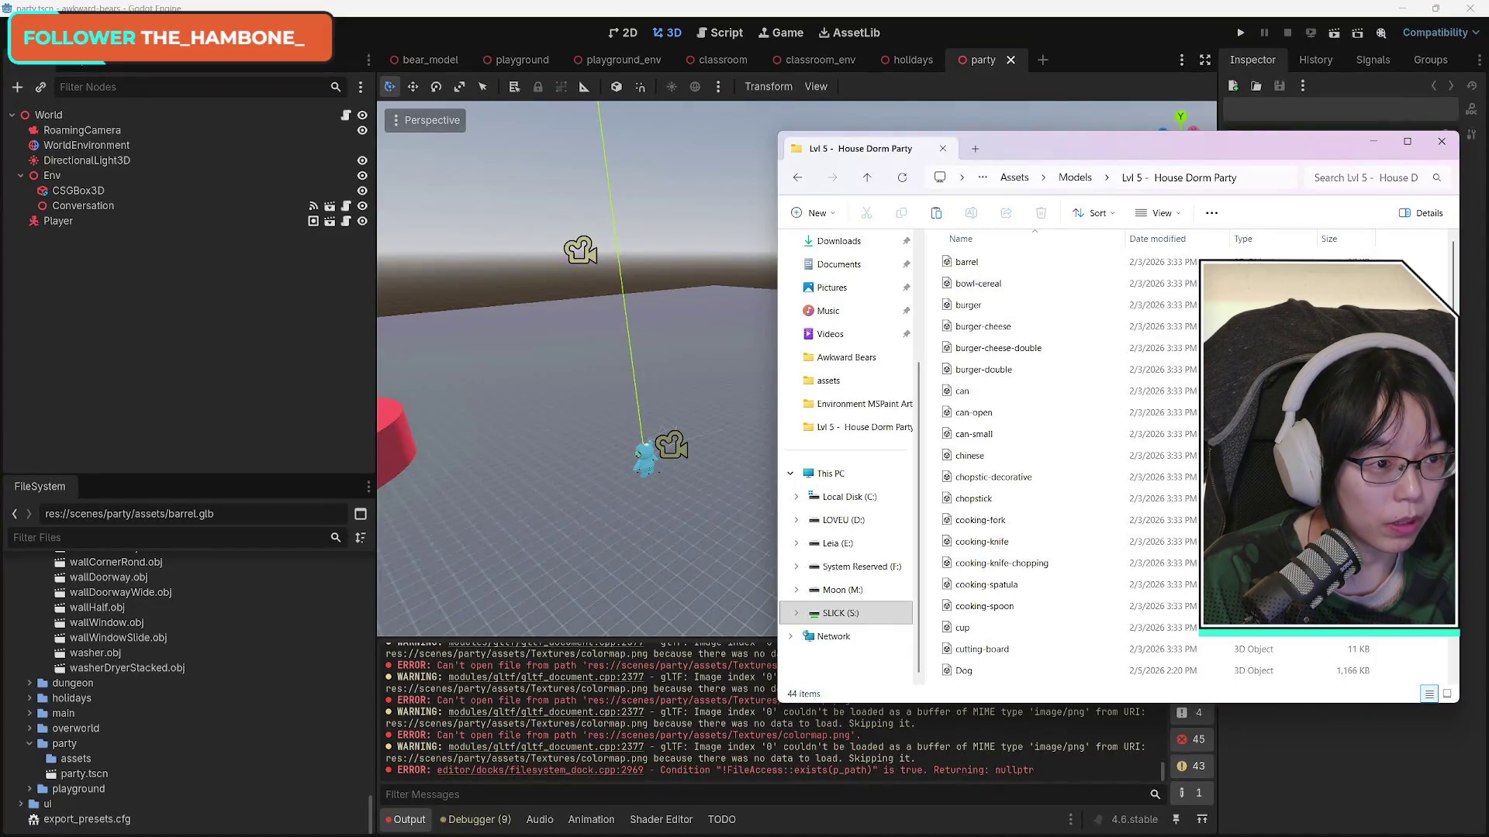
pyautogui.moveTo(1021, 134); pyautogui.dragTo(822, 133)
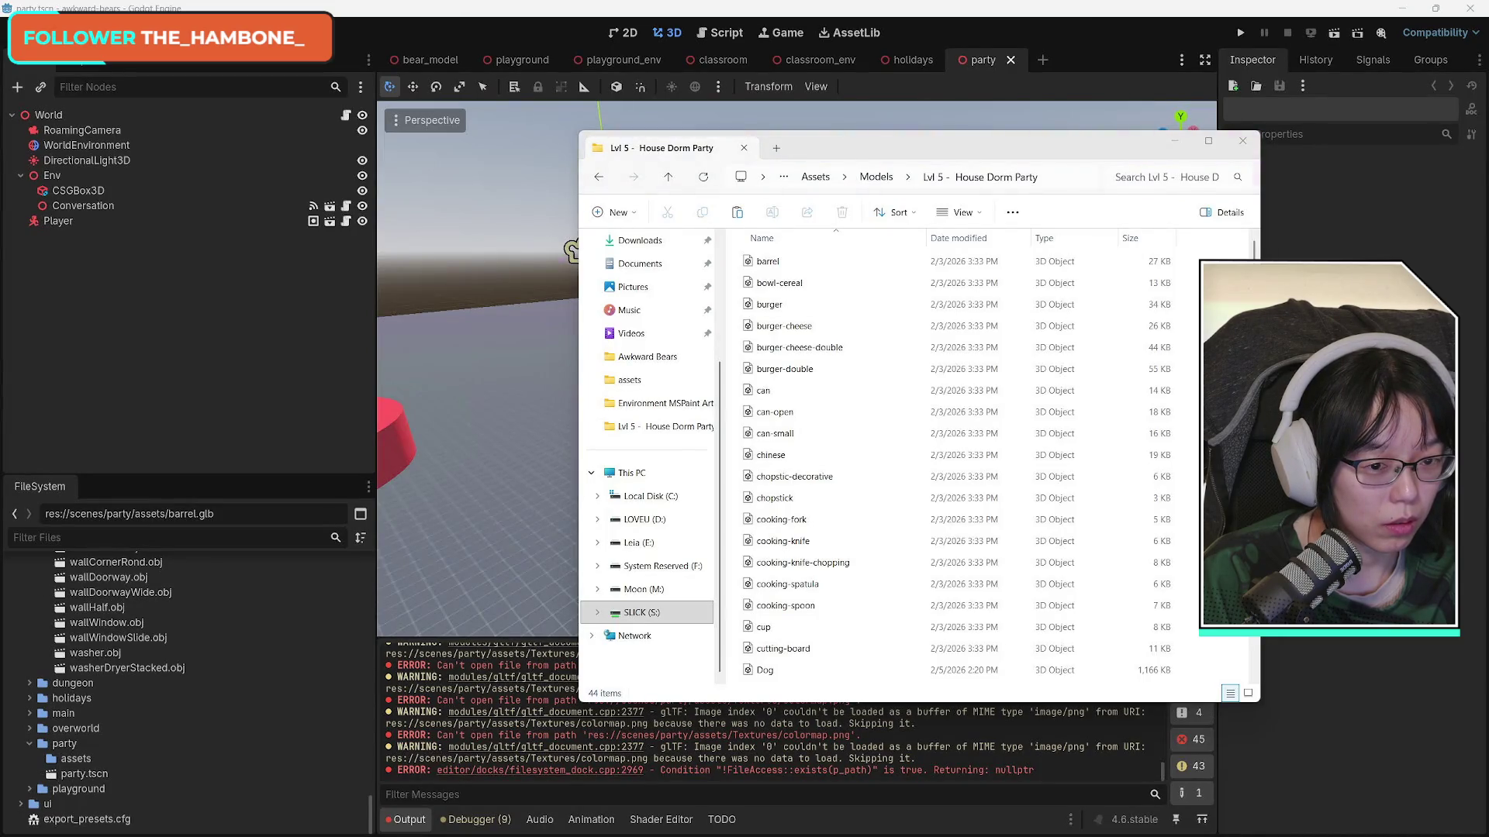
pyautogui.moveTo(977, 147); pyautogui.dragTo(457, 176)
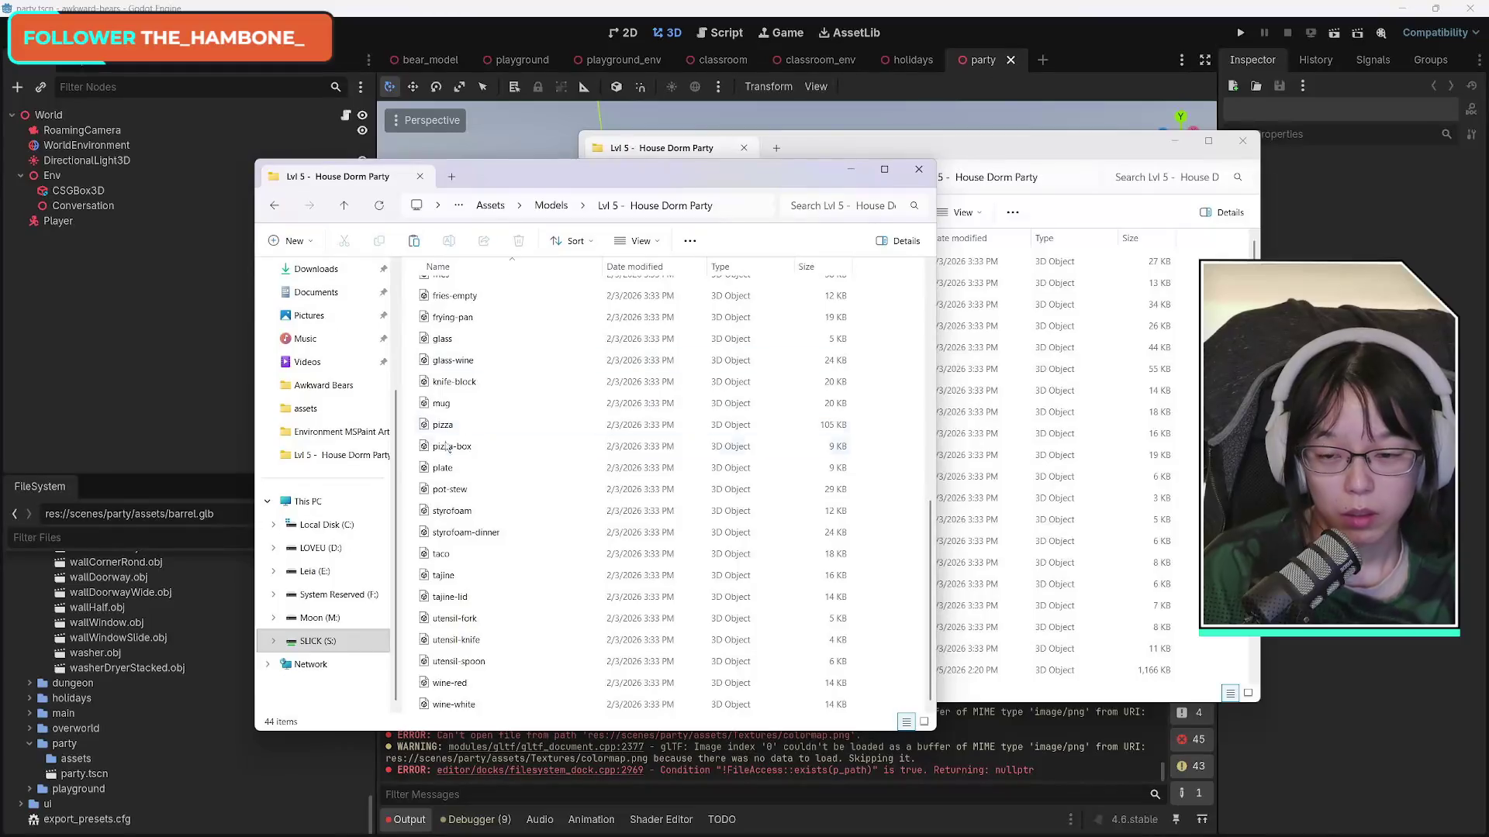
pyautogui.scroll(3, 341, 442)
pyautogui.click(380, 436)
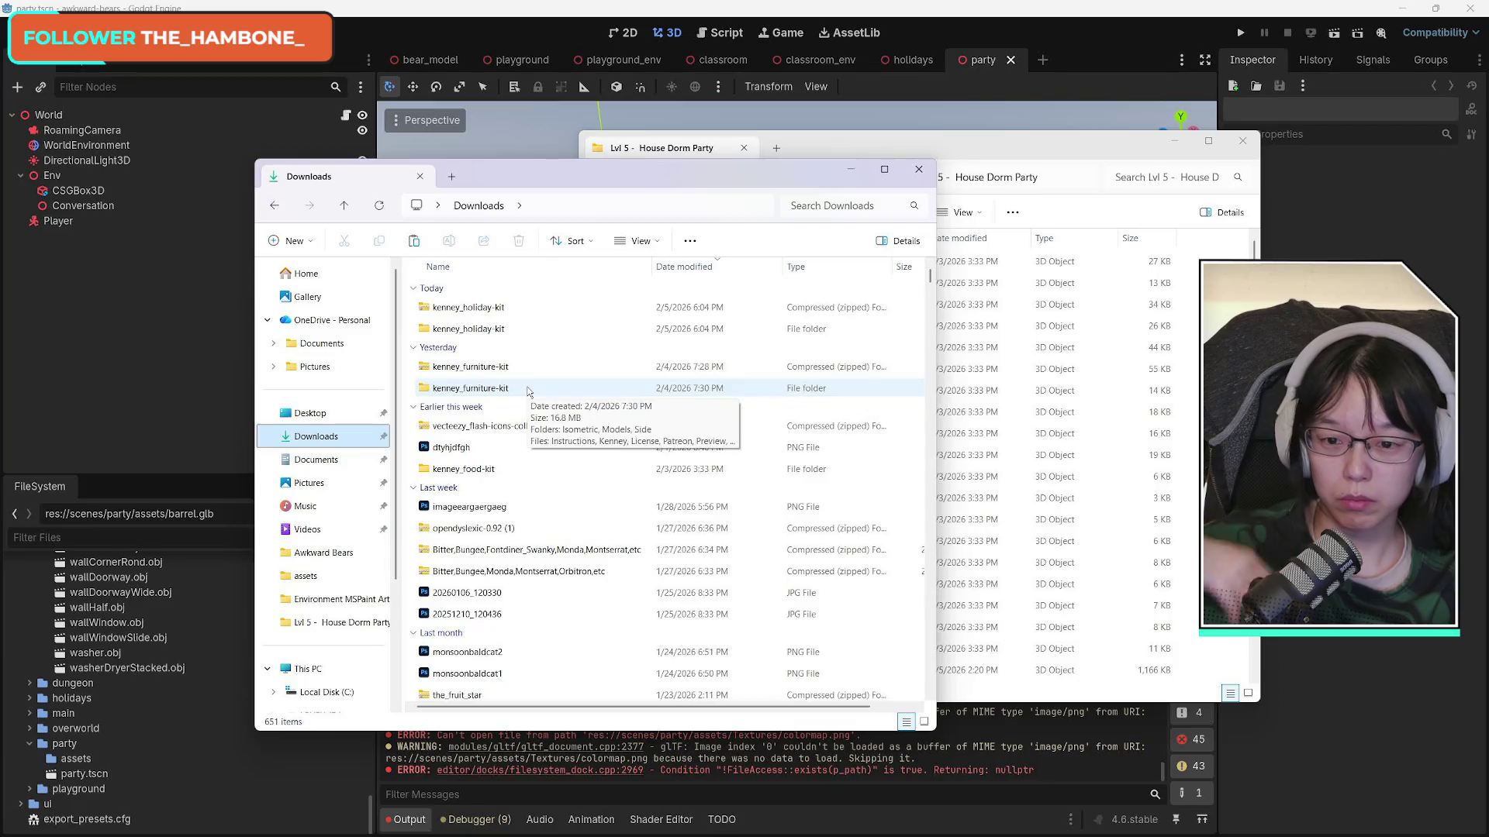
# Step: Open kenney_food-kit > Models > GLB format and select its Textures folder
pyautogui.doubleClick(510, 470)
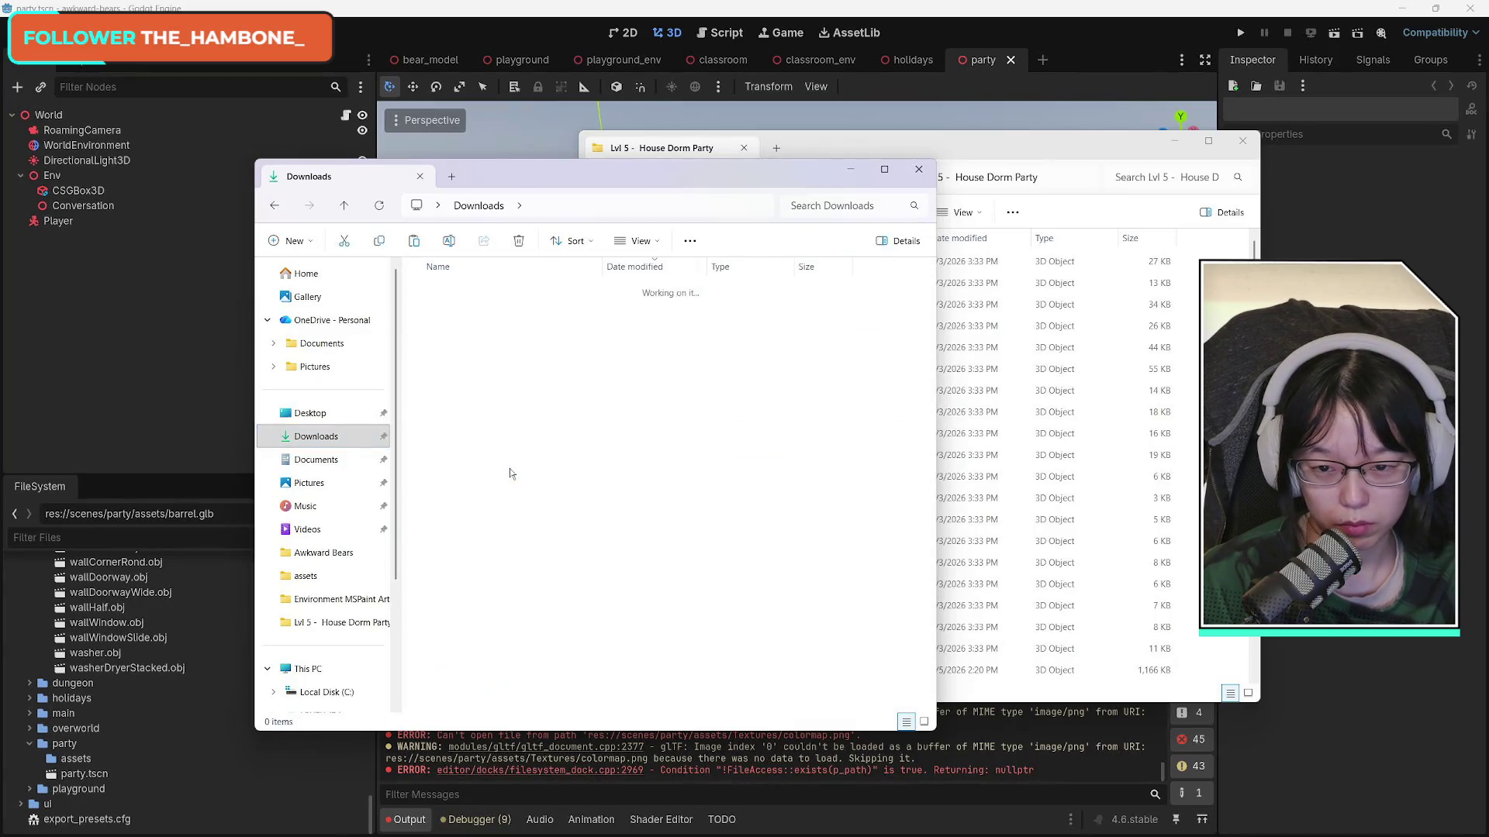
pyautogui.doubleClick(466, 435)
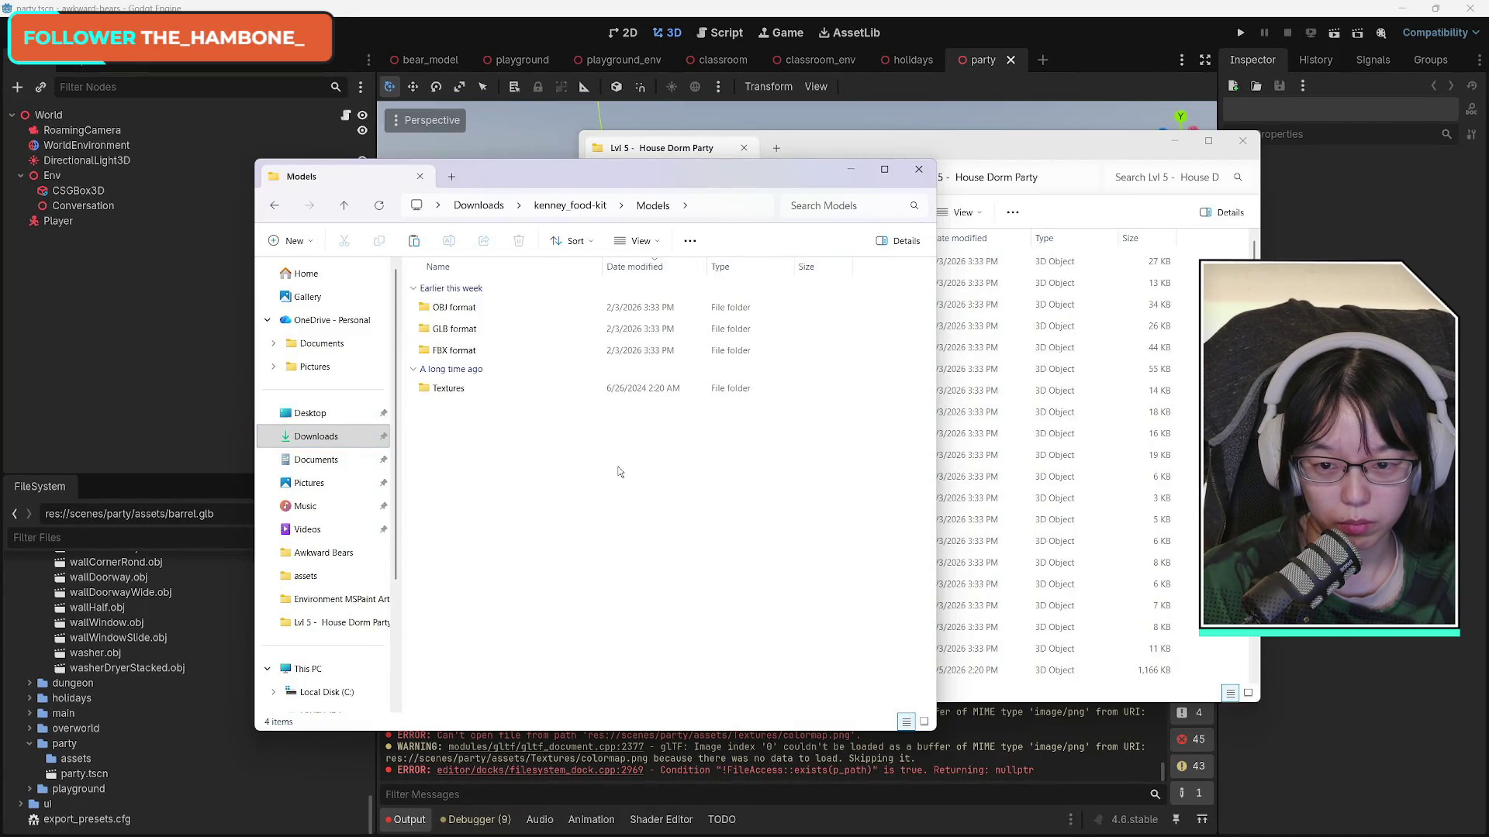
pyautogui.doubleClick(473, 330)
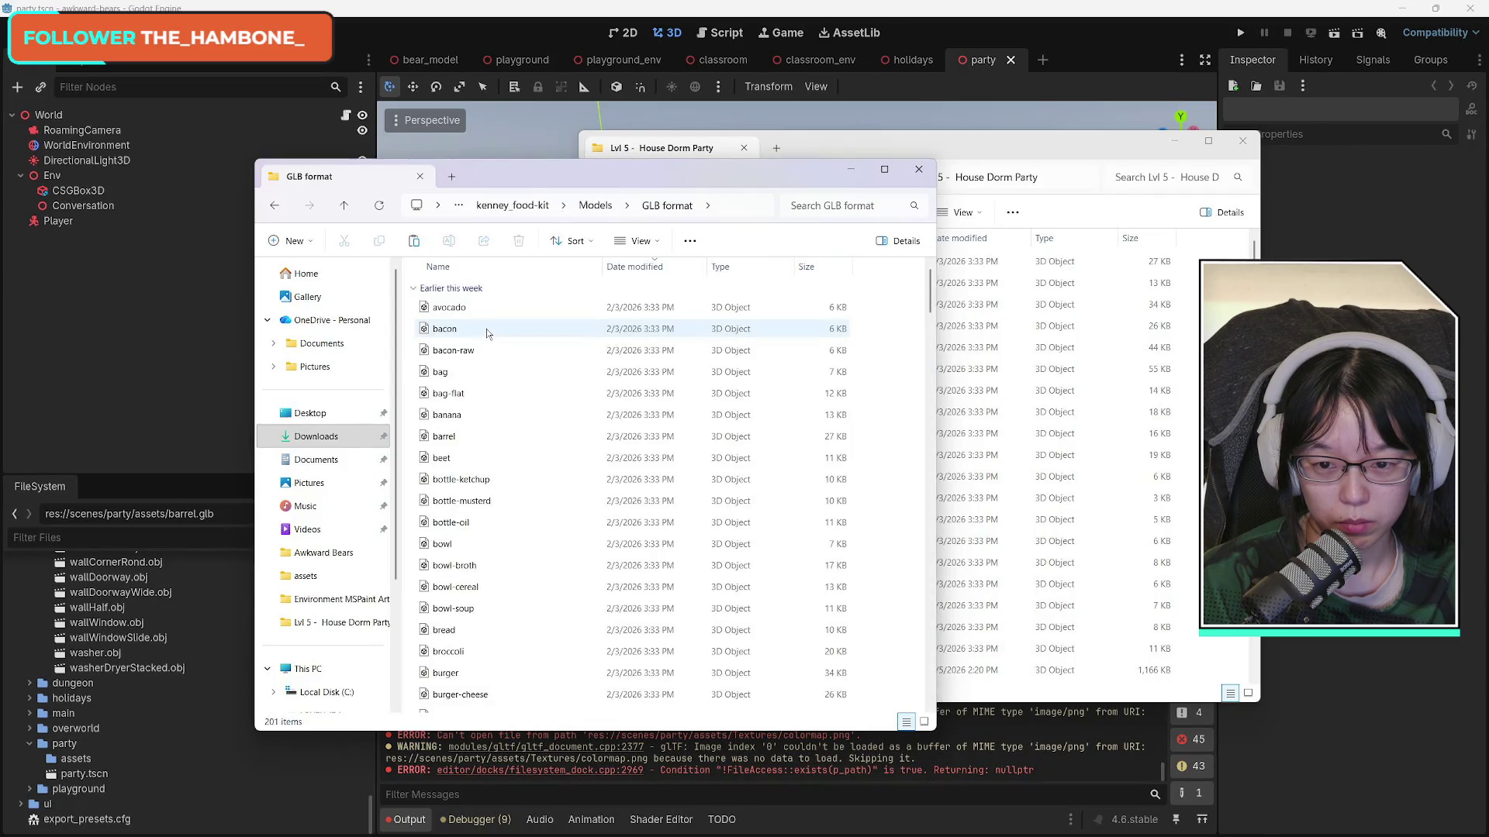
pyautogui.scroll(-20, 551, 527)
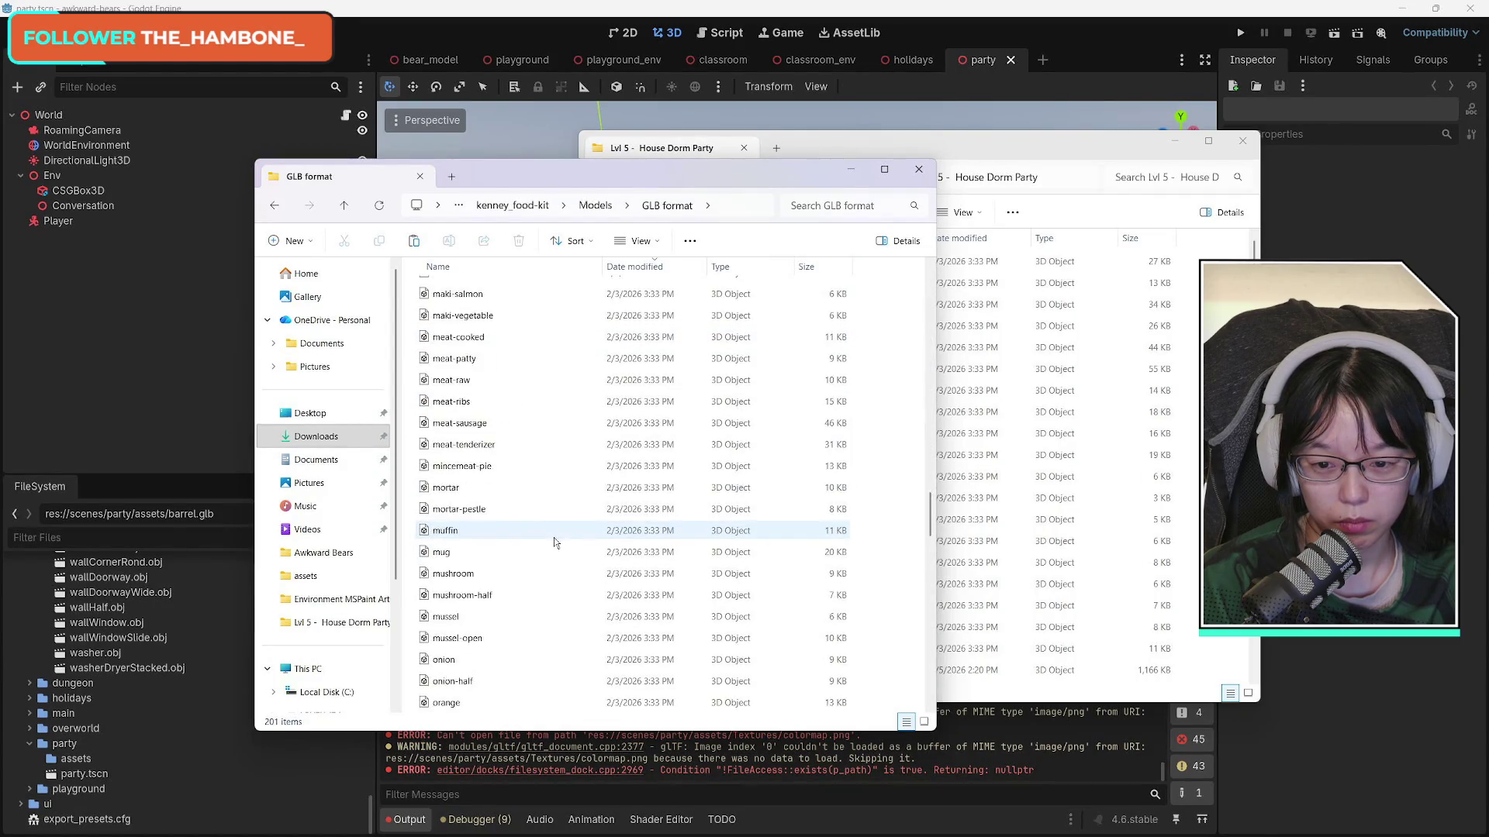
pyautogui.scroll(-20, 554, 542)
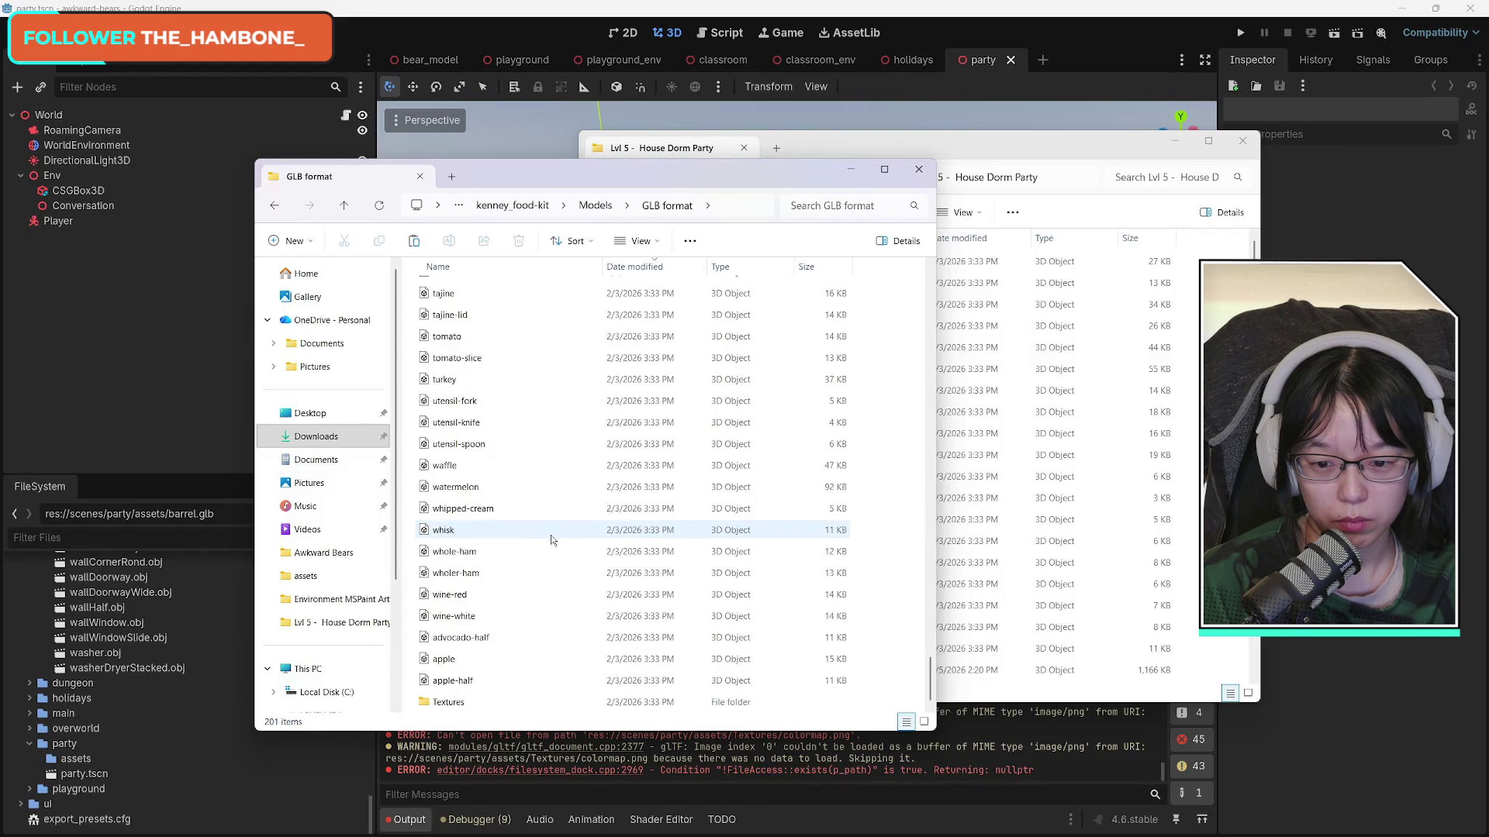
pyautogui.click(481, 702)
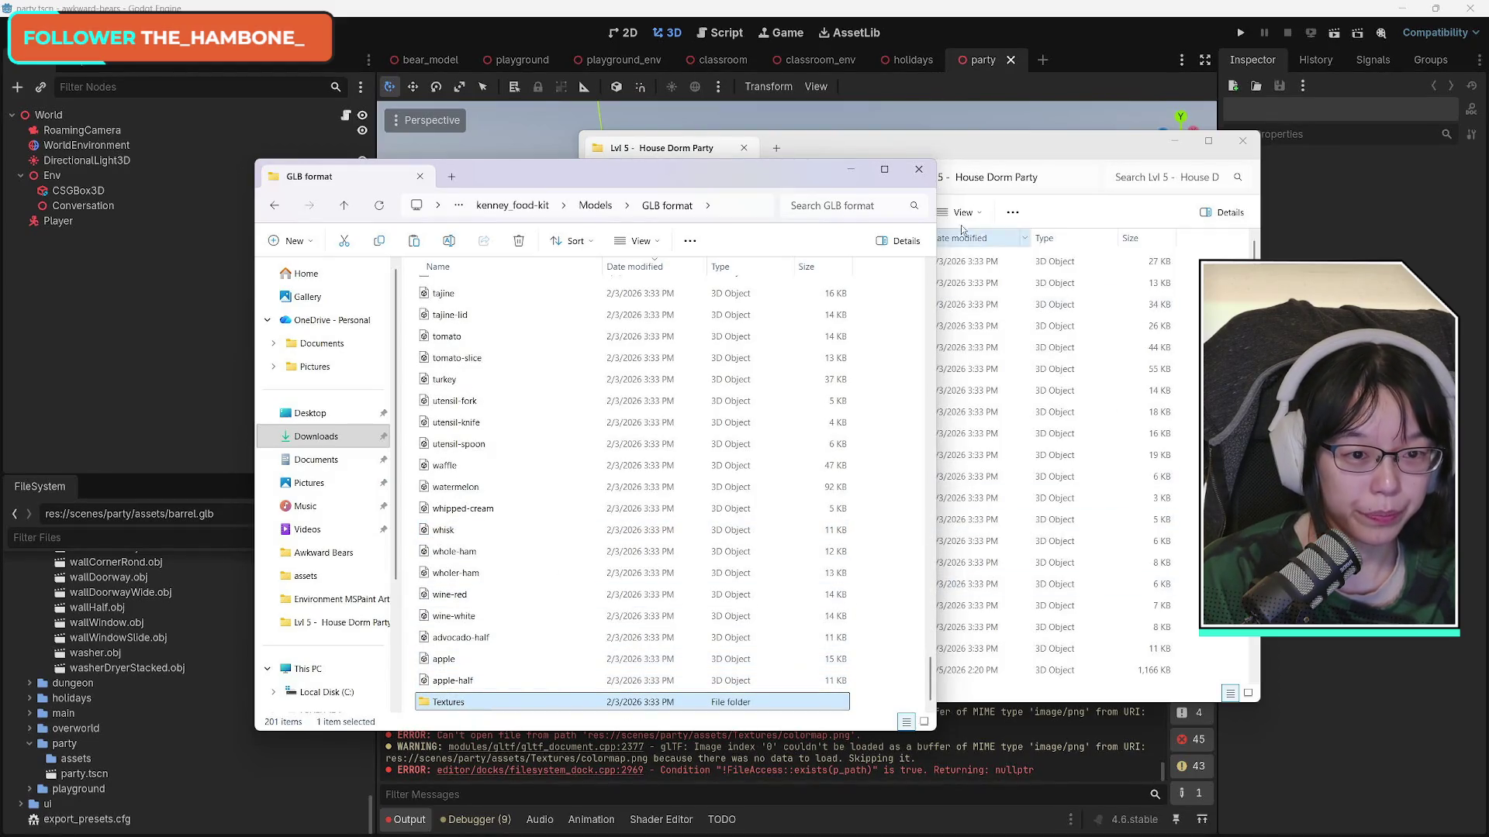
# Step: In the other Explorer window, go back to Models and open Lvl 5 - House Dorm Party
pyautogui.click(969, 190)
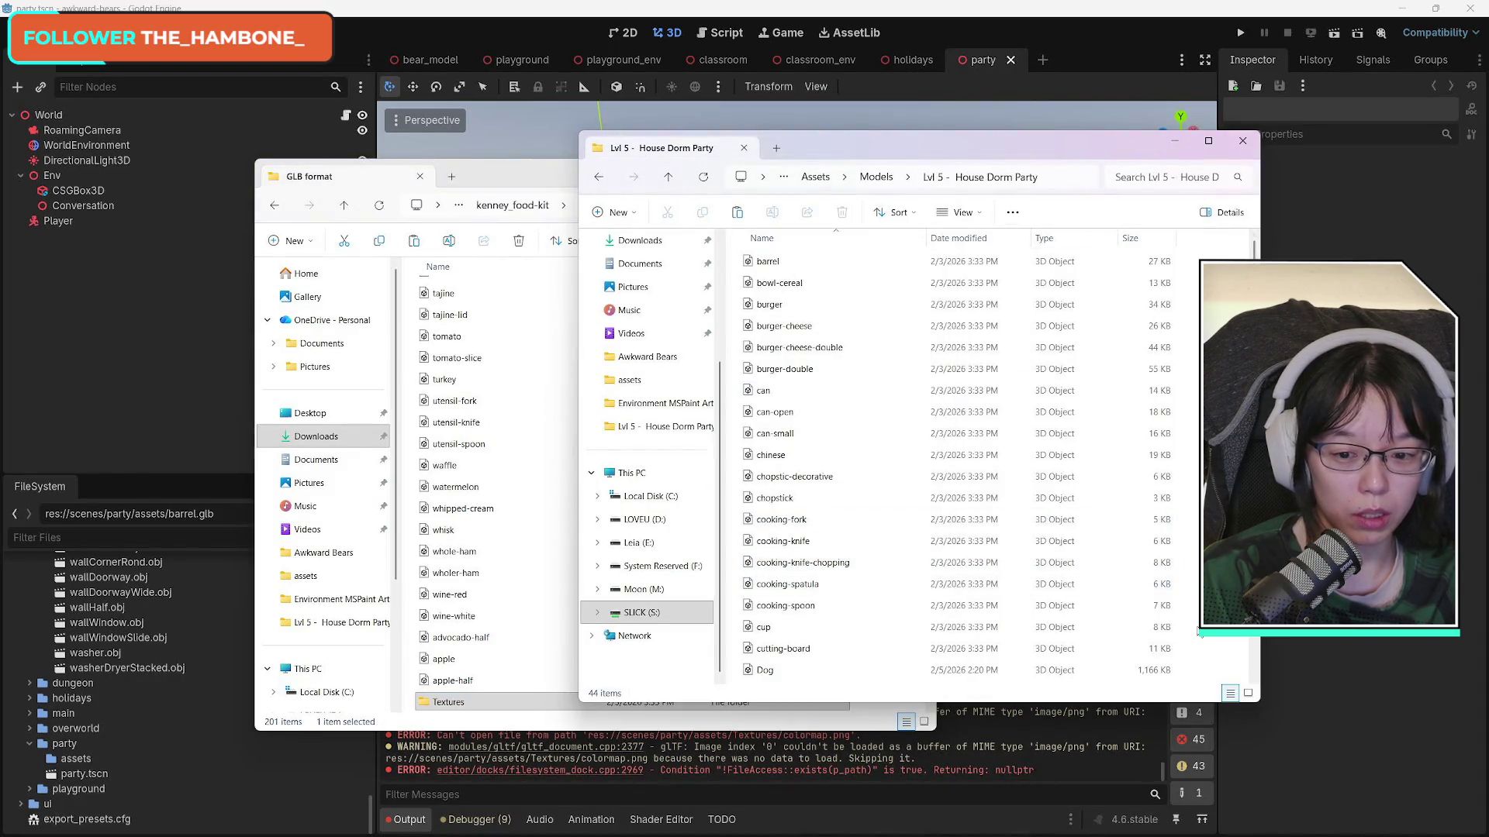
pyautogui.scroll(-8, 954, 465)
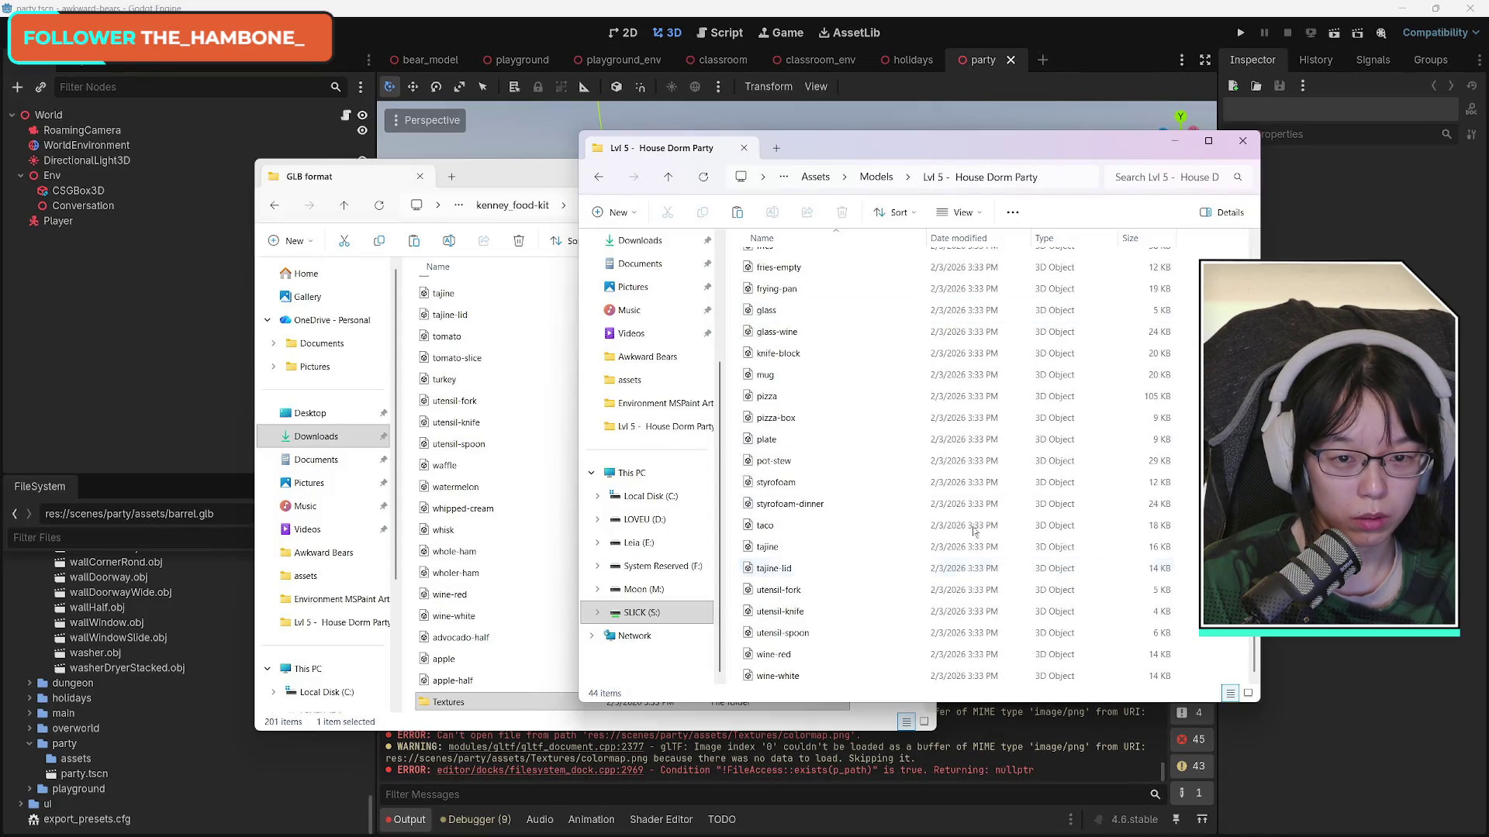
pyautogui.click(539, 178)
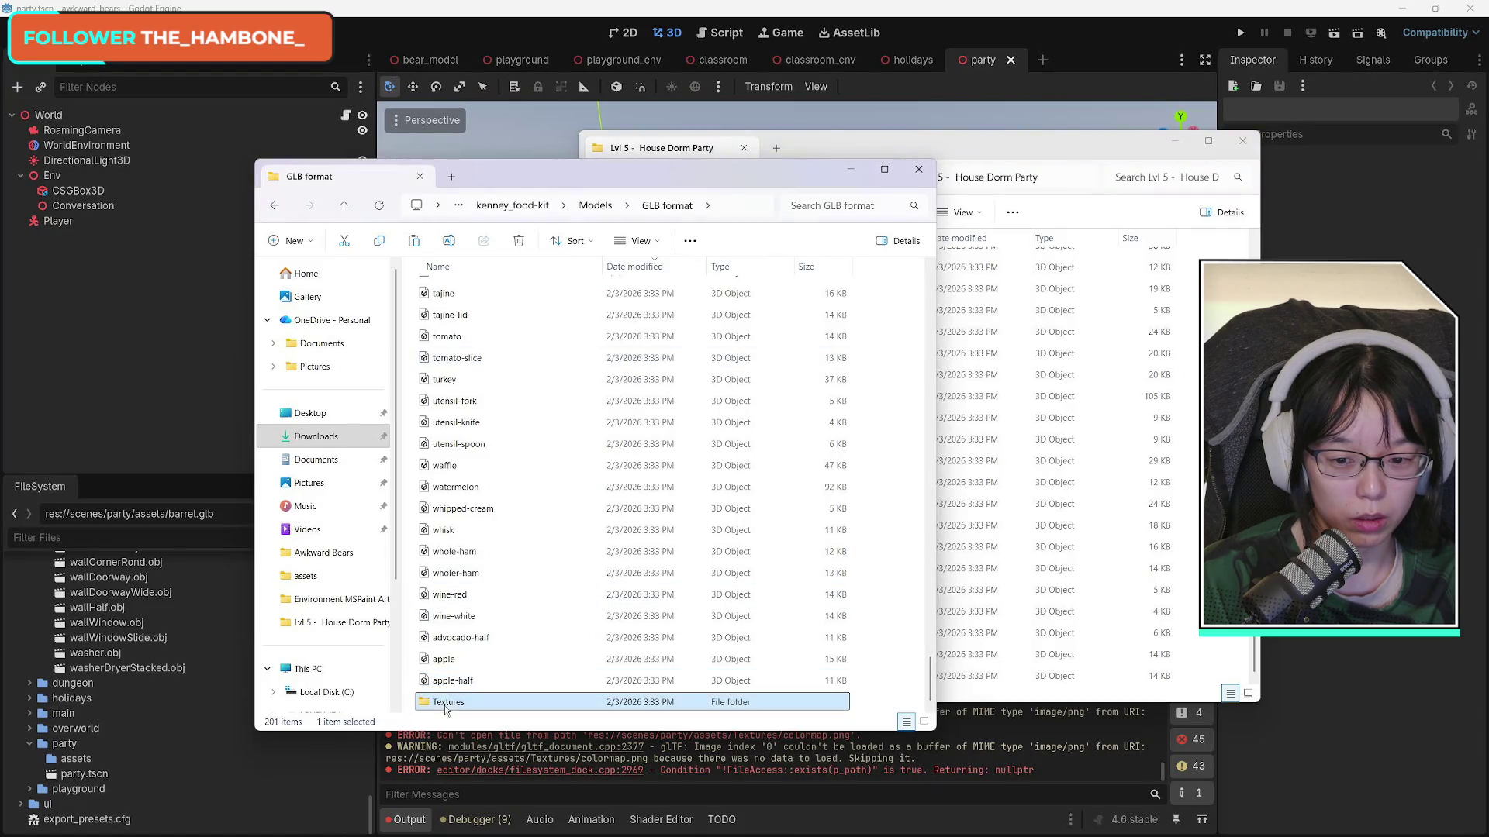
pyautogui.click(971, 135)
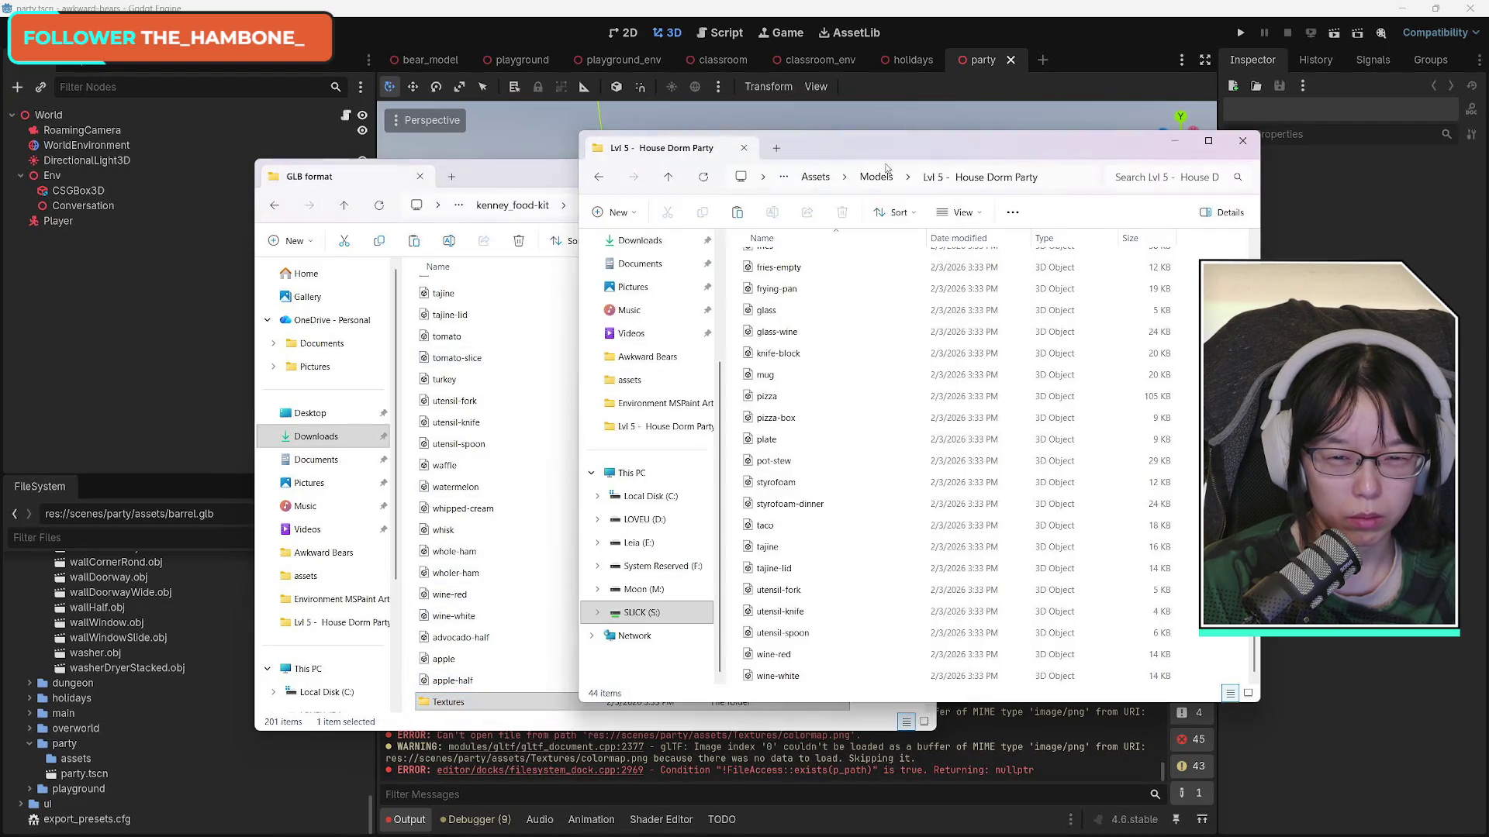
pyautogui.click(598, 177)
pyautogui.moveTo(481, 702)
pyautogui.mouseDown()
pyautogui.moveTo(549, 628)
pyautogui.moveTo(872, 466)
pyautogui.moveTo(498, 665)
pyautogui.moveTo(489, 711)
pyautogui.mouseUp()
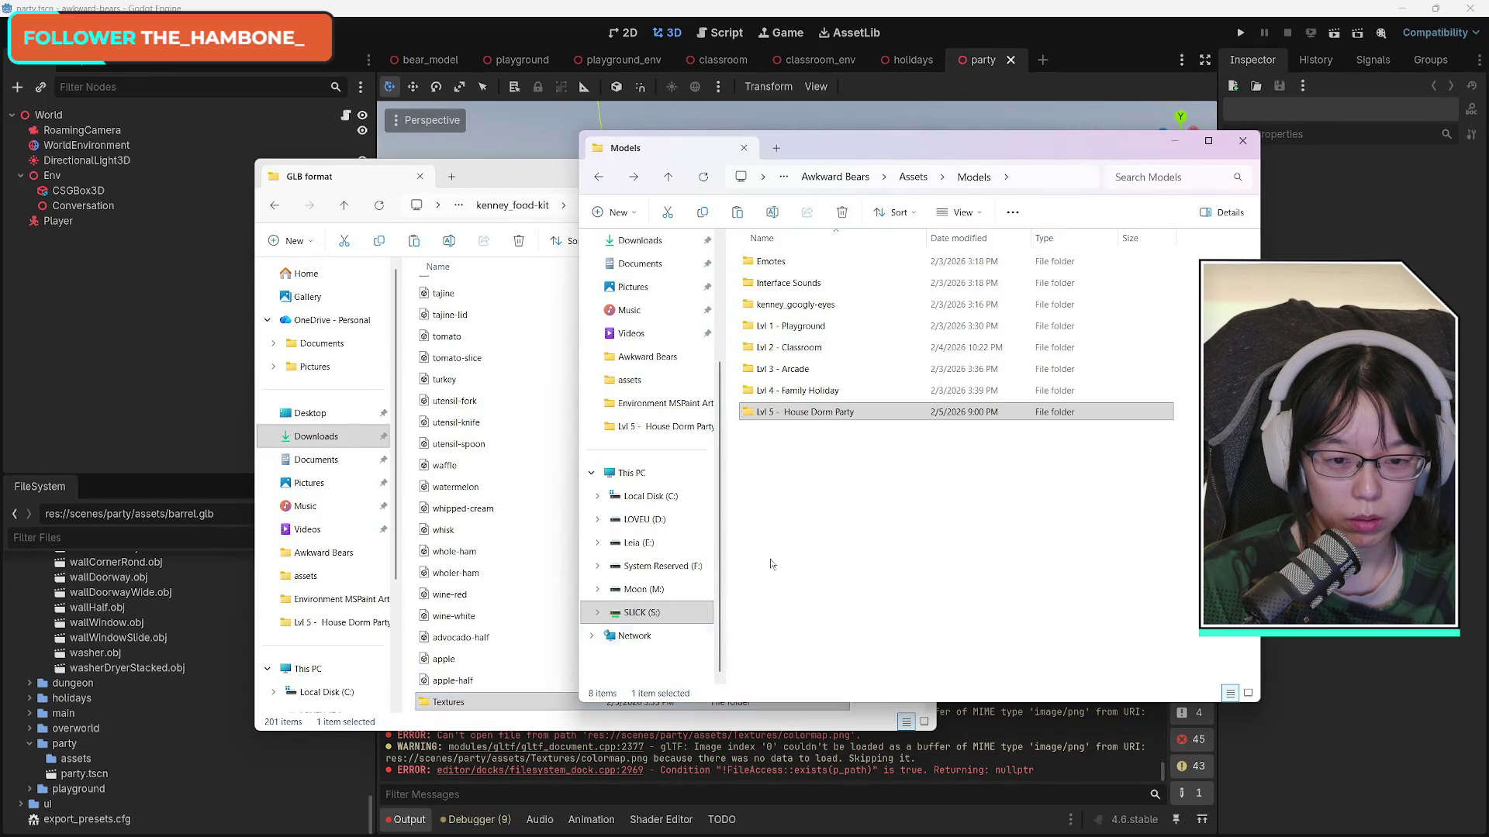
pyautogui.doubleClick(809, 413)
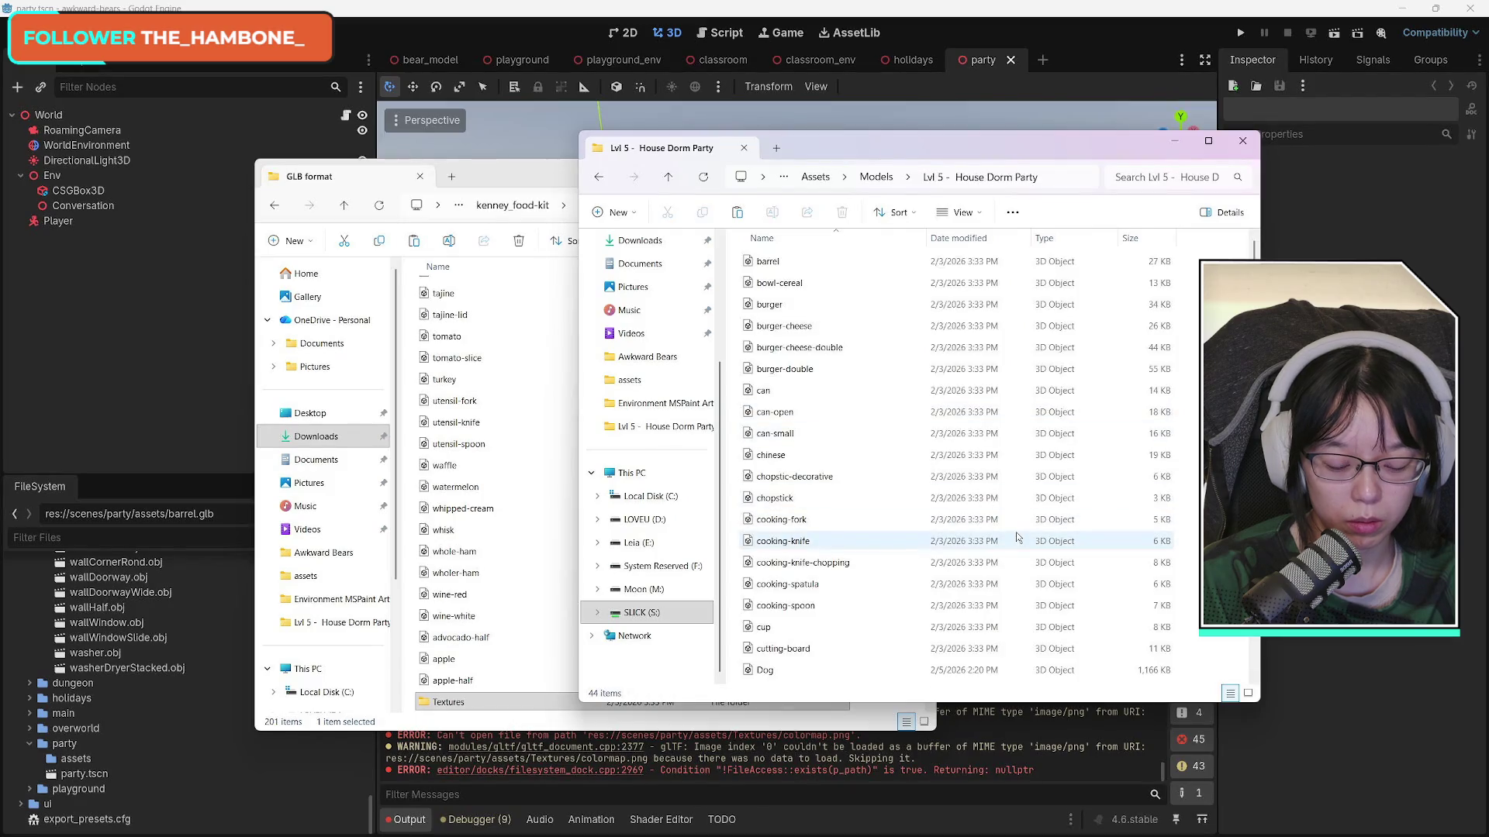
# Step: Paste Textures into Lvl 5 - House Dorm Party and return the food-kit window to kenney_food-kit
pyautogui.hotkey('ctrl', 'v')
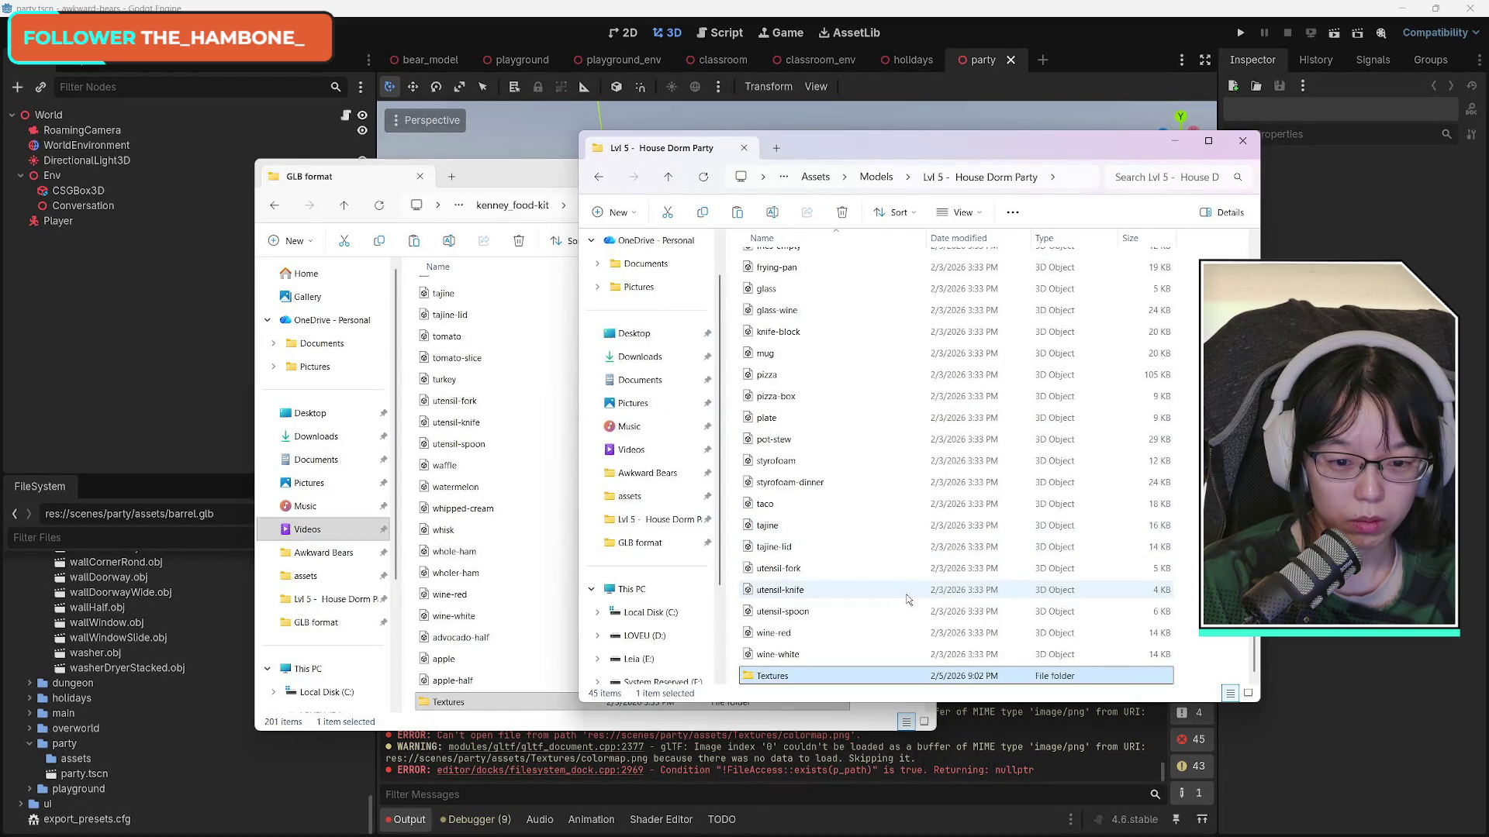
pyautogui.click(349, 176)
pyautogui.click(275, 206)
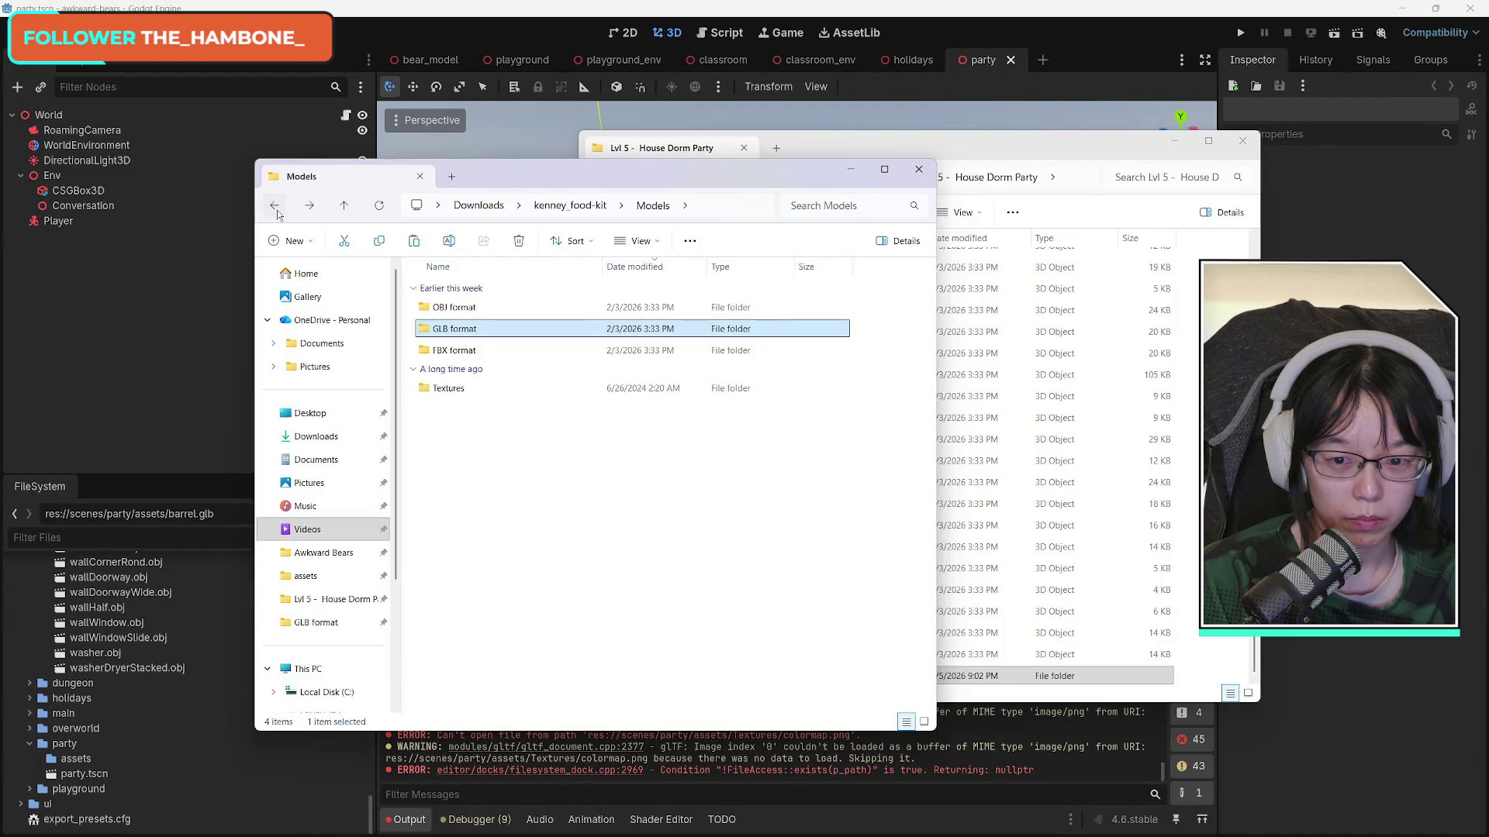
pyautogui.moveTo(1006, 148)
pyautogui.mouseDown()
pyautogui.moveTo(1232, 148)
pyautogui.moveTo(1218, 136)
pyautogui.mouseUp()
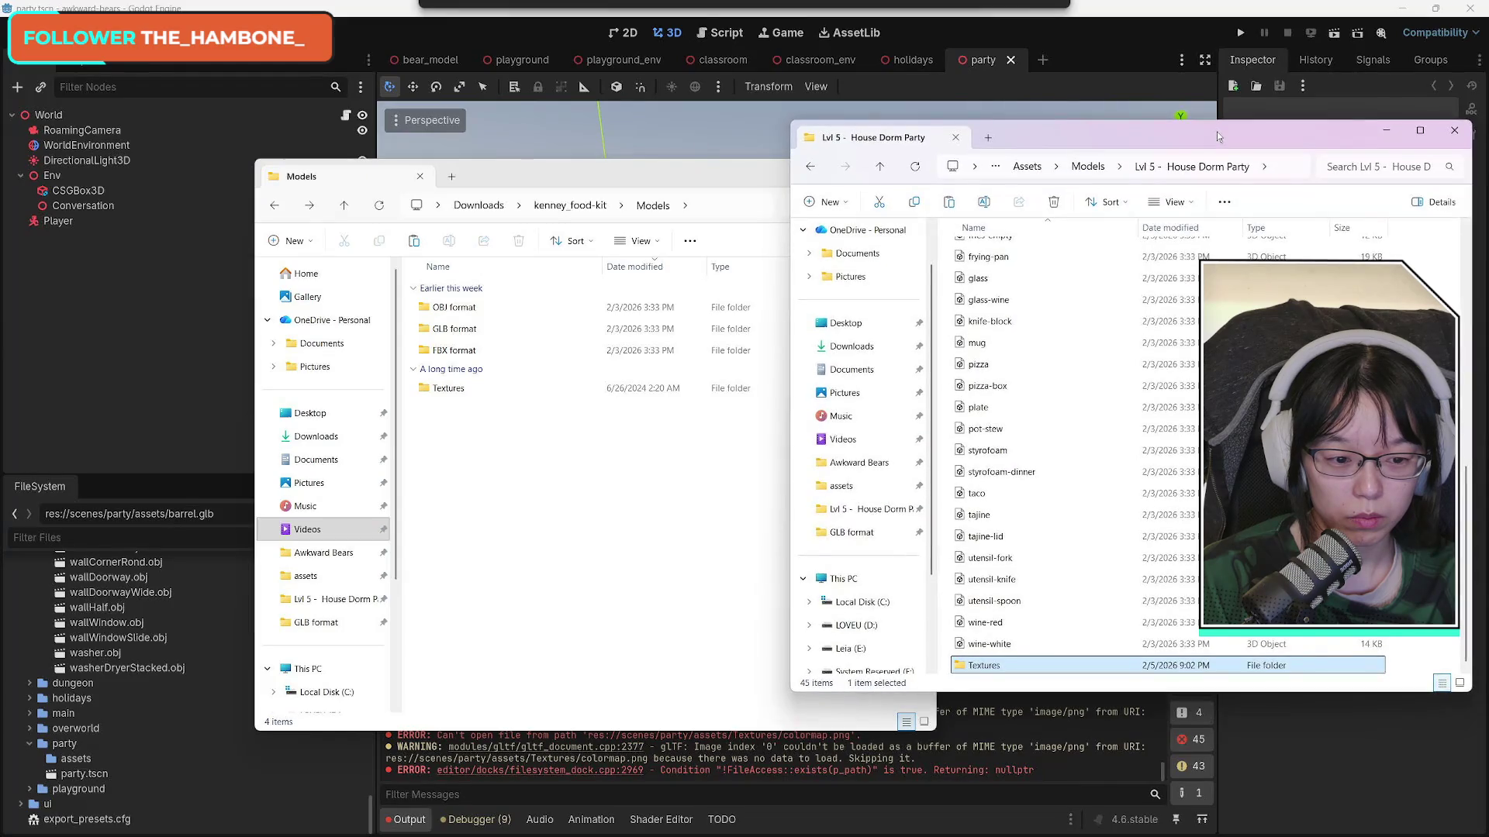
pyautogui.click(685, 541)
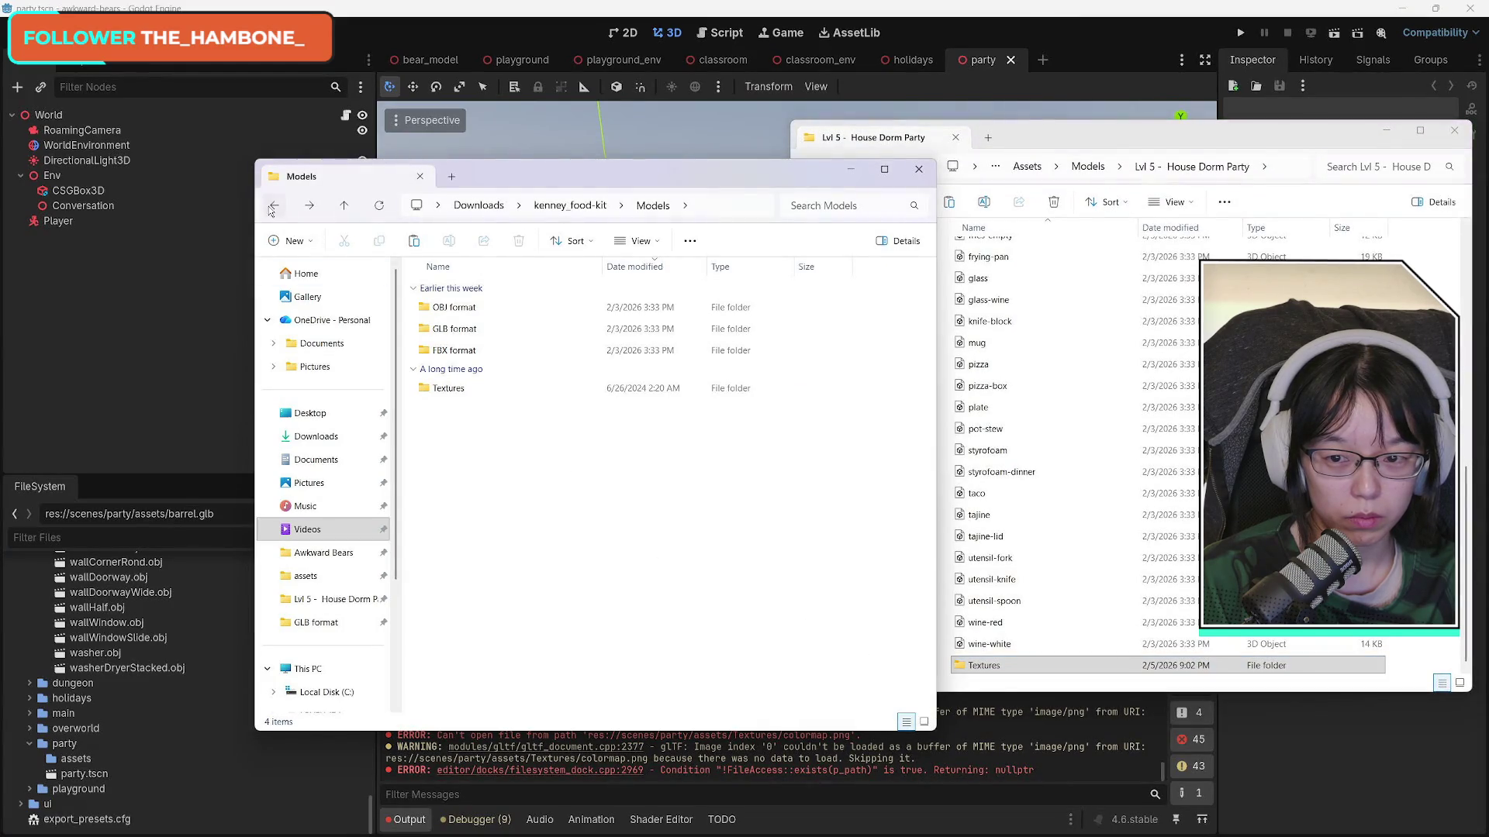
pyautogui.click(273, 206)
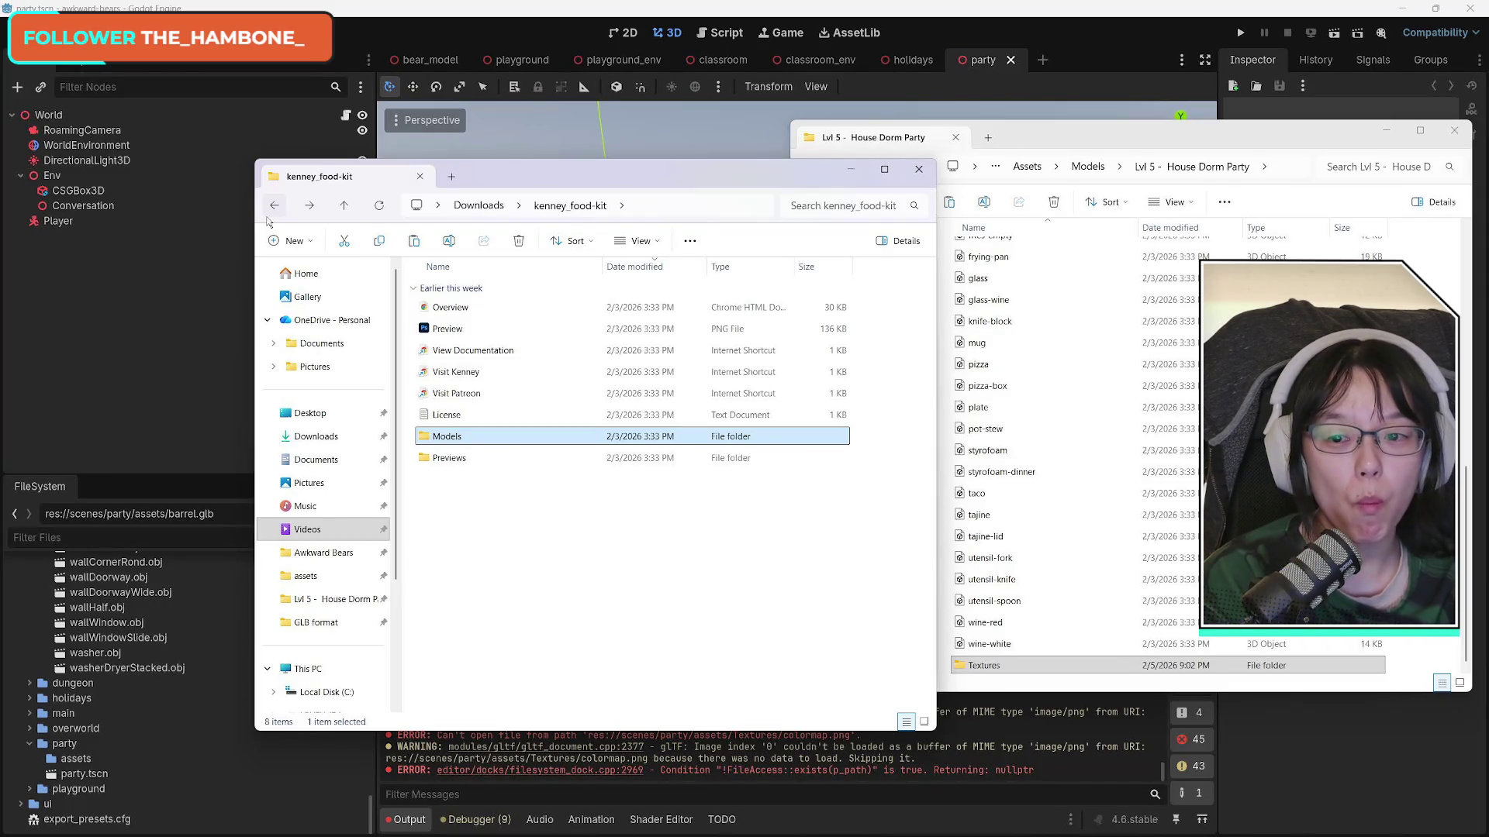
# Step: Navigate Explorer back up to Downloads and bring up the system search
pyautogui.click(275, 209)
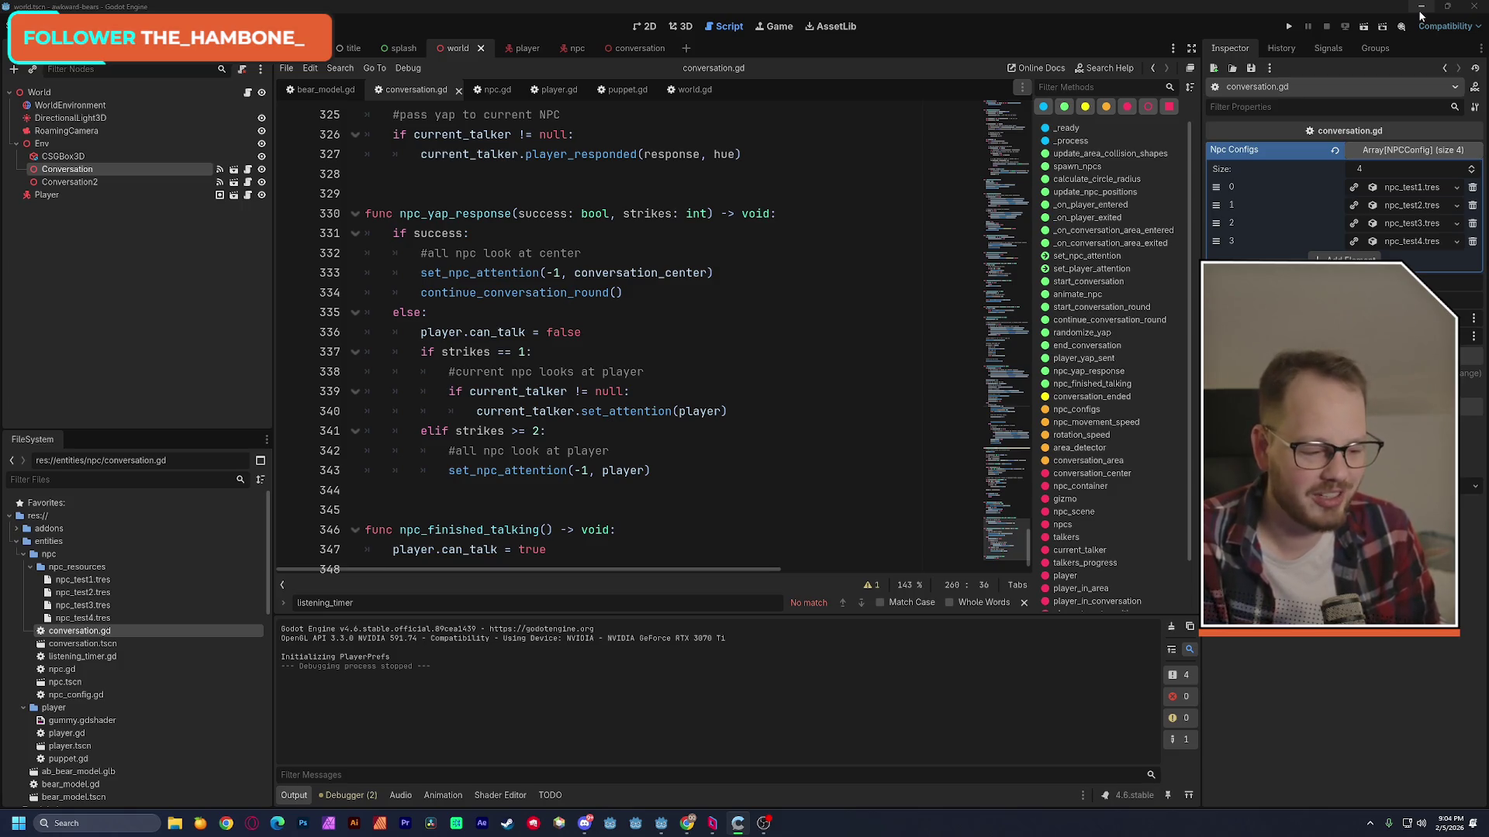
pyautogui.press('super')
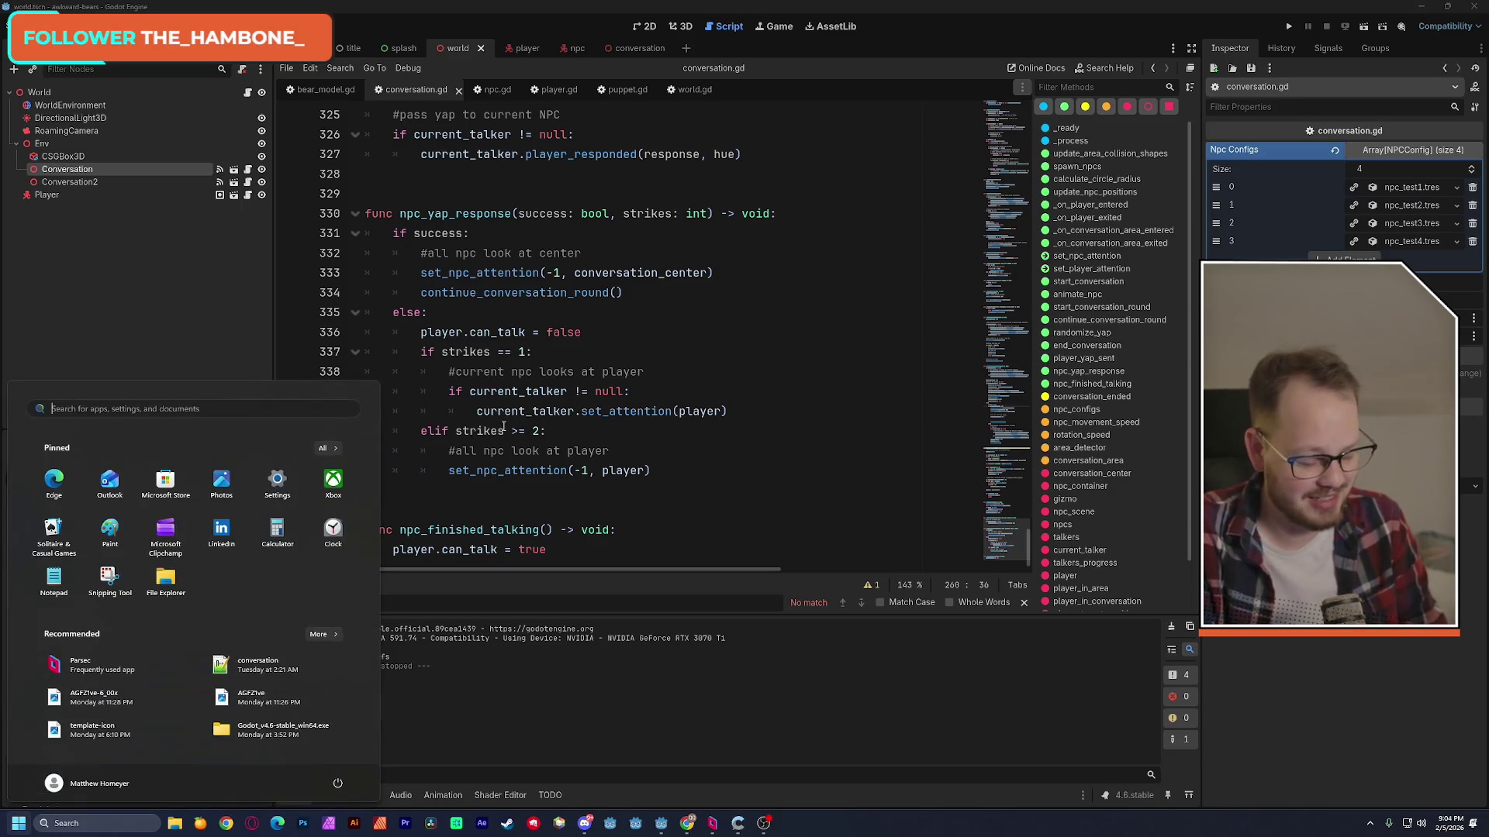
# Step: Launch Paint via search and draw a text box on the canvas
pyautogui.write('paint')
pyautogui.press('Return')
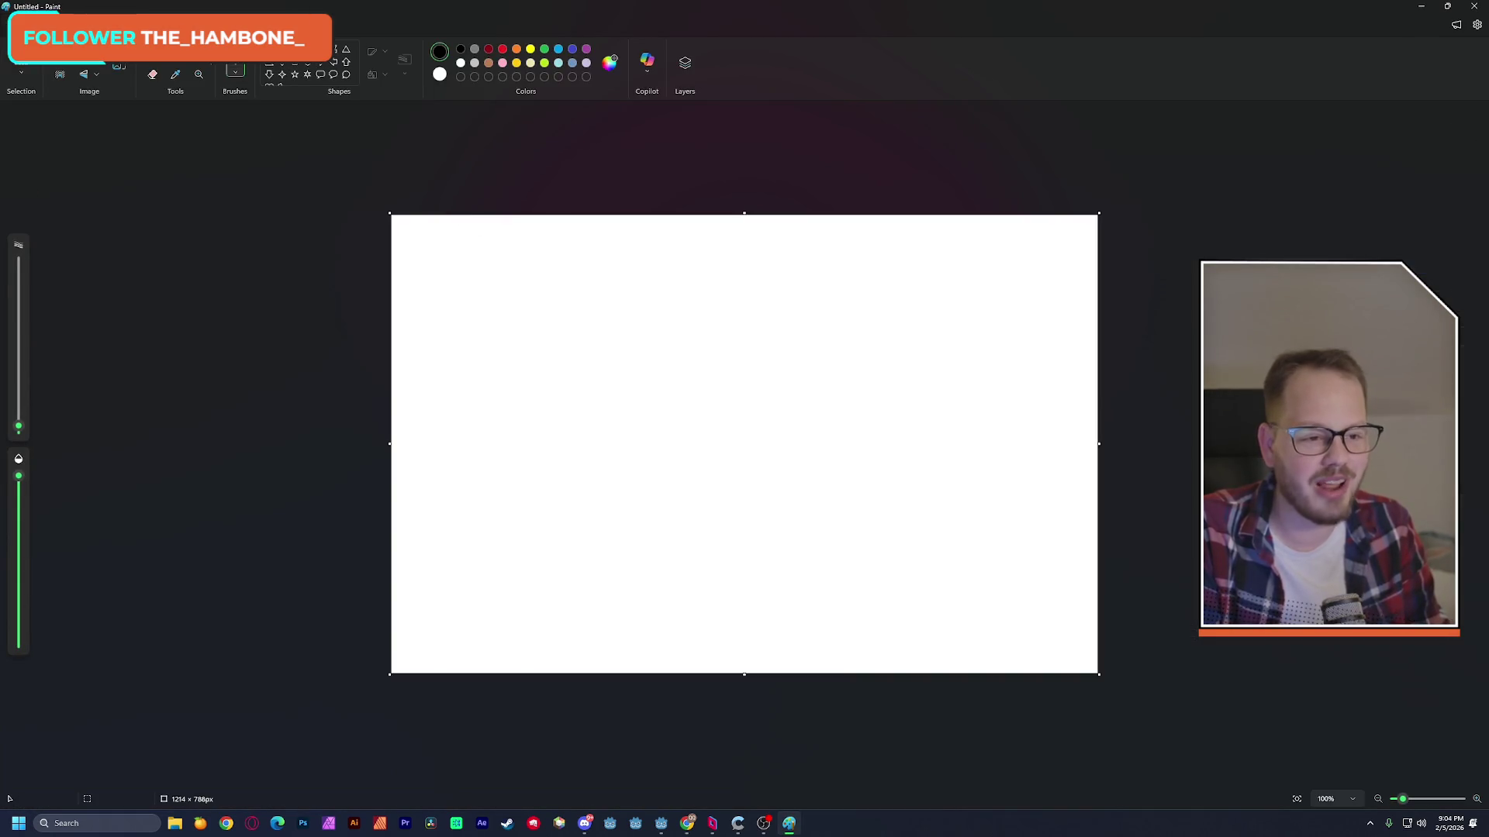
pyautogui.click(199, 50)
pyautogui.moveTo(433, 273)
pyautogui.mouseDown()
pyautogui.moveTo(593, 428)
pyautogui.moveTo(980, 538)
pyautogui.mouseUp()
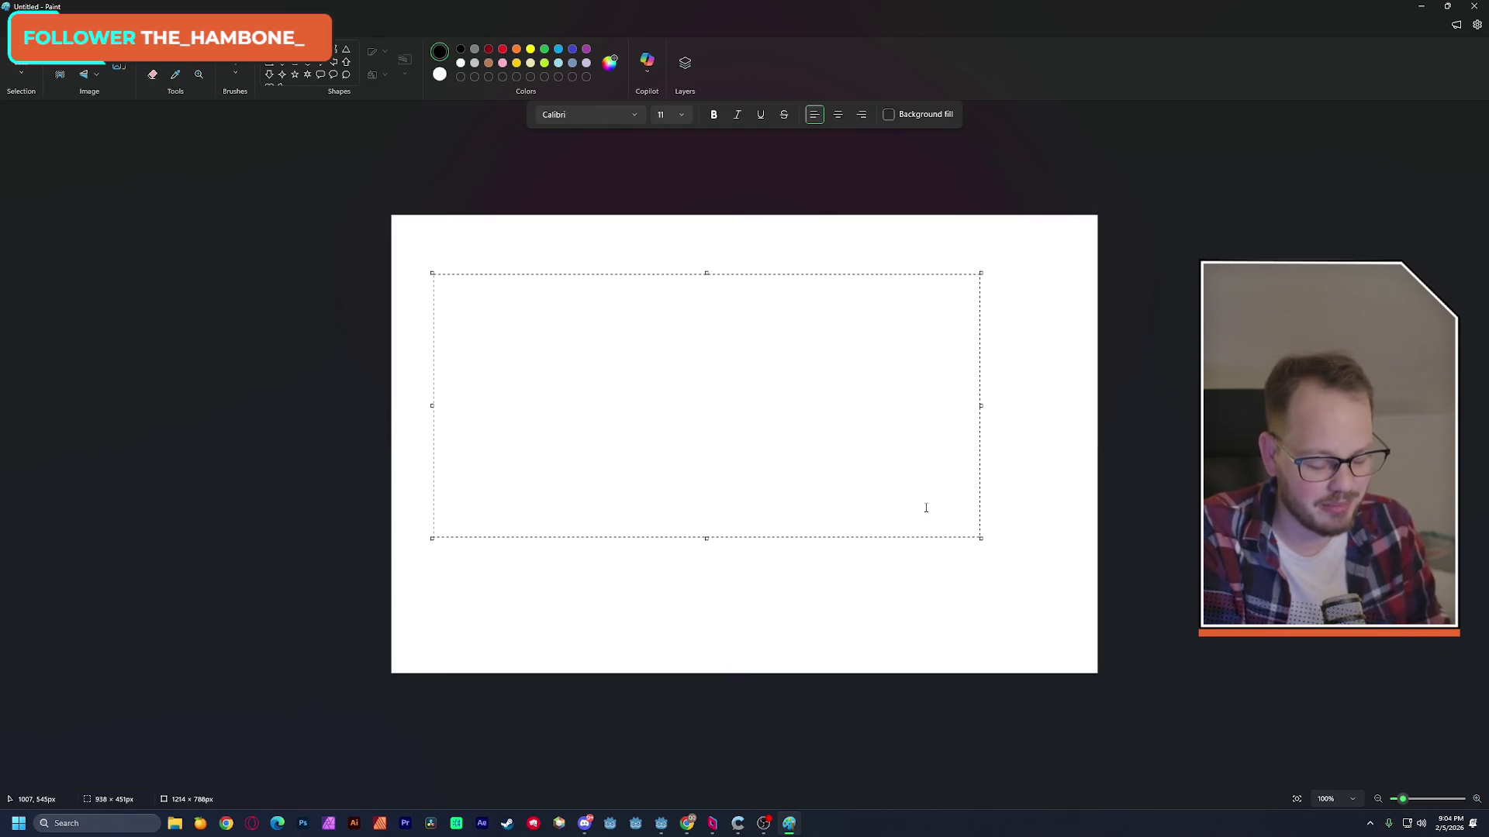
# Step: Type 'Continue the next sentence.', fix its spelling, and set the text size to 48
pyautogui.write('Contine')
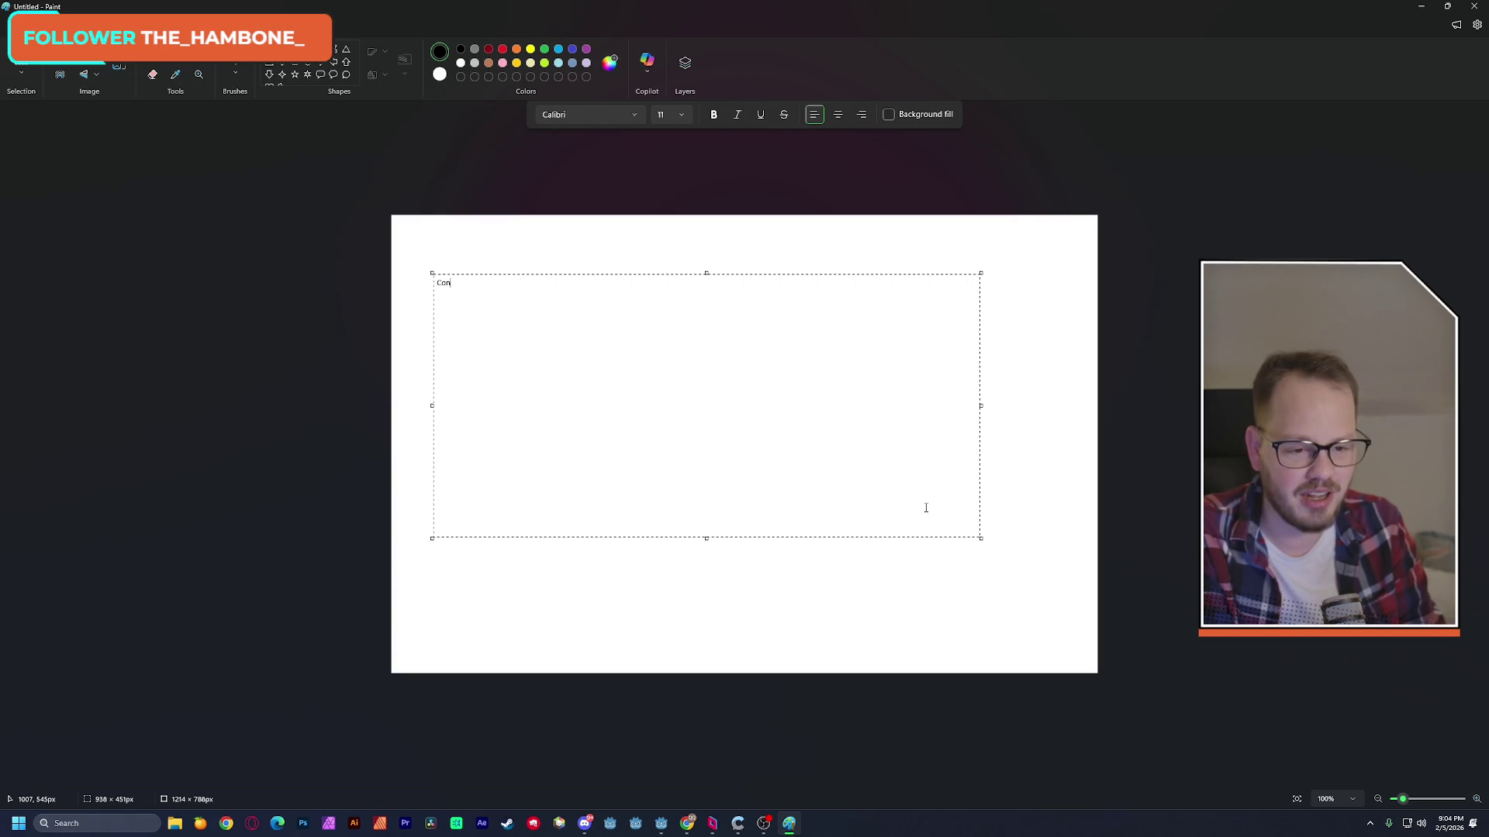
pyautogui.write(' the next ')
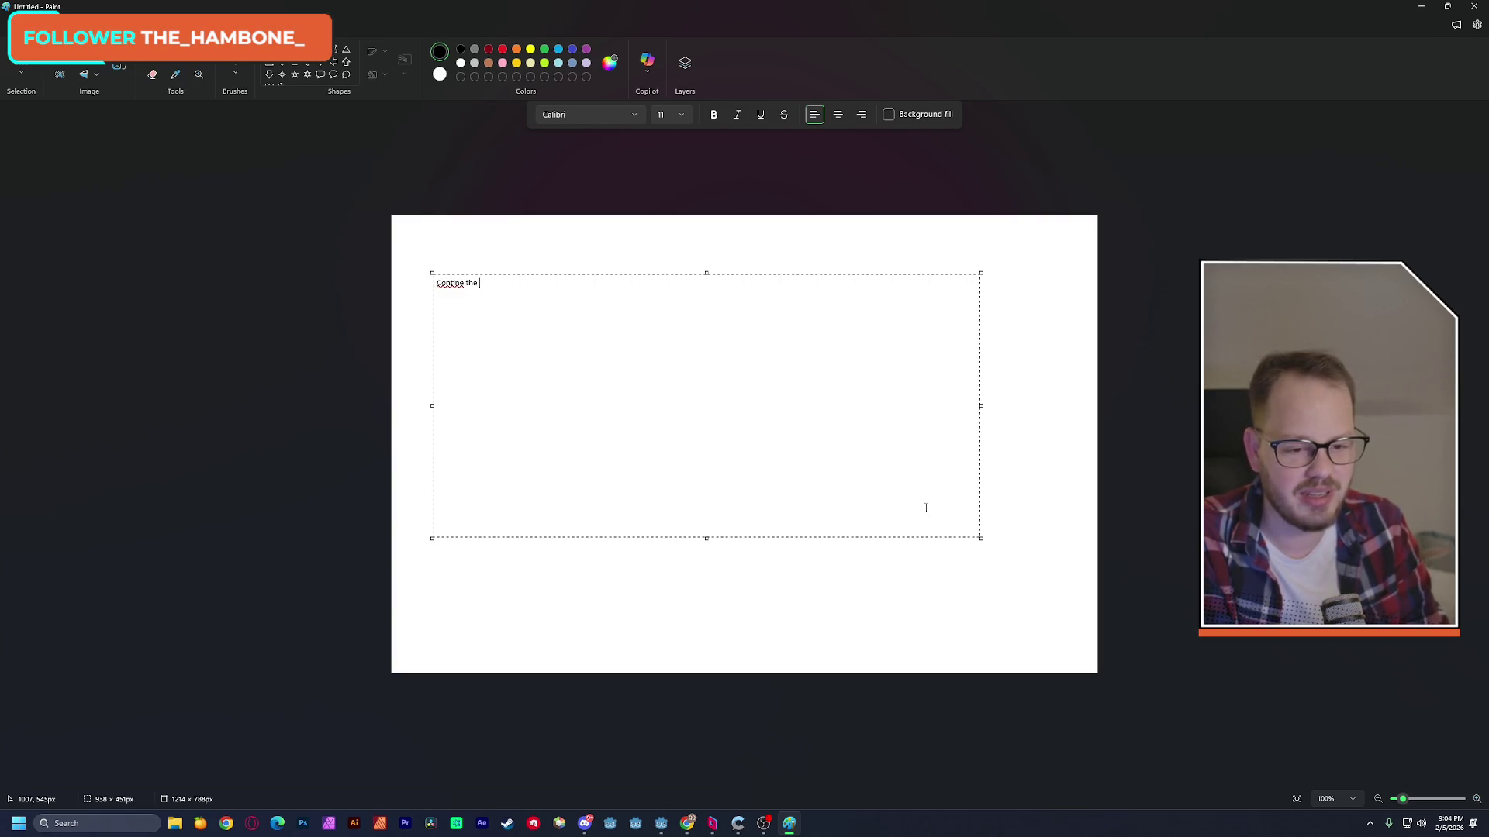
pyautogui.write('sen')
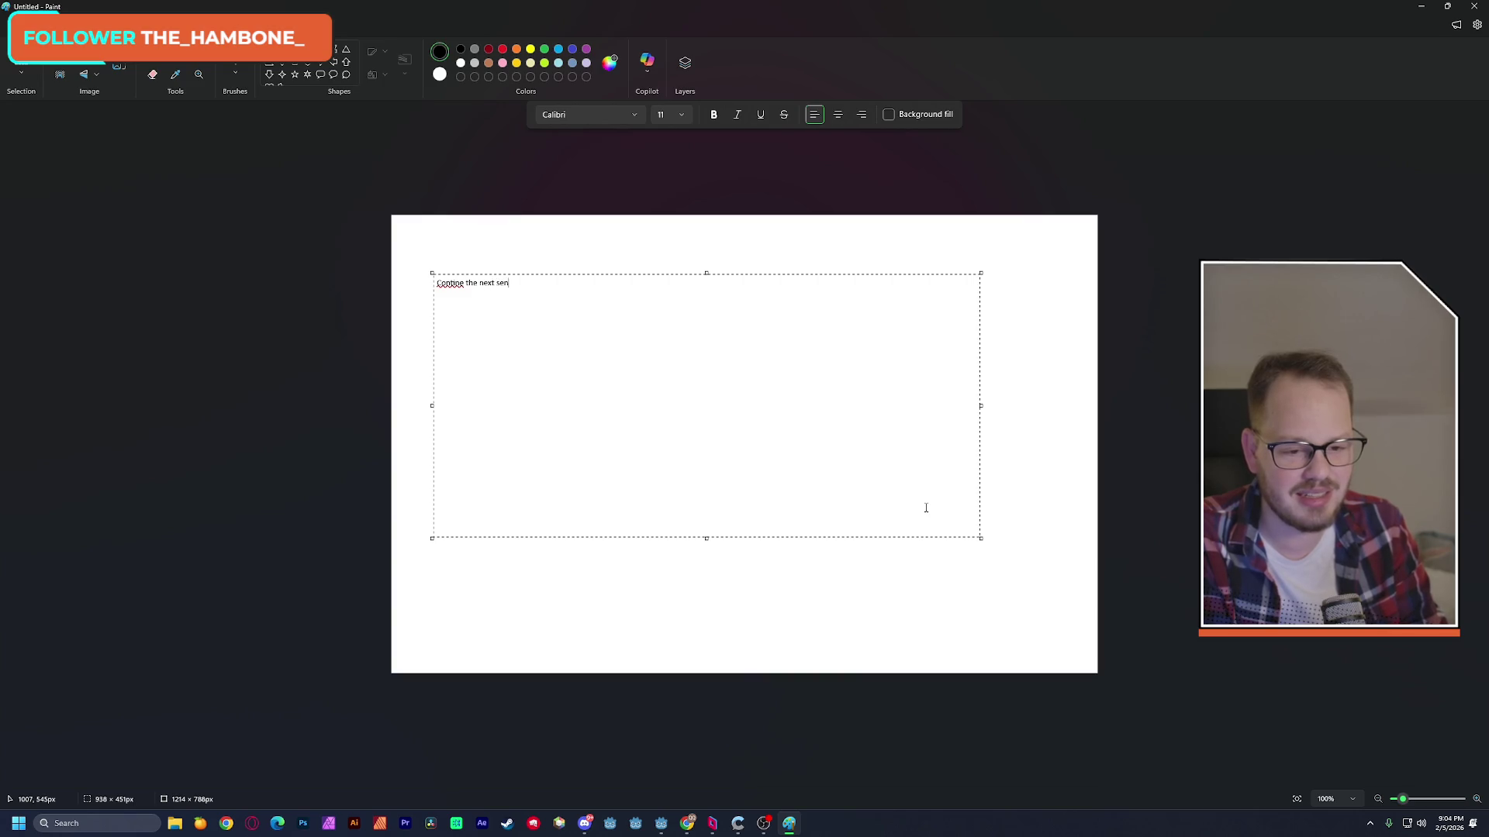
pyautogui.press('BackSpace')
pyautogui.press('BackSpace')
pyautogui.write('cent')
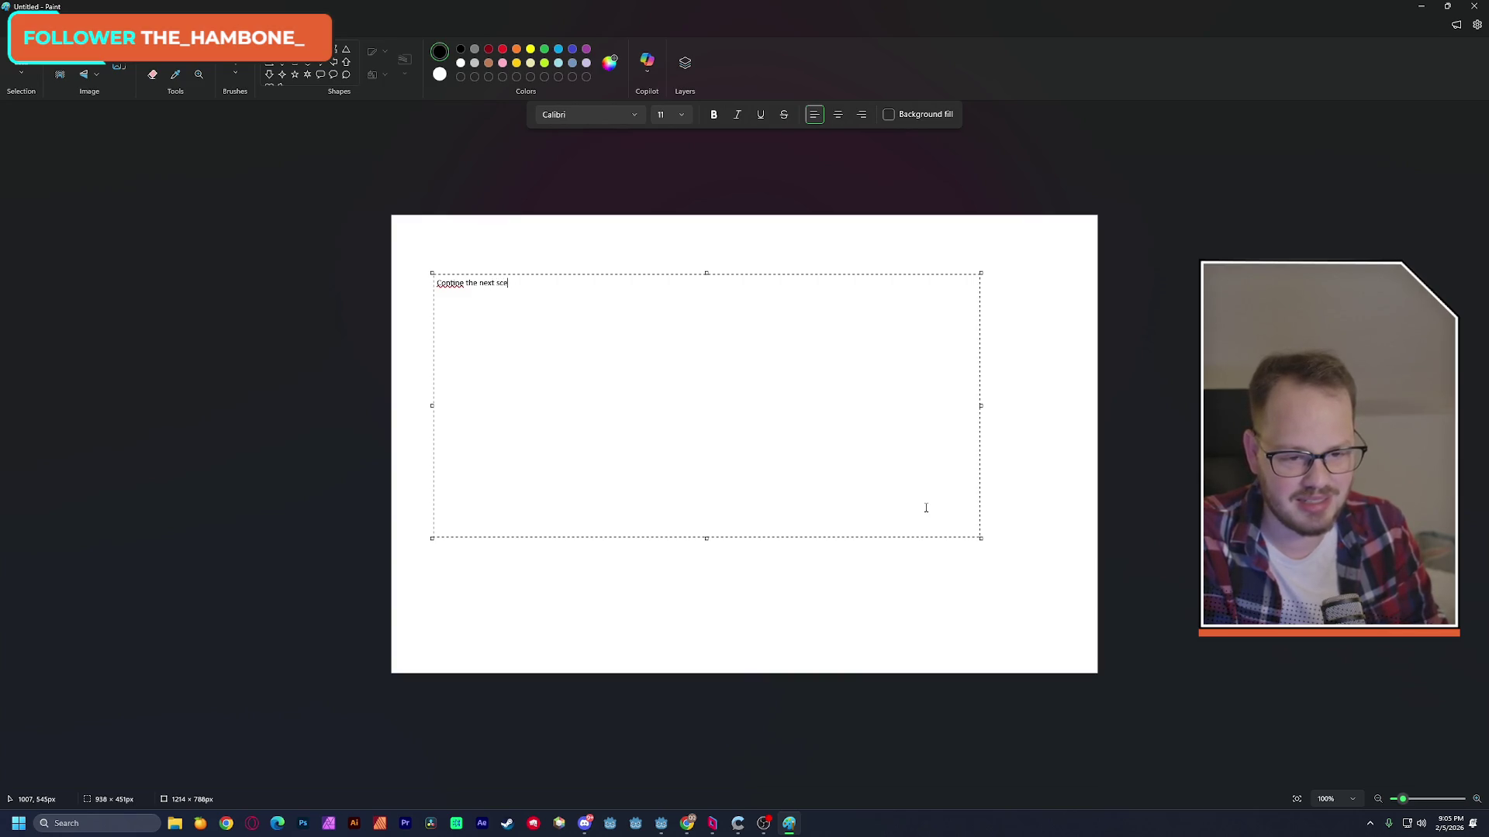
pyautogui.write('ence')
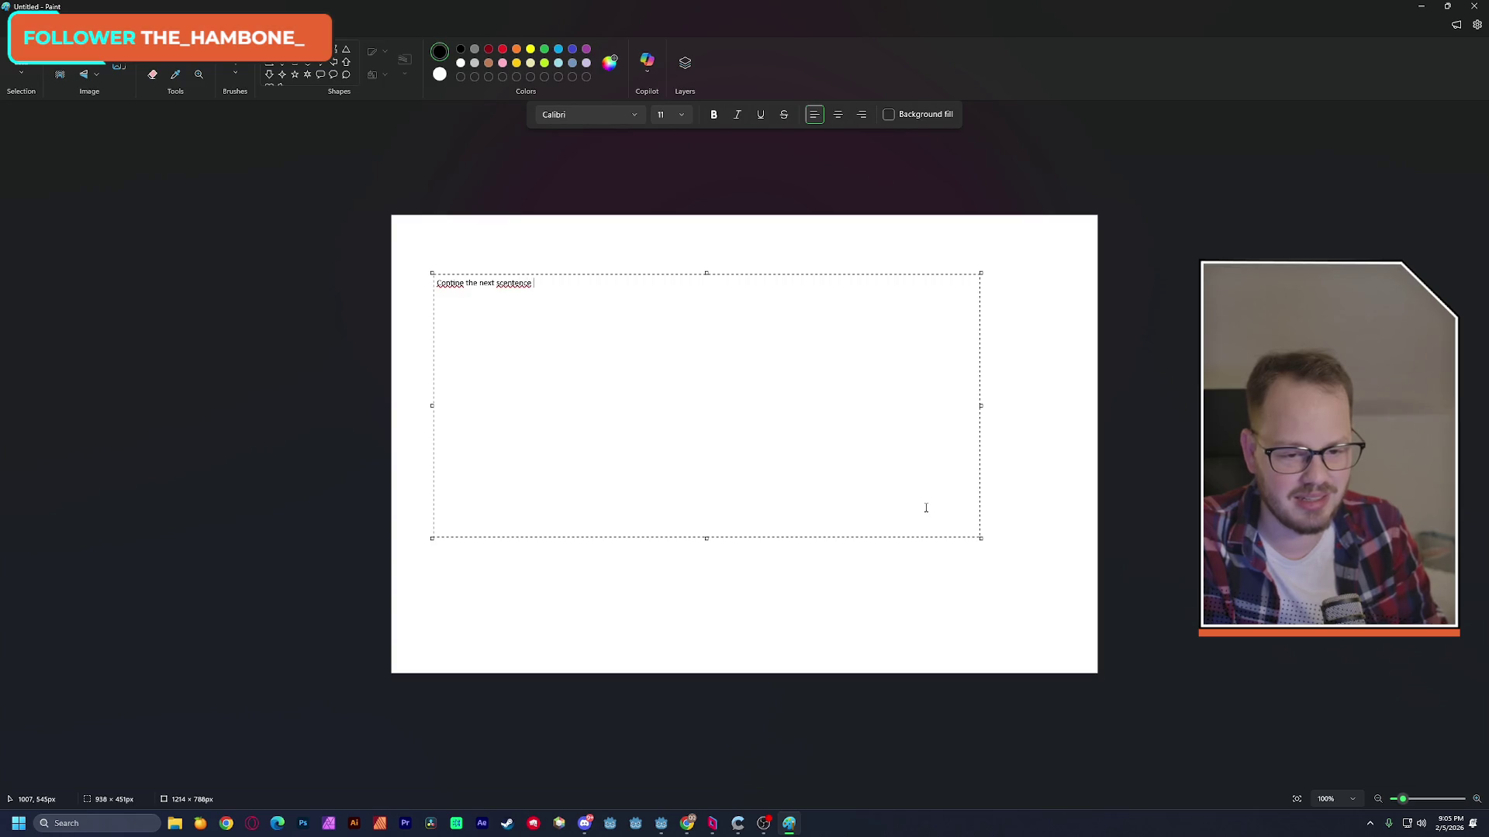
pyautogui.rightClick(439, 283)
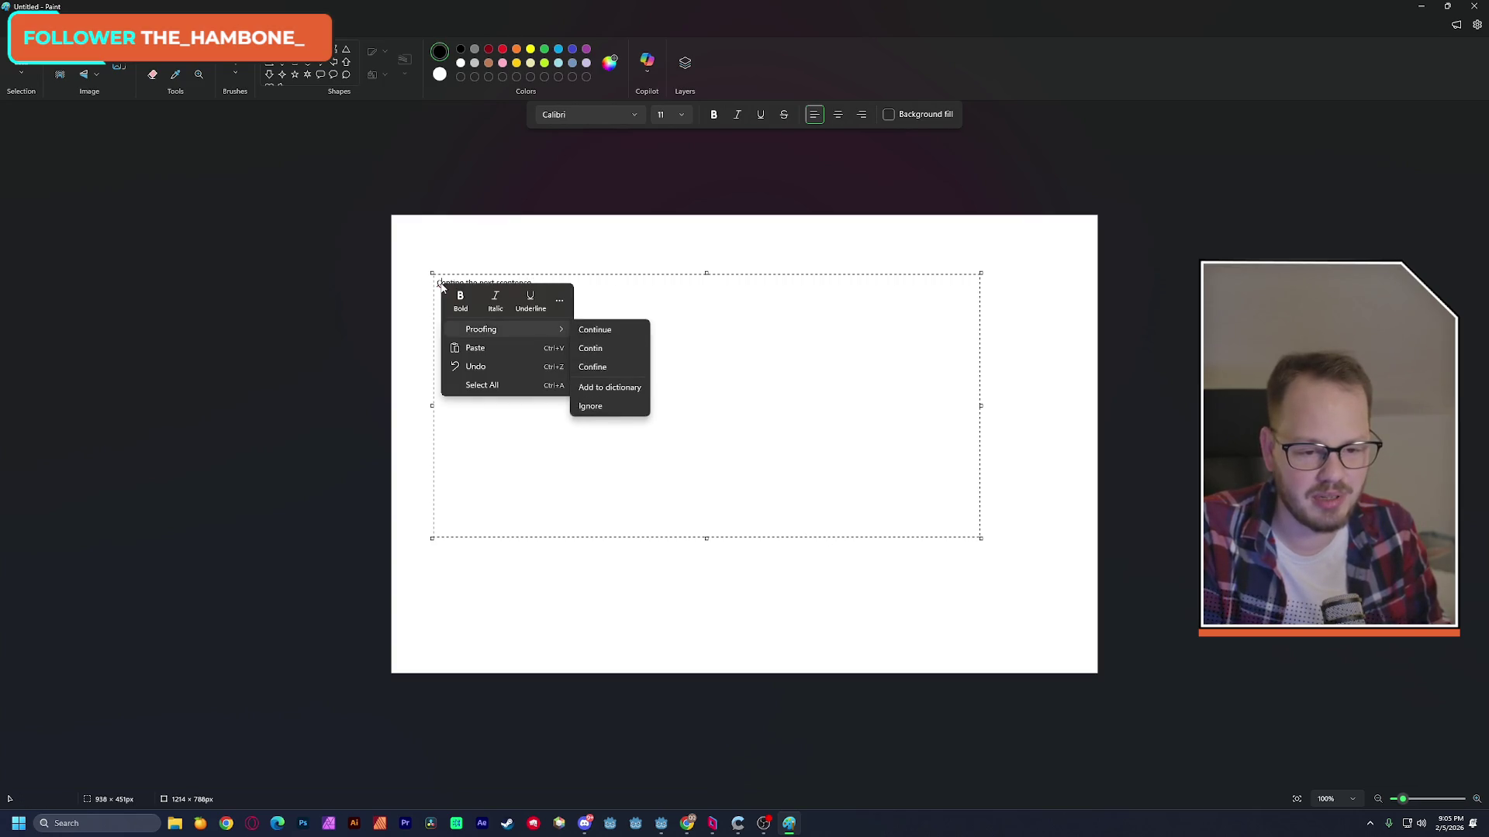
pyautogui.moveTo(541, 337)
pyautogui.click(594, 330)
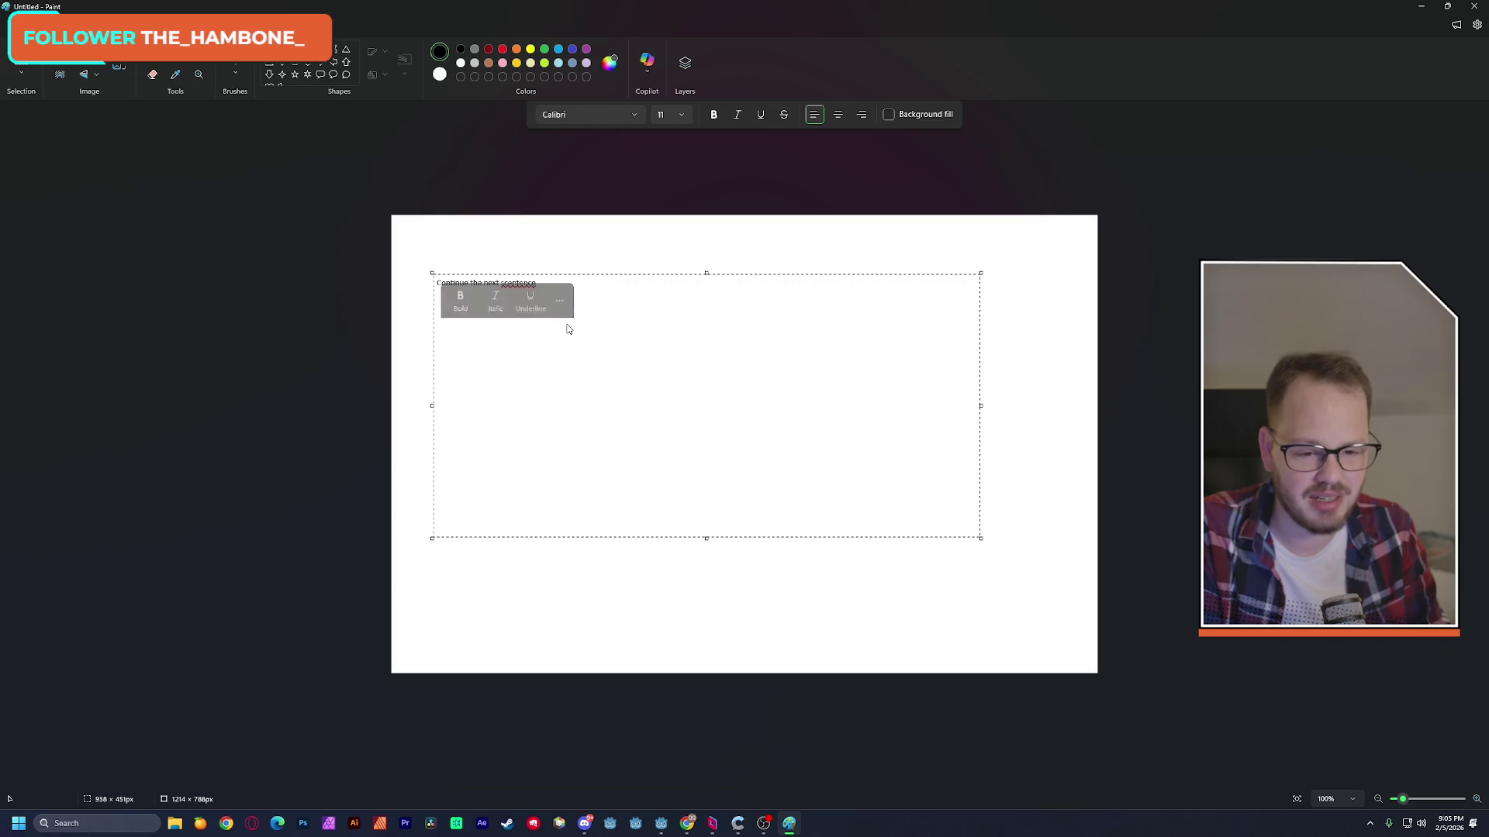
pyautogui.rightClick(518, 284)
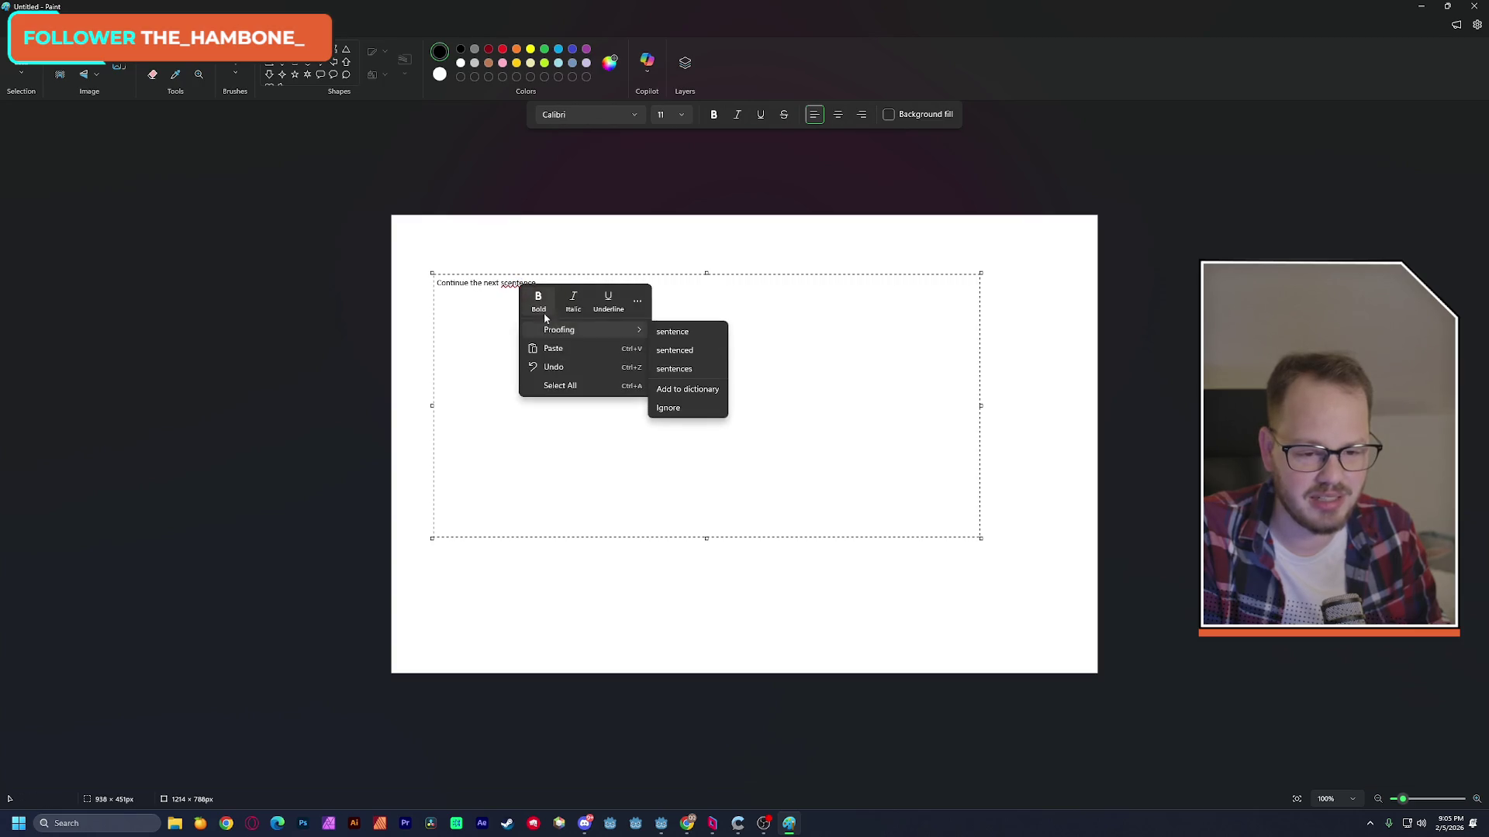
pyautogui.click(667, 334)
pyautogui.hotkey('ctrl', 'a')
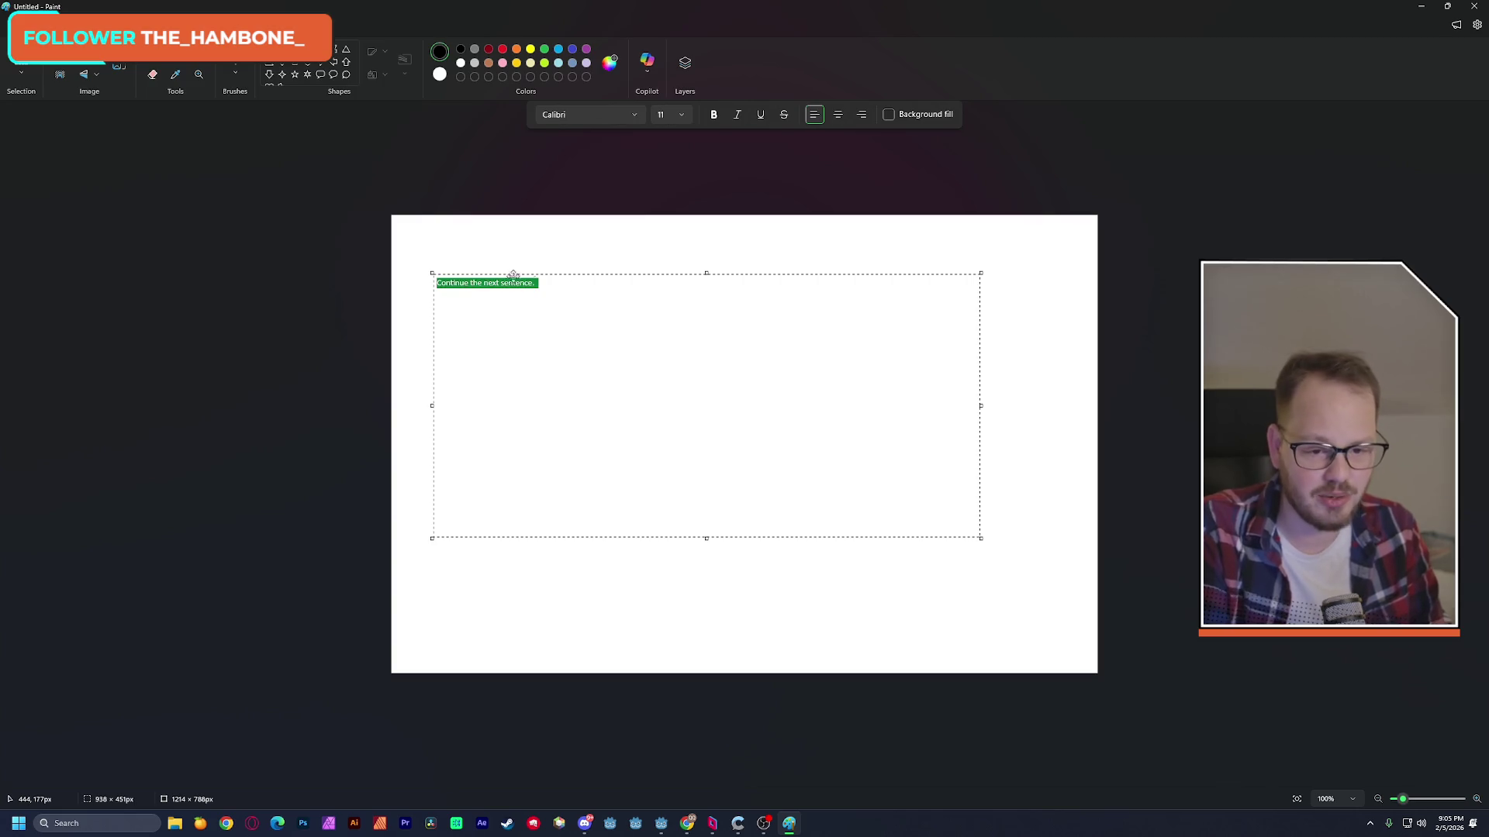
pyautogui.click(681, 114)
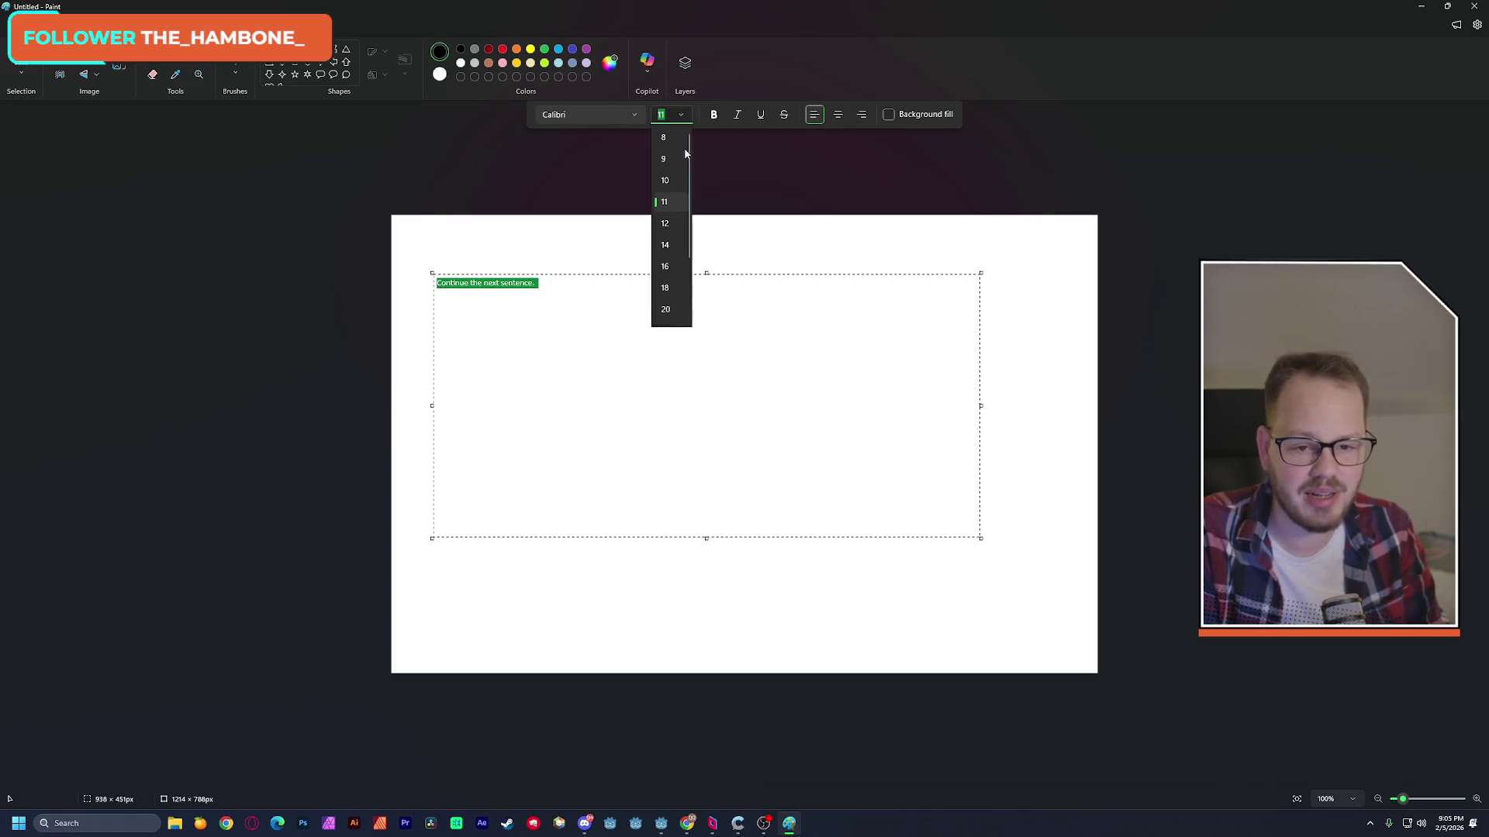
pyautogui.click(672, 311)
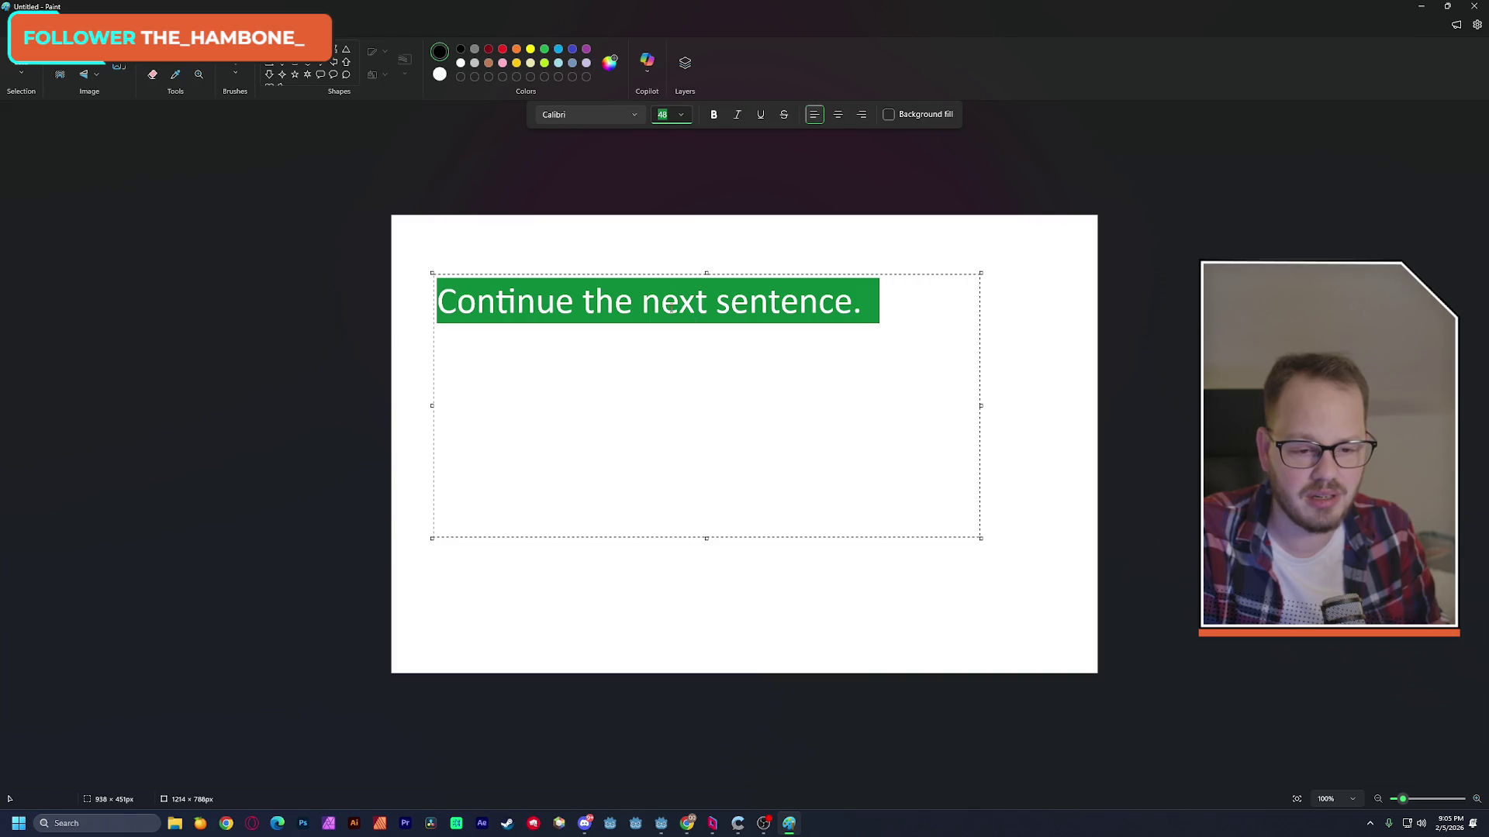
# Step: Add 'C0n7Inu3' on a new line below the sentence and select it
pyautogui.click(905, 338)
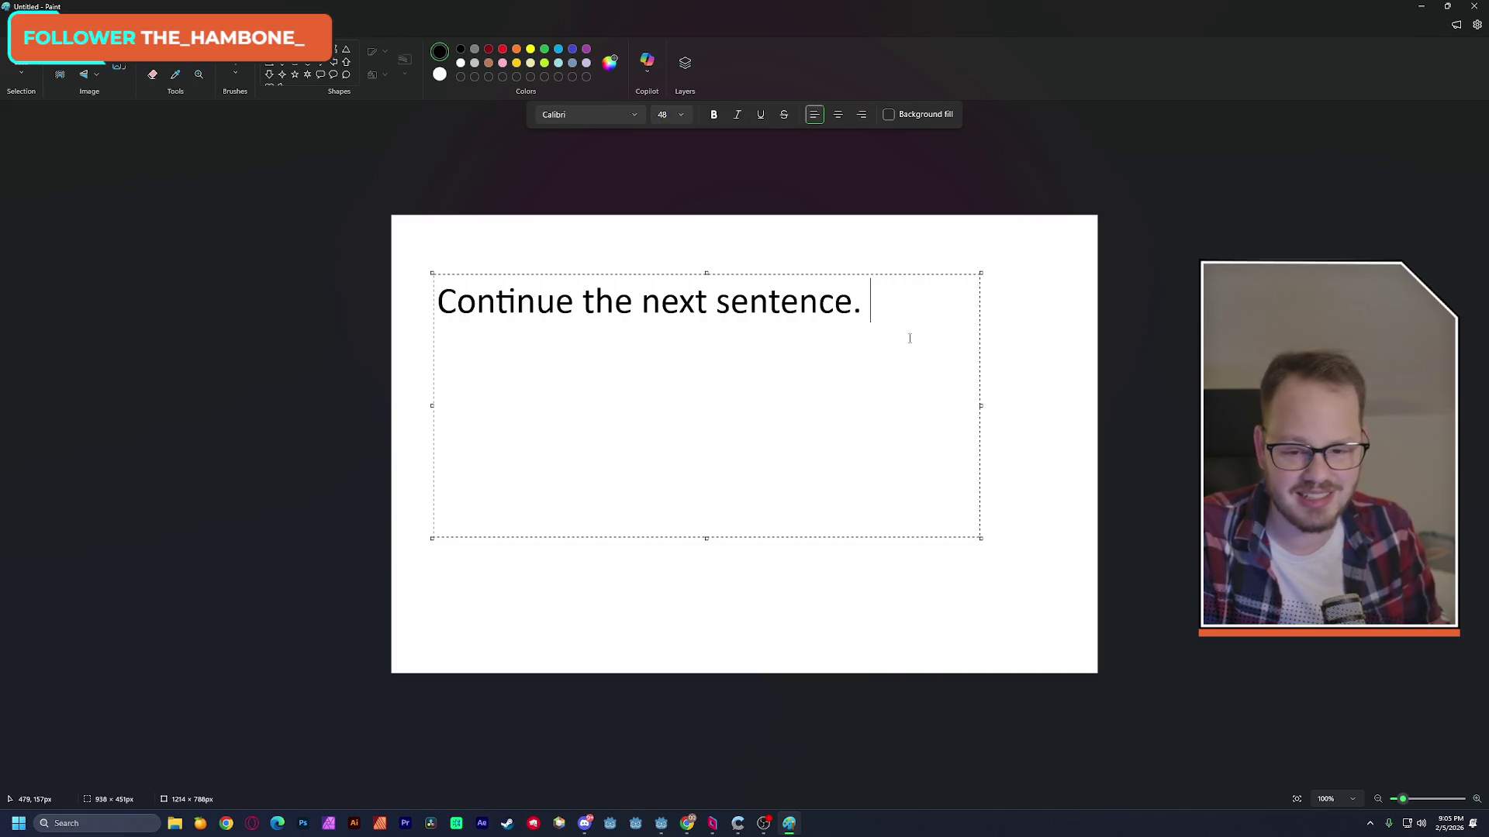
pyautogui.press('Return')
pyautogui.press('Return')
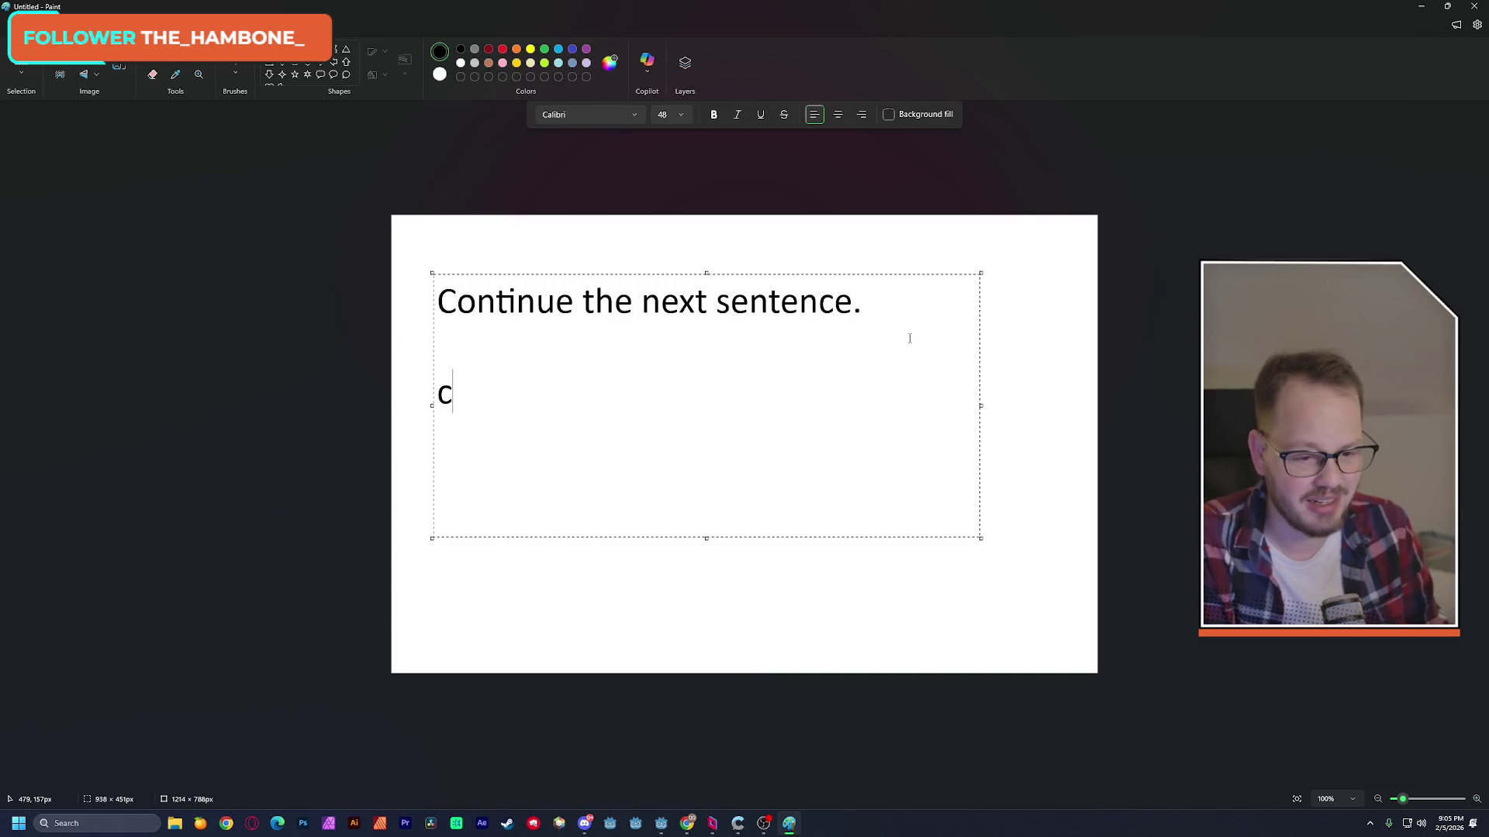
pyautogui.press('BackSpace')
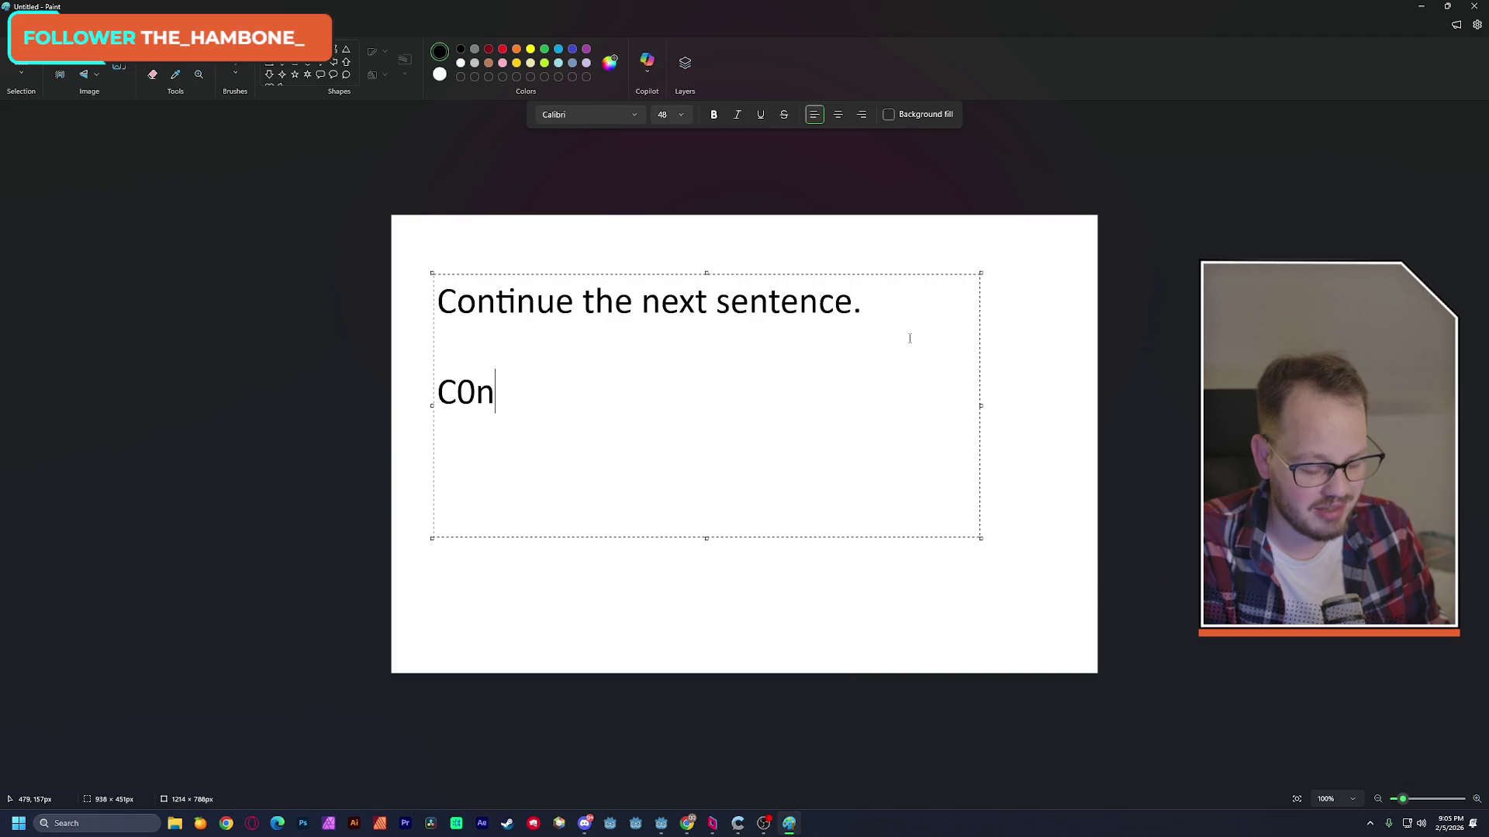
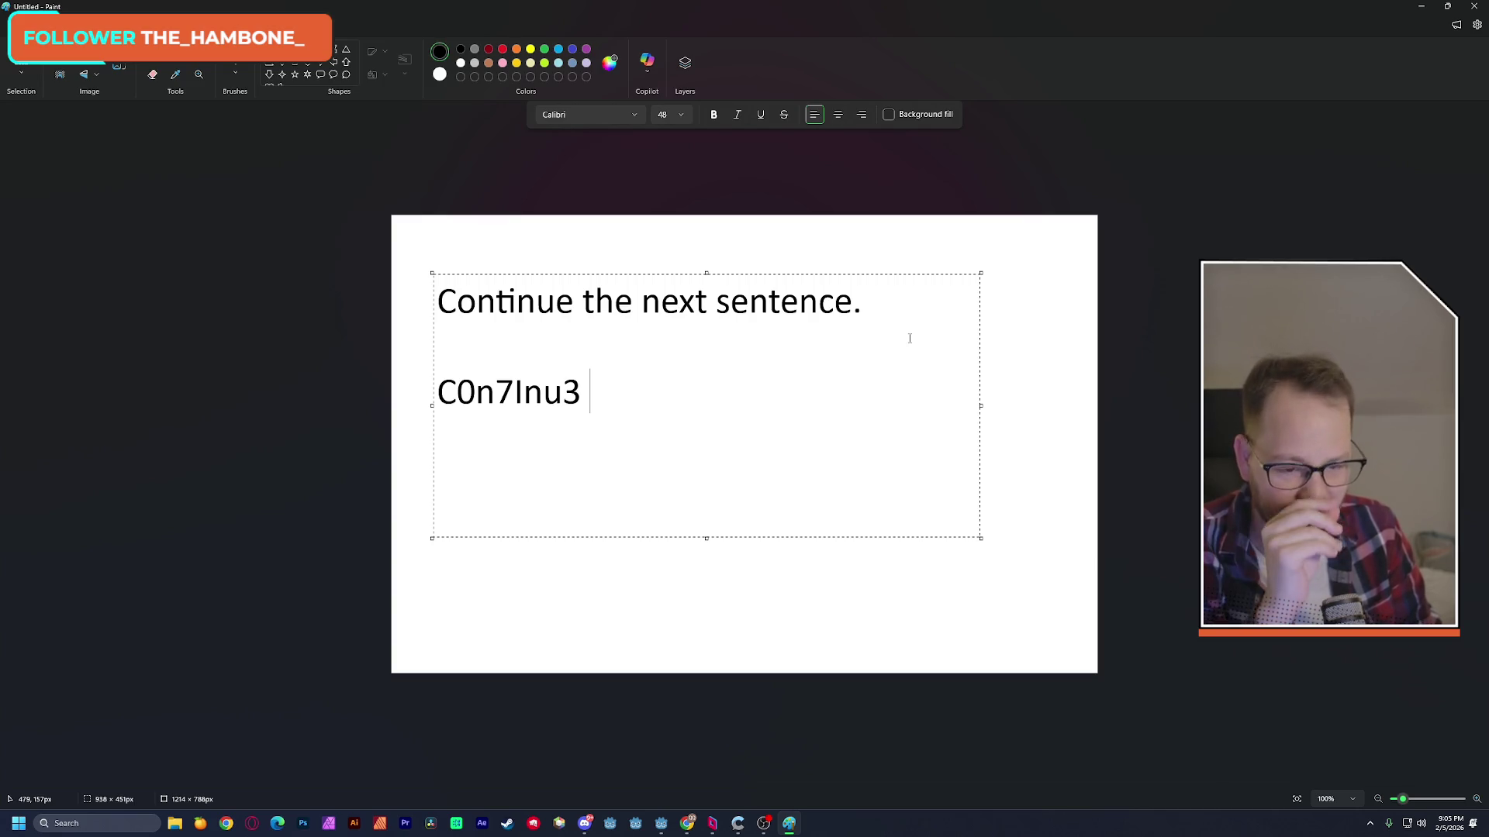
pyautogui.moveTo(568, 400); pyautogui.dragTo(440, 393)
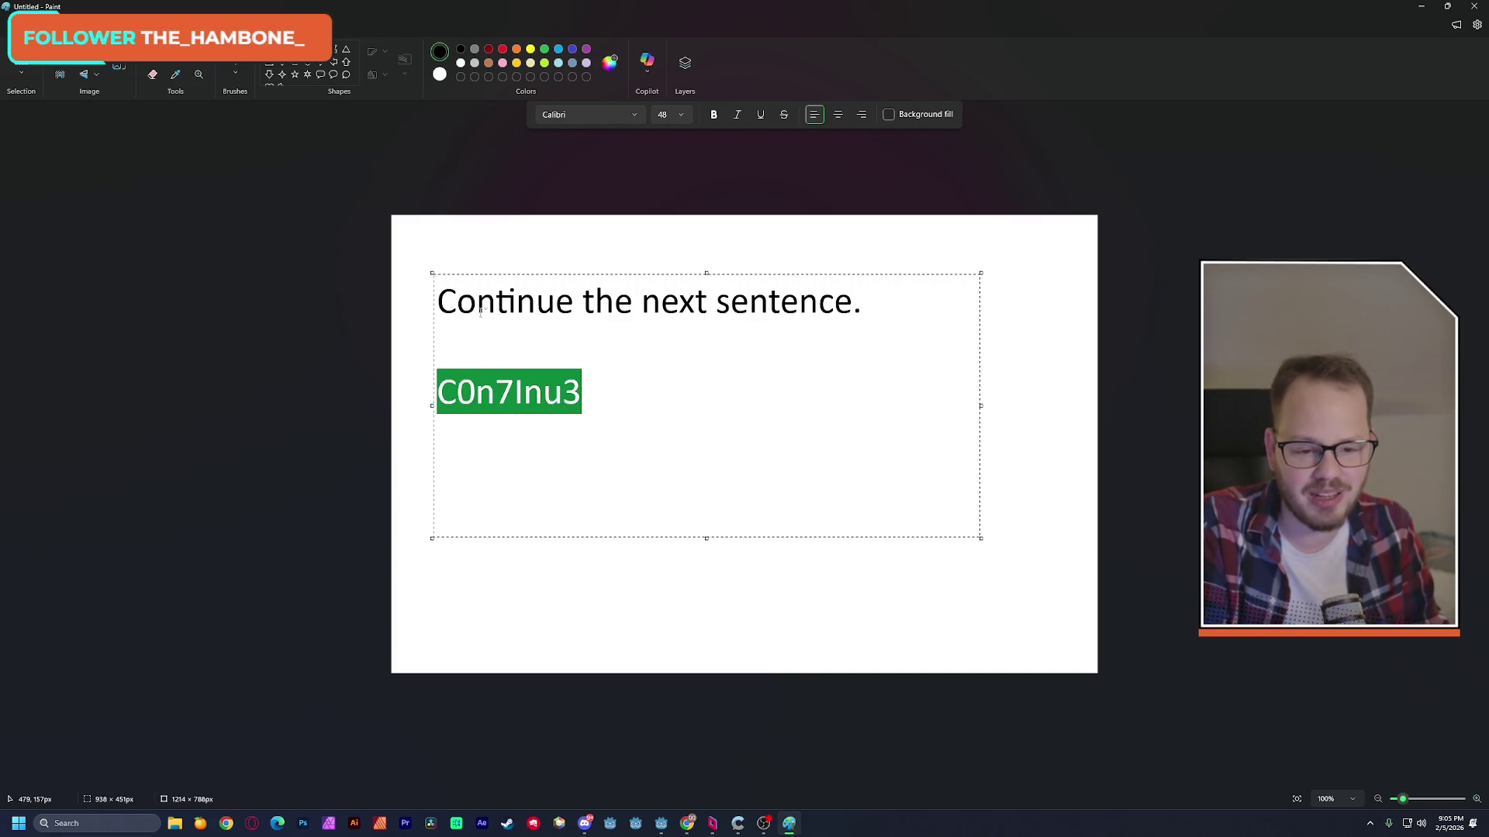
# Step: Select the text lines and all box contents, then close Paint discarding the text
pyautogui.moveTo(437, 304)
pyautogui.mouseDown()
pyautogui.moveTo(896, 301)
pyautogui.moveTo(437, 304)
pyautogui.mouseUp()
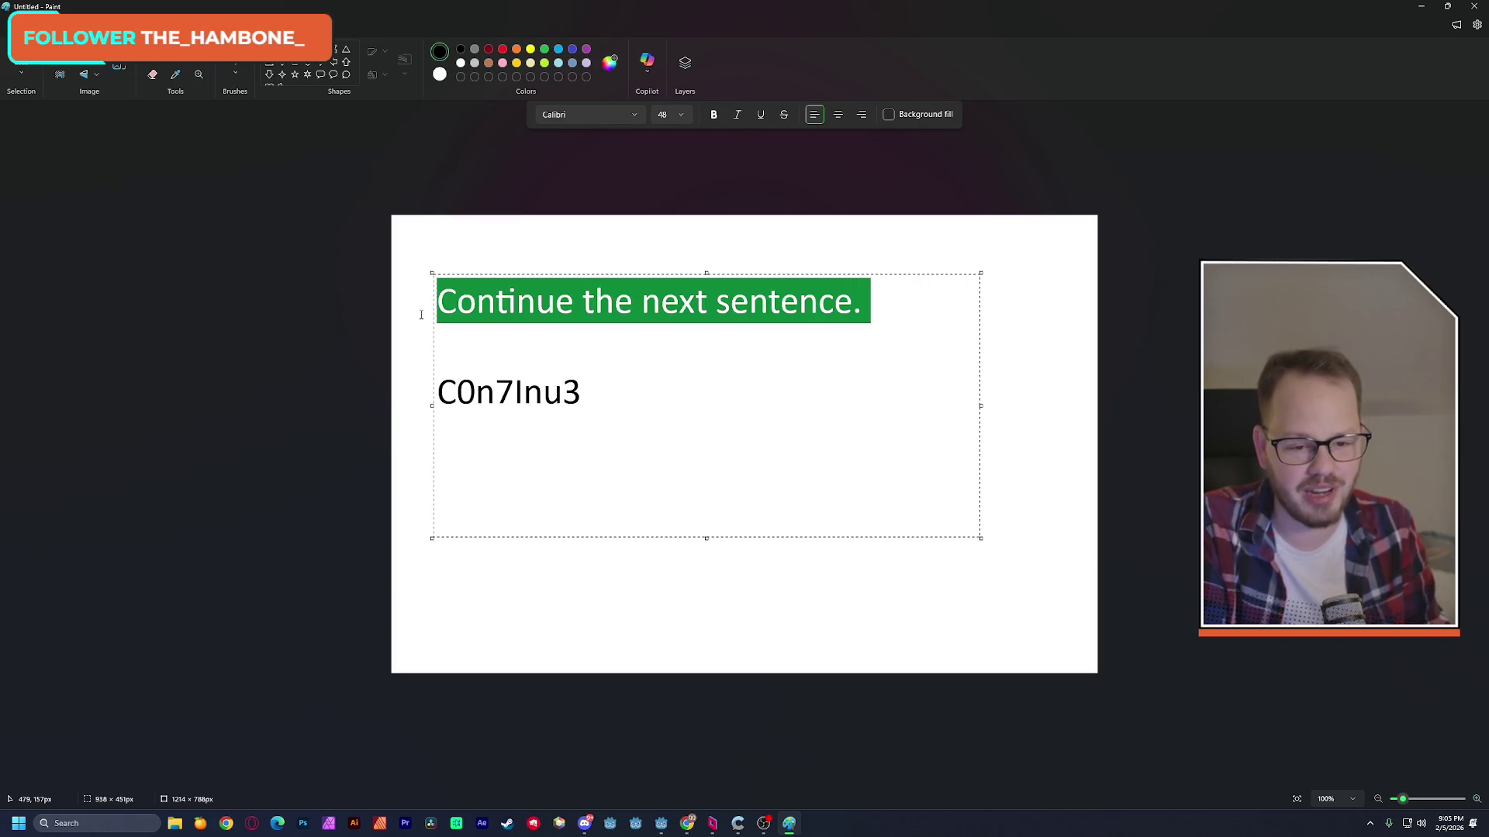
pyautogui.moveTo(583, 396); pyautogui.dragTo(442, 418)
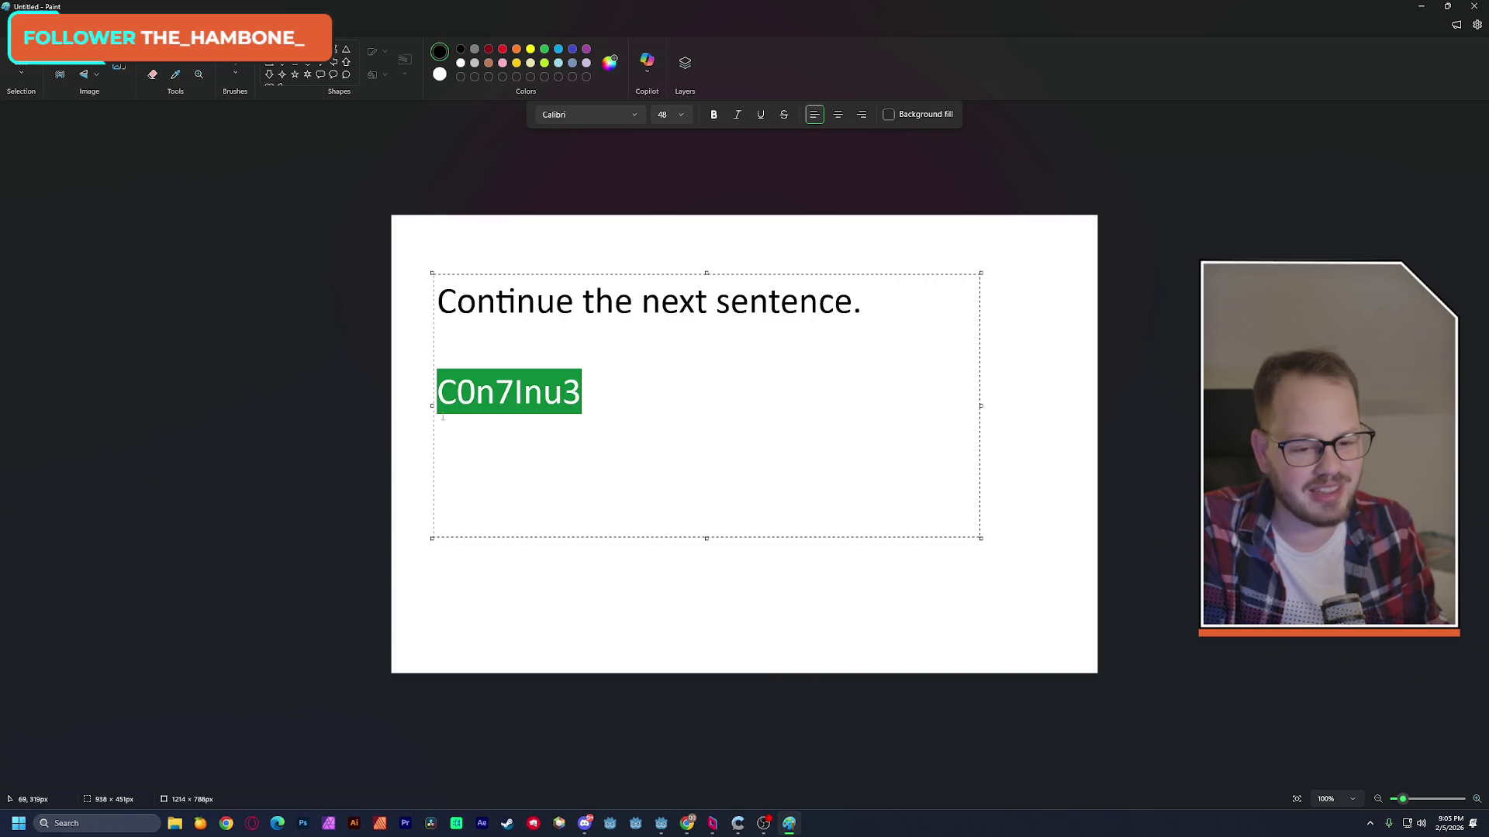
pyautogui.click(566, 358)
pyautogui.doubleClick(519, 392)
pyautogui.click(488, 358)
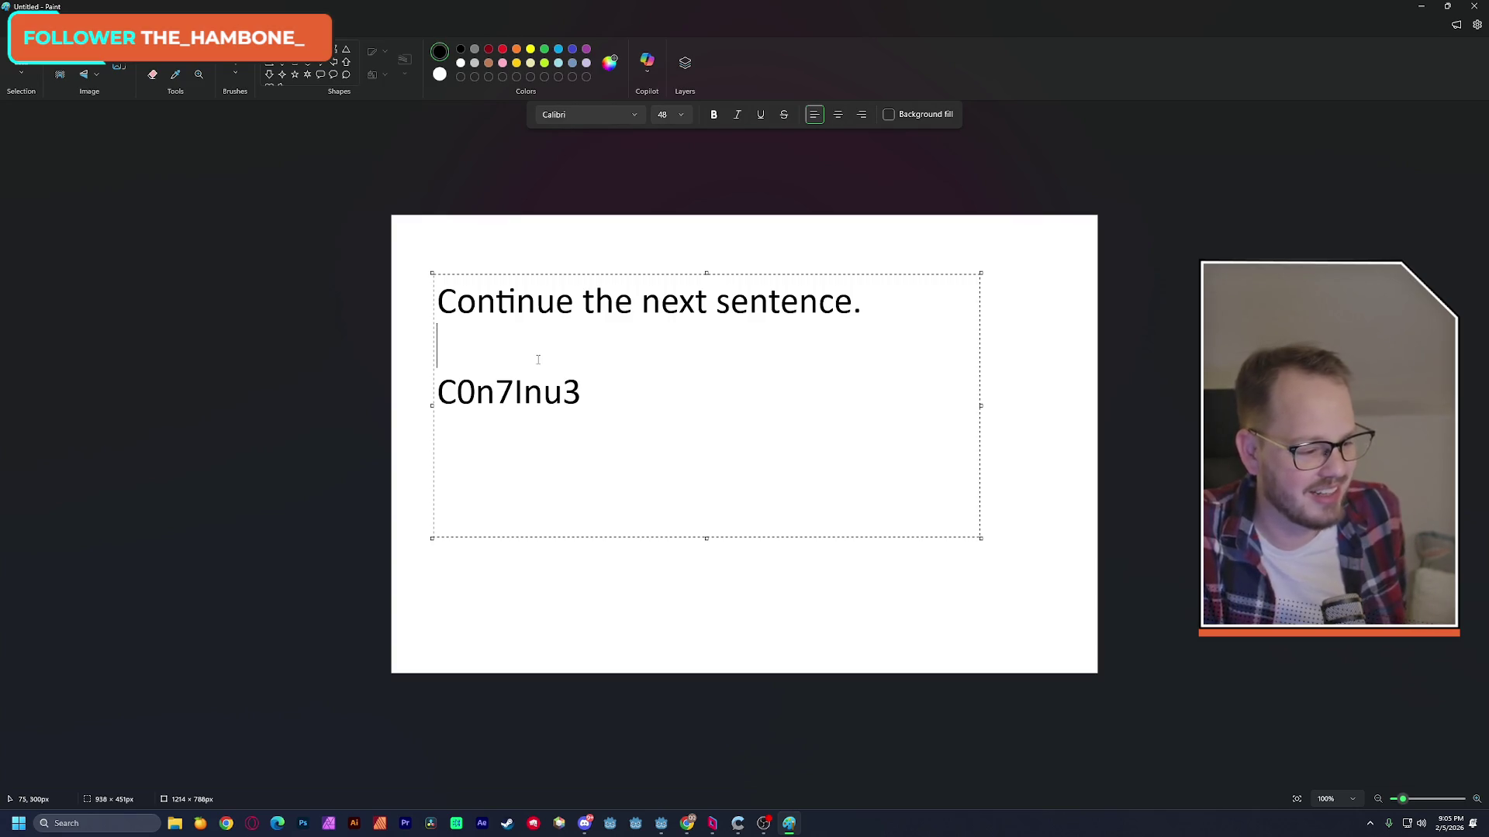
pyautogui.hotkey('ctrl', 'a')
pyautogui.click(487, 333)
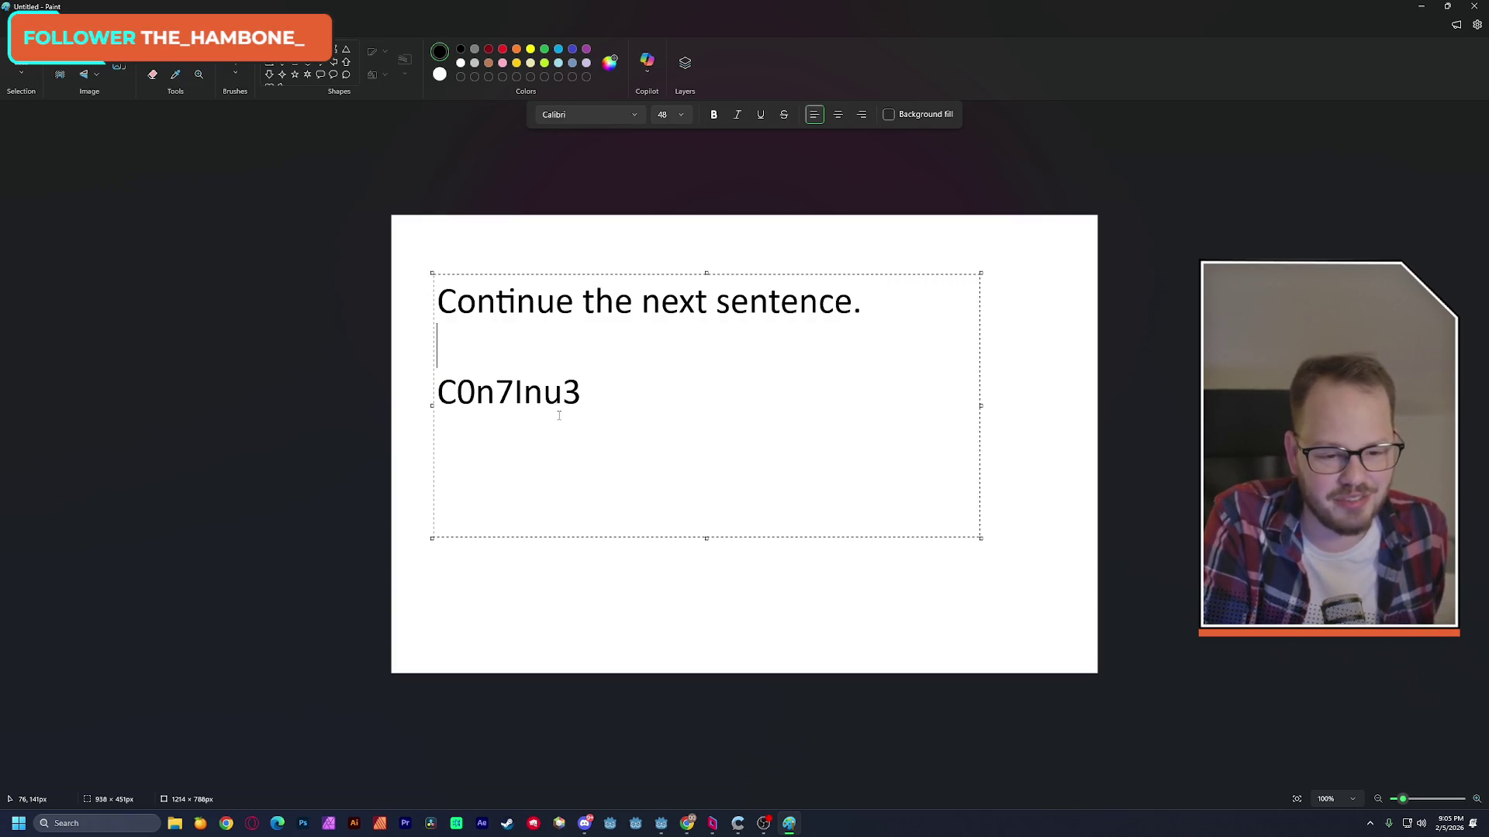
pyautogui.click(1473, 6)
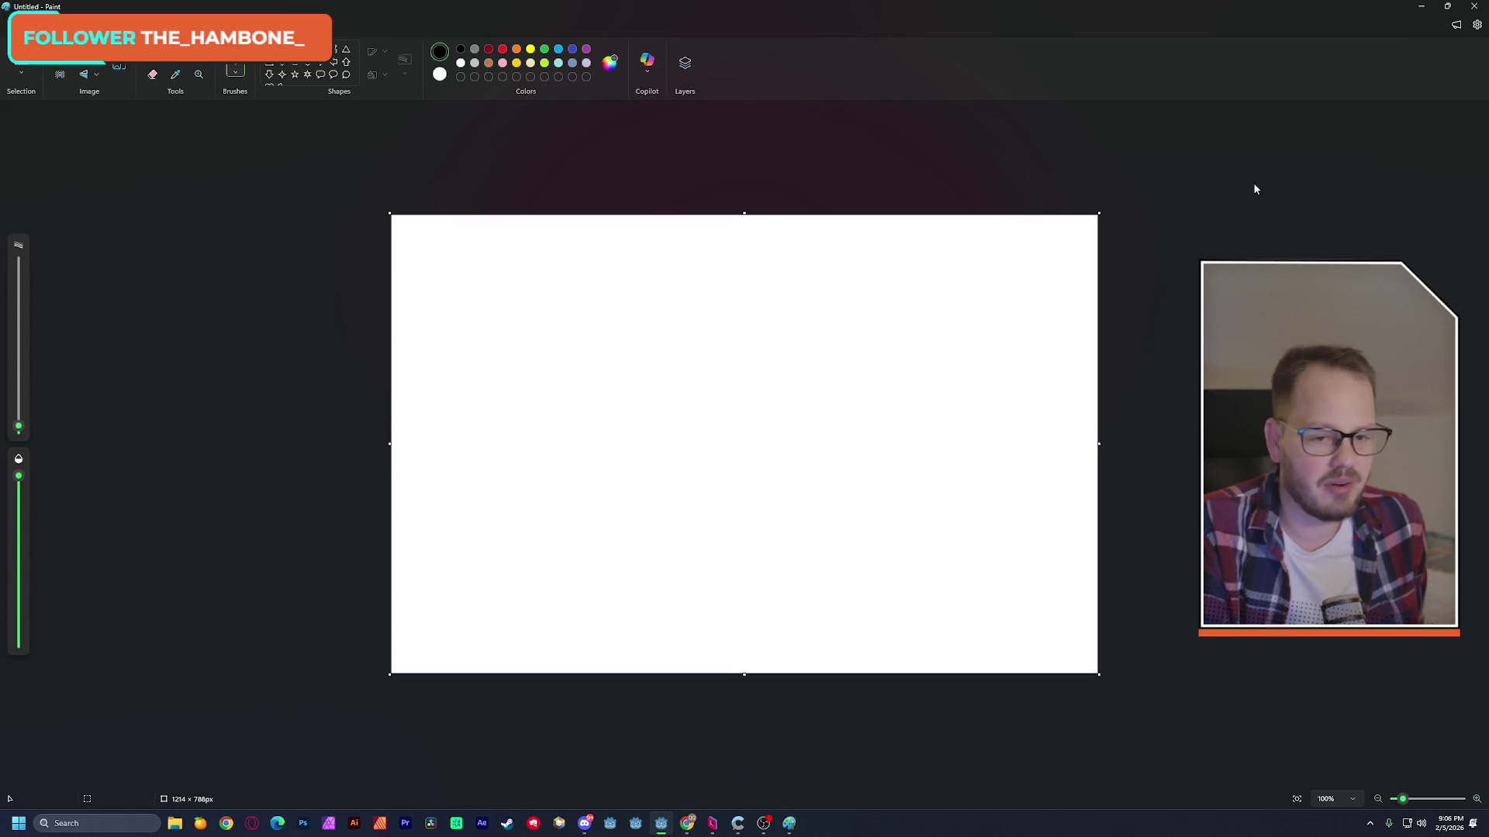
pyautogui.click(1473, 7)
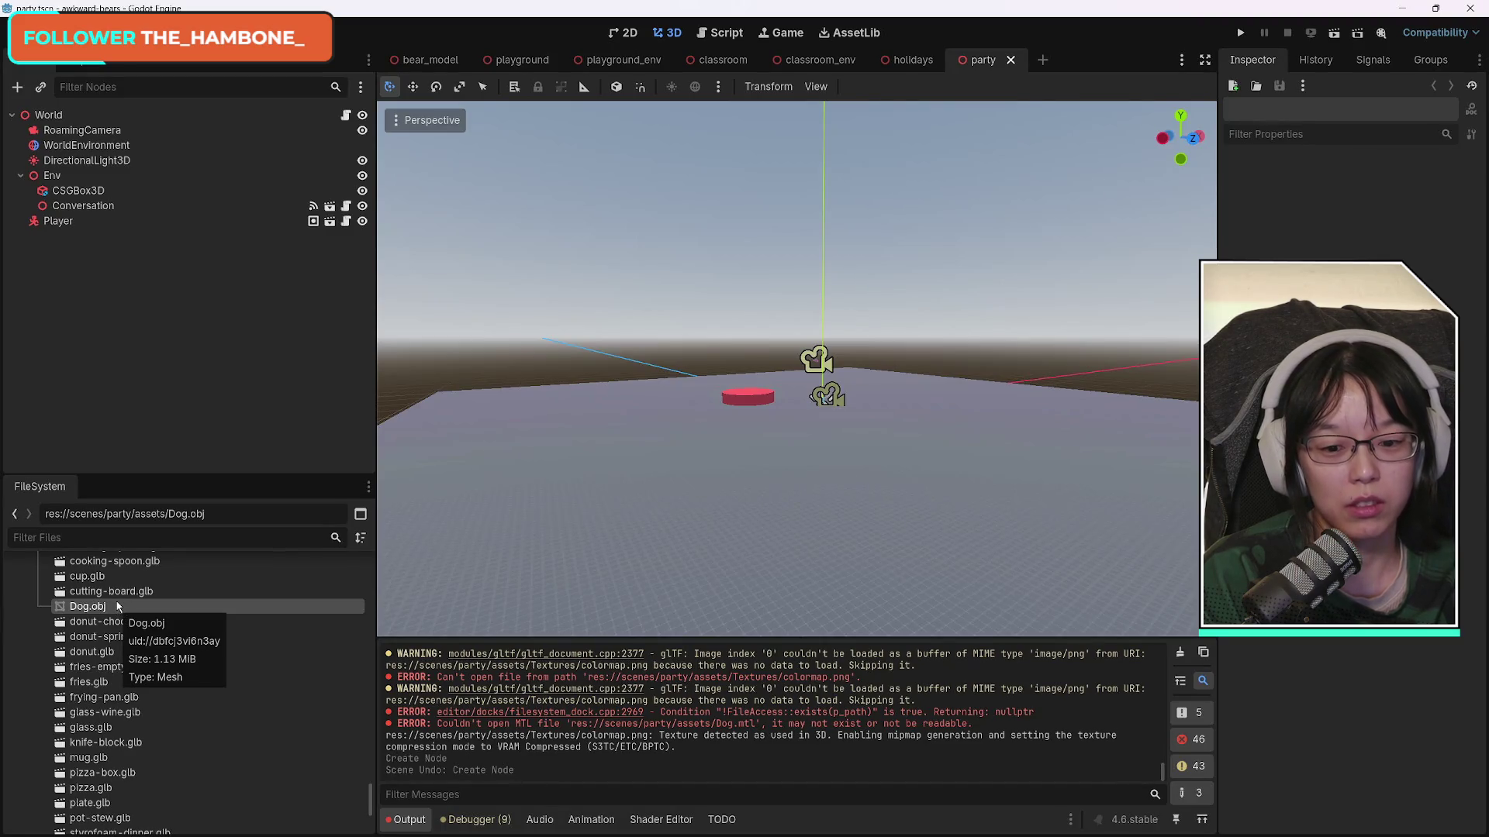
# Step: Drag Dog.obj from the FileSystem dock into the party scene's 3D viewport
pyautogui.moveTo(118, 606)
pyautogui.mouseDown()
pyautogui.moveTo(411, 588)
pyautogui.moveTo(688, 542)
pyautogui.moveTo(845, 541)
pyautogui.moveTo(1173, 553)
pyautogui.moveTo(1231, 608)
pyautogui.mouseUp()
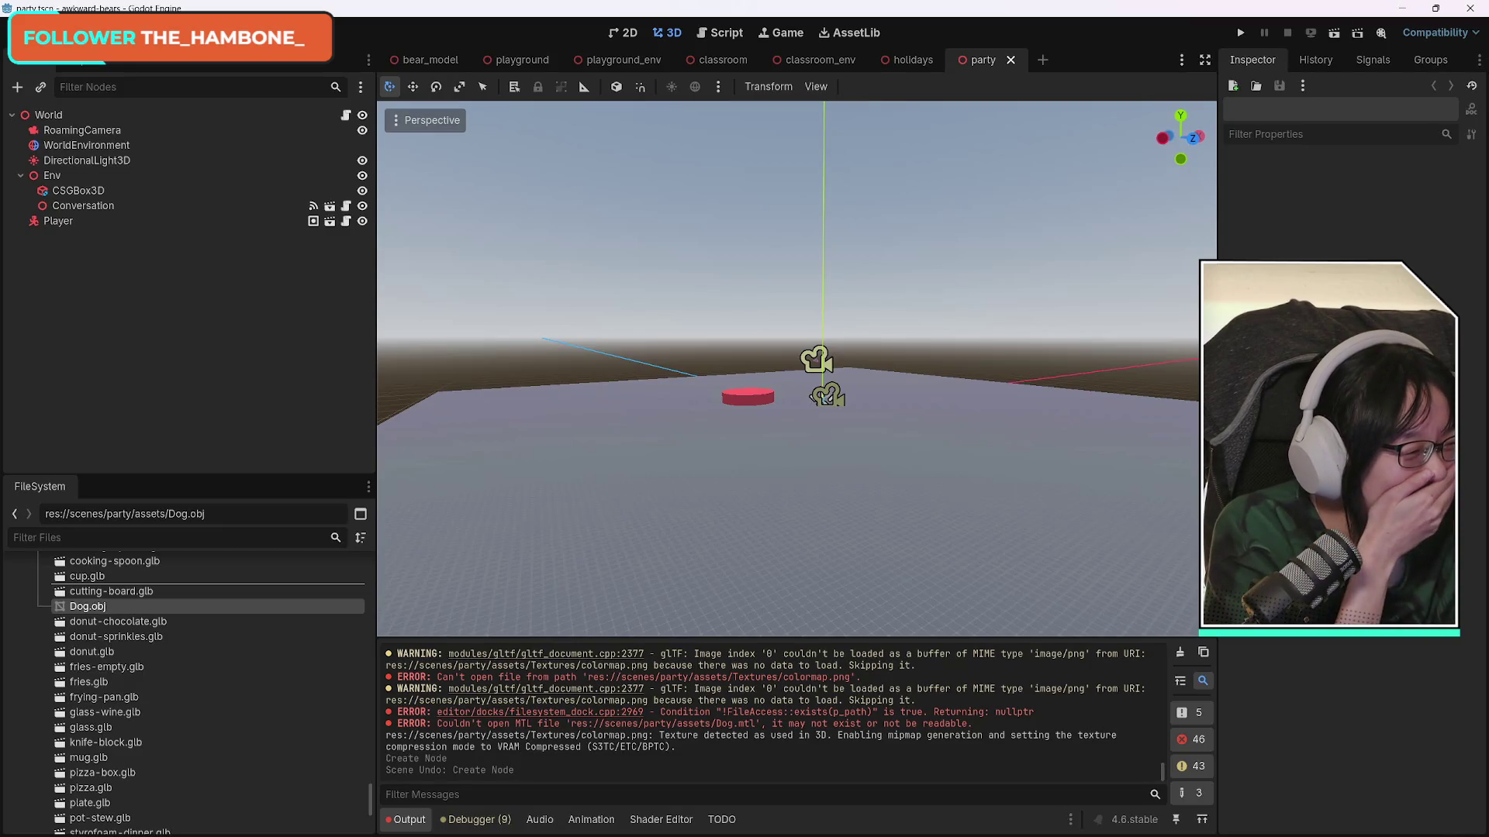
pyautogui.moveTo(1231, 608)
pyautogui.mouseDown()
pyautogui.moveTo(982, 575)
pyautogui.moveTo(1128, 577)
pyautogui.mouseUp()
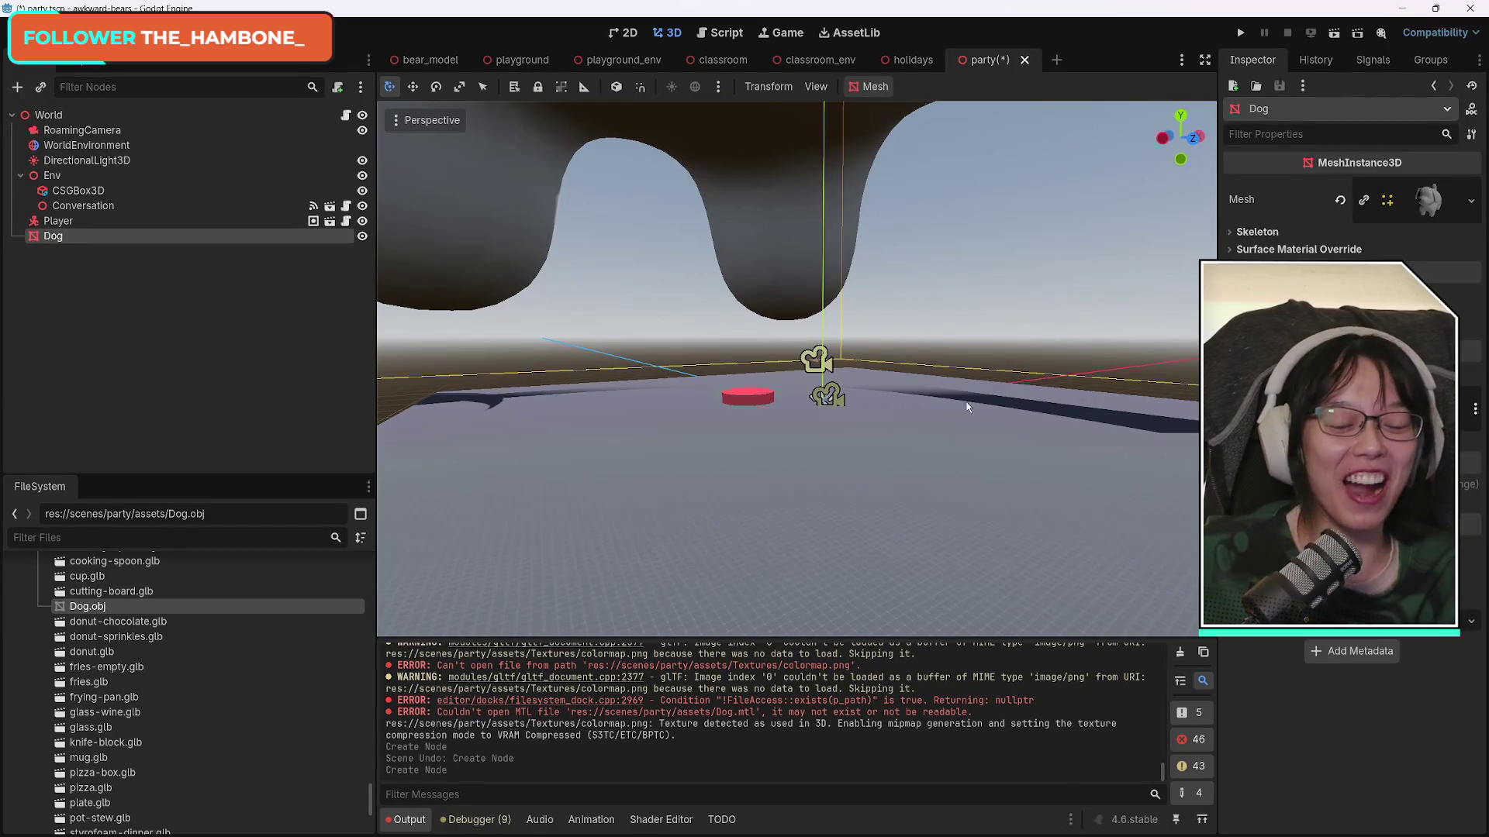
# Step: Frame the oversized Dog mesh, then delete the Dog node from the scene
pyautogui.press('f')
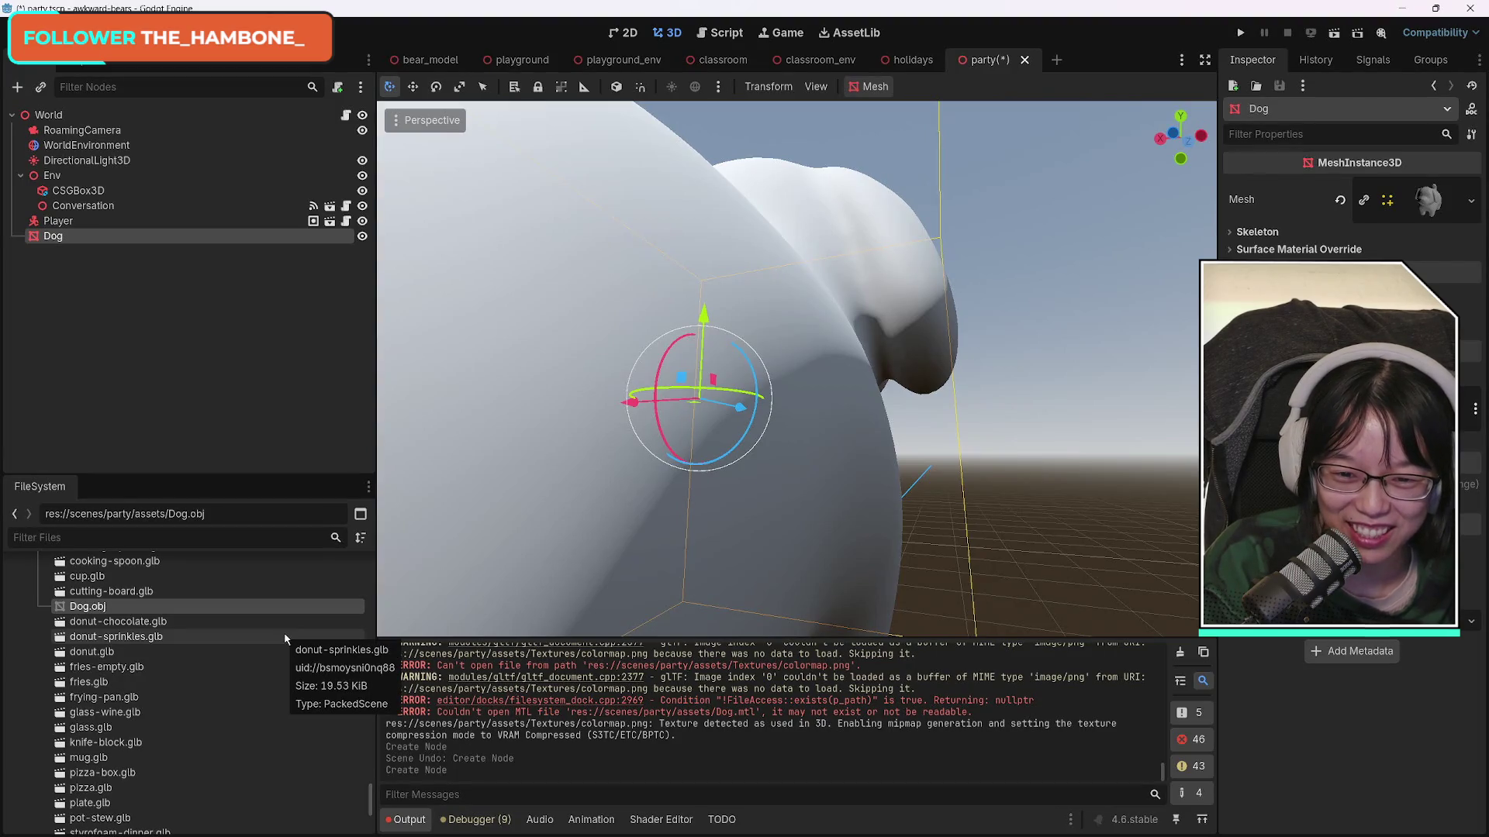
pyautogui.press('Delete')
pyautogui.press('Return')
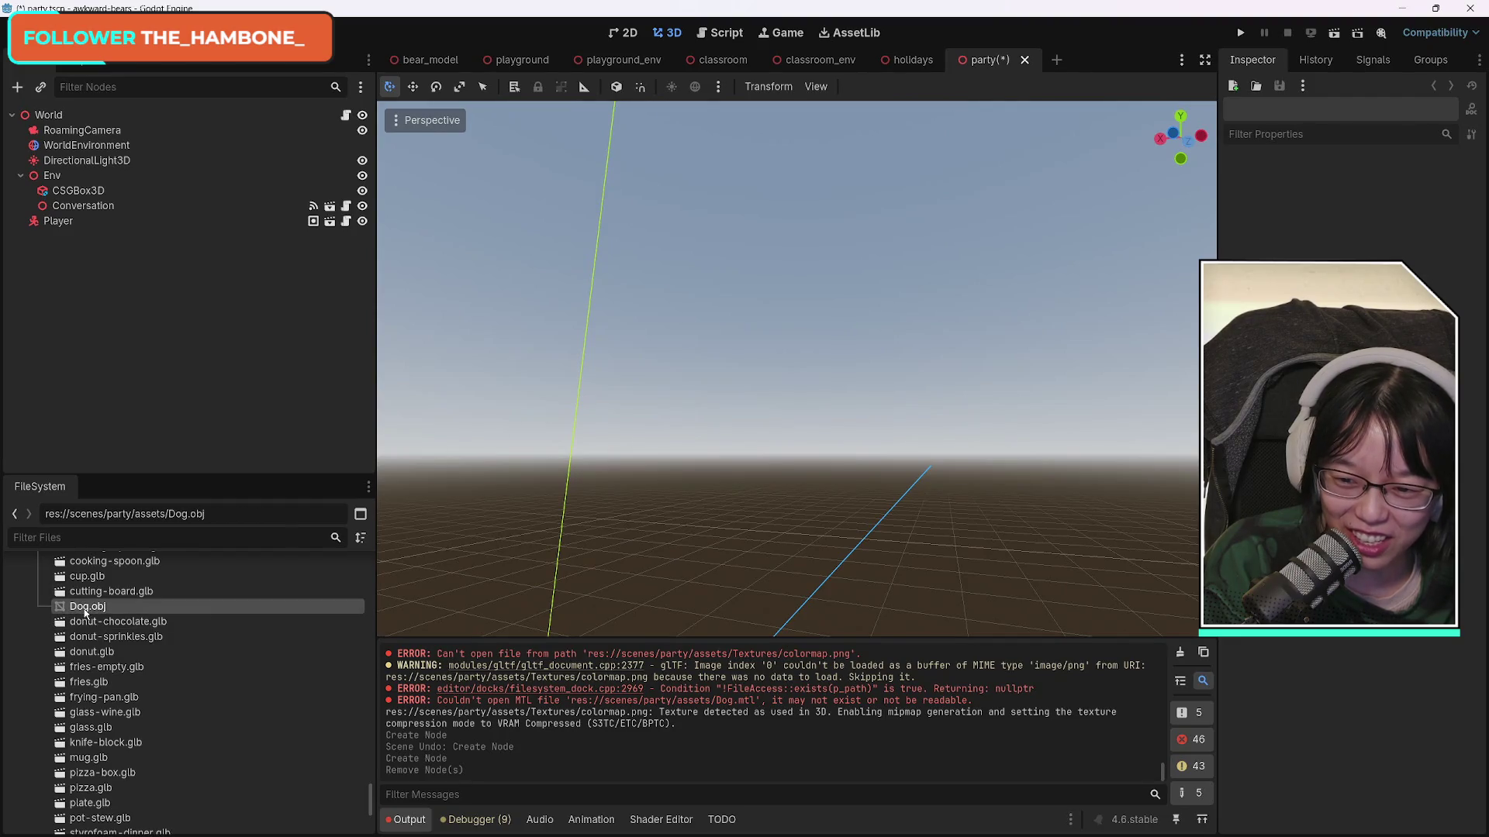
# Step: Remove Dog.obj from the project's party assets and switch to File Explorer
pyautogui.press('Delete')
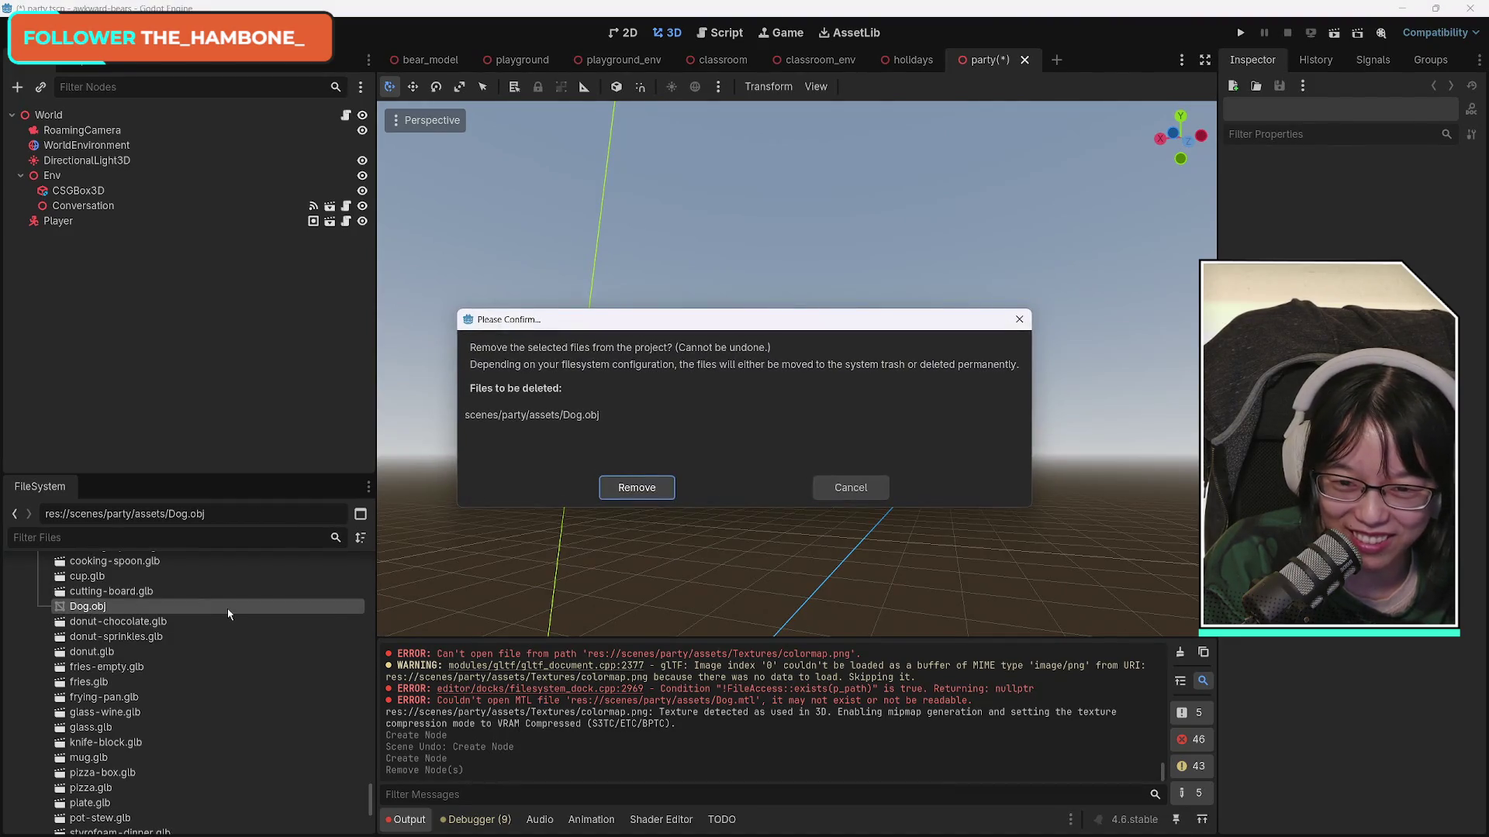
pyautogui.press('Return')
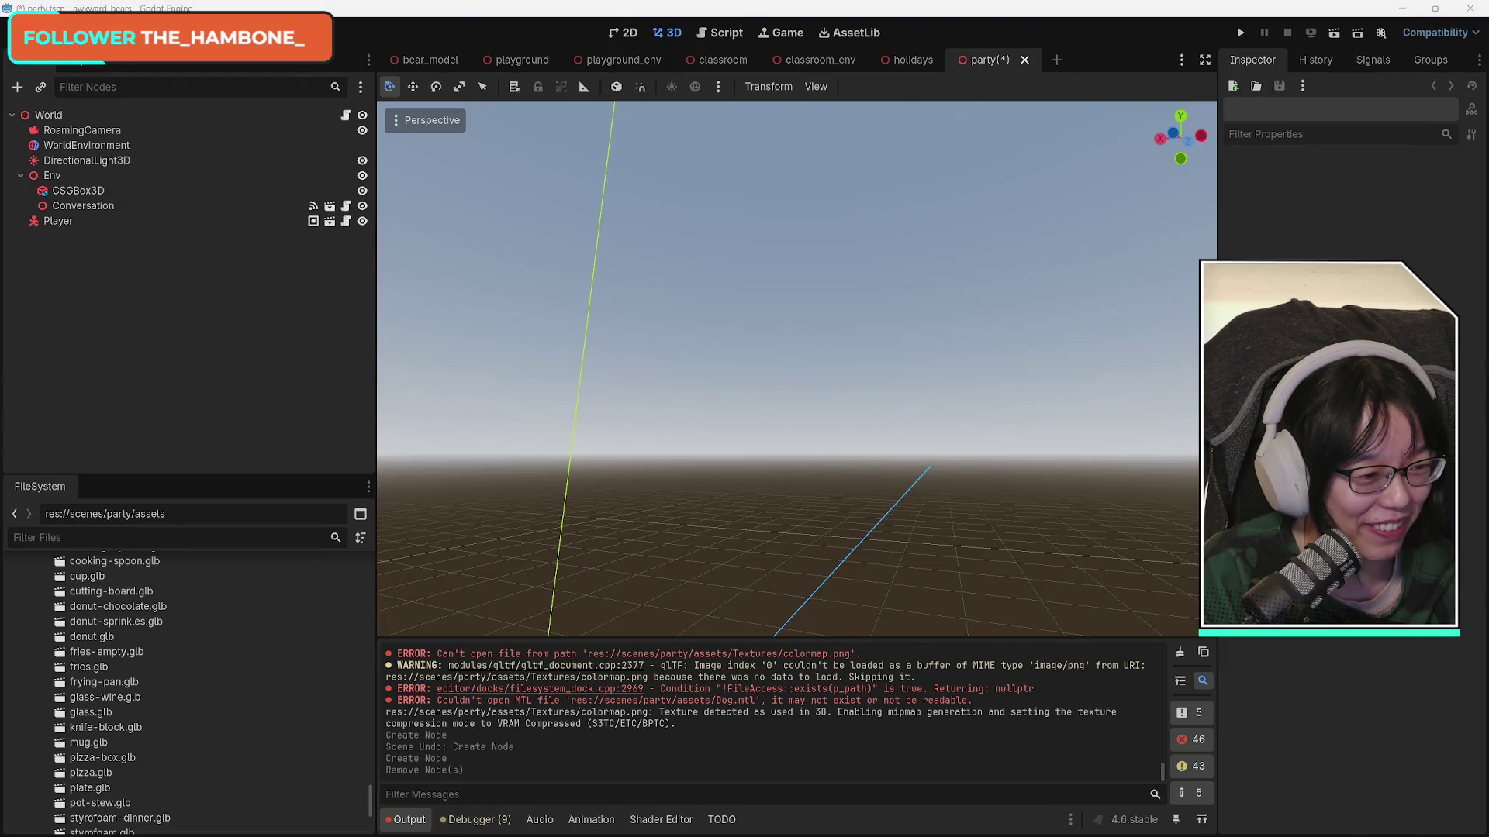
pyautogui.hotkey('alt', 'Tab')
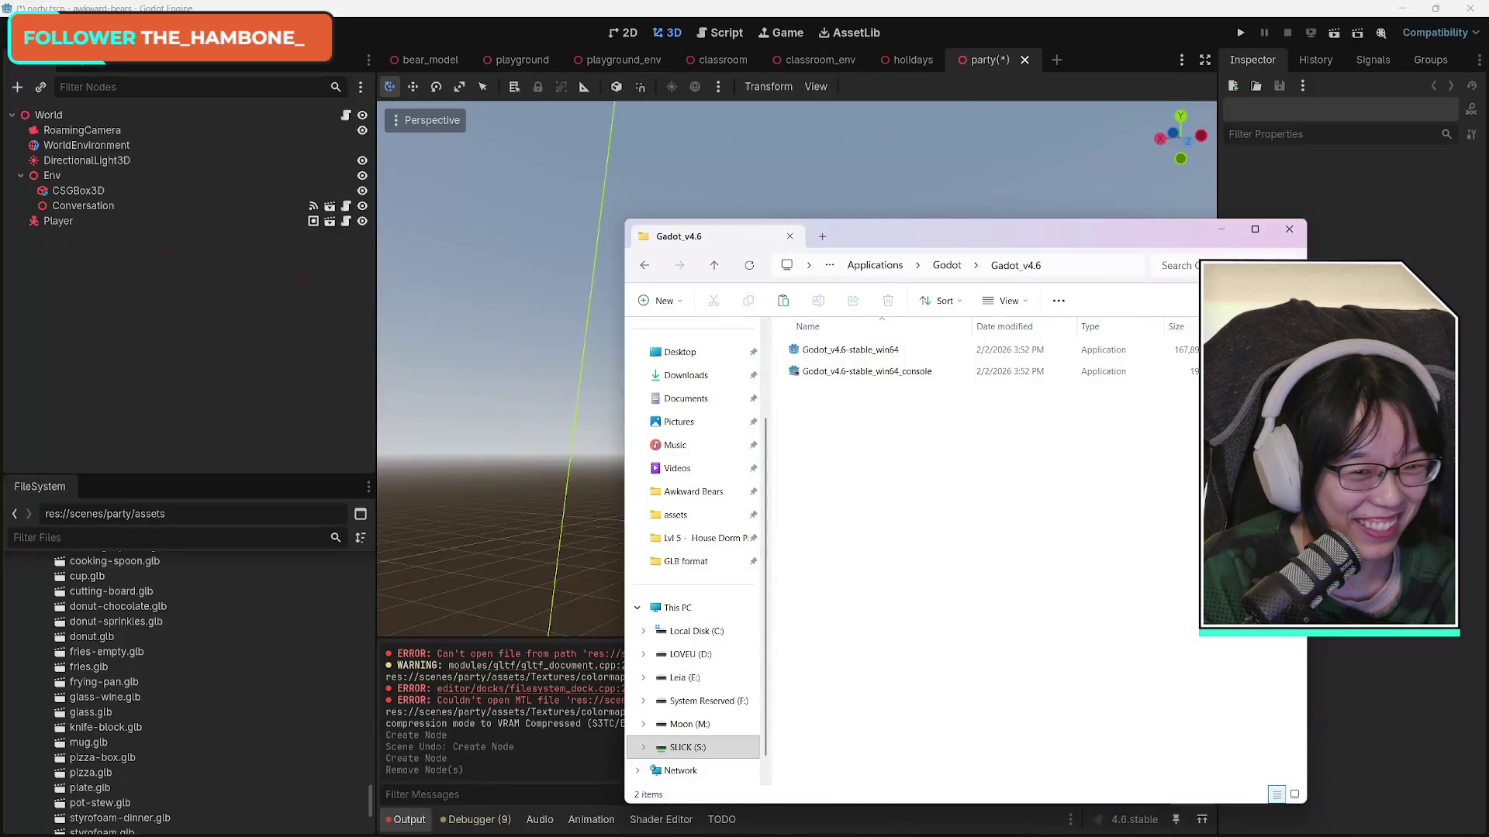
# Step: Move the Godot_v4.6 Explorer window aside and return to the Godot editor
pyautogui.click(1007, 518)
pyautogui.moveTo(1064, 241); pyautogui.dragTo(1213, 214)
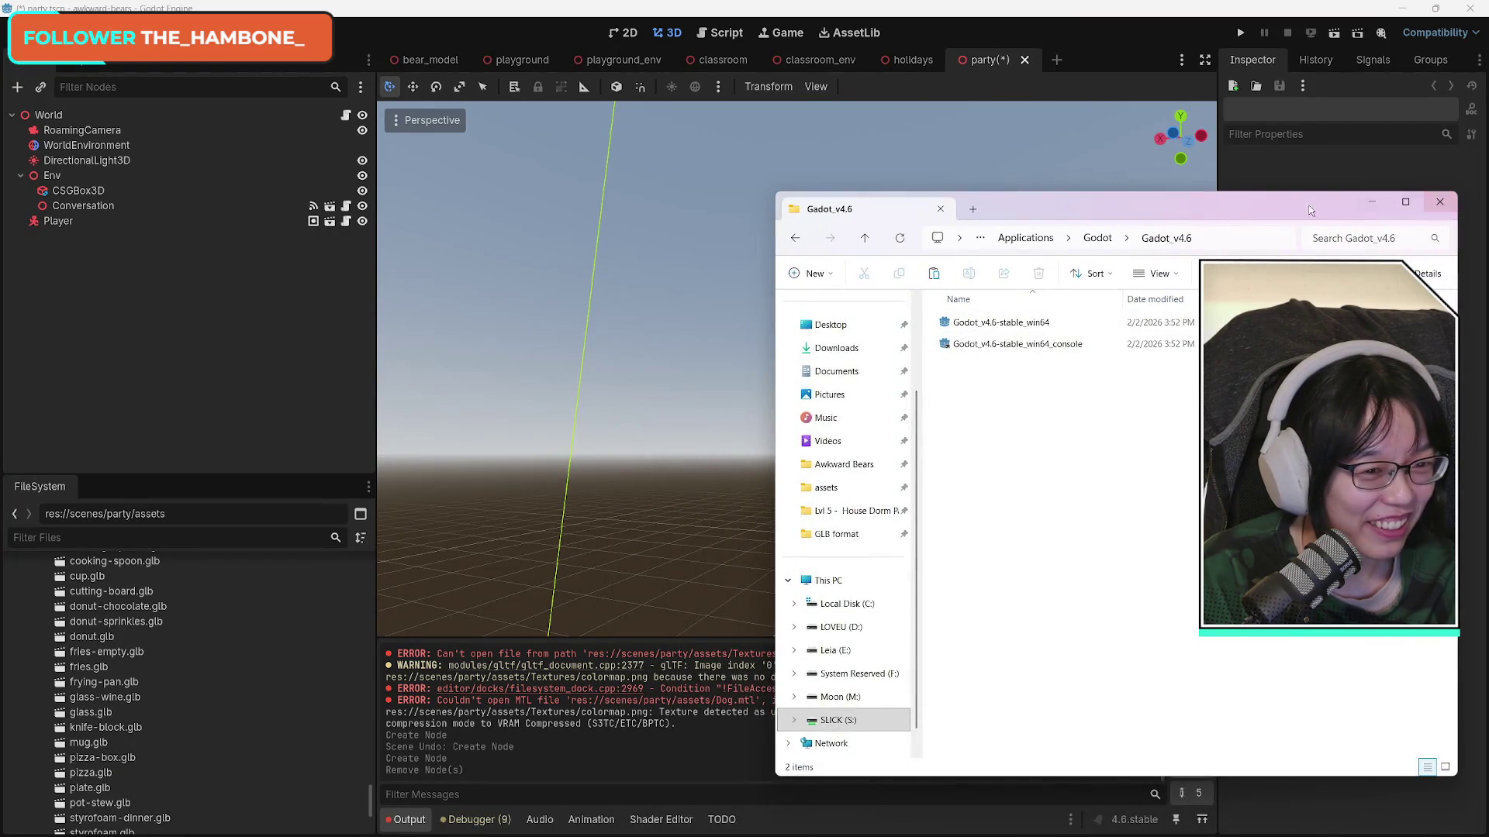
pyautogui.moveTo(1121, 216); pyautogui.dragTo(1097, 231)
pyautogui.hotkey('alt', 'Tab')
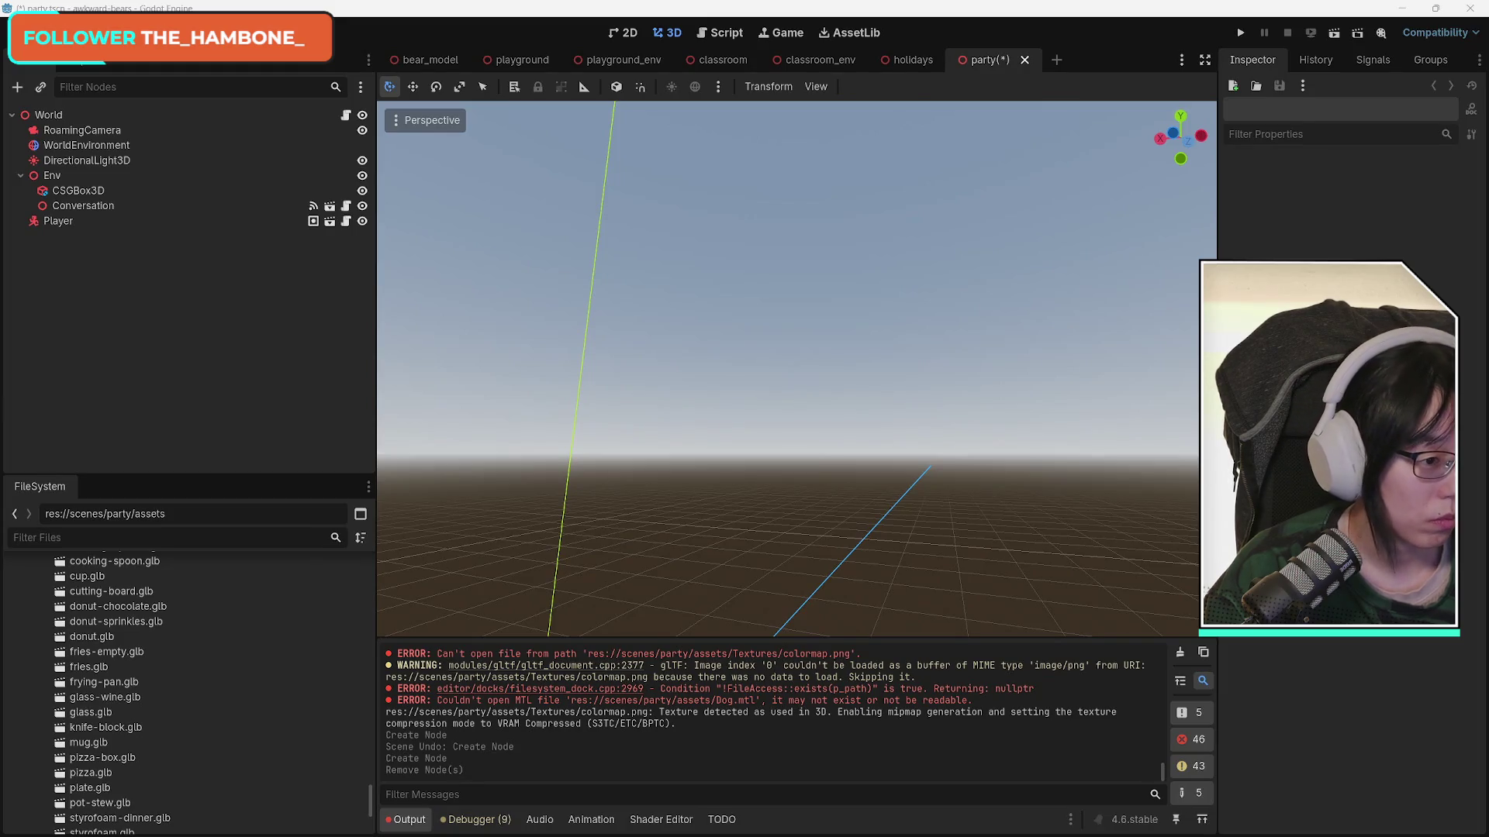
# Step: Paste ab_dog_model into the party scene's assets folder, then bring Godot back to front
pyautogui.moveTo(1488, 110); pyautogui.dragTo(1074, 103)
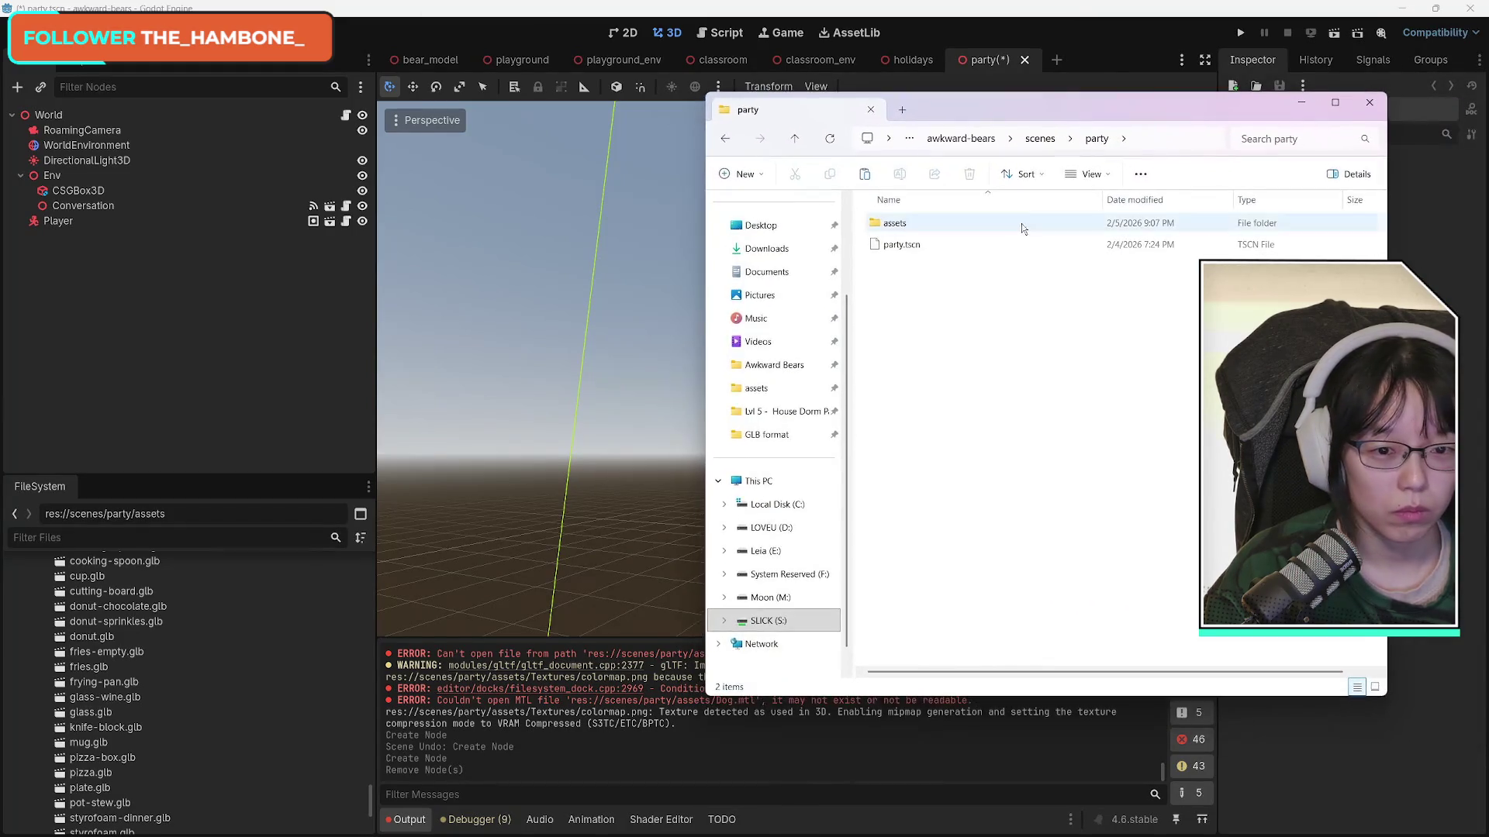
pyautogui.doubleClick(944, 222)
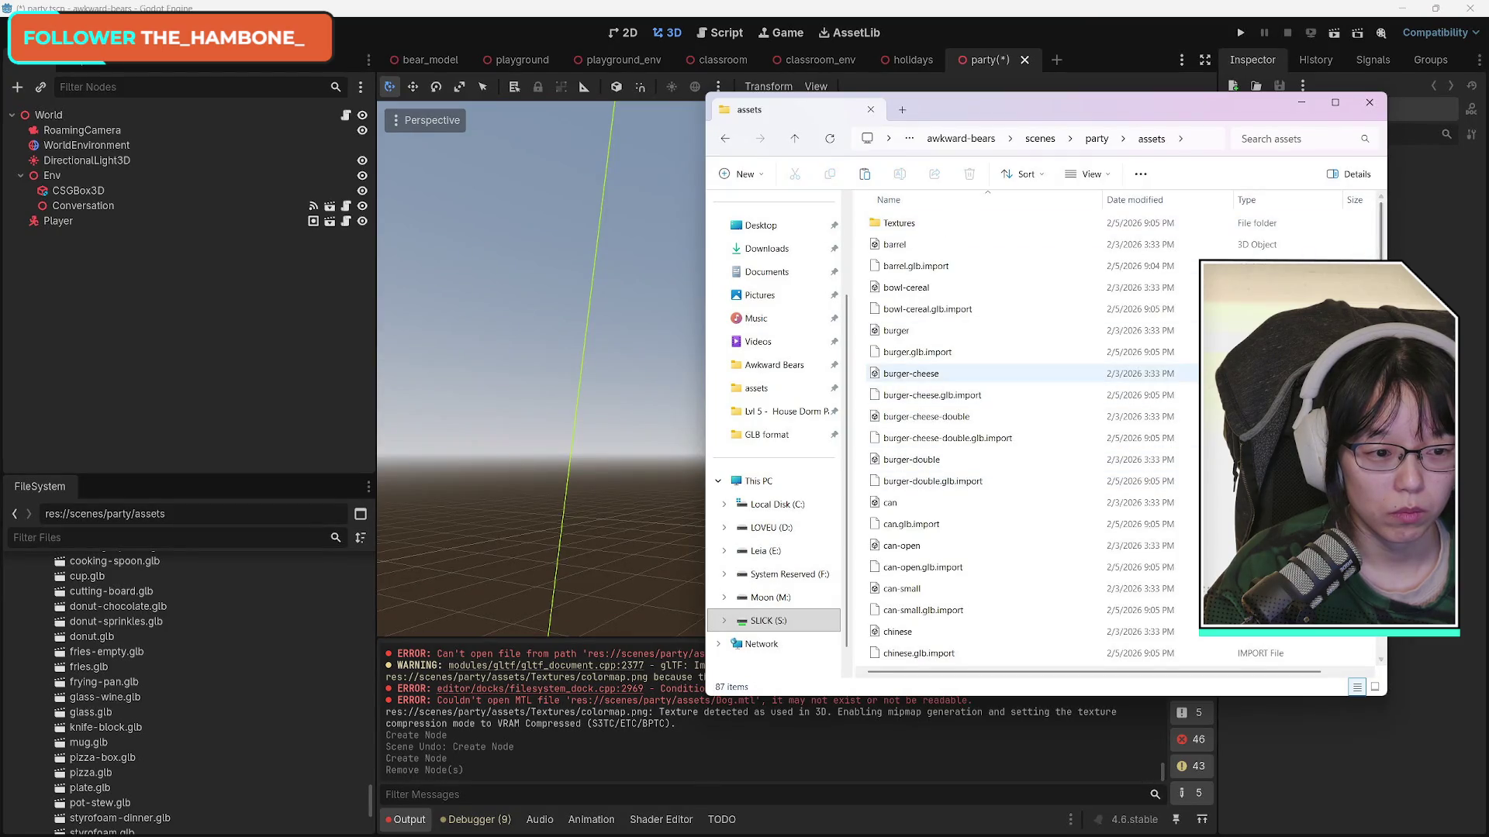
pyautogui.hotkey('ctrl', 'v')
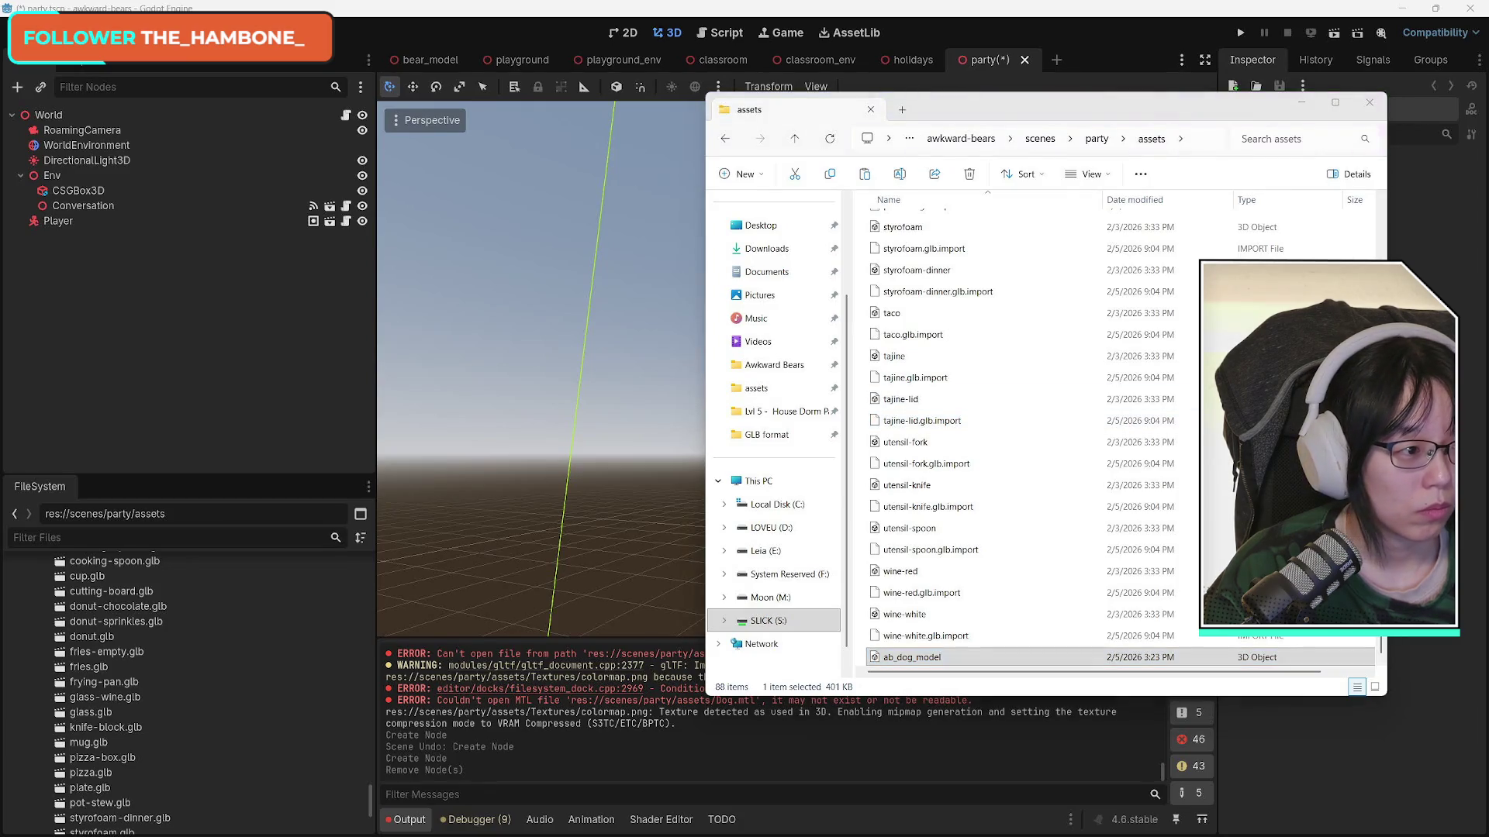
pyautogui.moveTo(826, 108); pyautogui.dragTo(860, 110)
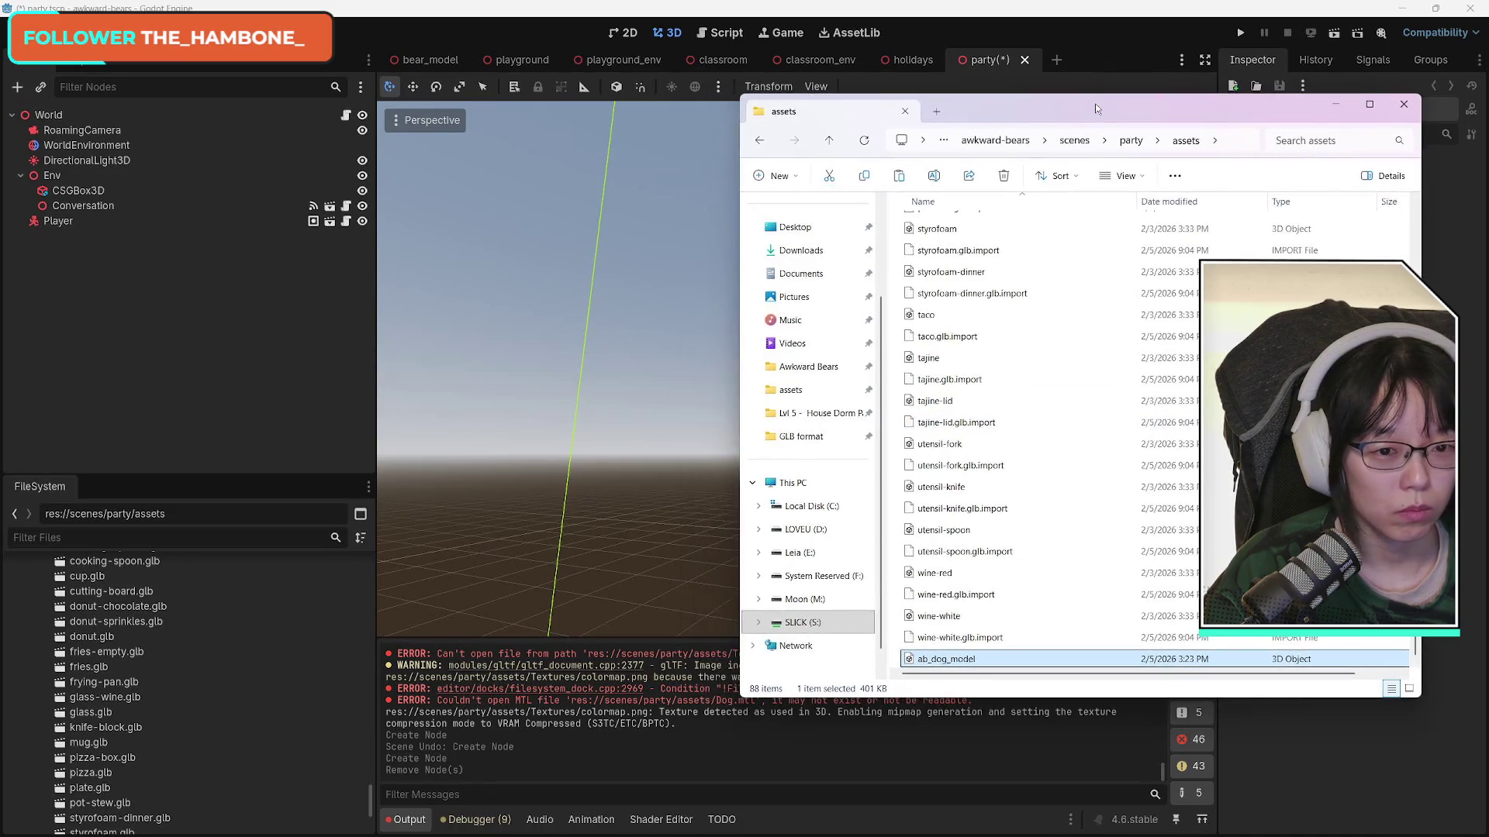
pyautogui.click(771, 8)
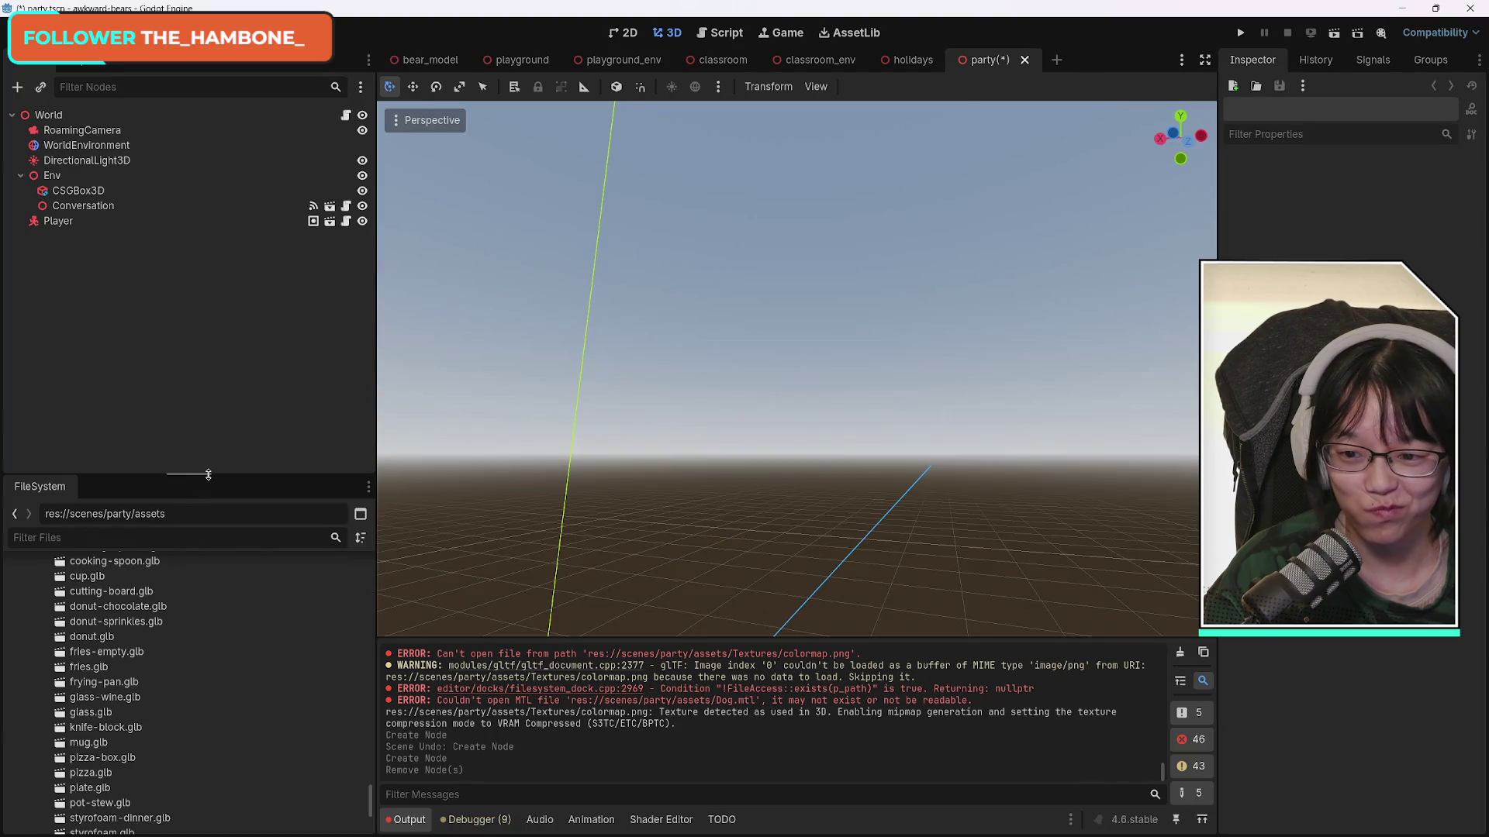
# Step: Fly the camera around the oversized dog model to inspect it from all sides
pyautogui.moveTo(208, 474); pyautogui.dragTo(194, 397)
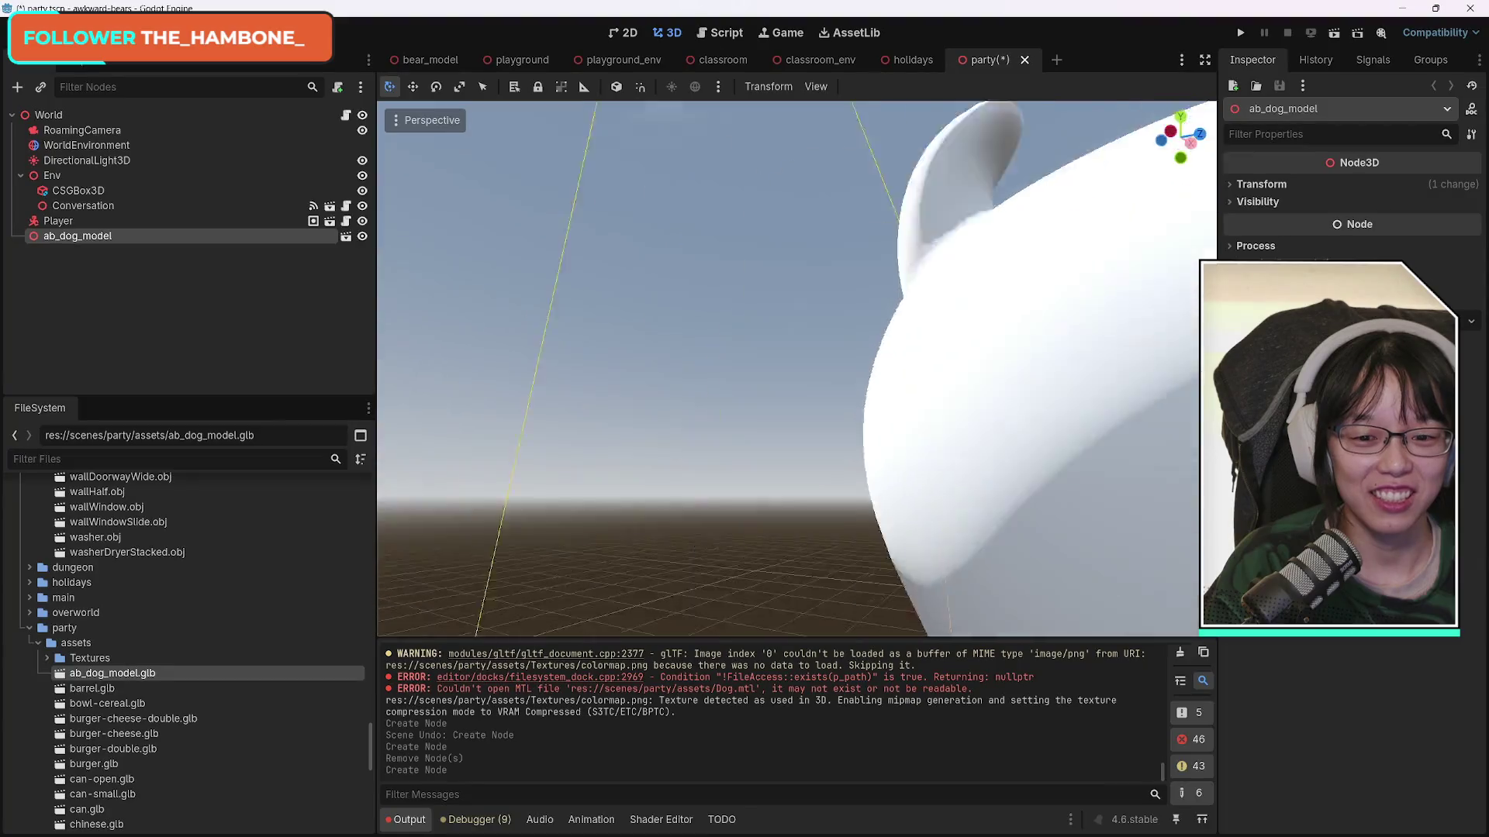
pyautogui.press('a')
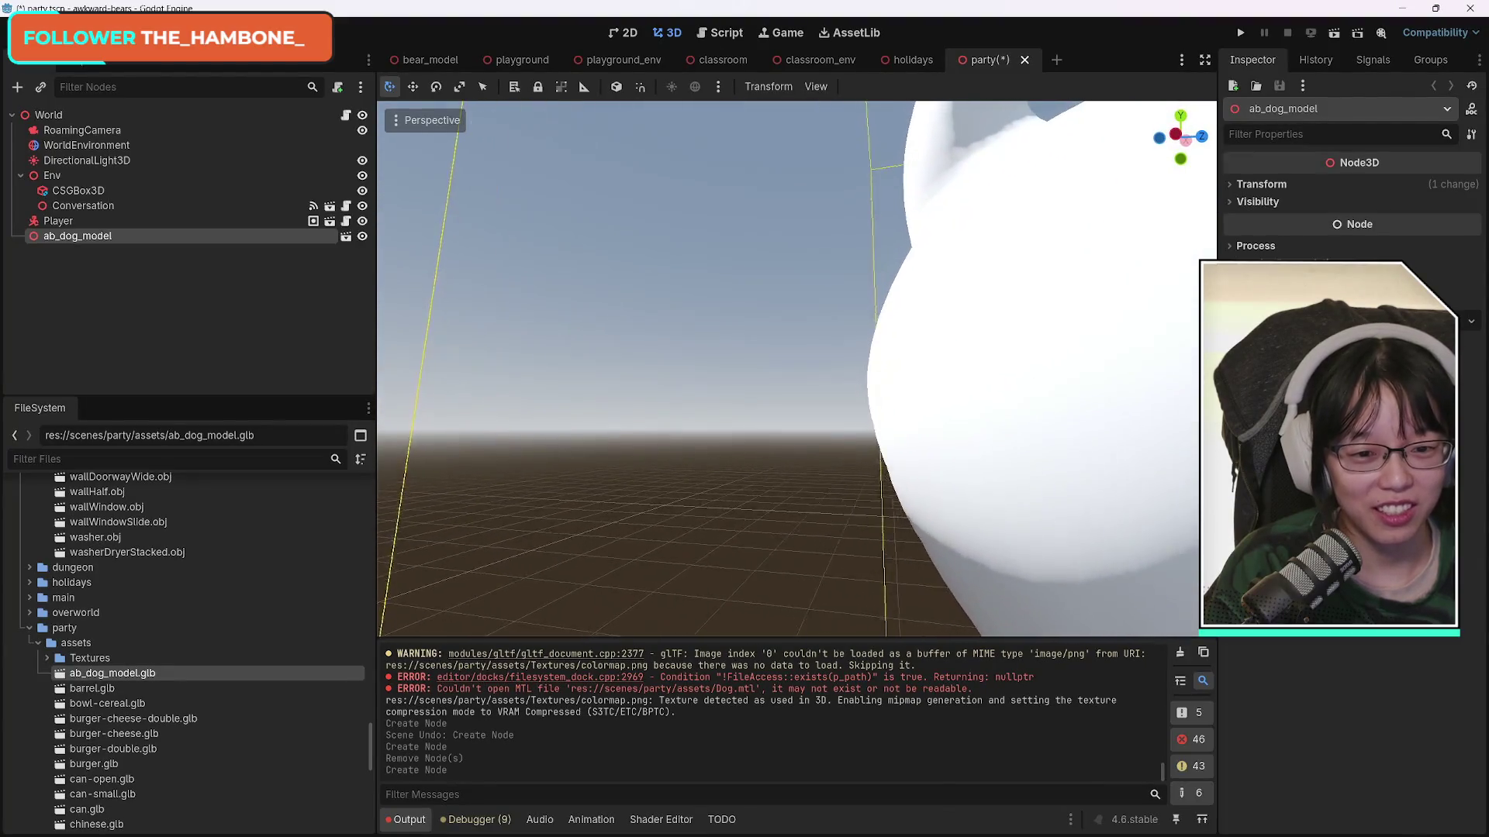
pyautogui.press('s')
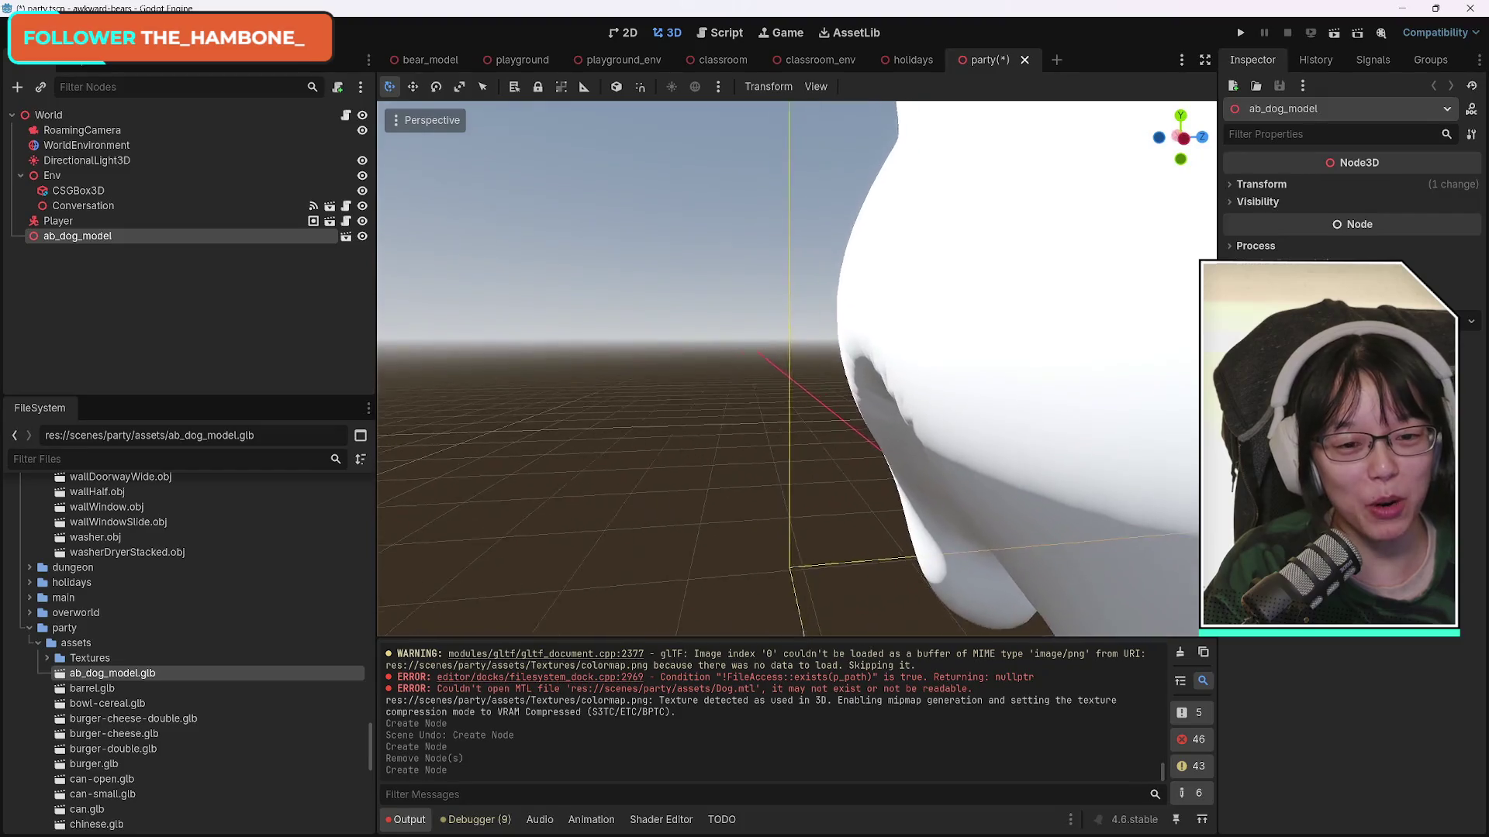
pyautogui.press('a')
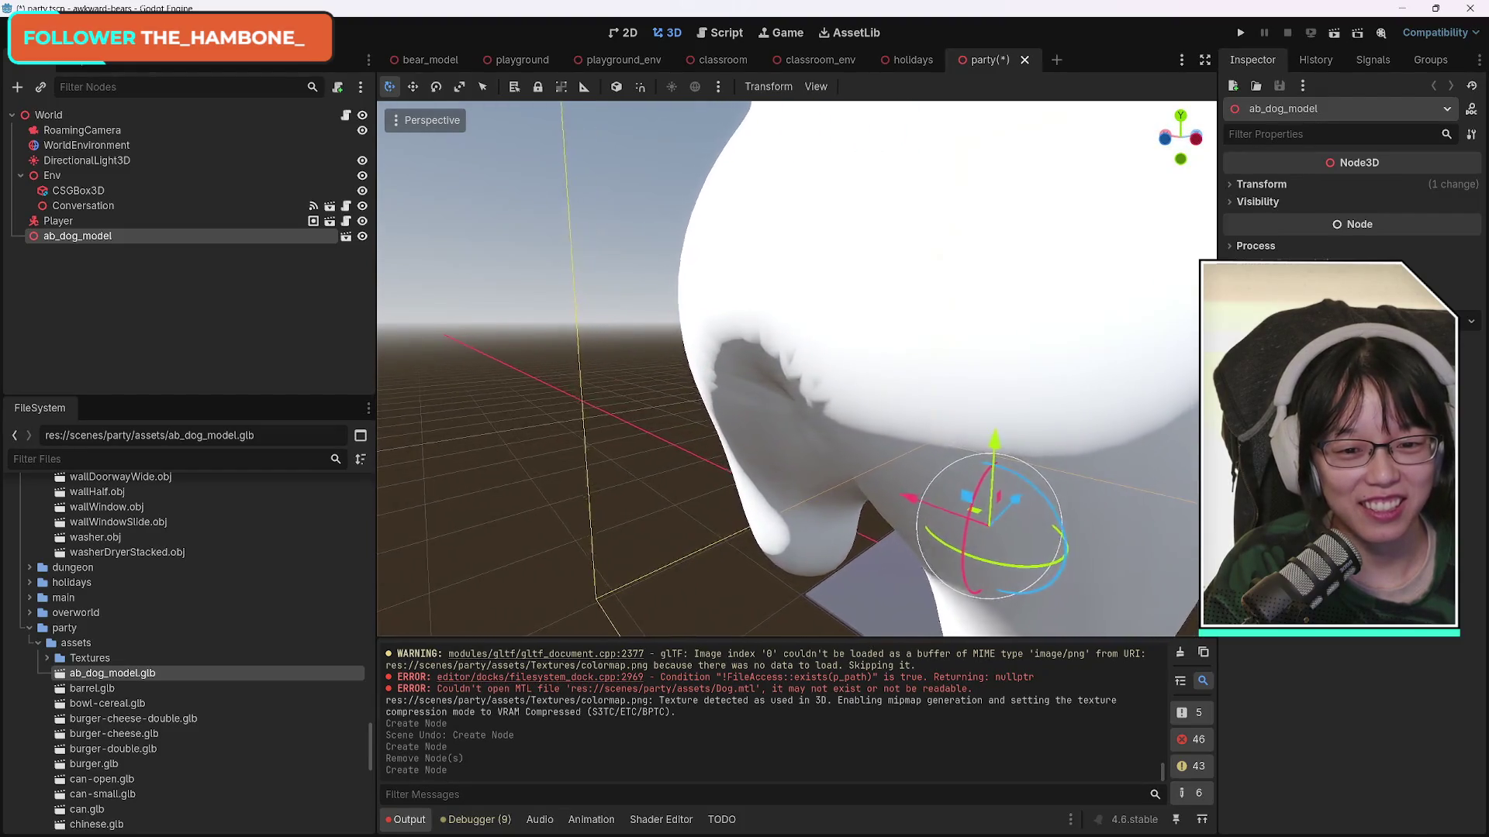
pyautogui.press('d')
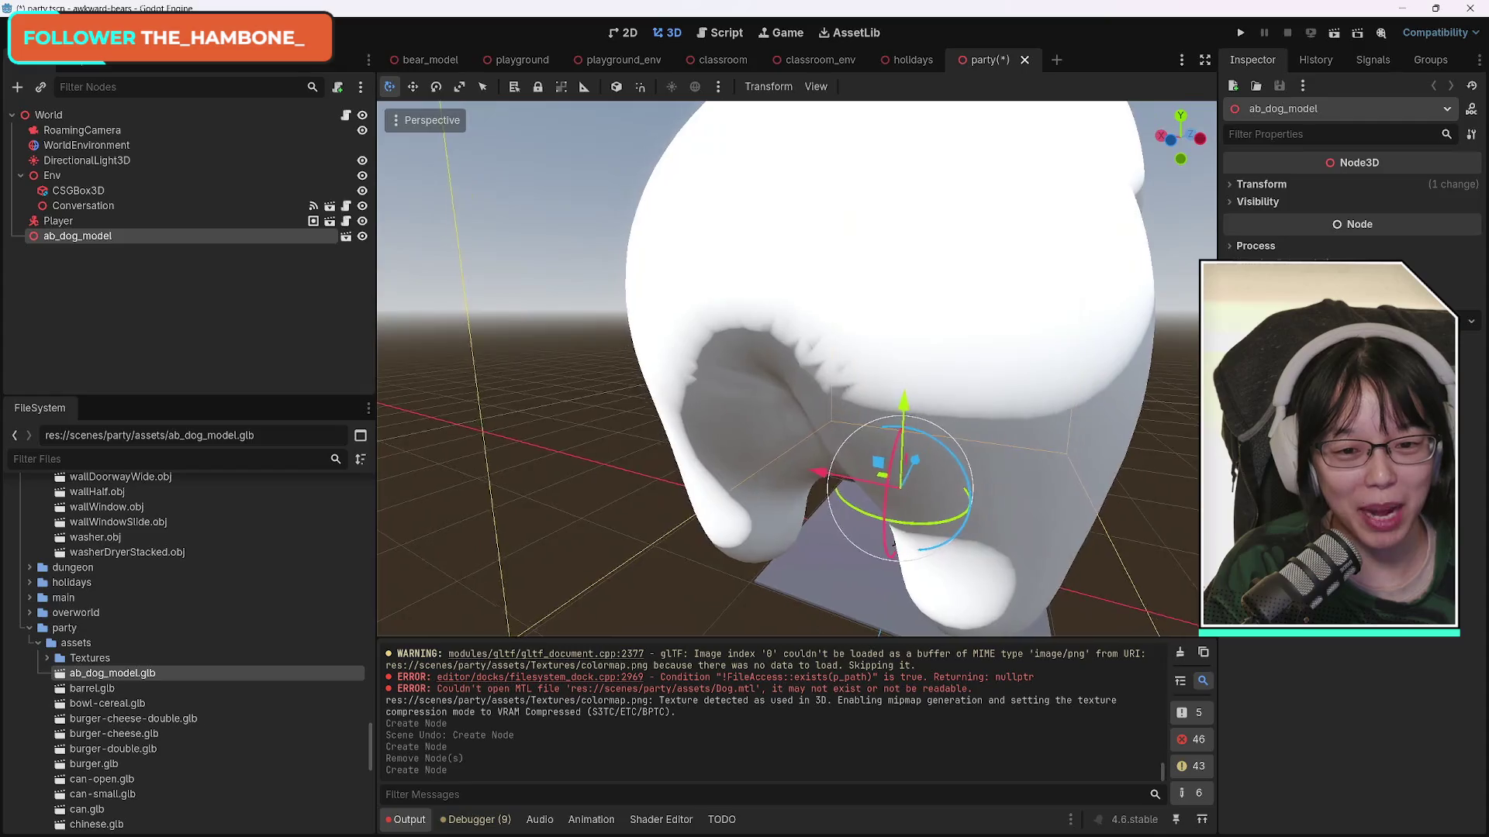
pyautogui.press('d')
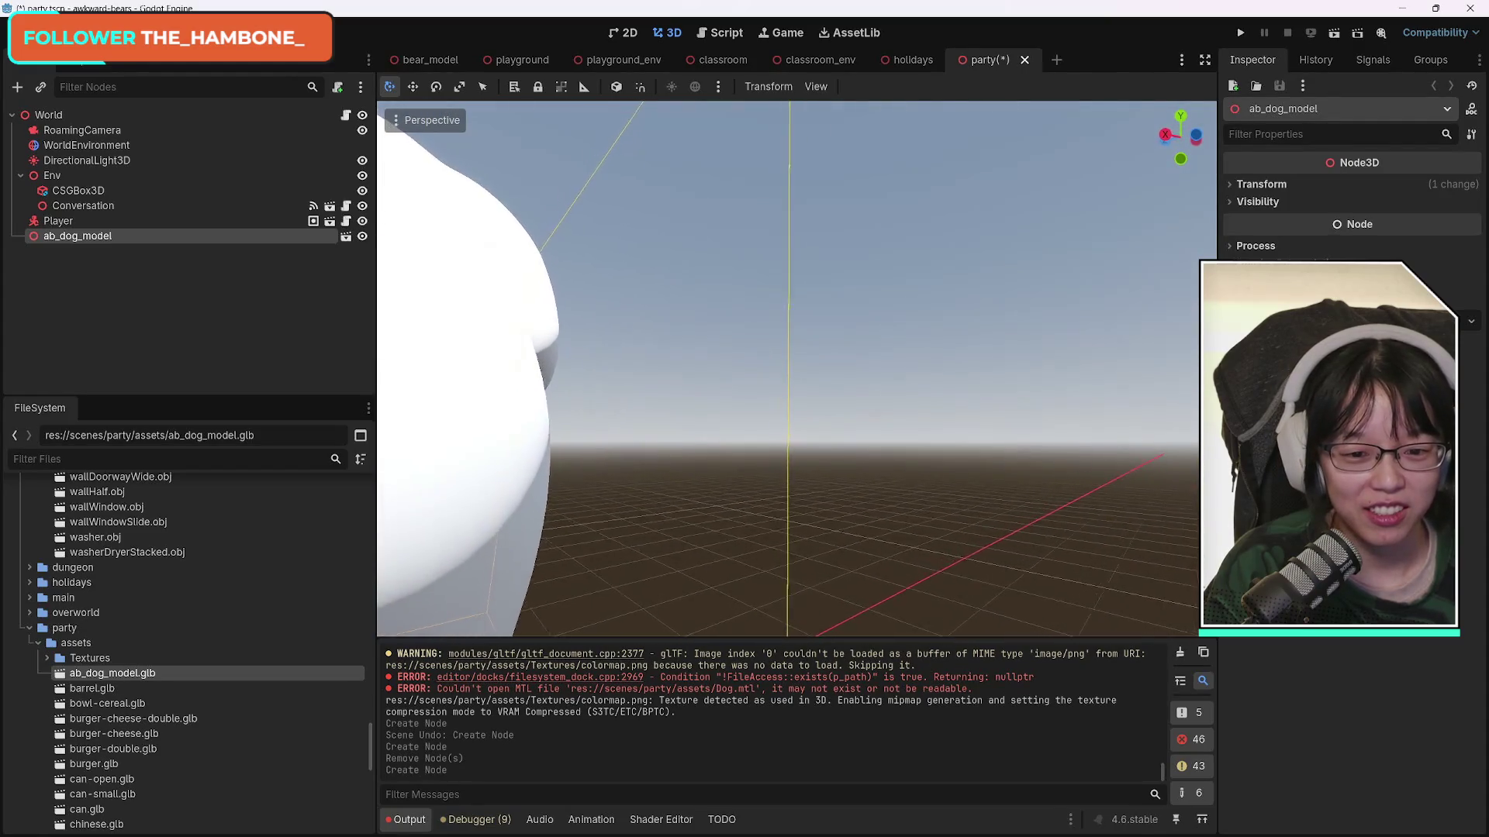
pyautogui.press('a')
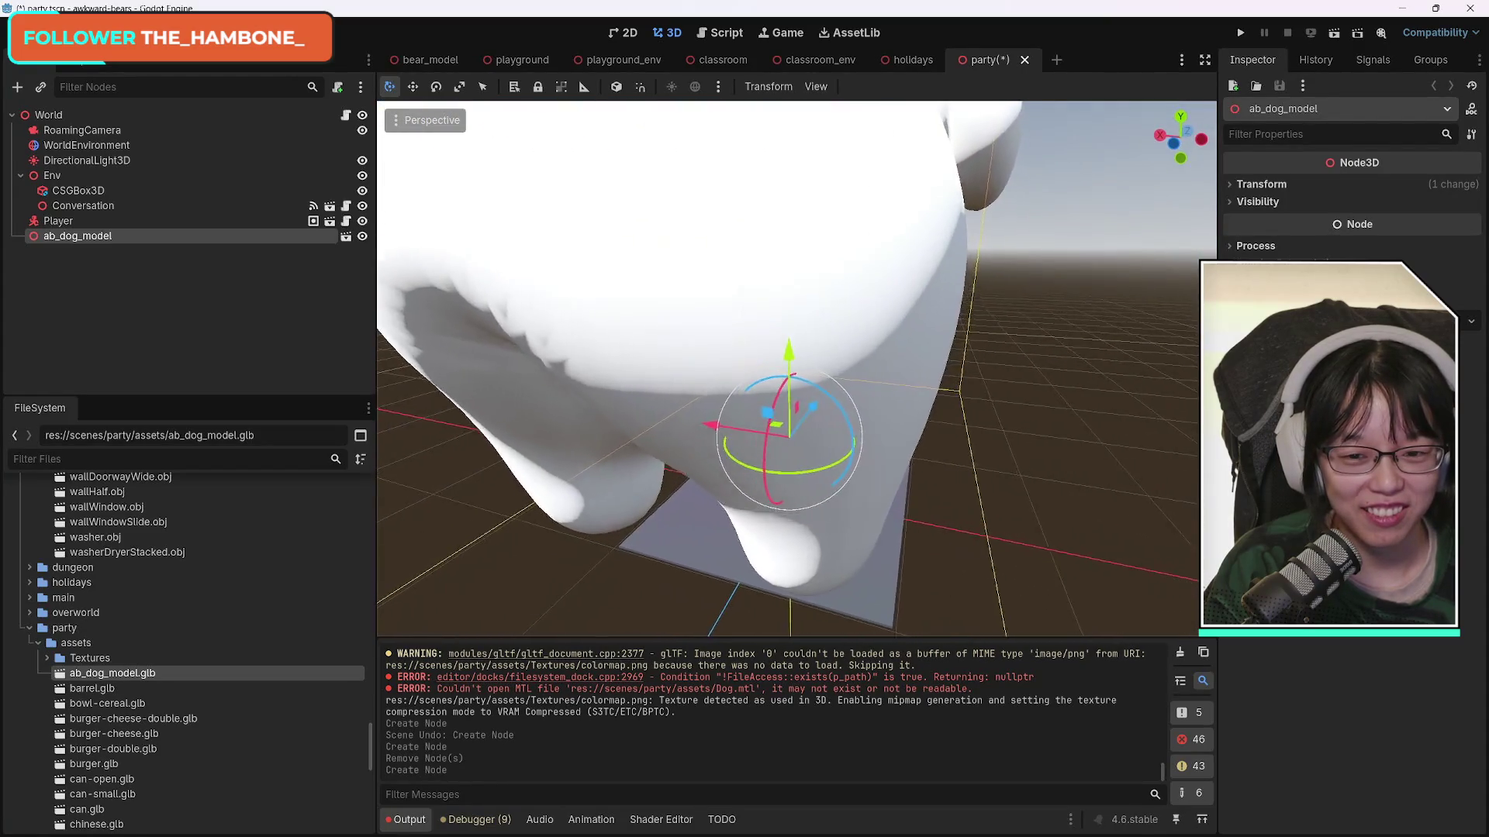
pyautogui.press('e')
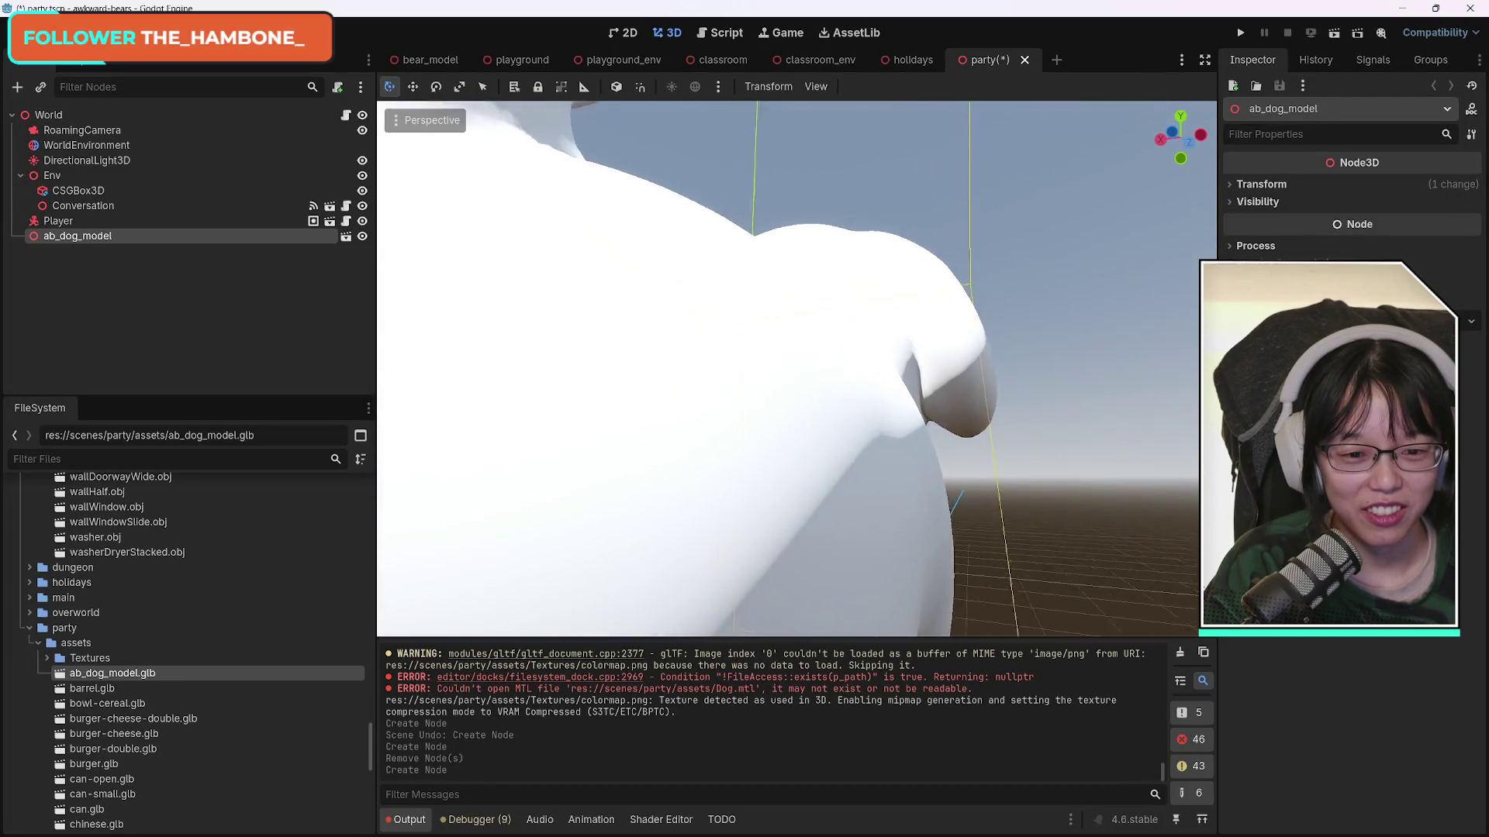
pyautogui.press('q')
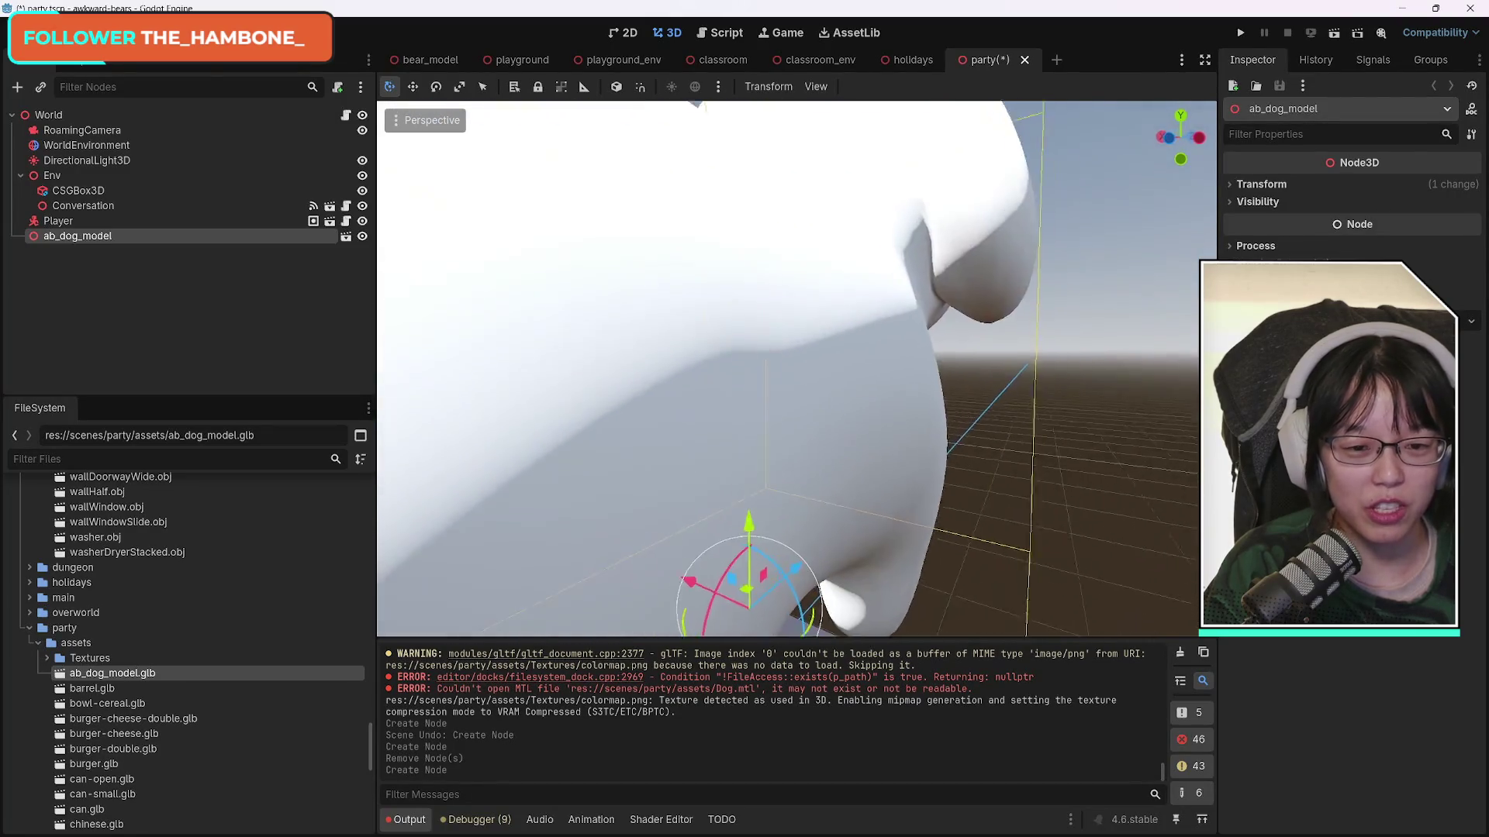
pyautogui.moveTo(821, 587); pyautogui.dragTo(798, 528)
pyautogui.press('d')
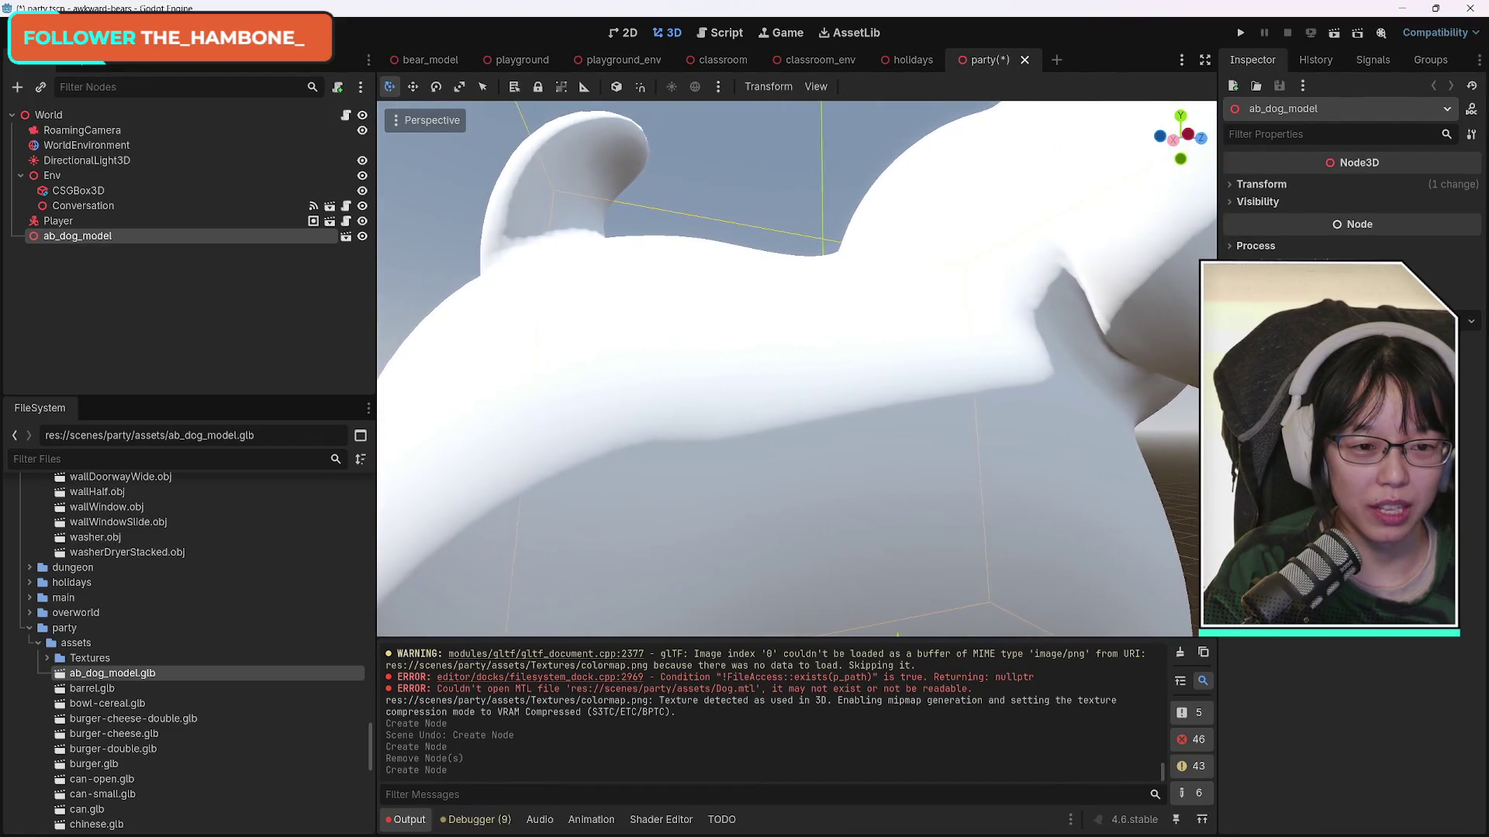
pyautogui.press('d')
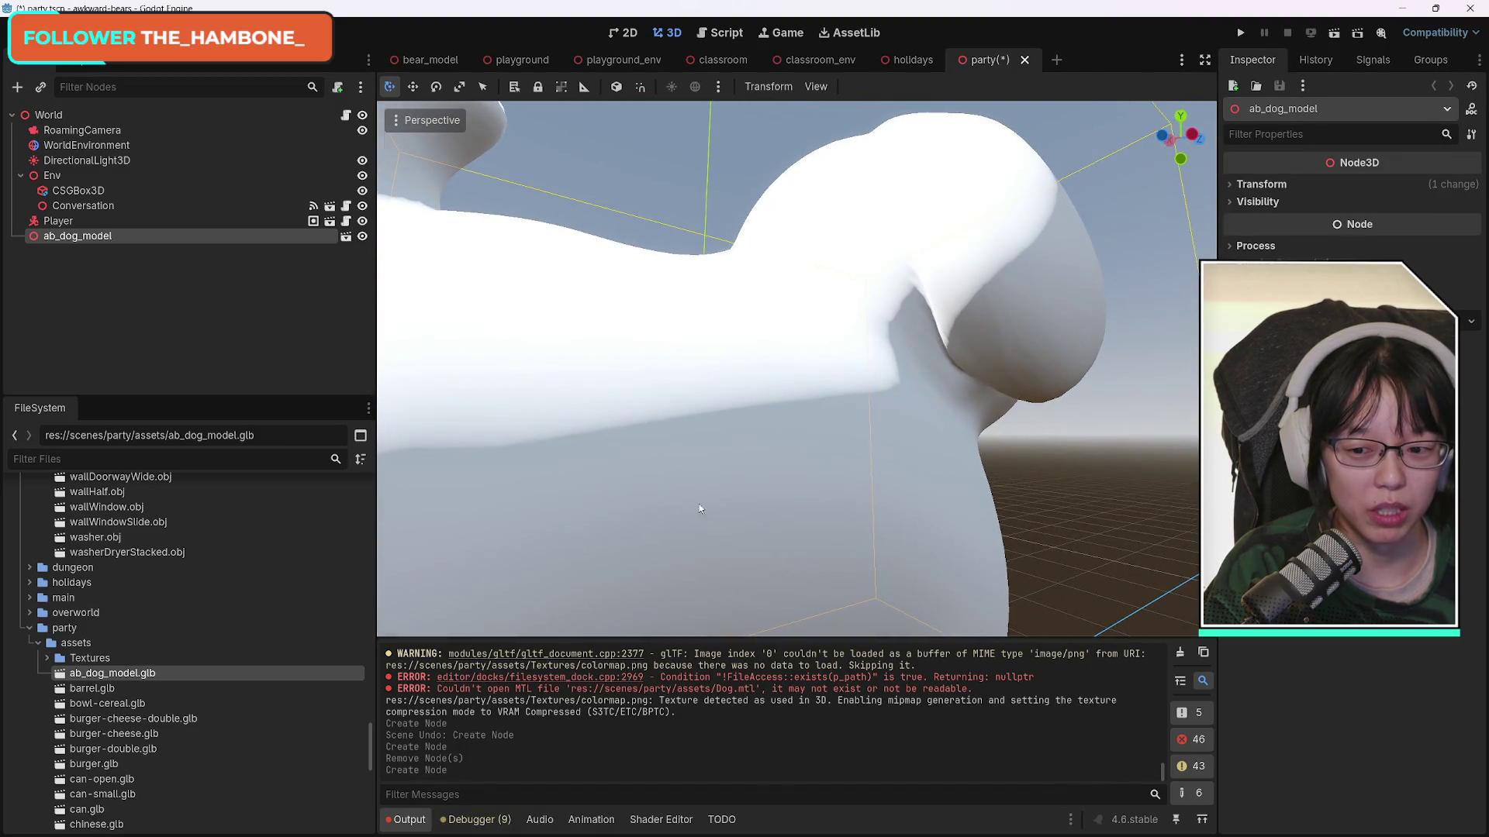
# Step: Drag the dog's Transform Scale down in the Inspector and frame the view on it
pyautogui.click(1276, 185)
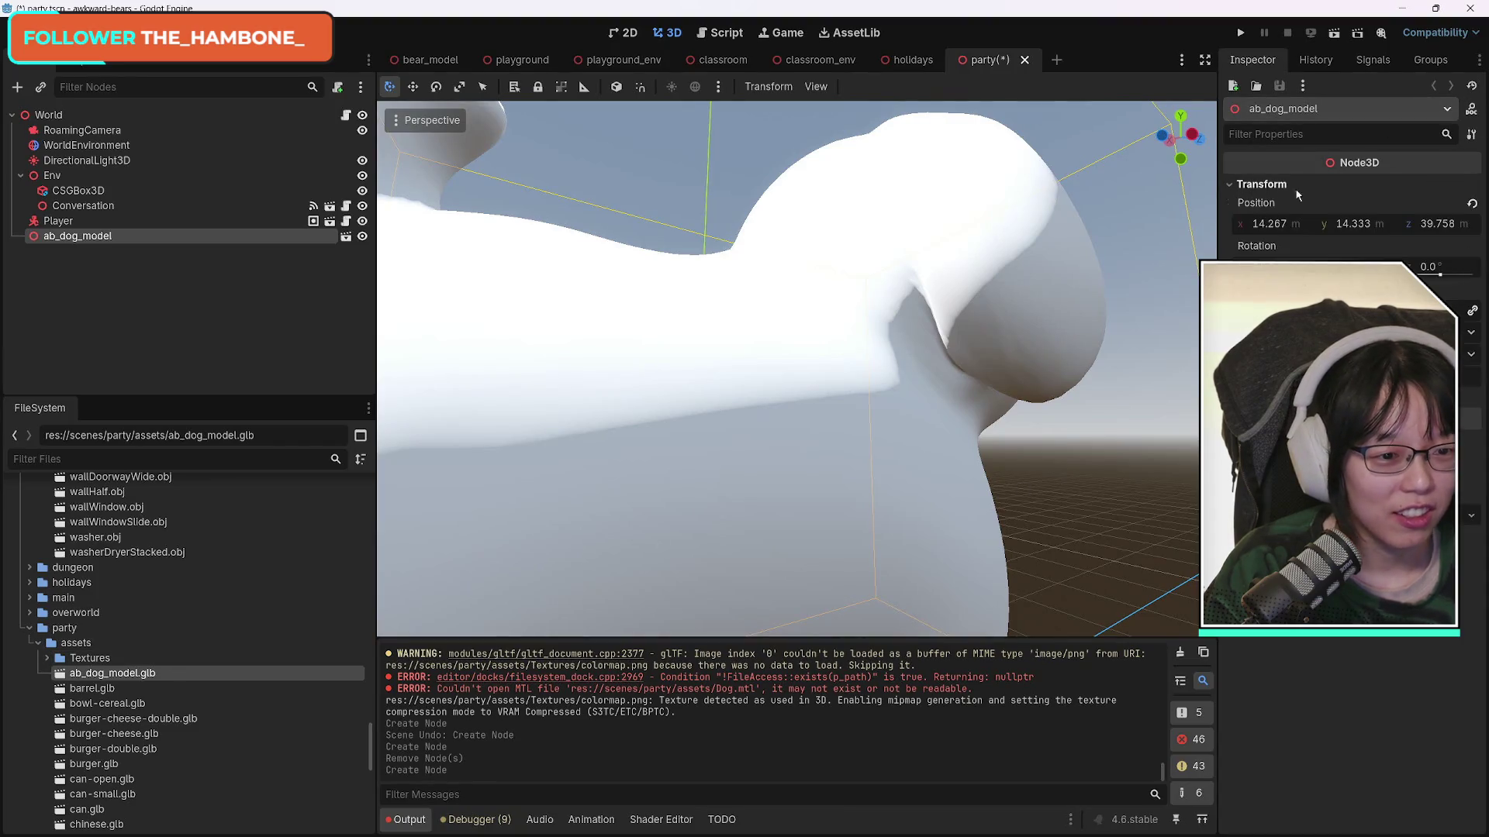
pyautogui.moveTo(1318, 310); pyautogui.dragTo(1256, 310)
pyautogui.press('f')
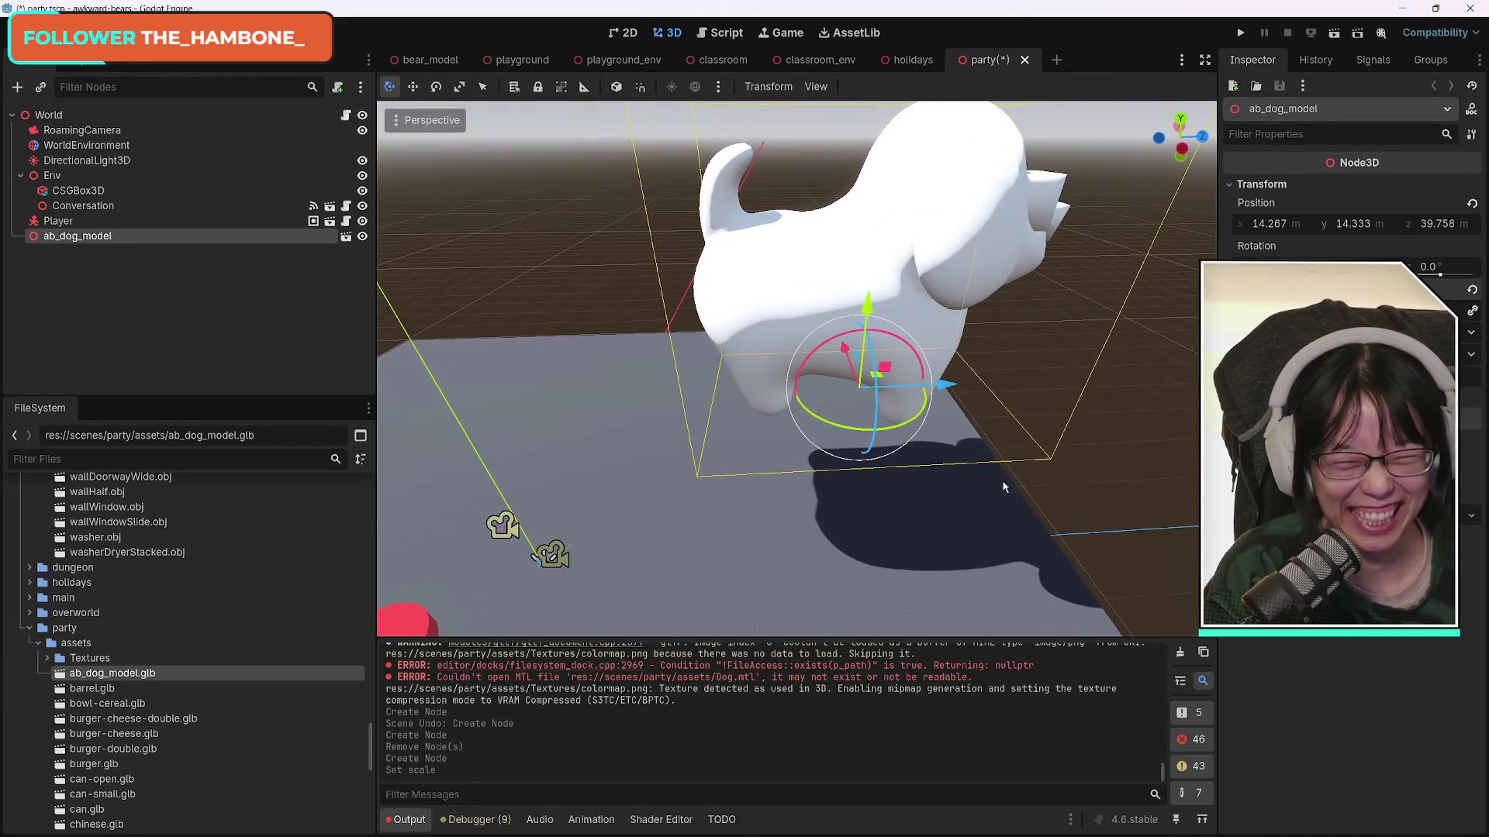
# Step: Shrink the dog further and move it down beside the blue bear at 1.873, 0.455, -0.03
pyautogui.press('g')
pyautogui.click(1078, 342)
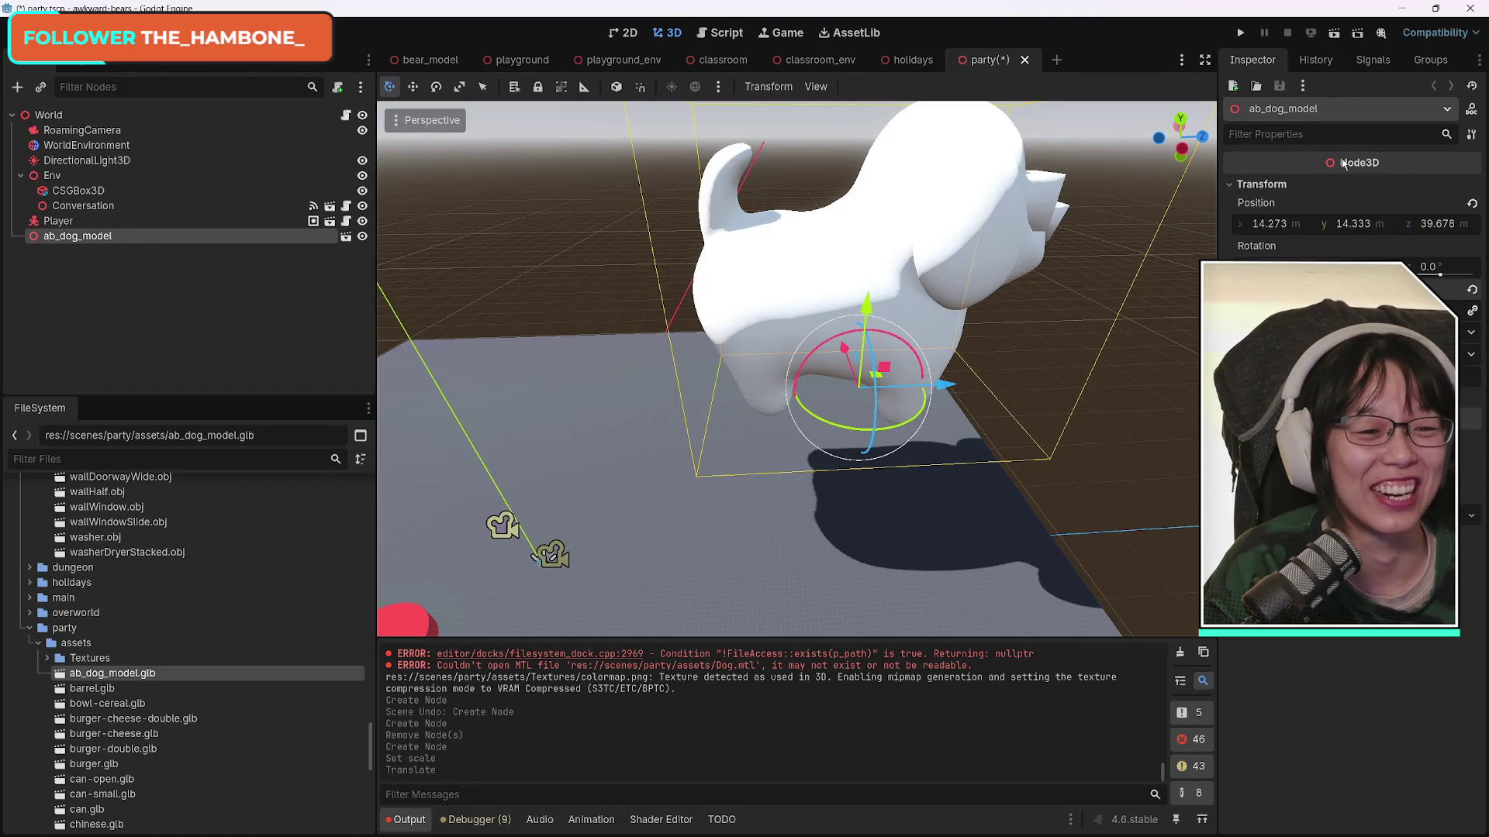
pyautogui.moveTo(1333, 310); pyautogui.dragTo(1234, 310)
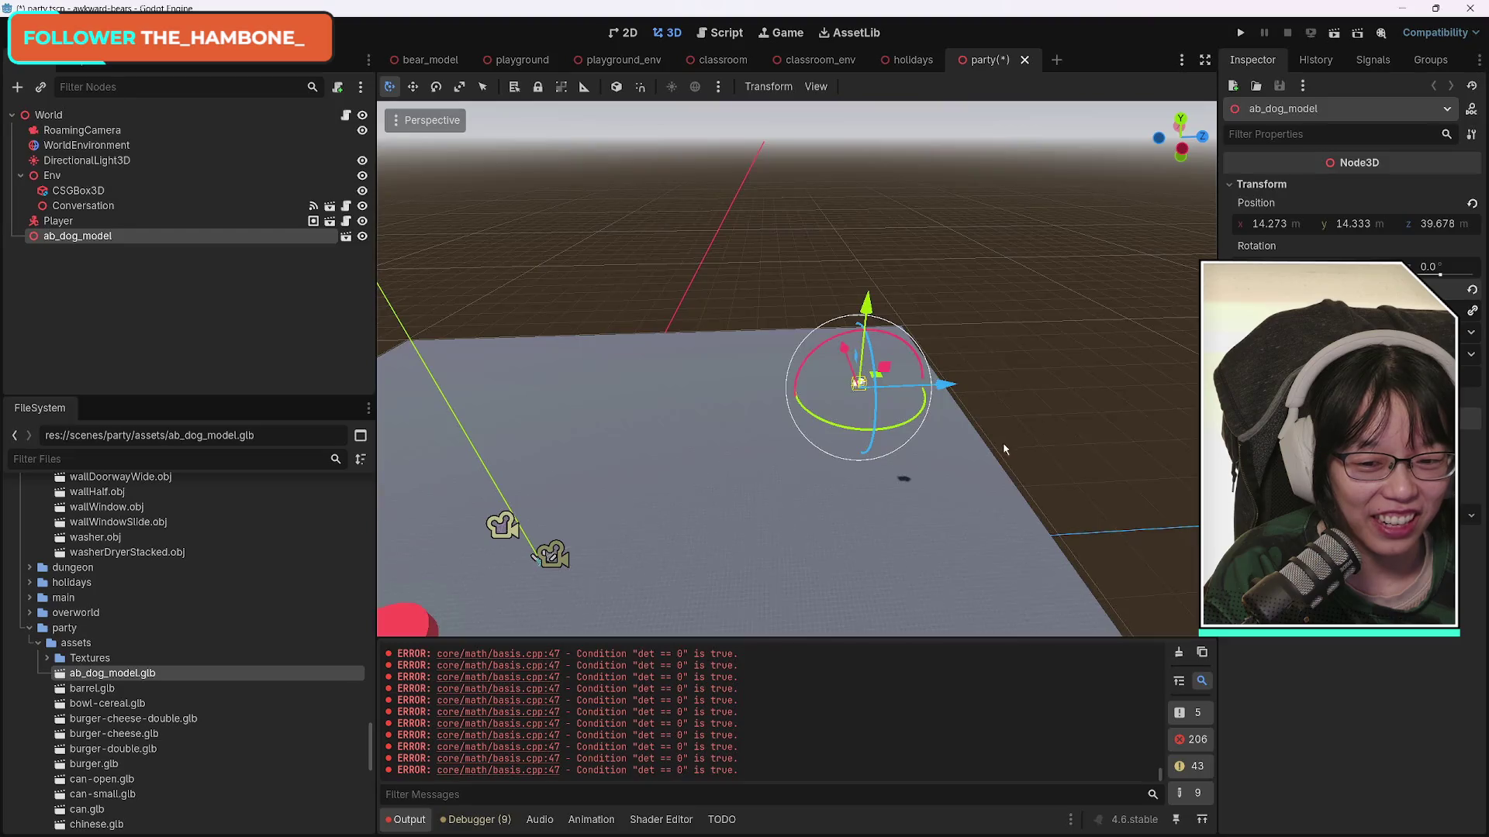
pyautogui.moveTo(944, 384)
pyautogui.mouseDown()
pyautogui.moveTo(702, 351)
pyautogui.moveTo(718, 261)
pyautogui.moveTo(644, 423)
pyautogui.moveTo(659, 605)
pyautogui.moveTo(634, 515)
pyautogui.mouseUp()
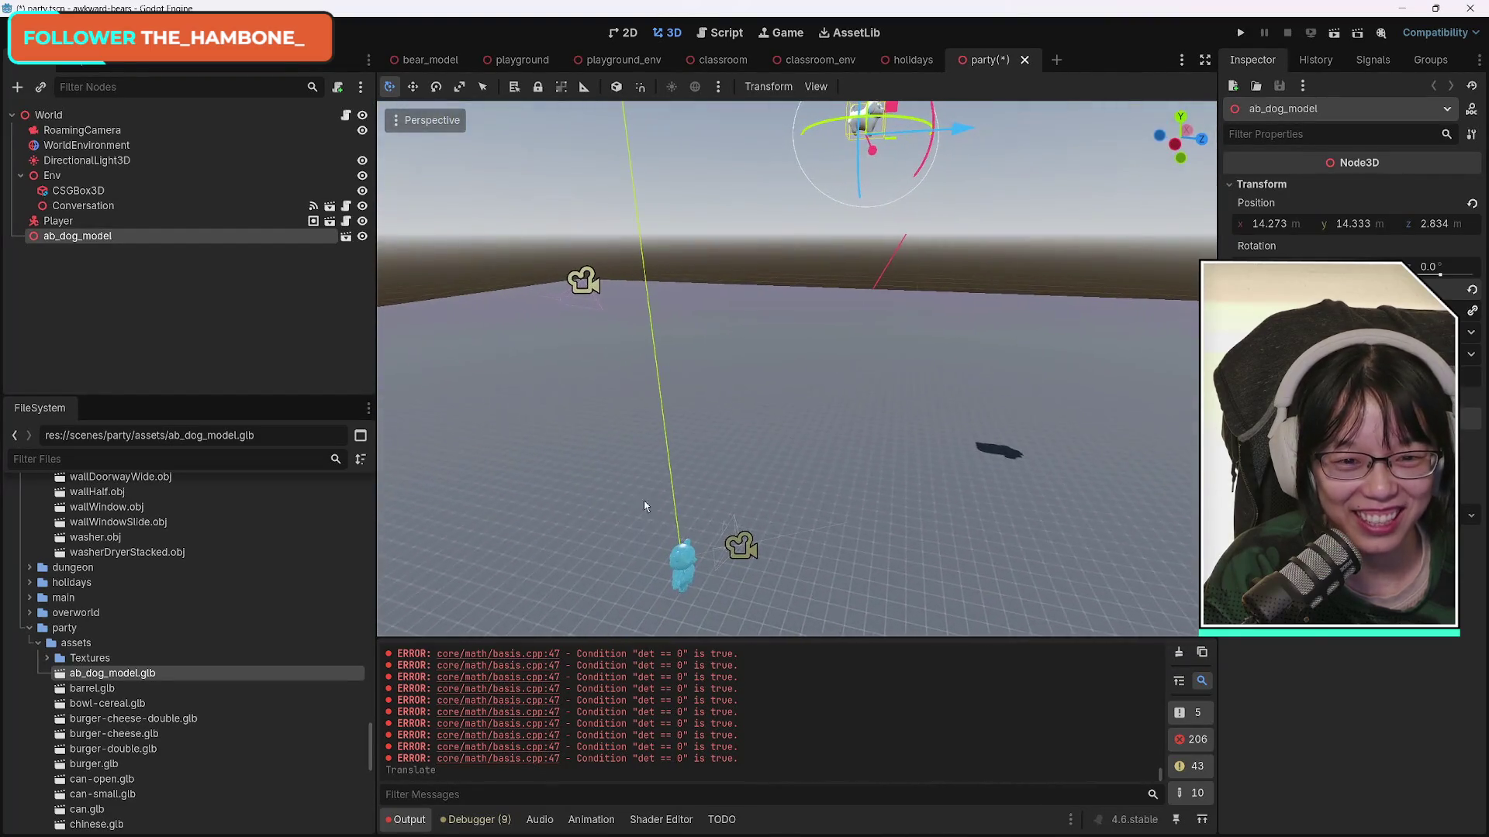
pyautogui.moveTo(899, 281)
pyautogui.mouseDown()
pyautogui.moveTo(826, 163)
pyautogui.moveTo(826, 409)
pyautogui.mouseUp()
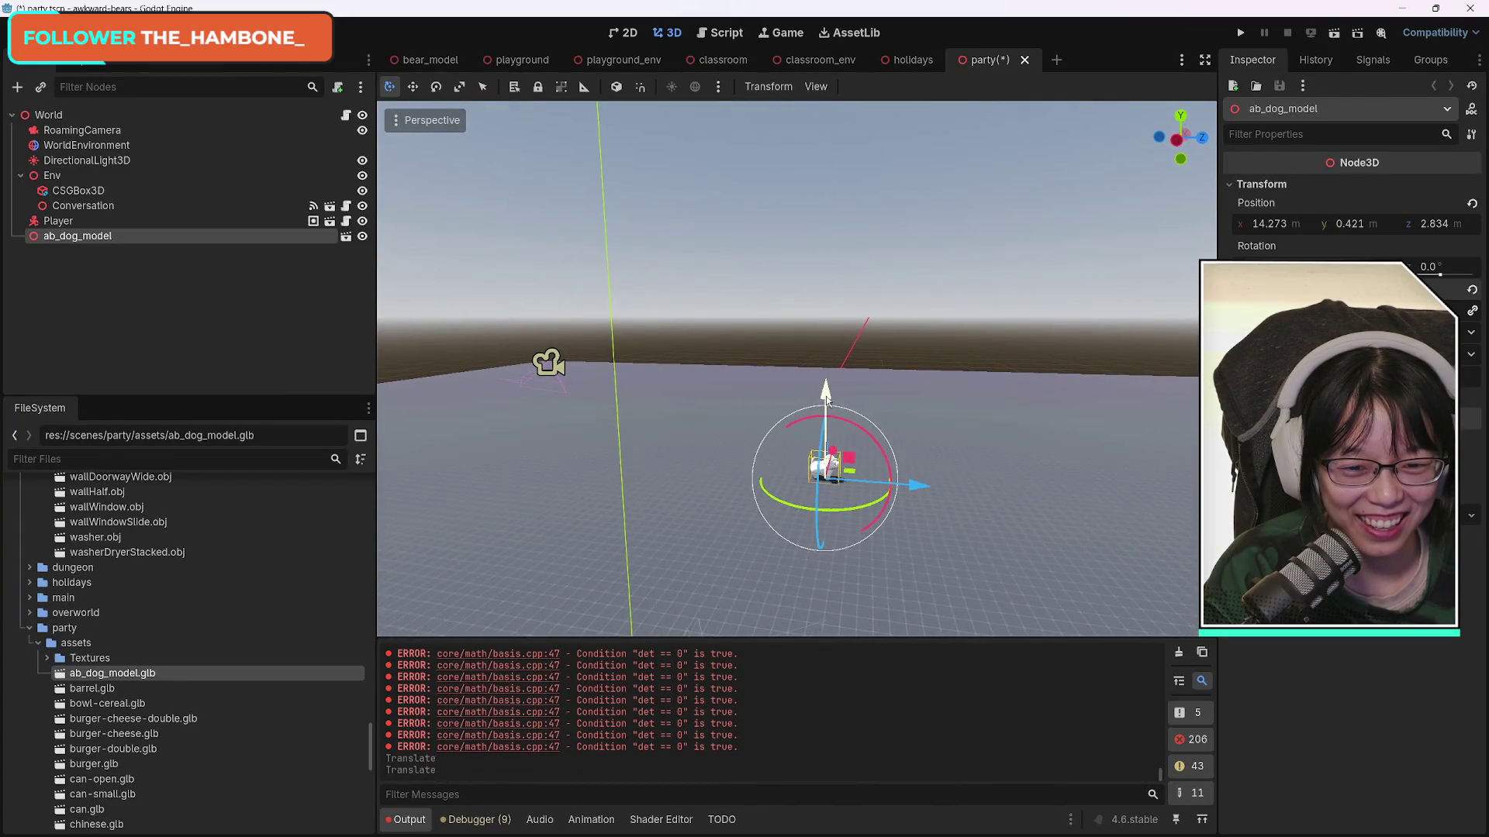
pyautogui.moveTo(880, 599)
pyautogui.mouseDown()
pyautogui.moveTo(969, 356)
pyautogui.moveTo(739, 361)
pyautogui.moveTo(812, 315)
pyautogui.moveTo(721, 360)
pyautogui.moveTo(726, 403)
pyautogui.moveTo(698, 471)
pyautogui.moveTo(835, 503)
pyautogui.mouseUp()
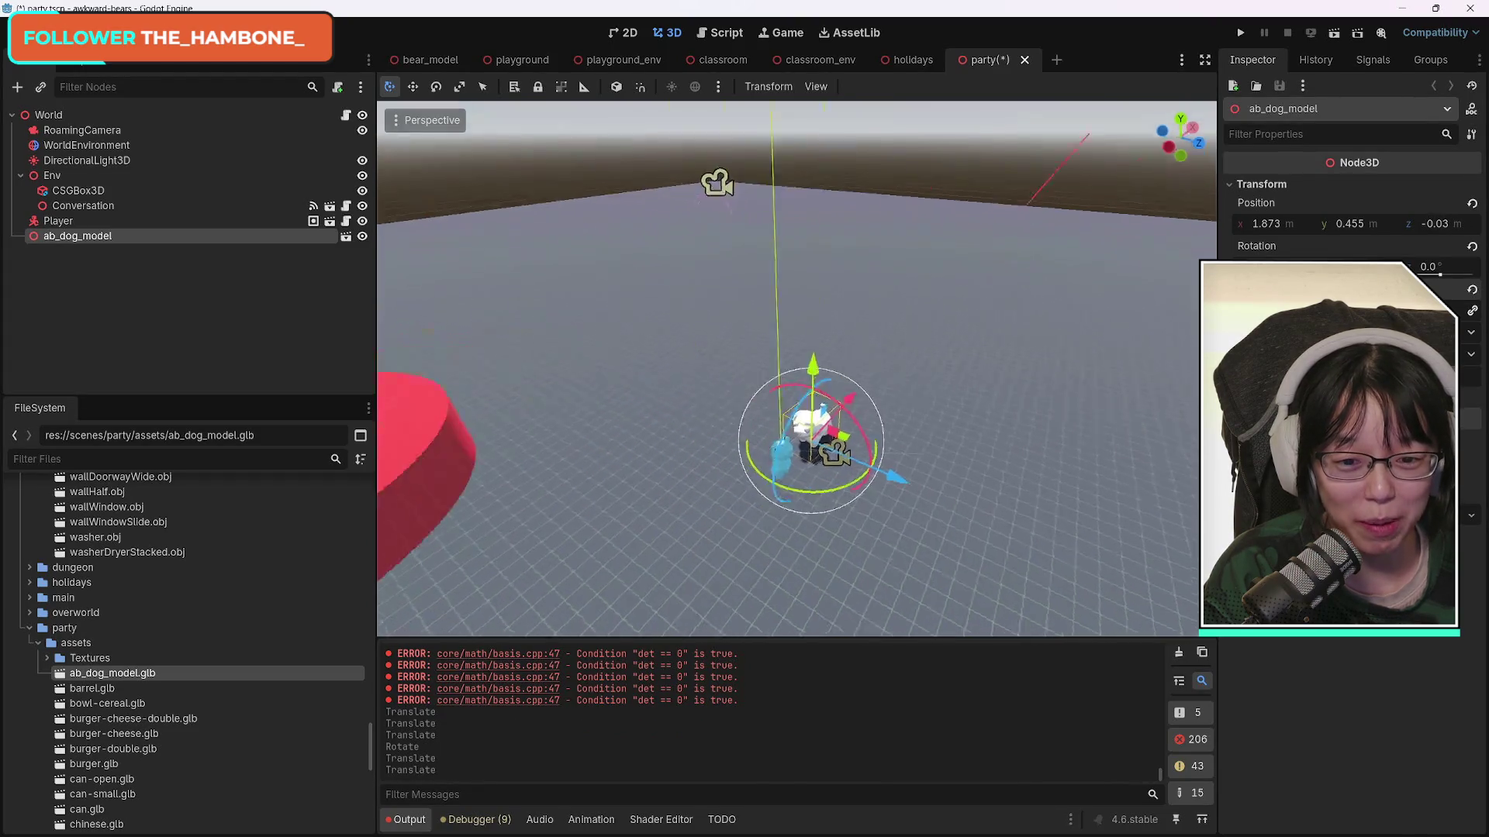
# Step: Shrink the dog to a small figure beside the bear, check it from several angles, and save
pyautogui.press('w')
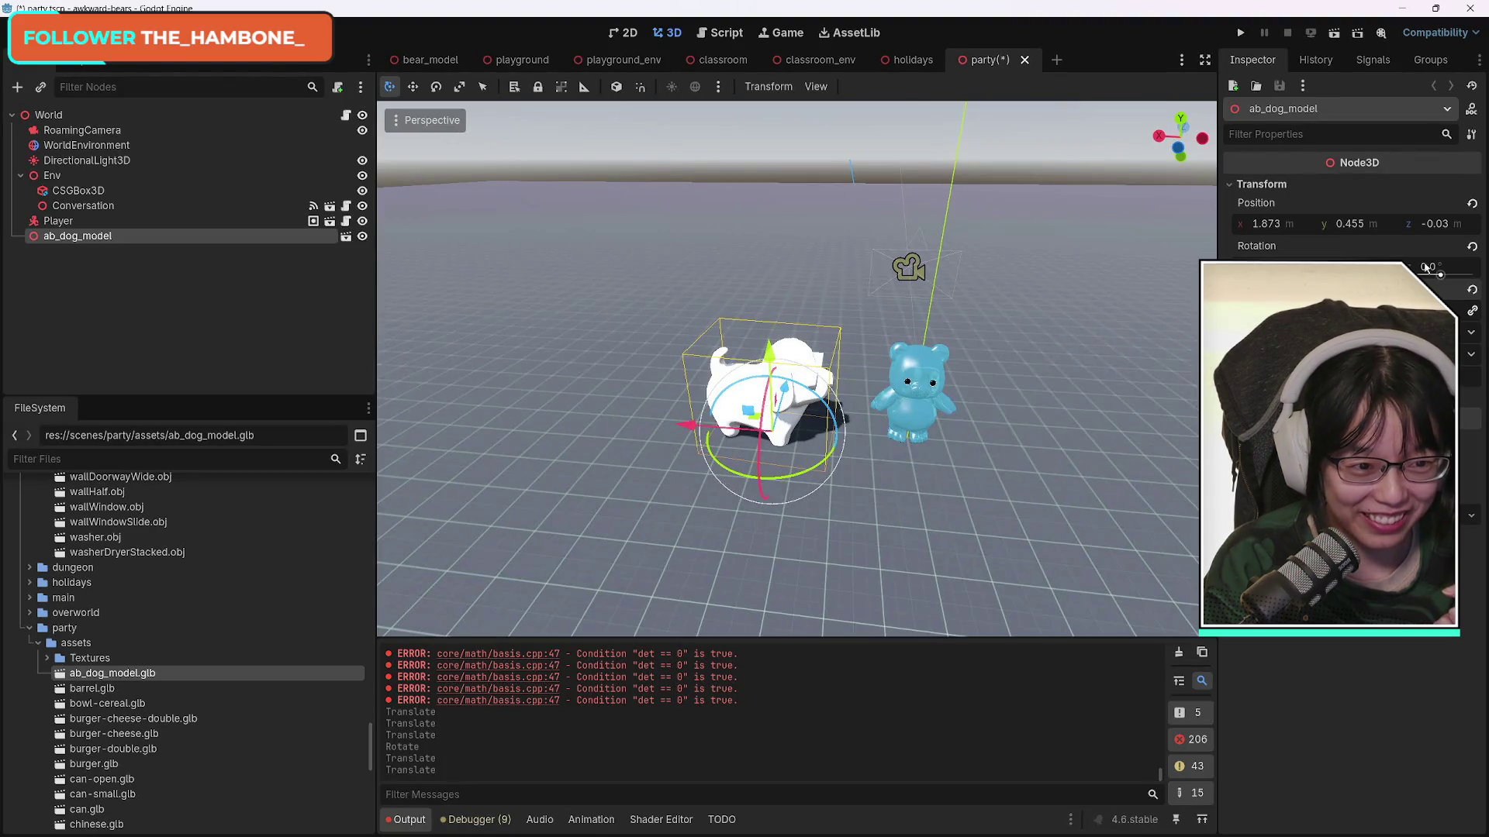
pyautogui.click(1472, 290)
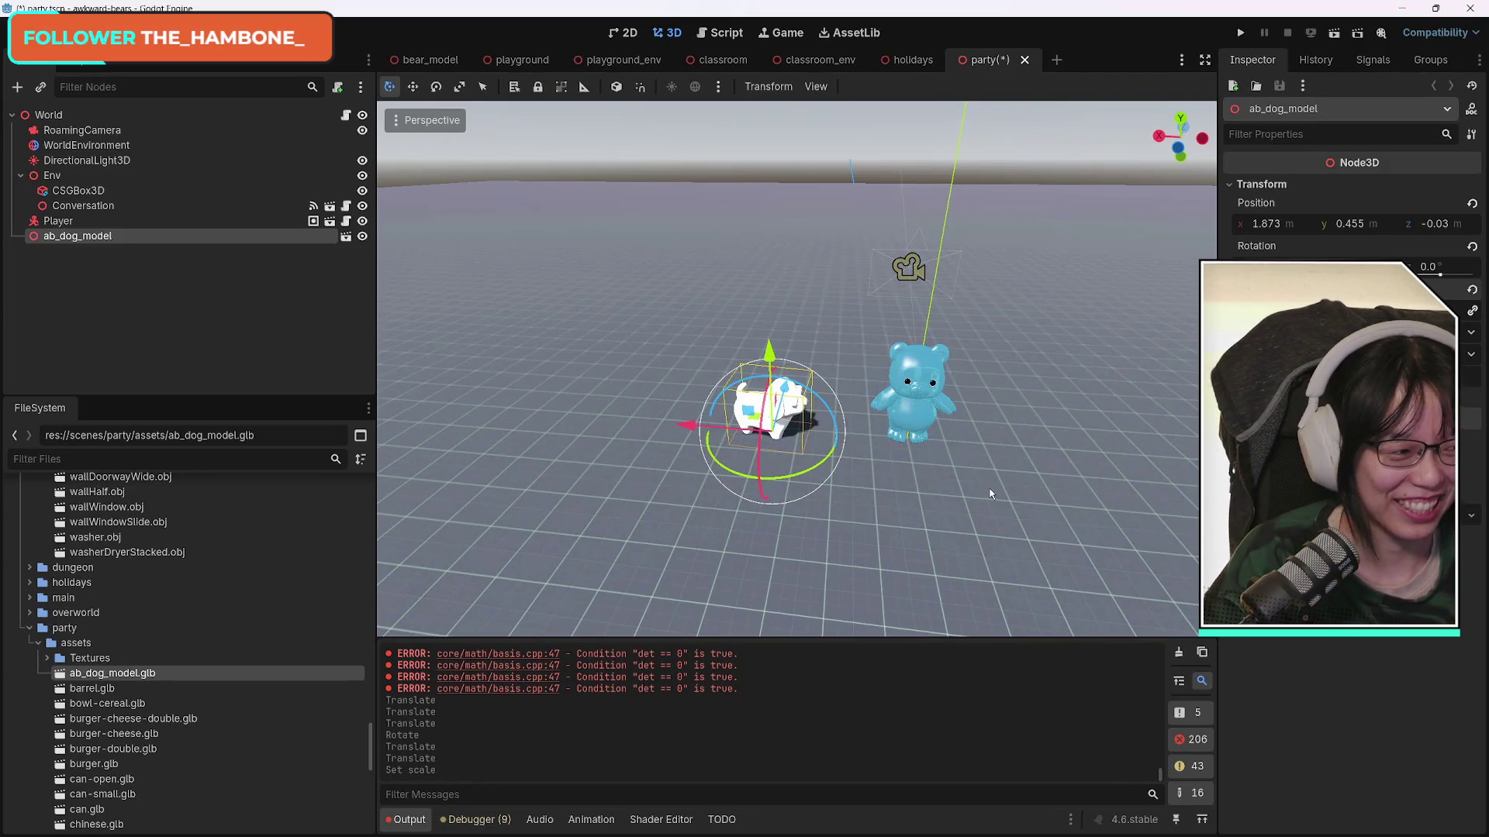
pyautogui.moveTo(990, 496)
pyautogui.mouseDown()
pyautogui.moveTo(1113, 512)
pyautogui.moveTo(865, 512)
pyautogui.mouseUp()
pyautogui.moveTo(471, 129)
pyautogui.mouseDown()
pyautogui.moveTo(897, 176)
pyautogui.moveTo(690, 163)
pyautogui.moveTo(752, 172)
pyautogui.mouseUp()
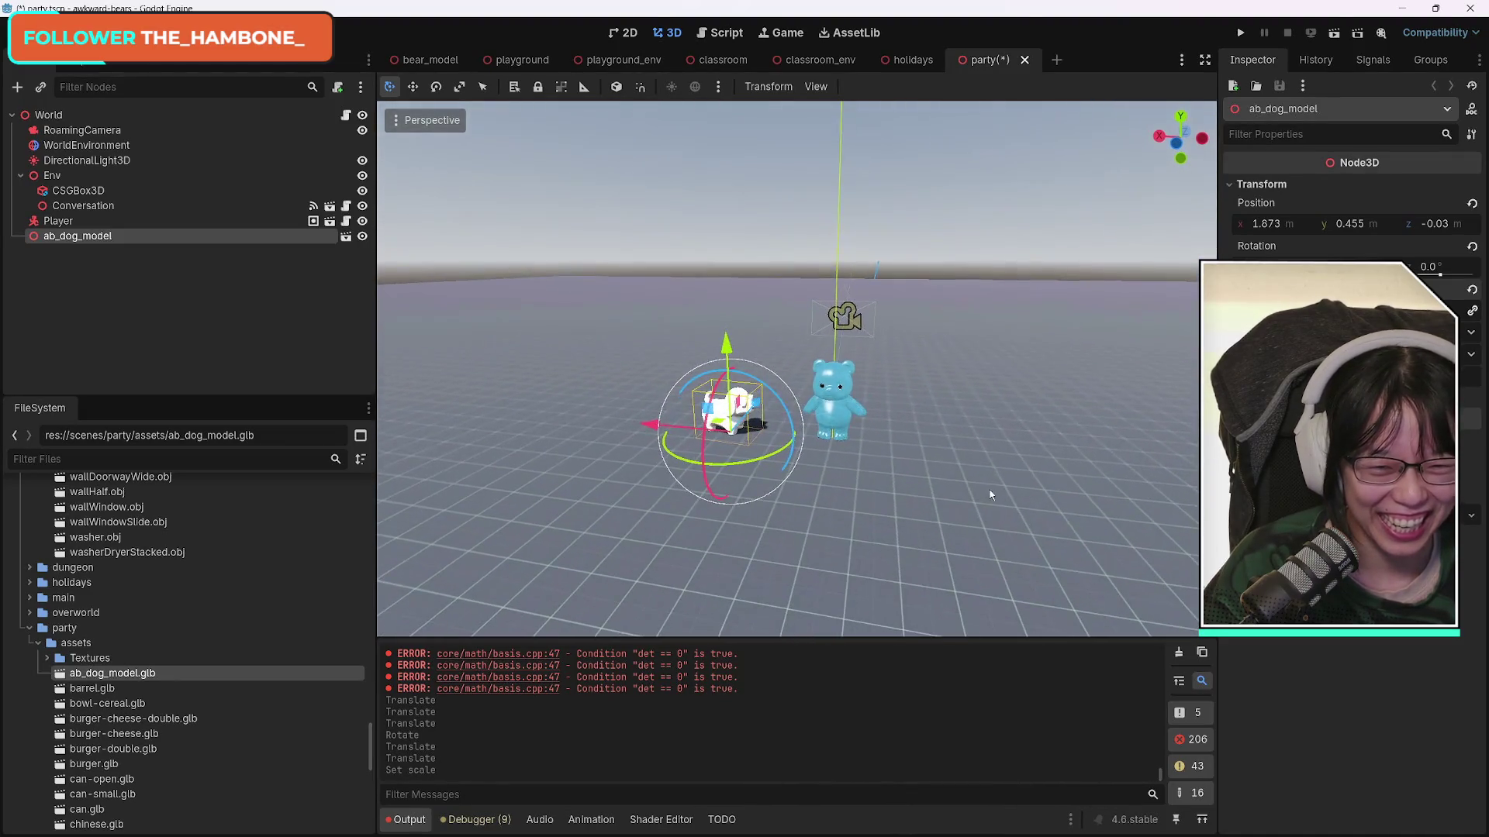
pyautogui.hotkey('ctrl', 's')
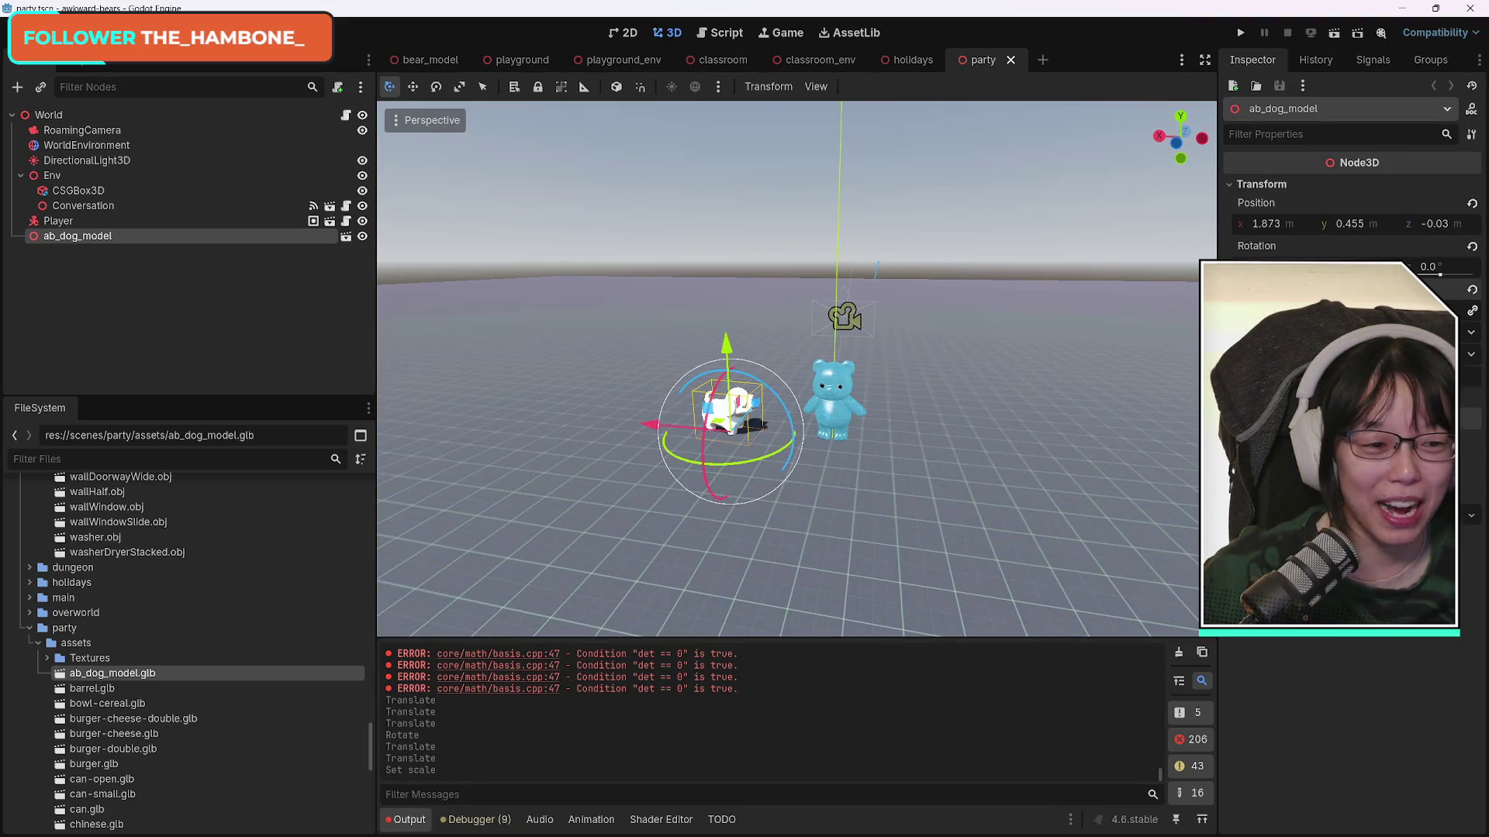
pyautogui.press('w')
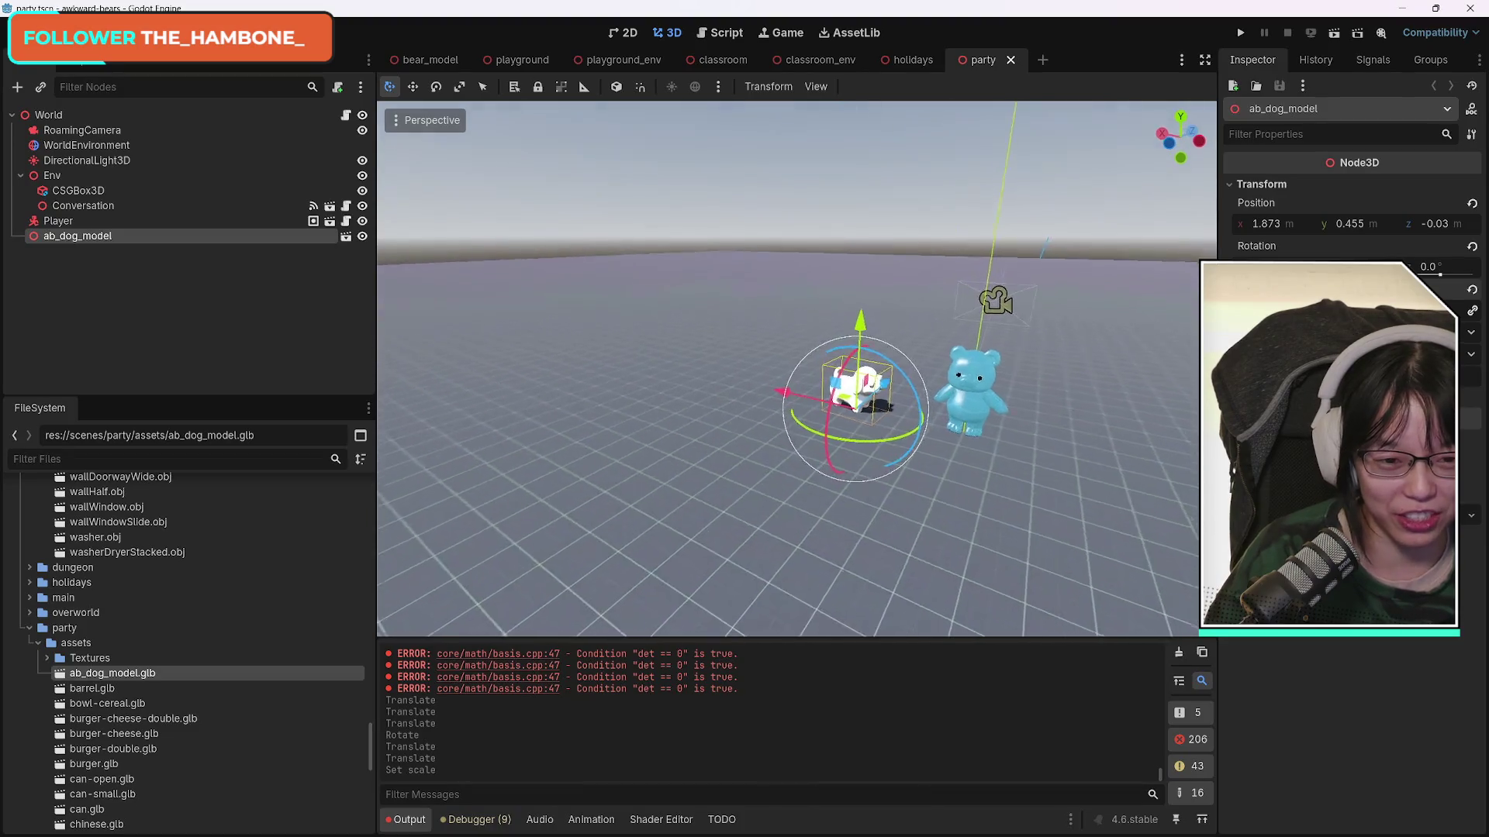
pyautogui.press('w')
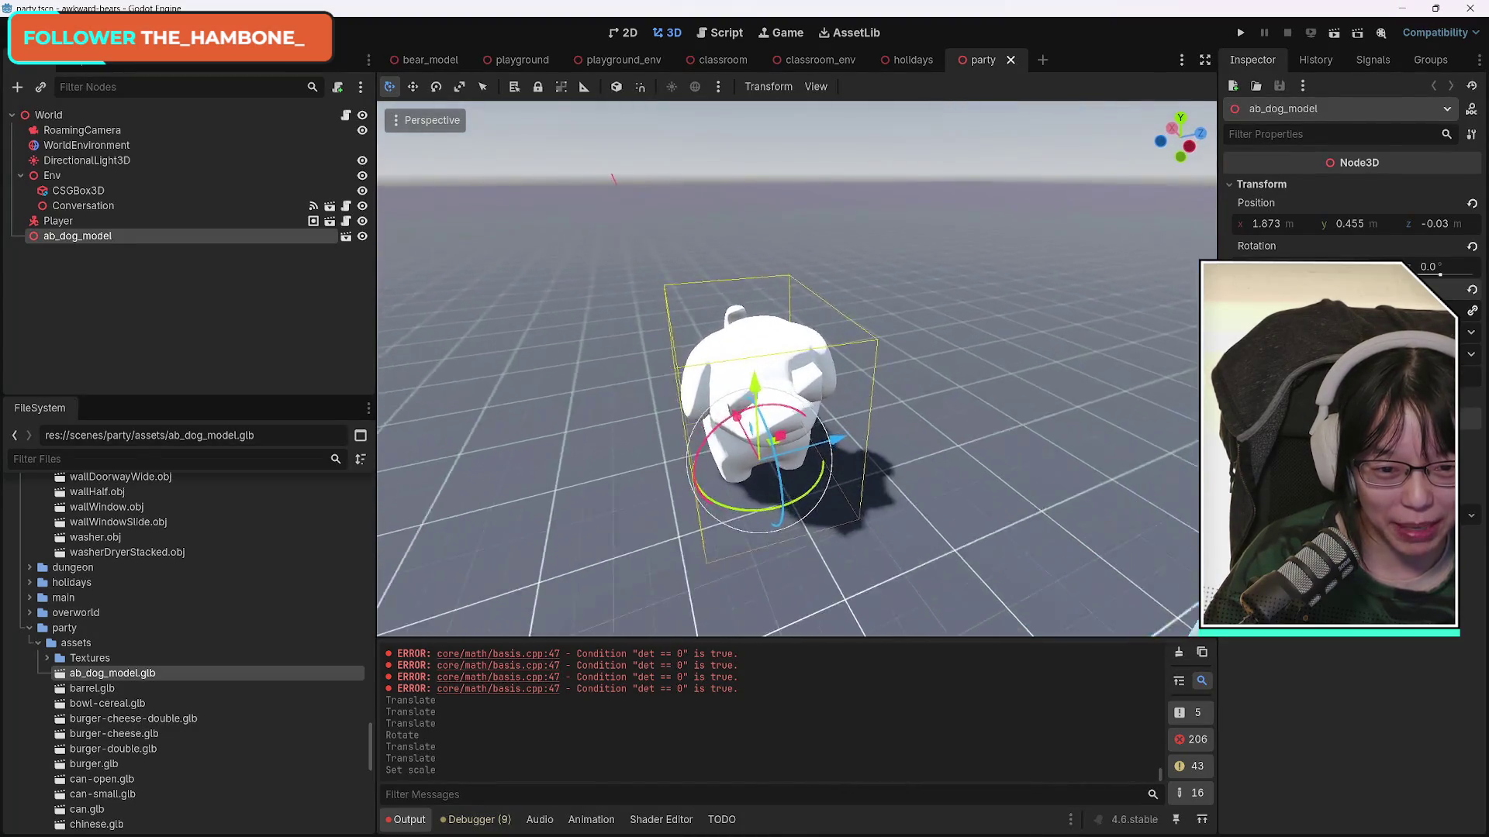
pyautogui.press('w')
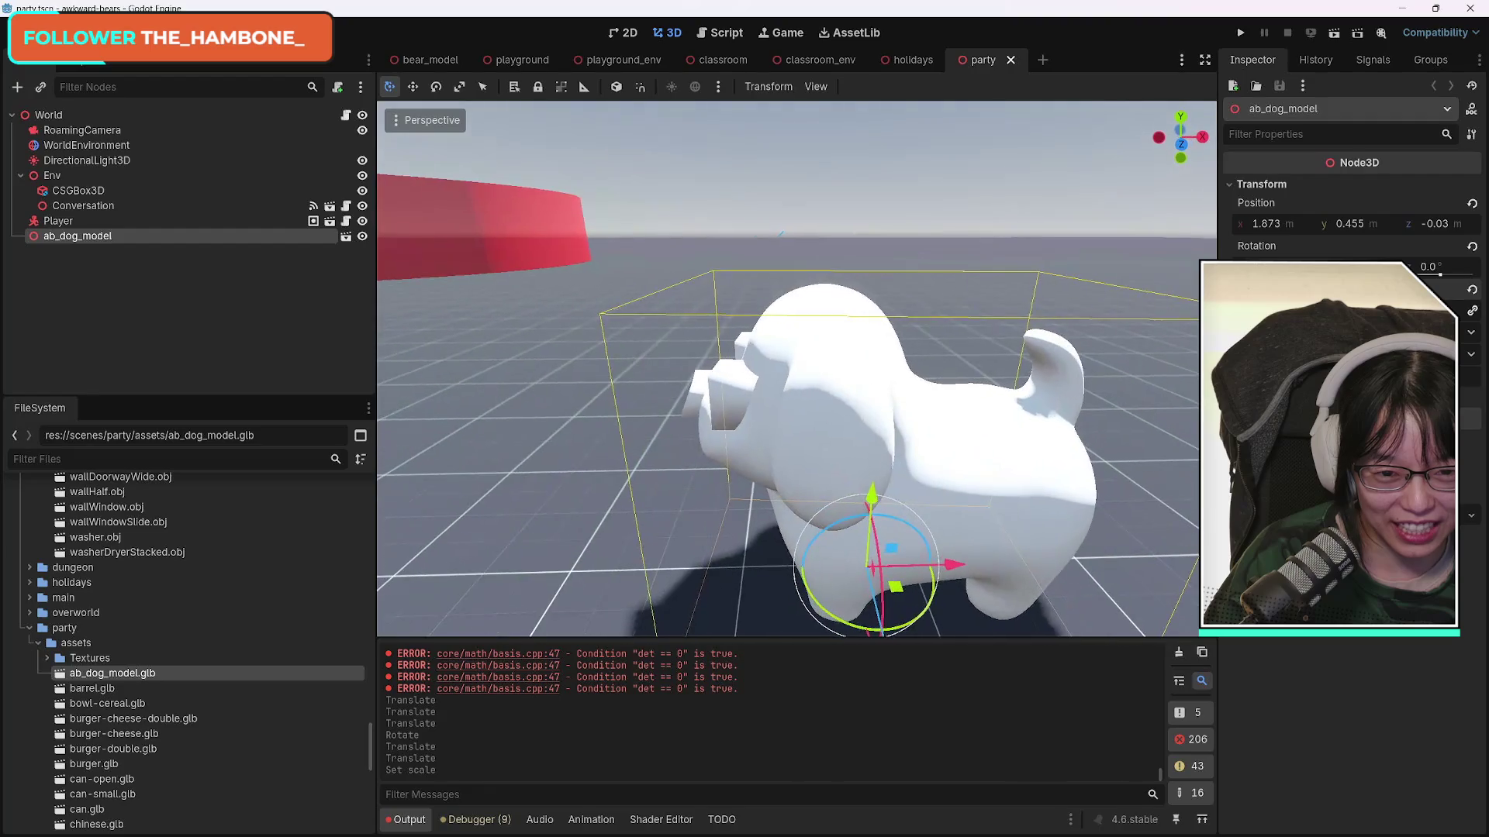
pyautogui.press('d')
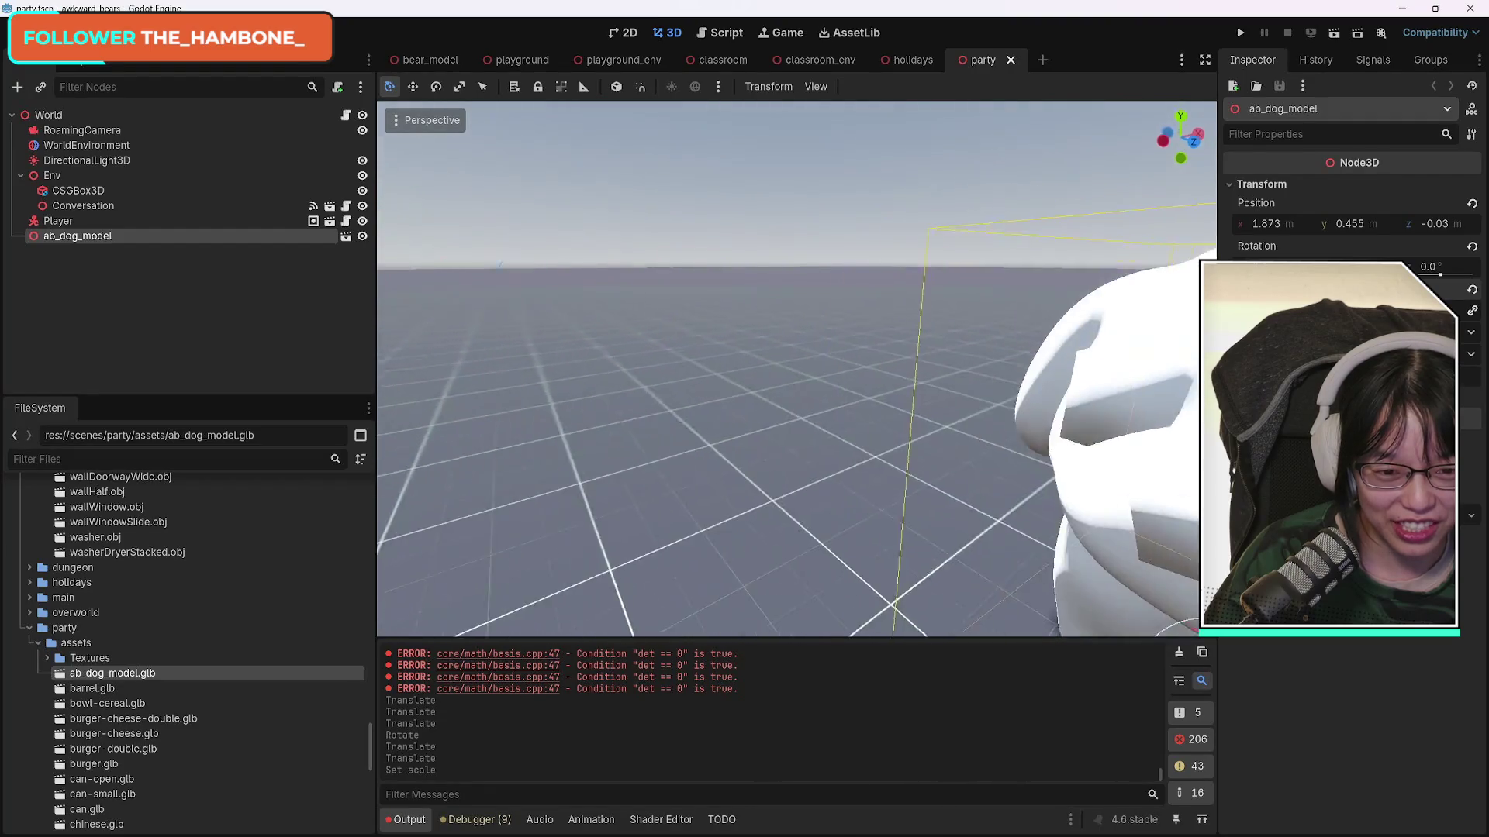
pyautogui.press('s')
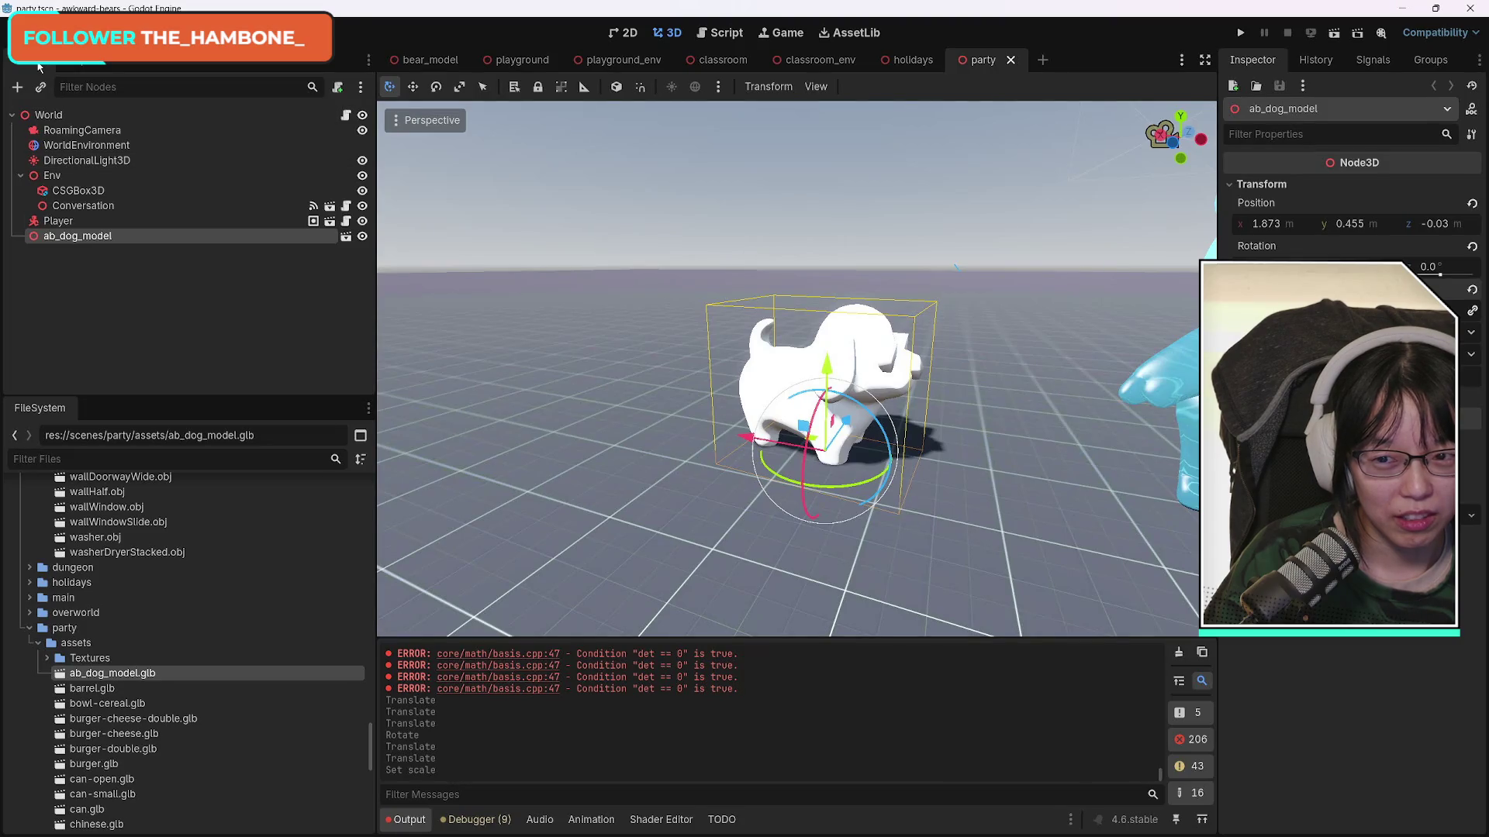
# Step: Open ab_dog_model.glb in its own scene tab, choosing Open Anyway, and zoom to the dog
pyautogui.click(346, 238)
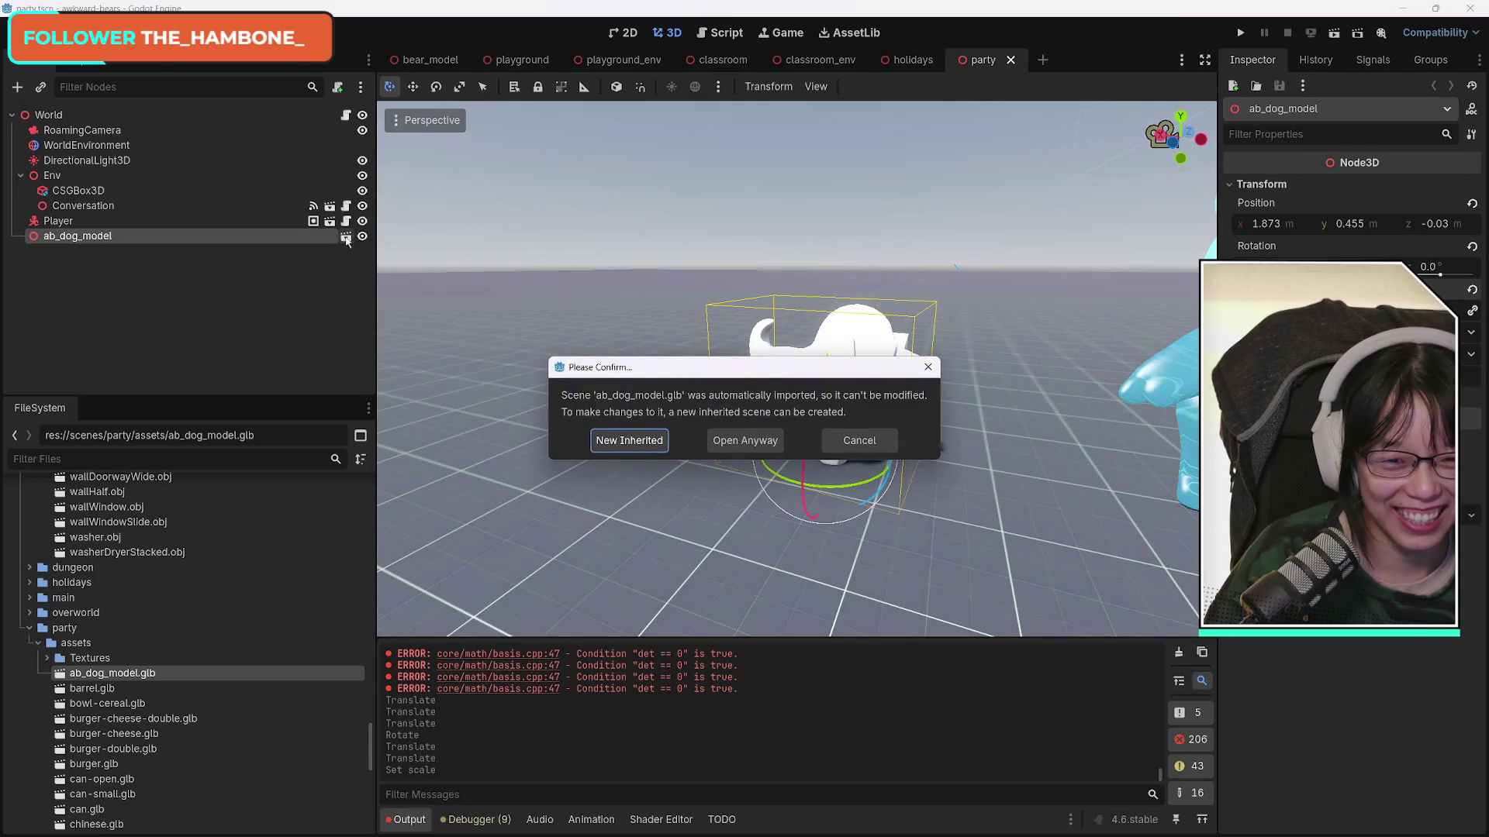
pyautogui.click(740, 441)
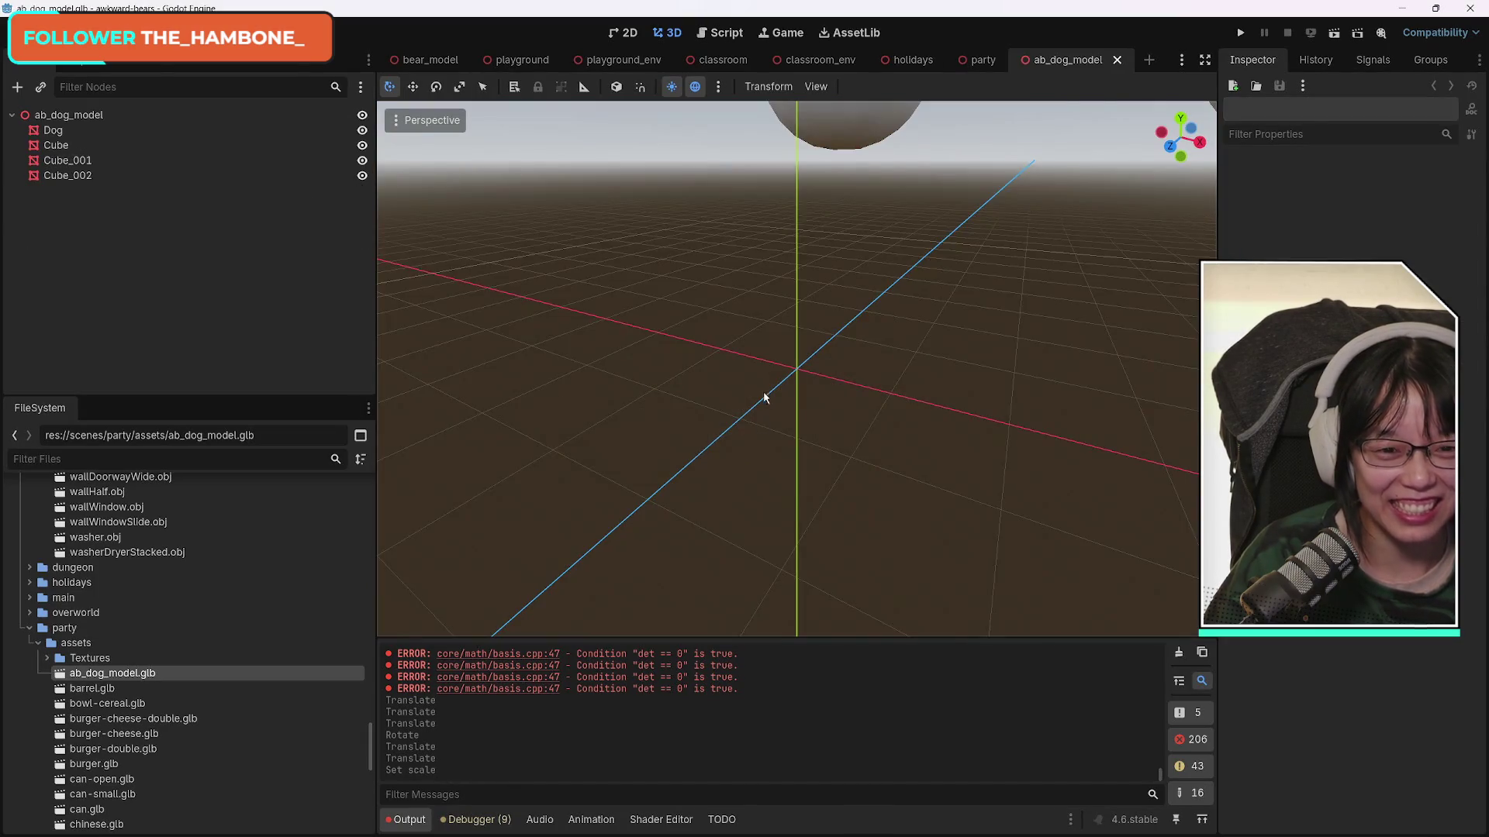
pyautogui.scroll(-15, 764, 399)
pyautogui.scroll(-10, 758, 384)
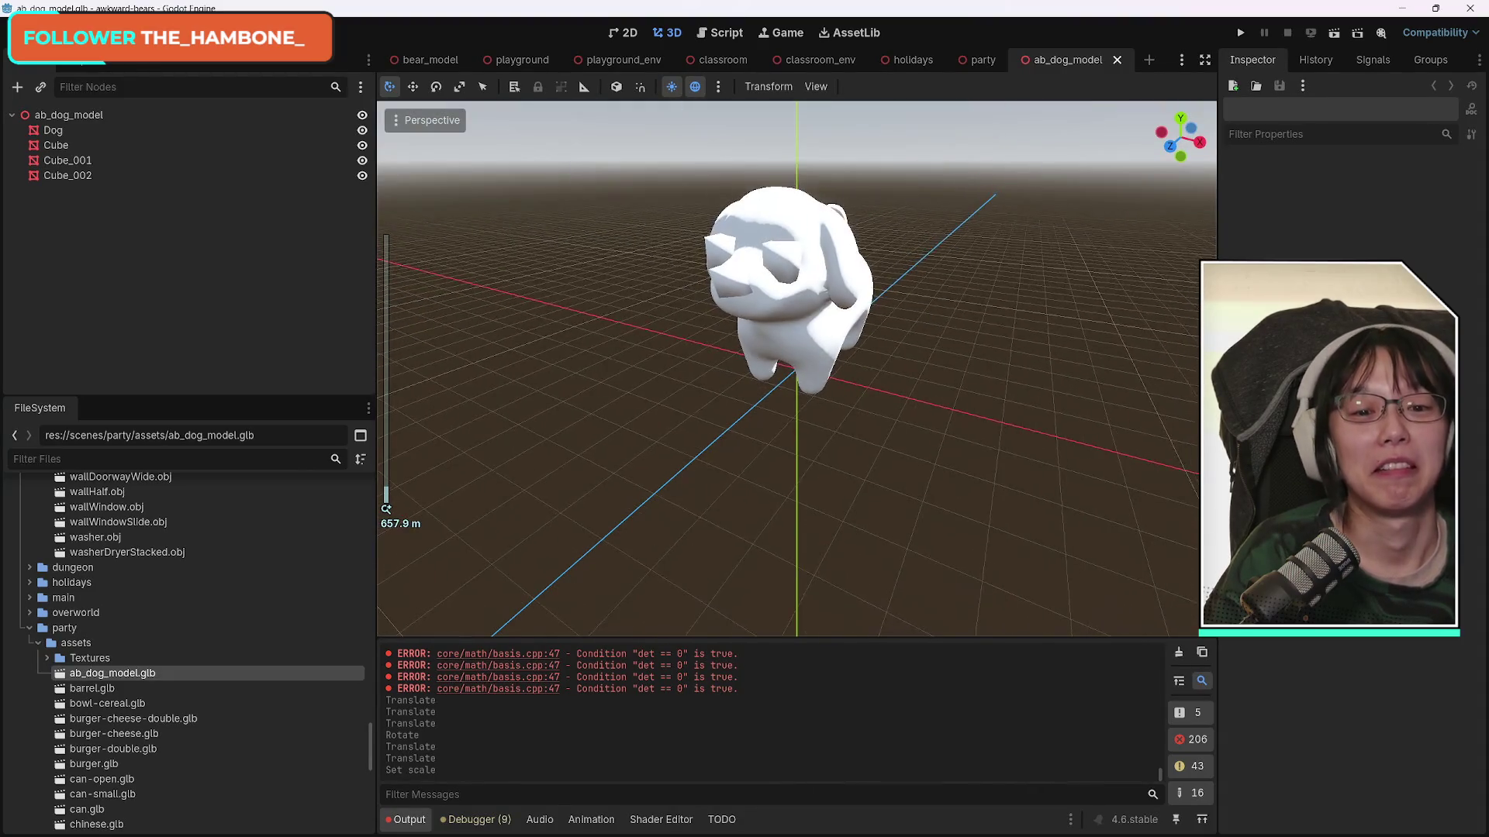
pyautogui.scroll(6, 751, 356)
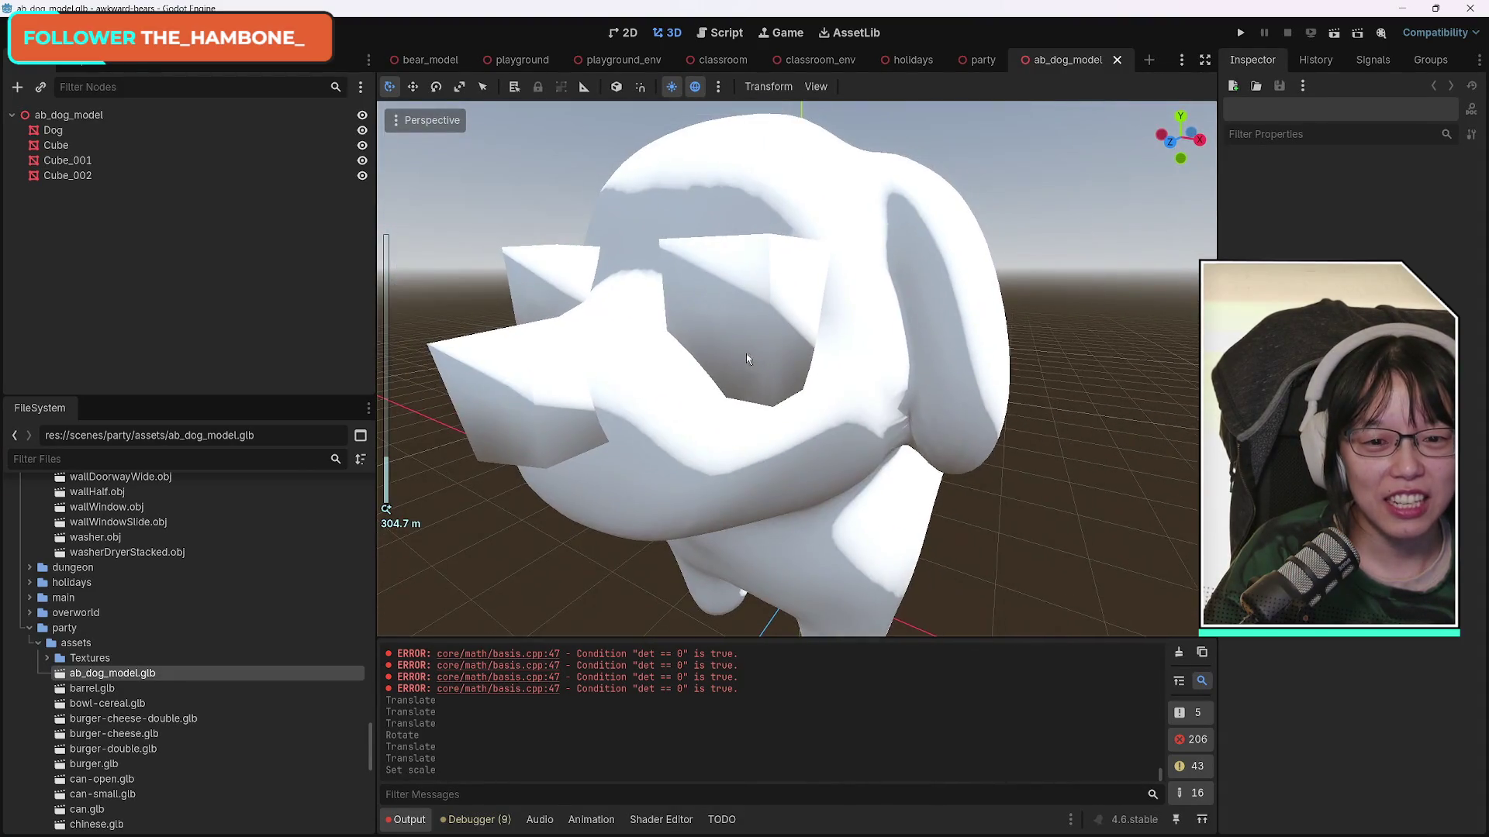
# Step: Toggle visibility of Dog, Cube, Cube_001 and Cube_002 to identify each part, leaving all visible
pyautogui.click(75, 131)
pyautogui.click(362, 130)
pyautogui.click(362, 130)
pyautogui.click(362, 130)
pyautogui.click(362, 132)
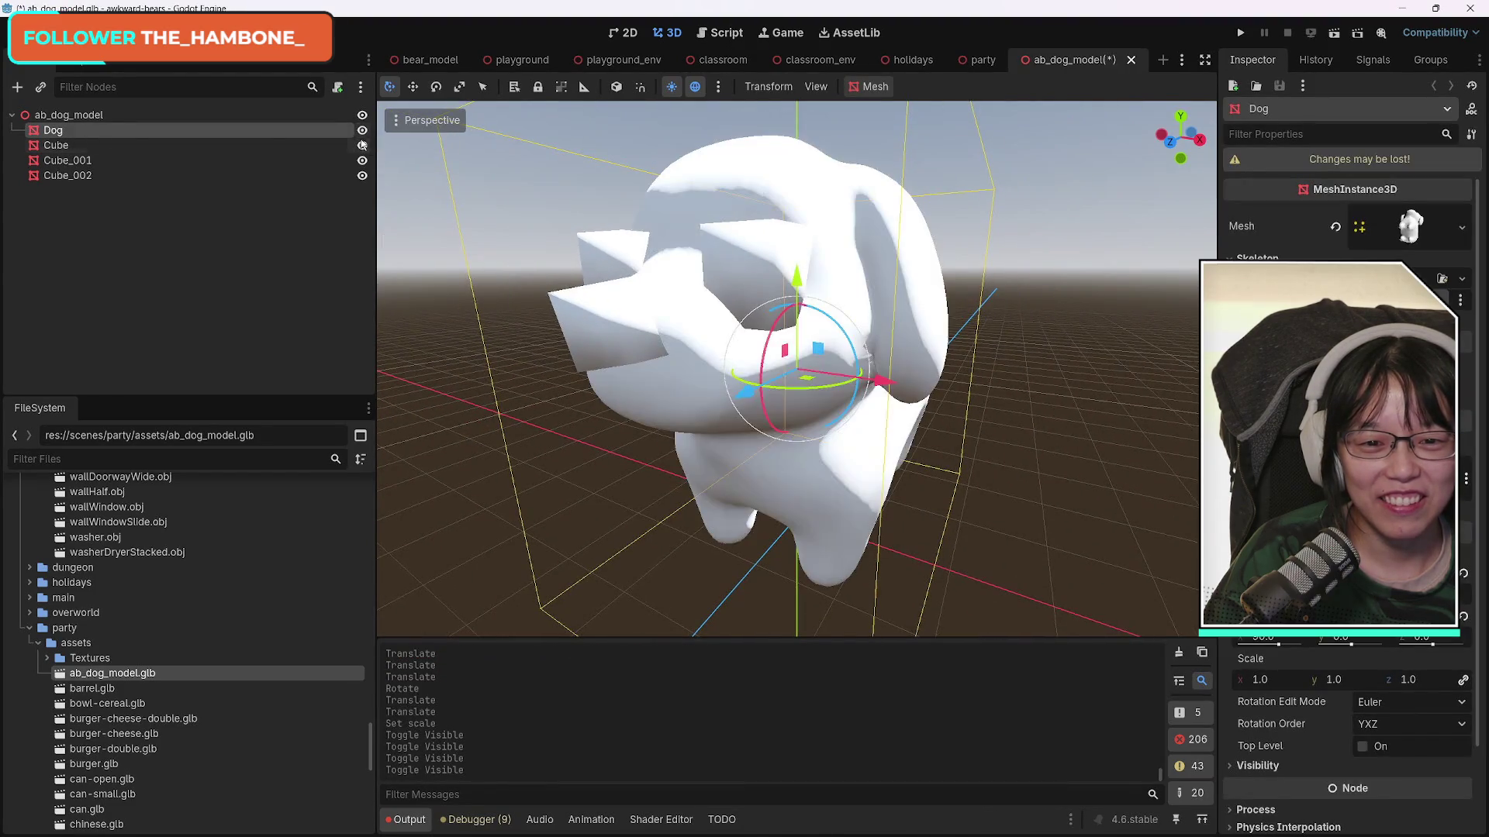
pyautogui.click(363, 145)
pyautogui.click(362, 145)
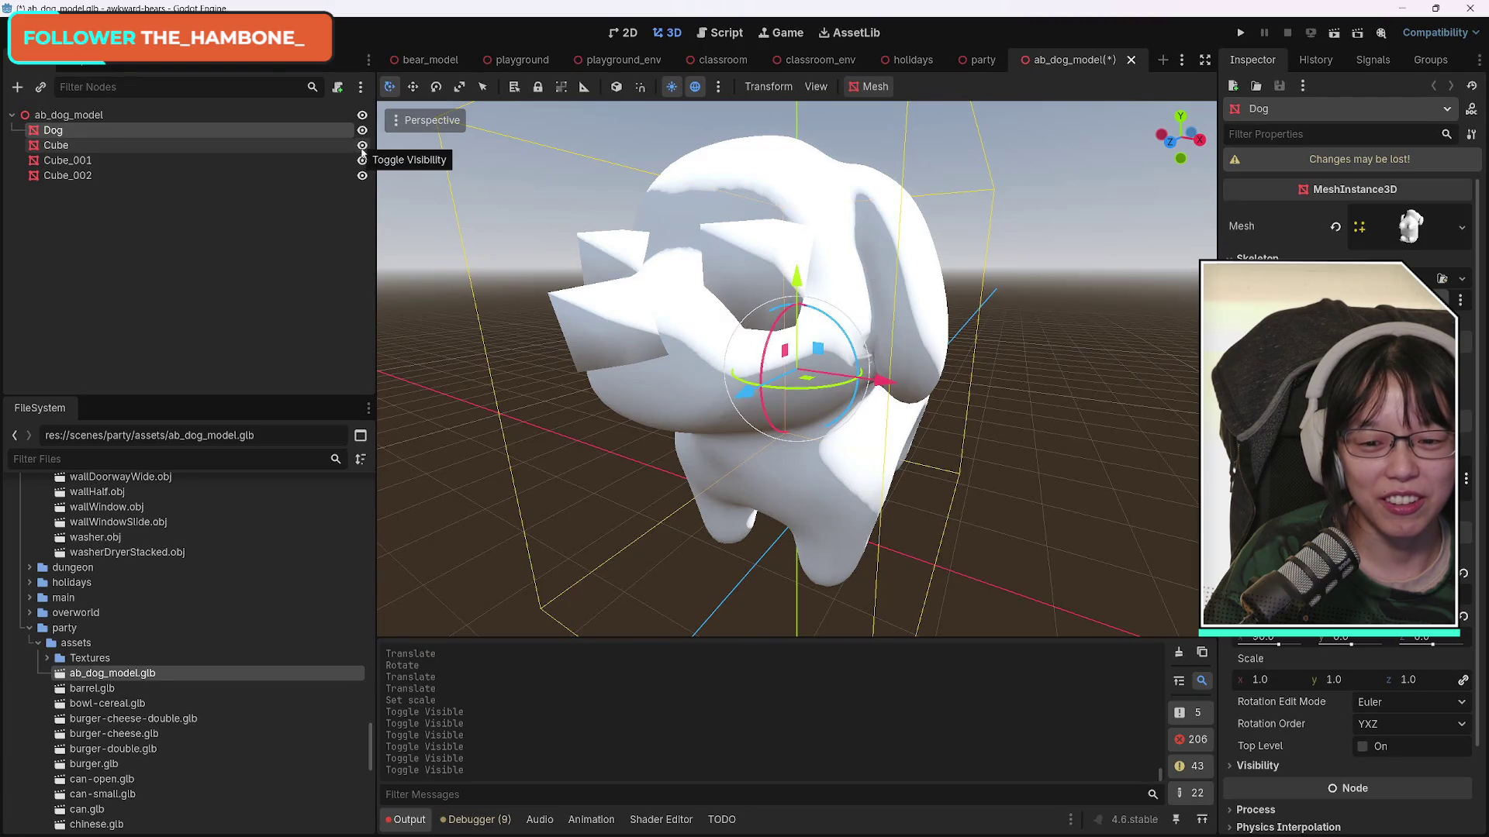
pyautogui.click(362, 160)
pyautogui.click(362, 161)
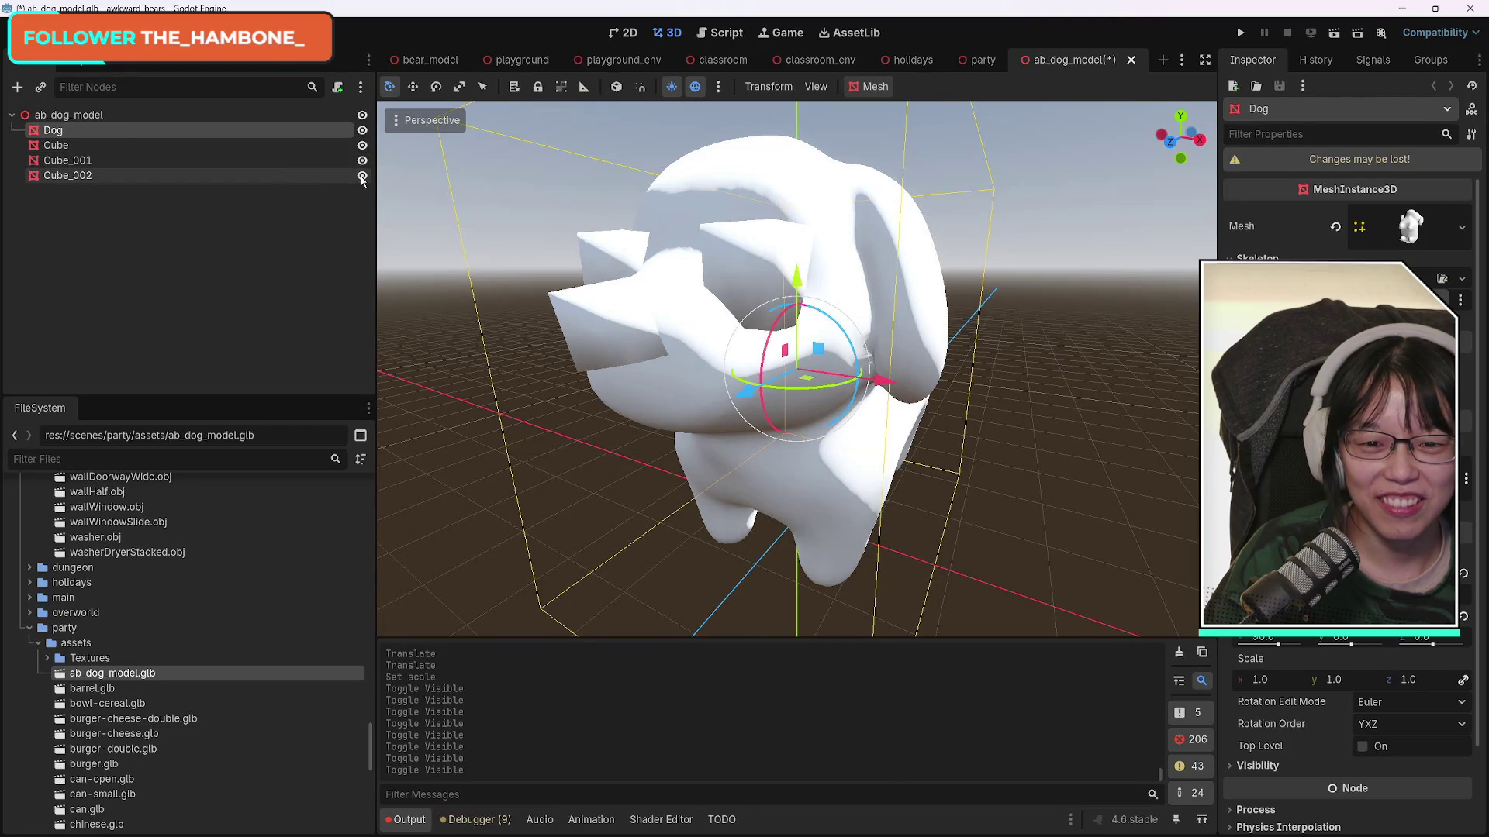
pyautogui.click(362, 178)
pyautogui.click(362, 179)
pyautogui.click(363, 179)
pyautogui.click(361, 178)
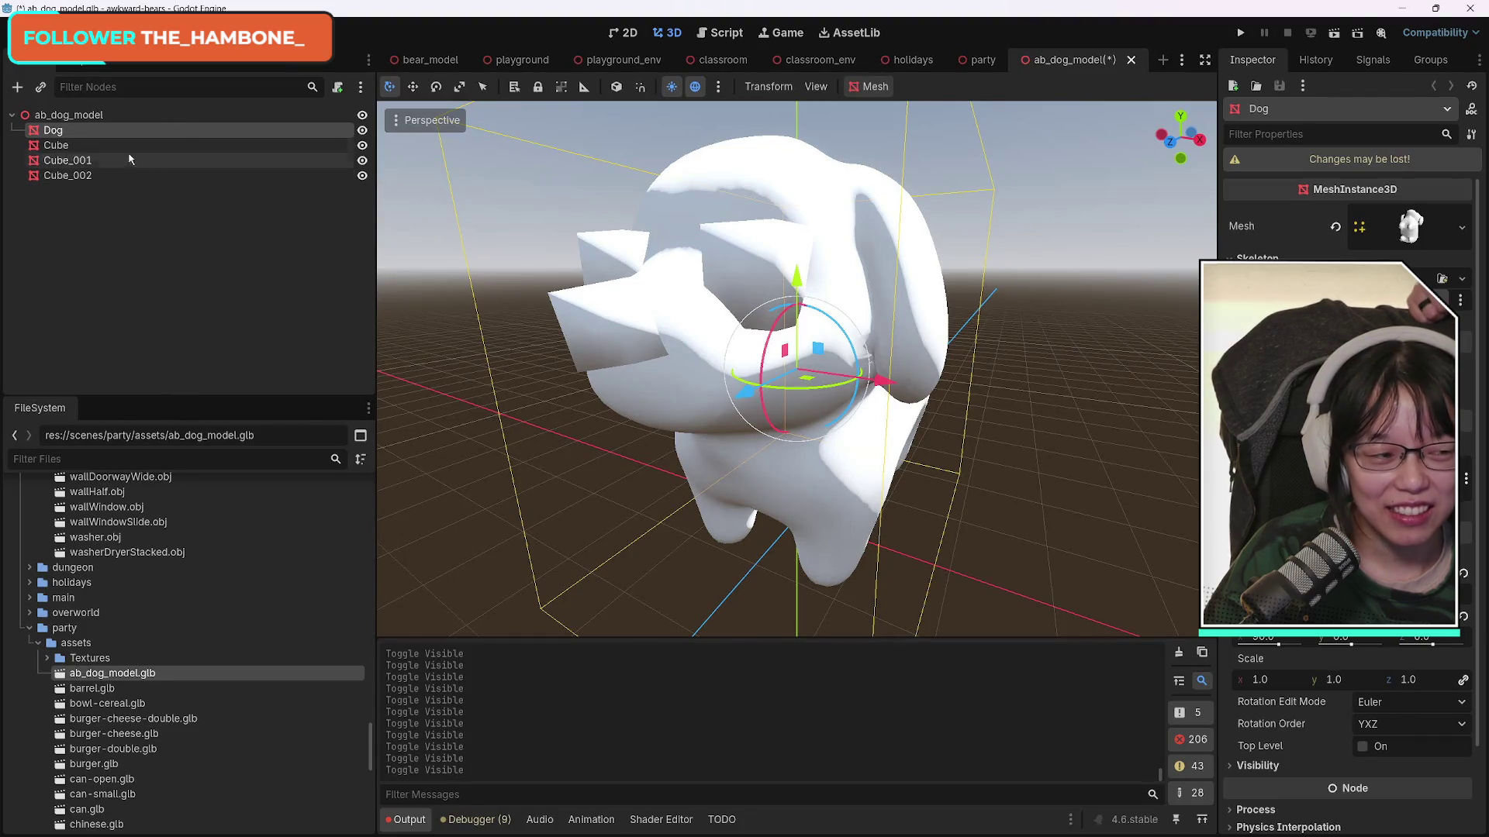
# Step: Replace the Cube part's mesh with a New SphereMesh
pyautogui.click(85, 147)
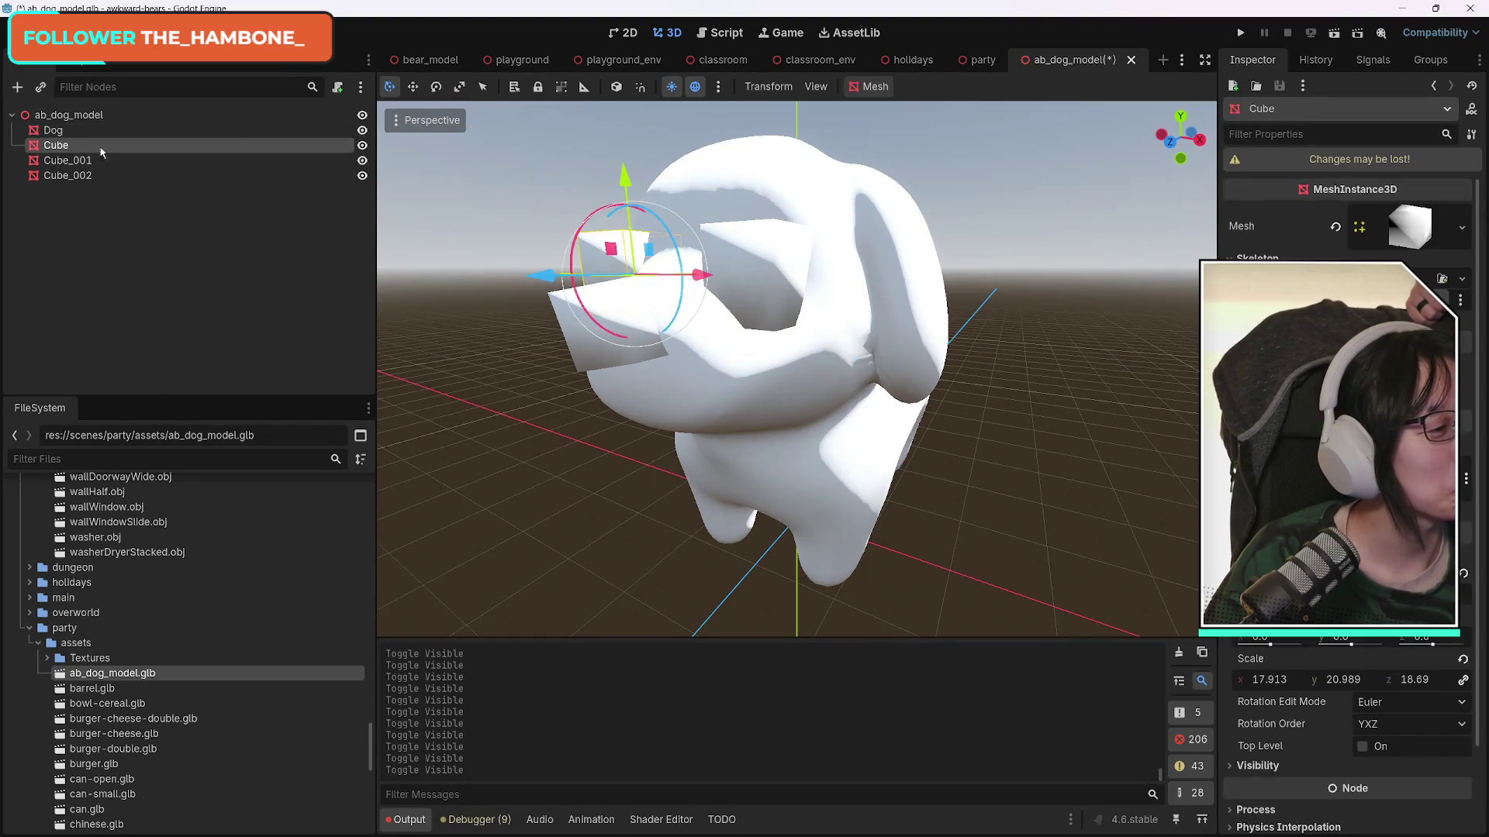
pyautogui.click(1429, 233)
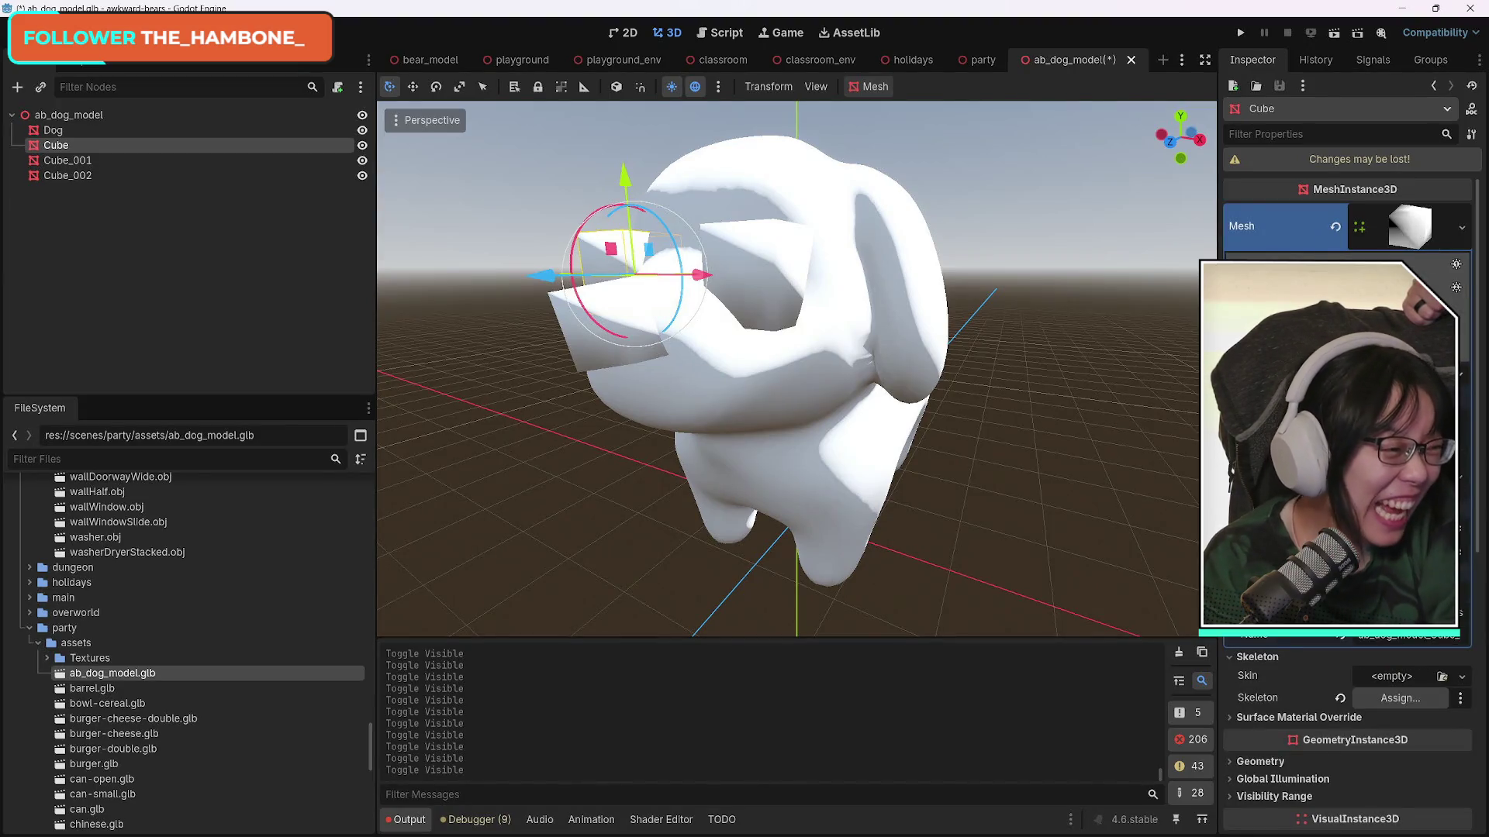
pyautogui.click(1461, 227)
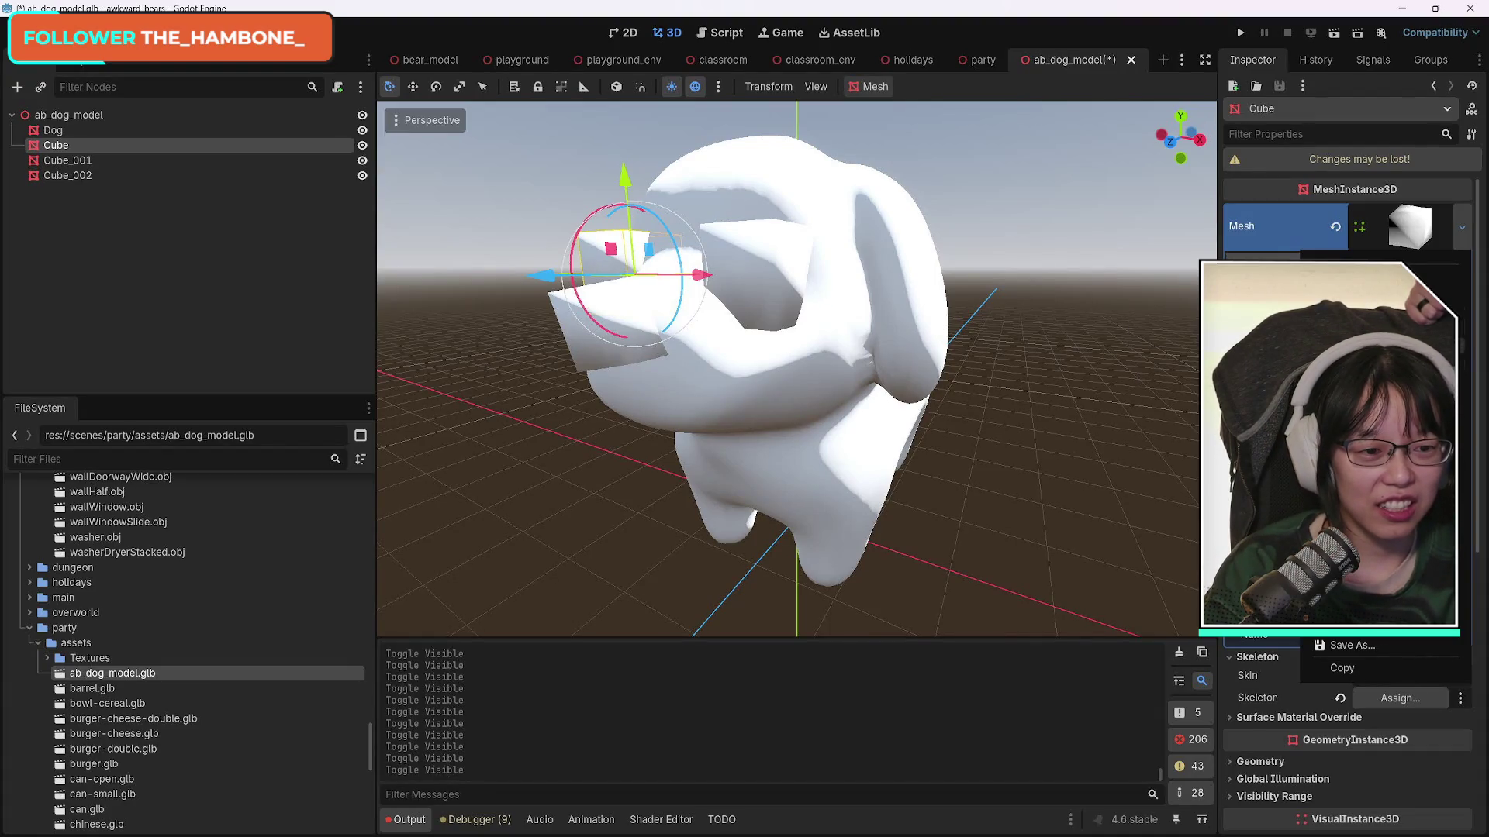
pyautogui.click(1353, 372)
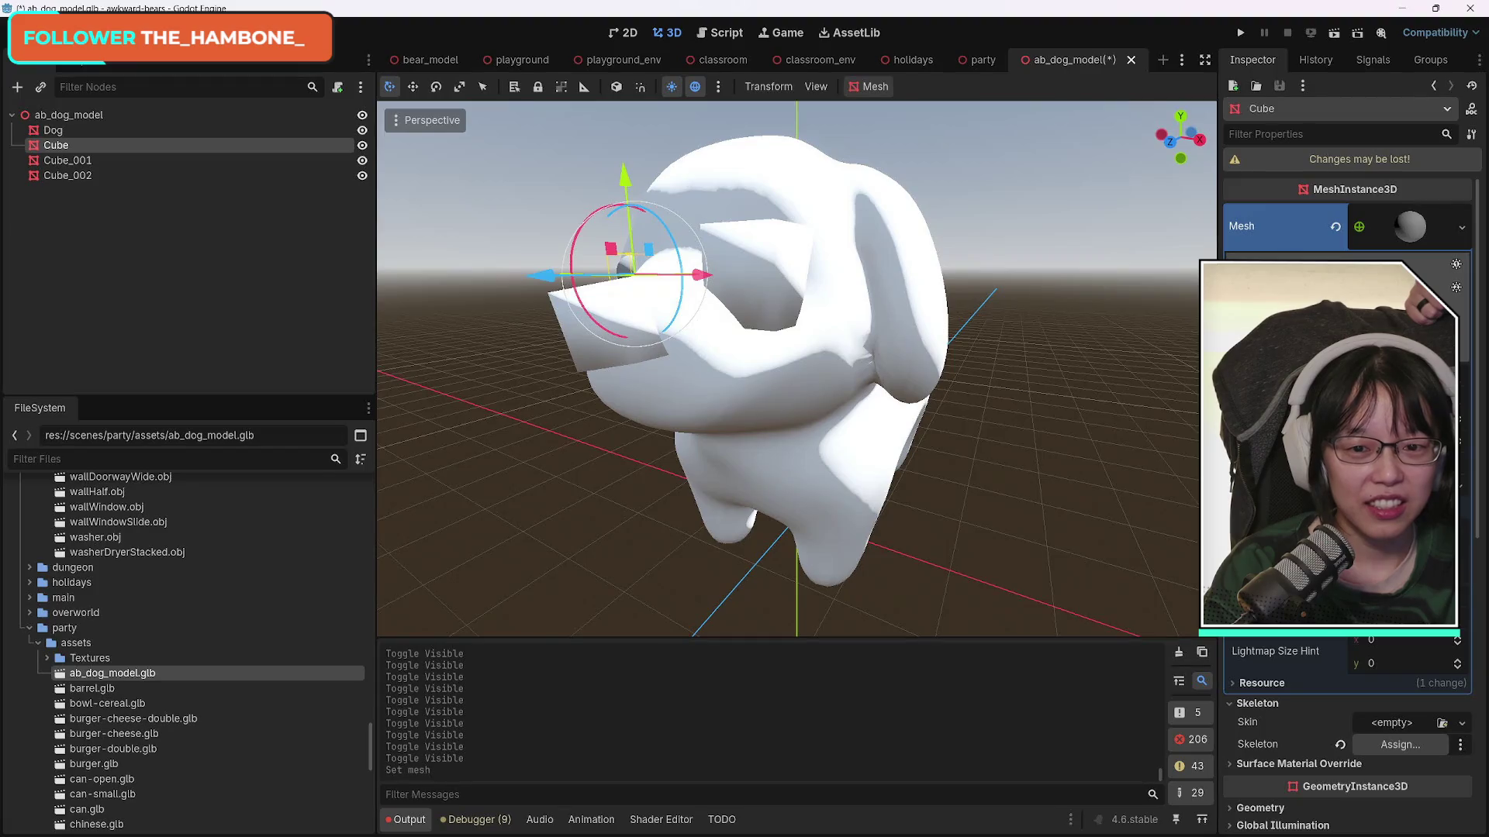
pyautogui.scroll(-2, 1349, 465)
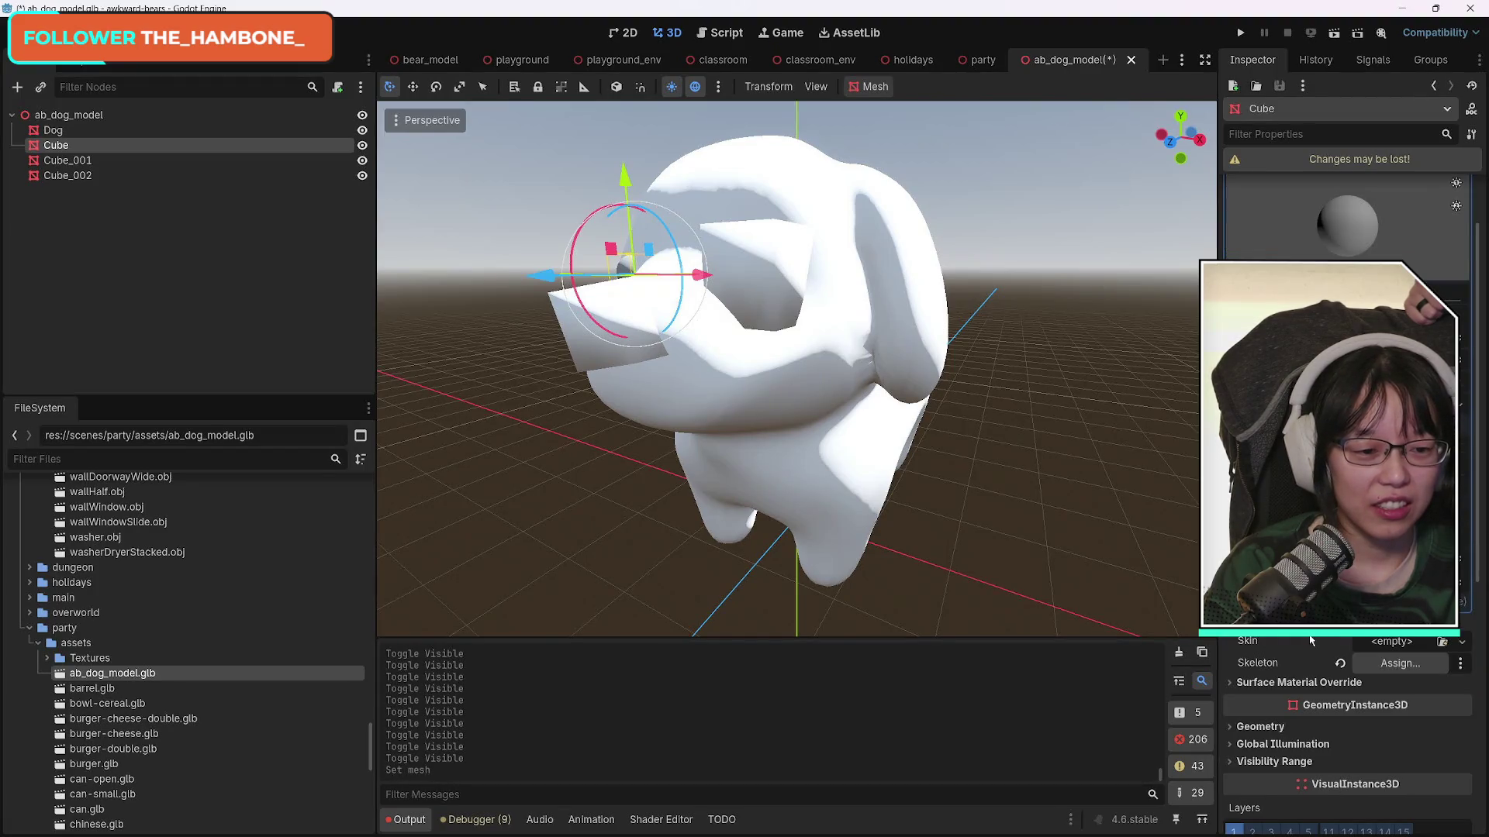
pyautogui.scroll(-2, 1310, 640)
# Step: Give the sphere a StandardMaterial3D Material Override with black Albedo color
pyautogui.click(1280, 644)
pyautogui.click(1393, 677)
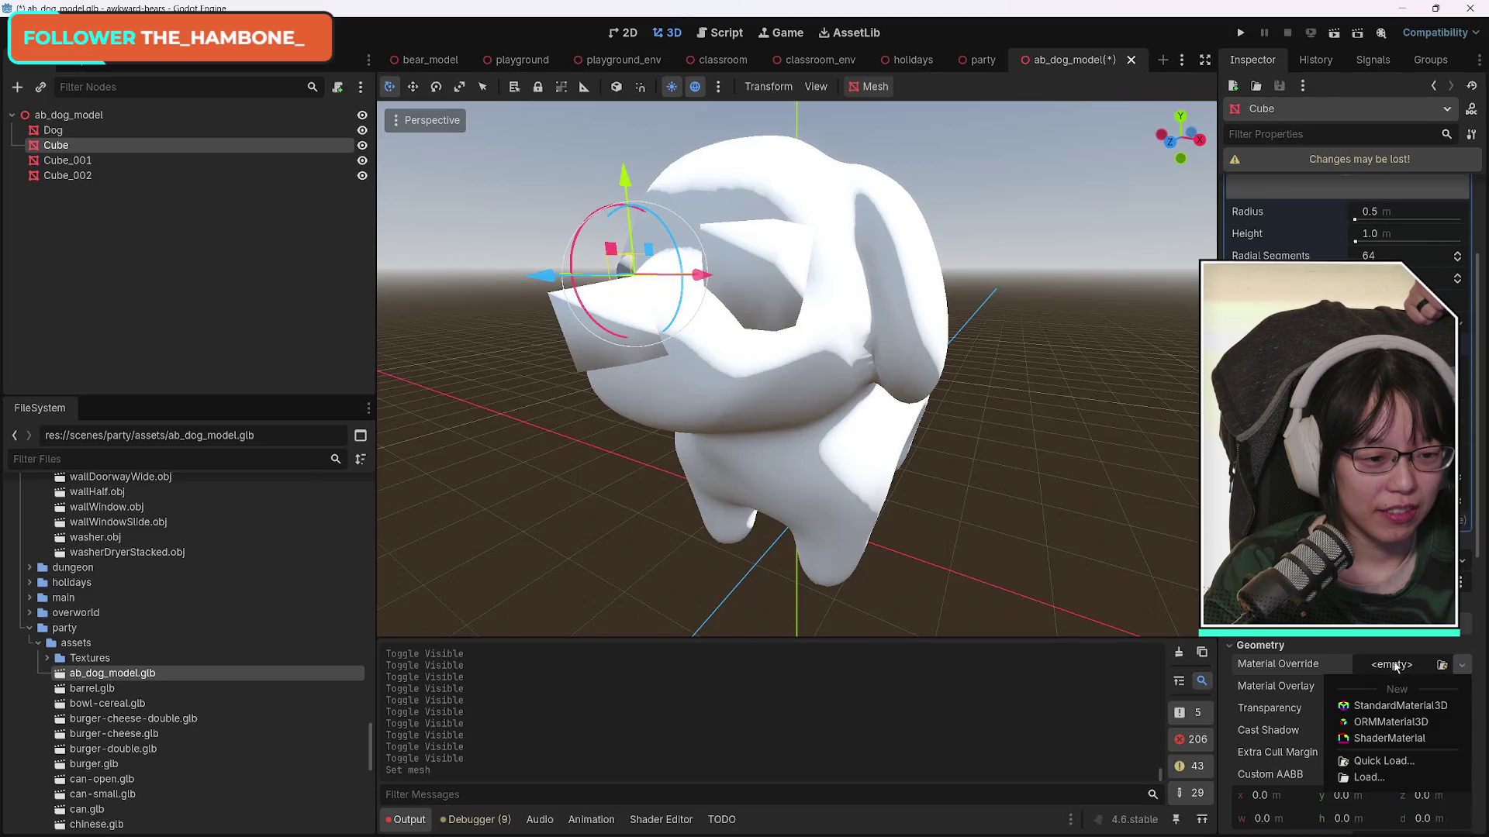
pyautogui.click(1393, 705)
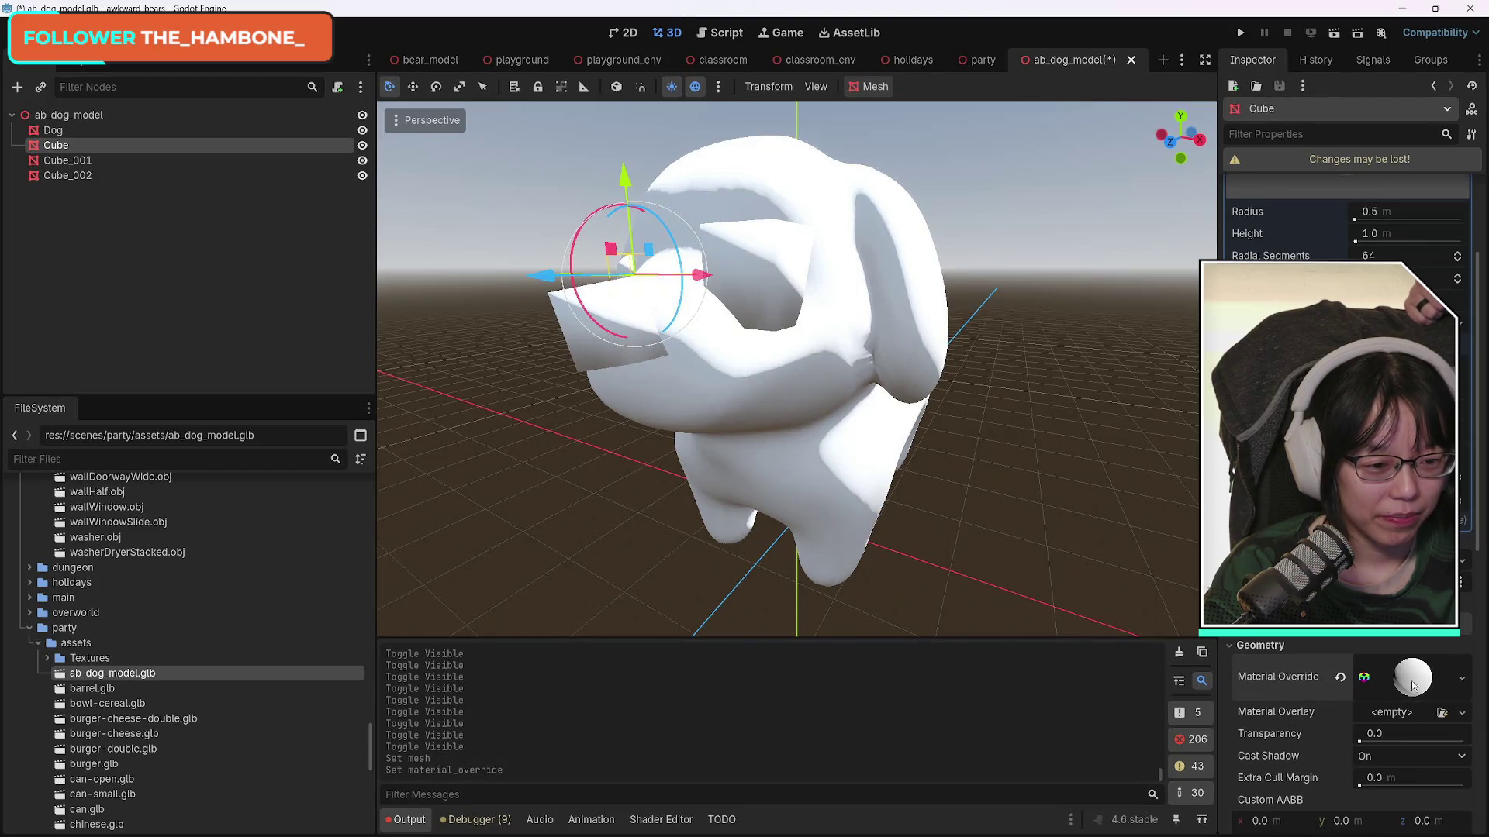
pyautogui.click(1412, 678)
pyautogui.scroll(-5, 1402, 684)
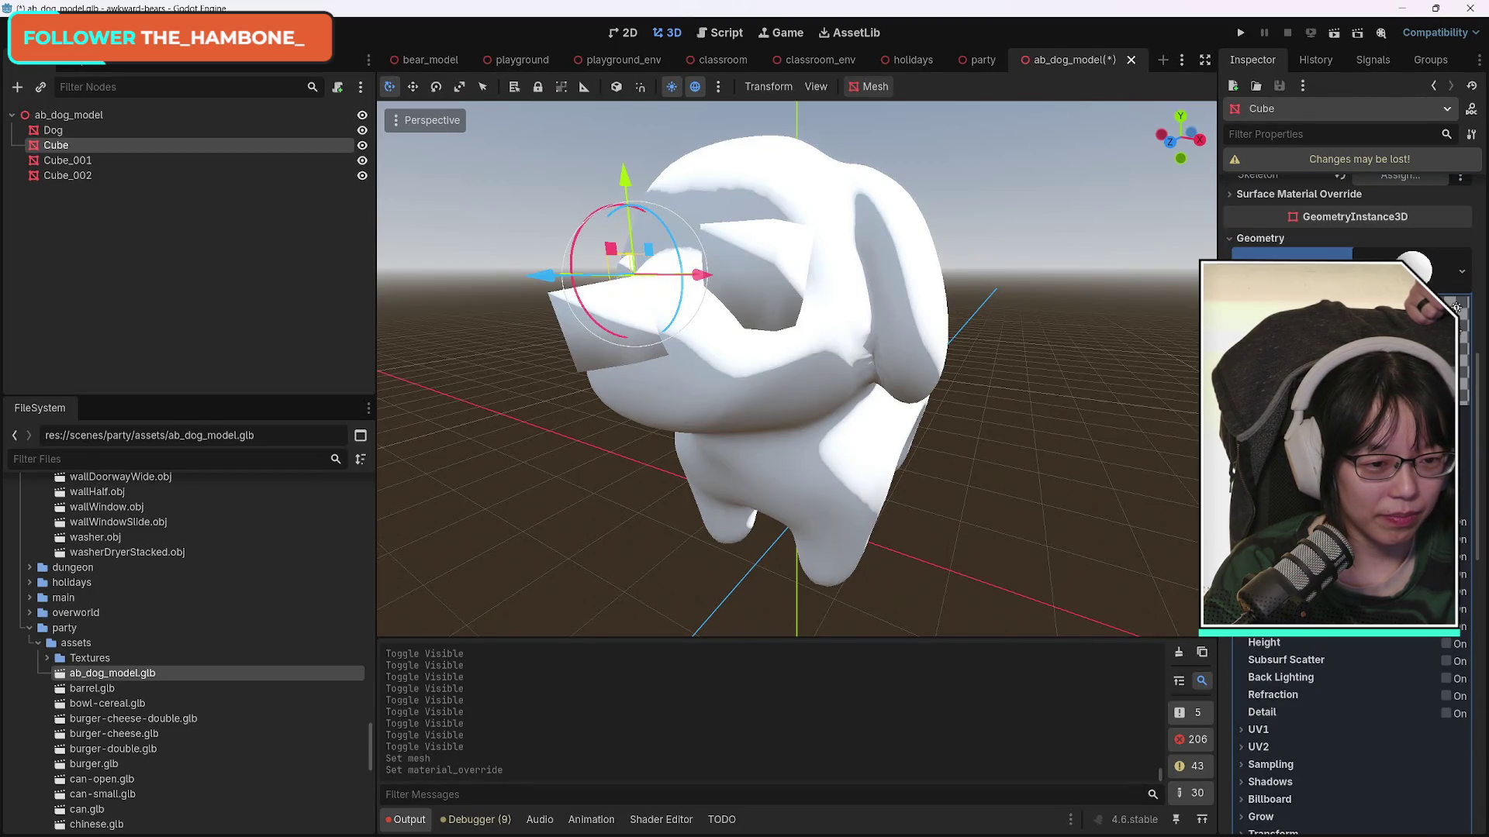
pyautogui.scroll(2, 1356, 729)
pyautogui.click(1456, 307)
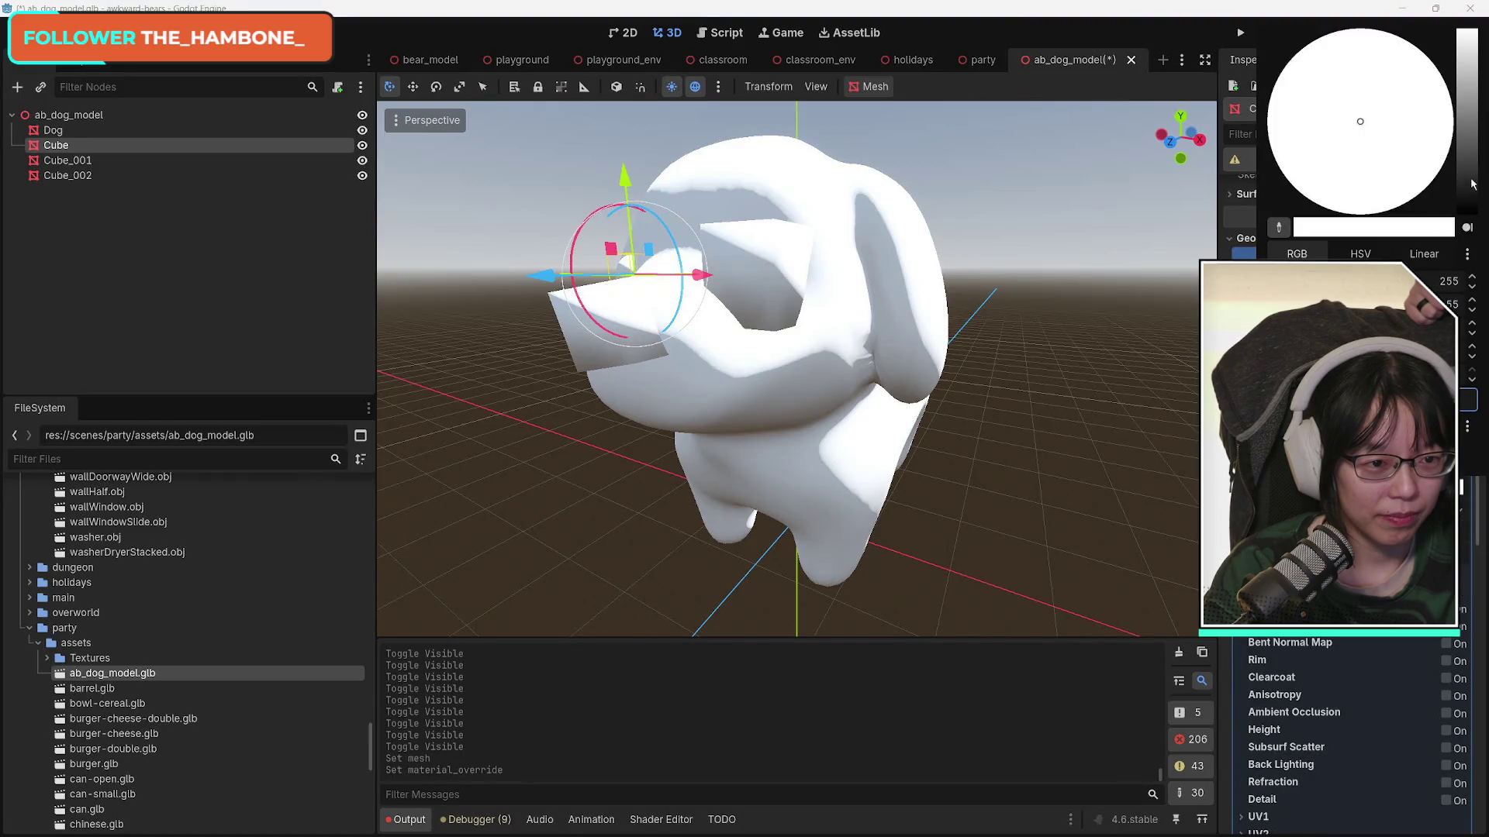
pyautogui.moveTo(1472, 184); pyautogui.dragTo(1480, 258)
pyautogui.click(787, 320)
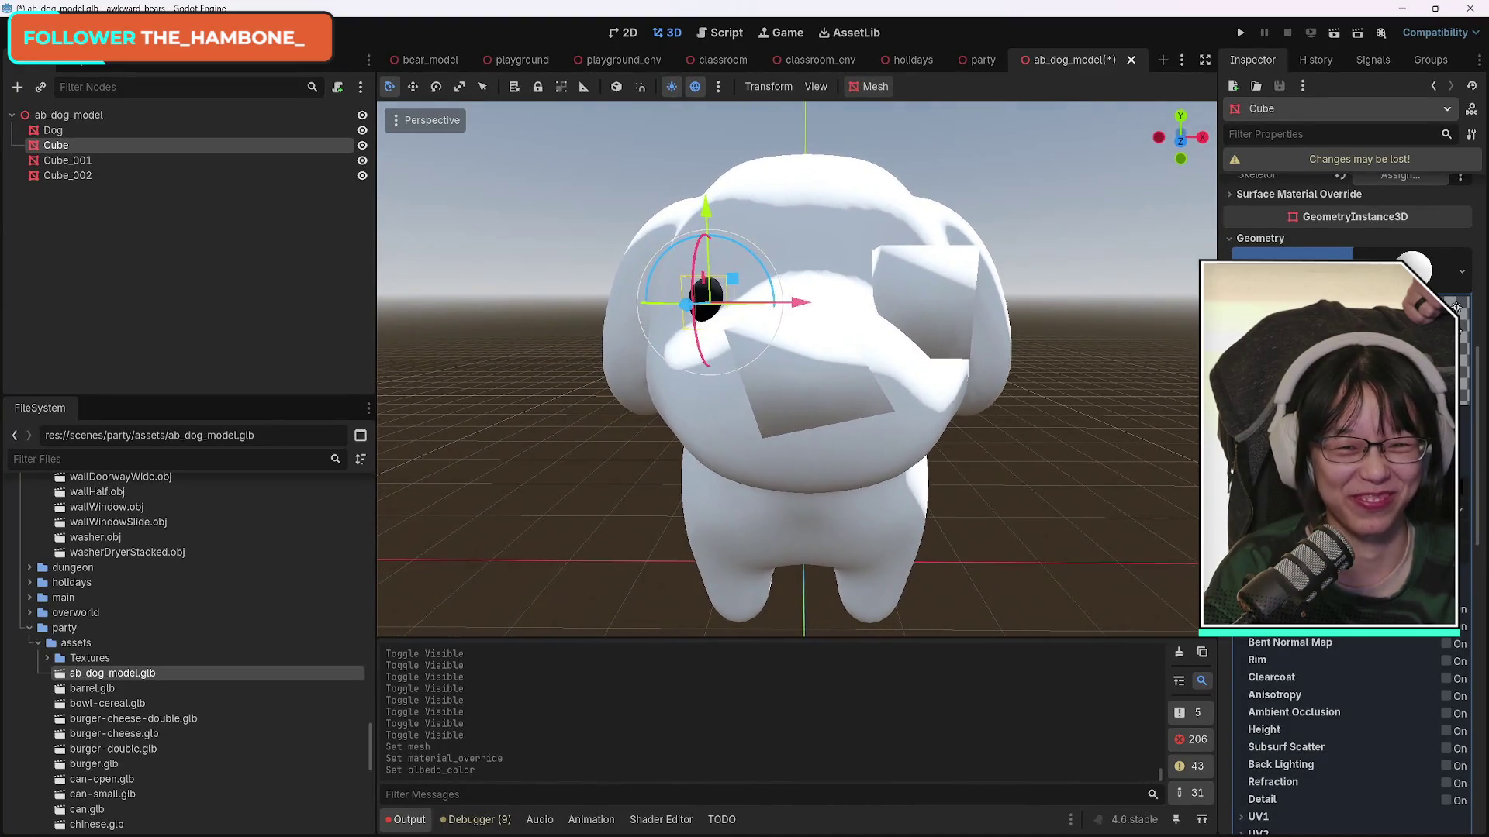
pyautogui.click(414, 88)
# Step: Adjust the eye SphereMesh's radius, height and radial segments, undoing an X-stretch
pyautogui.click(460, 87)
pyautogui.moveTo(797, 303)
pyautogui.mouseDown()
pyautogui.moveTo(933, 310)
pyautogui.moveTo(892, 309)
pyautogui.mouseUp()
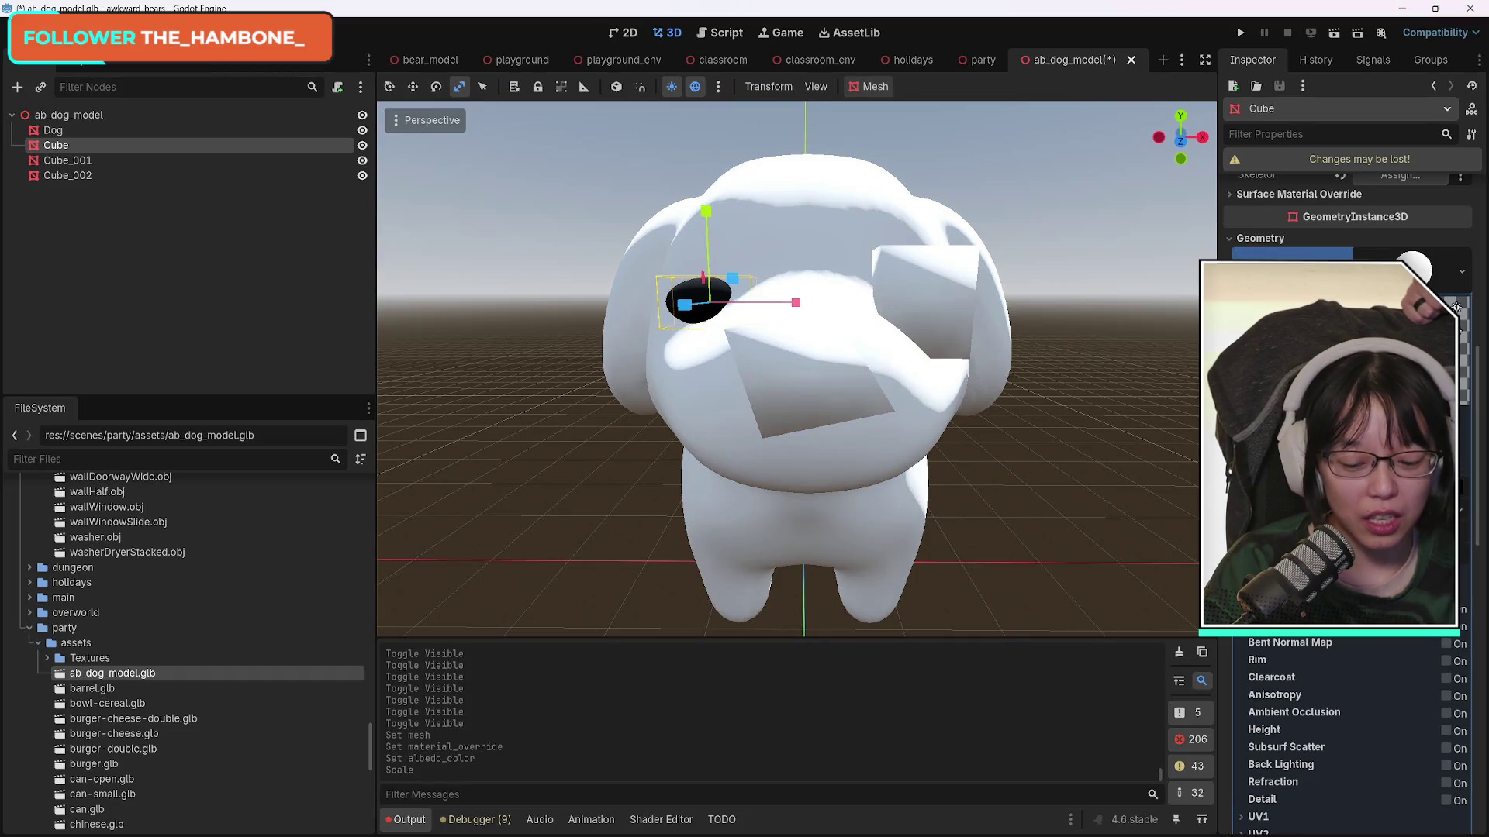
pyautogui.hotkey('ctrl', 'z')
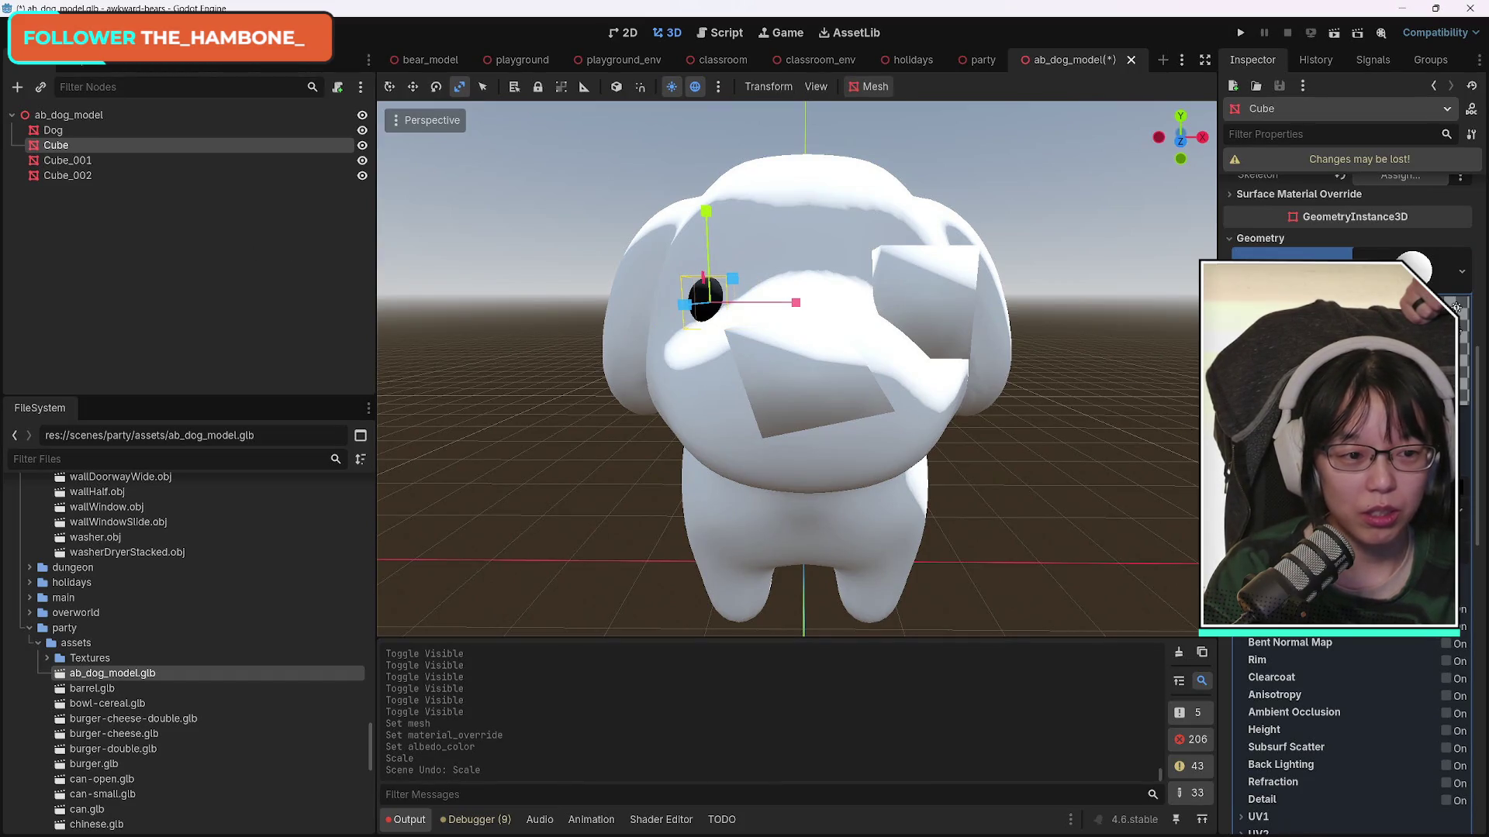
pyautogui.scroll(-10, 1456, 308)
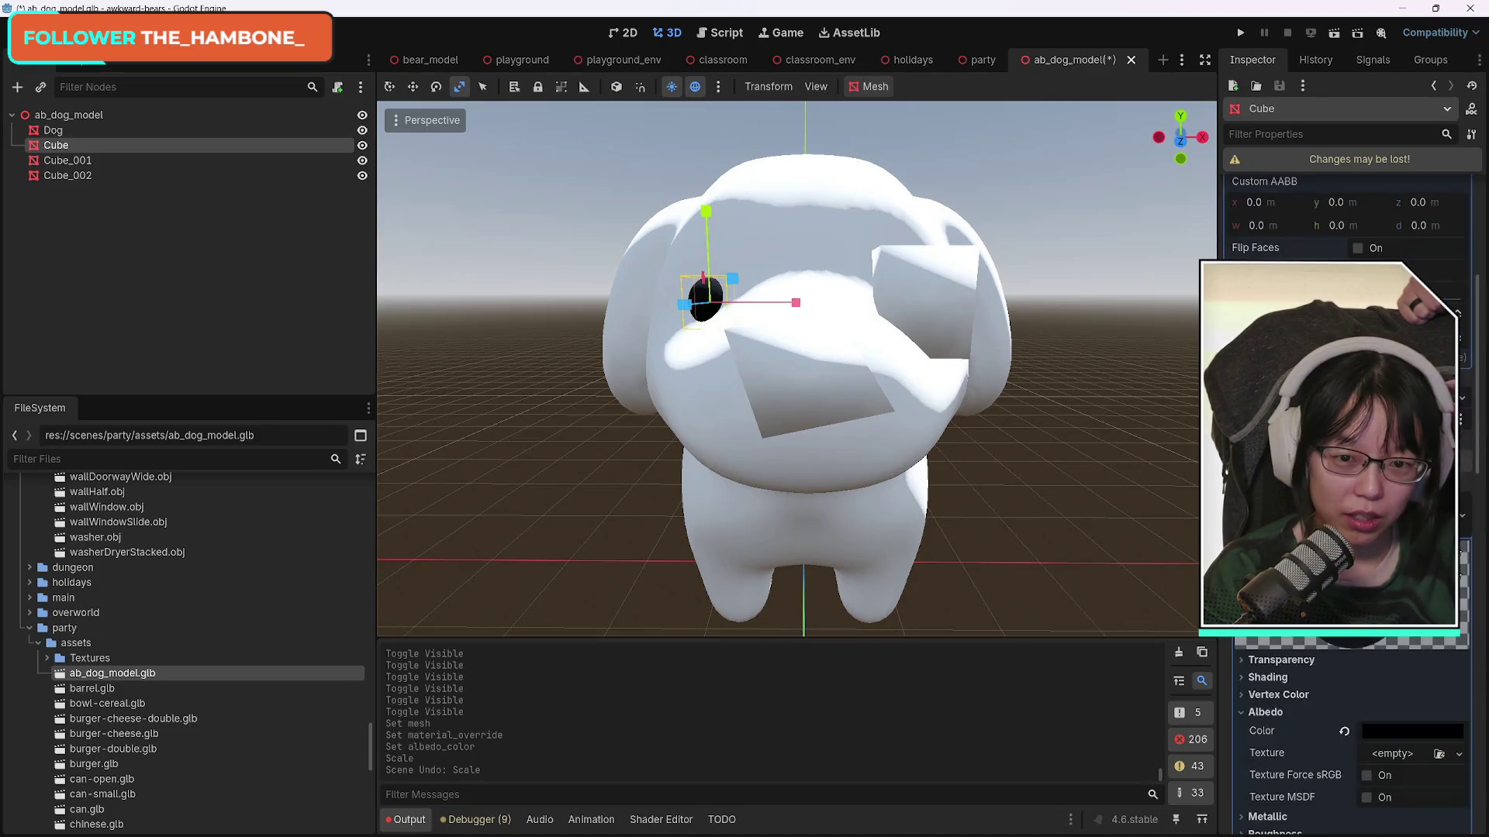
pyautogui.scroll(10, 1349, 465)
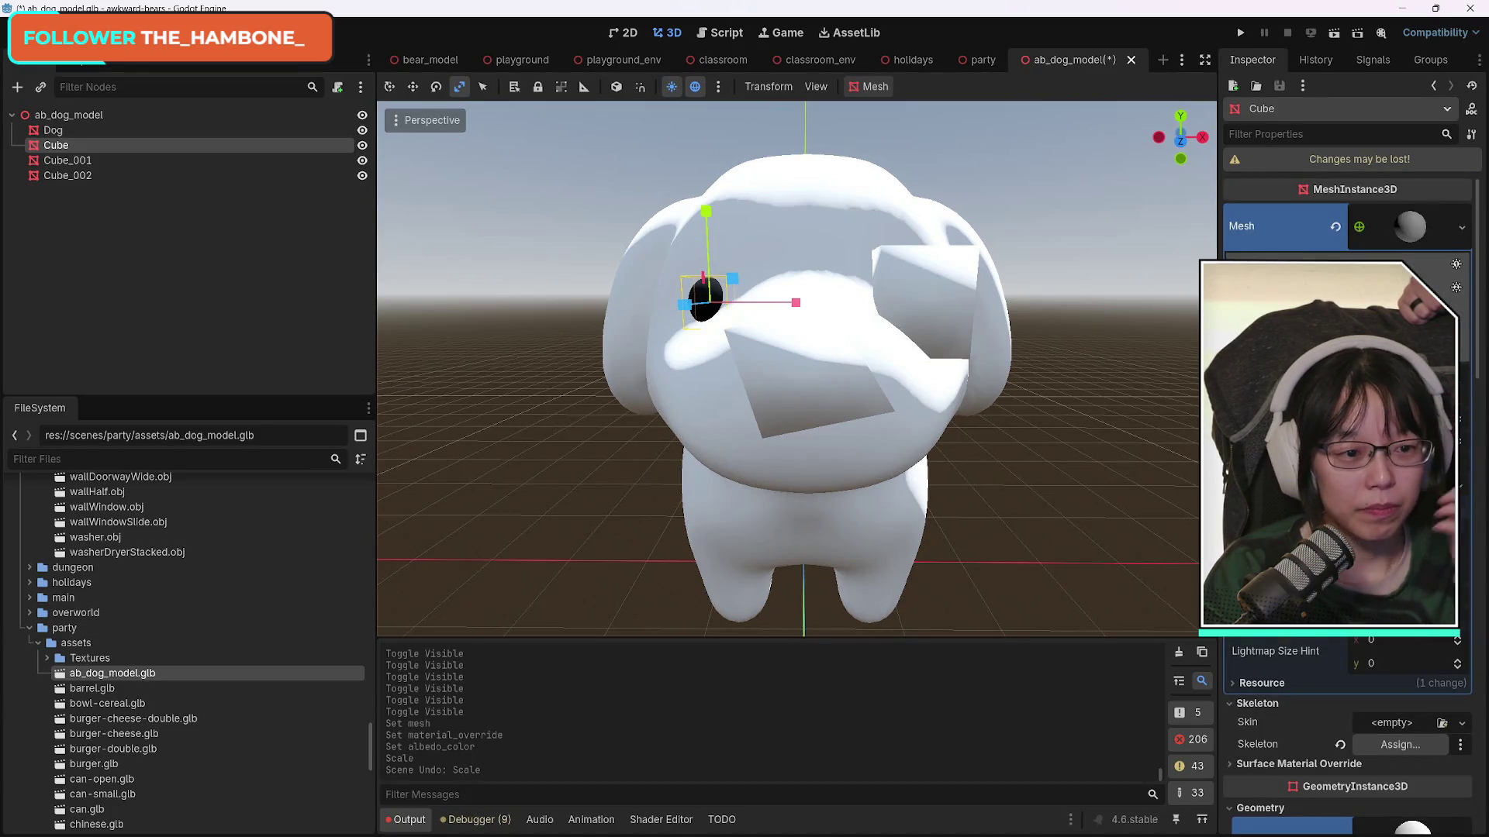
pyautogui.moveTo(1364, 387)
pyautogui.mouseDown()
pyautogui.moveTo(1427, 388)
pyautogui.moveTo(1395, 388)
pyautogui.mouseUp()
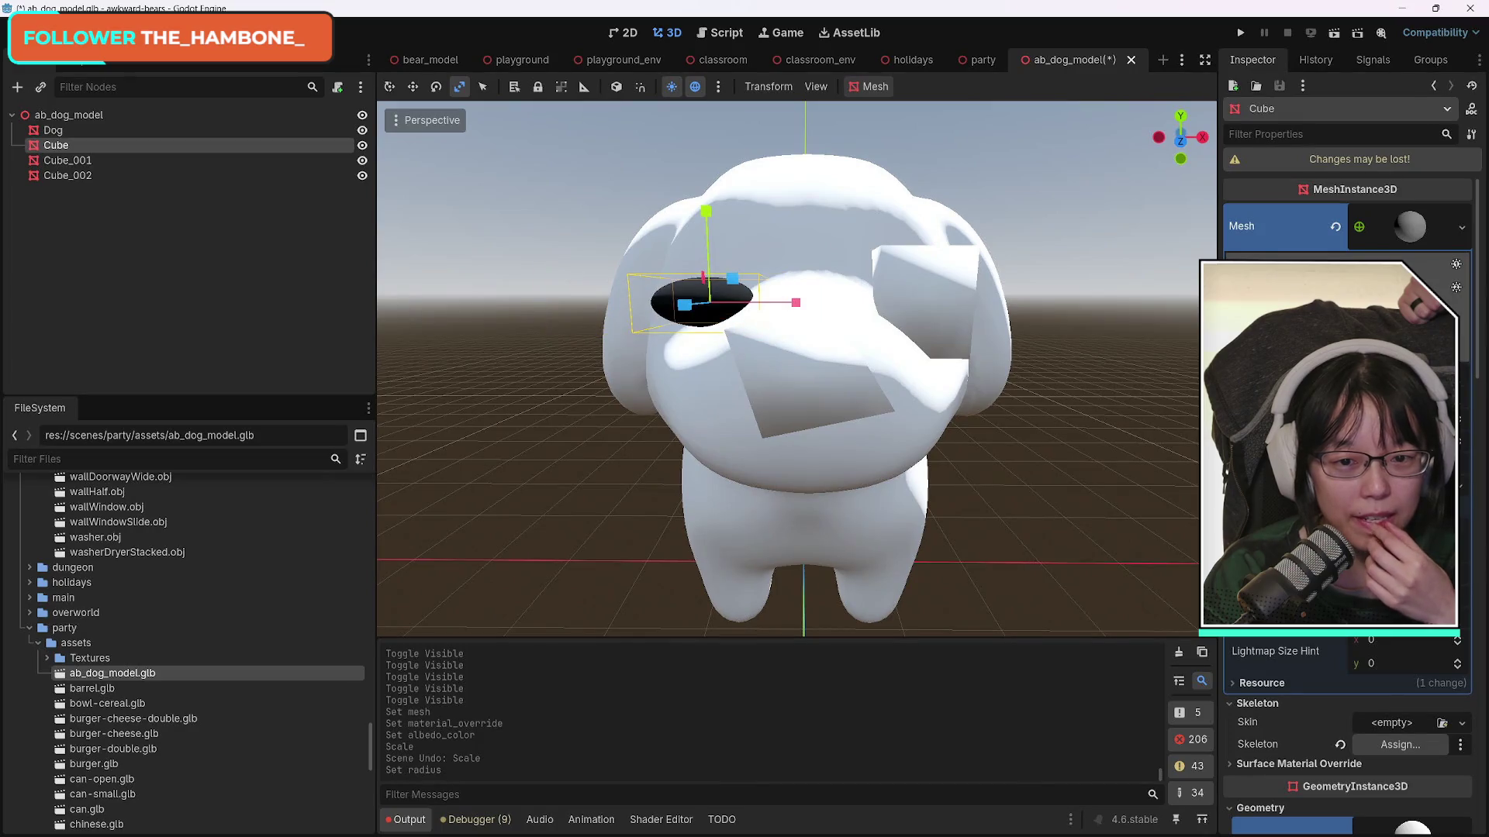
pyautogui.moveTo(1396, 411)
pyautogui.mouseDown()
pyautogui.moveTo(1419, 411)
pyautogui.moveTo(1426, 434)
pyautogui.moveTo(1407, 434)
pyautogui.moveTo(1434, 434)
pyautogui.mouseUp()
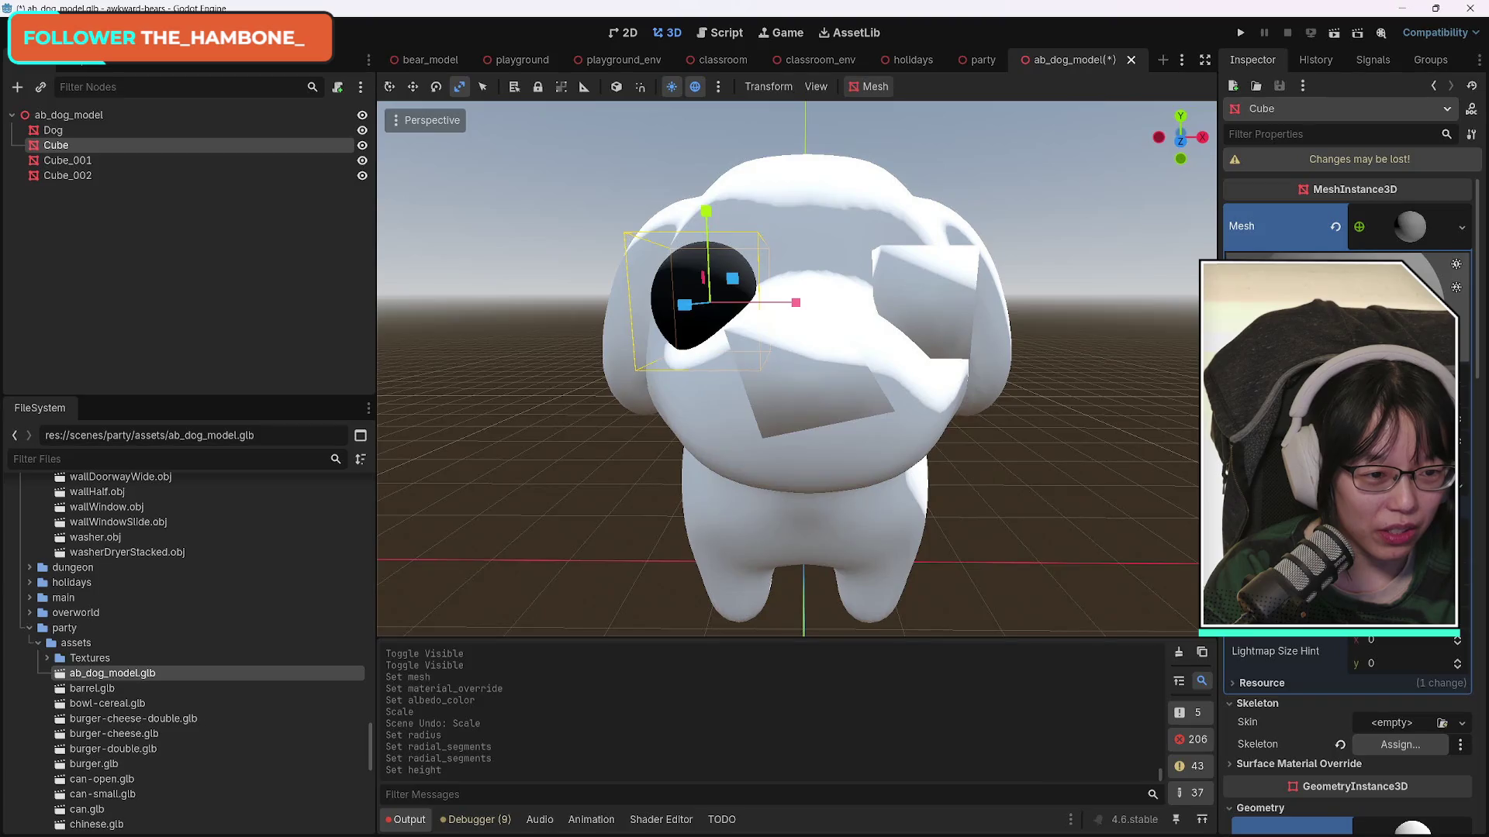
pyautogui.moveTo(1407, 411)
pyautogui.mouseDown()
pyautogui.moveTo(1431, 411)
pyautogui.moveTo(1411, 433)
pyautogui.mouseUp()
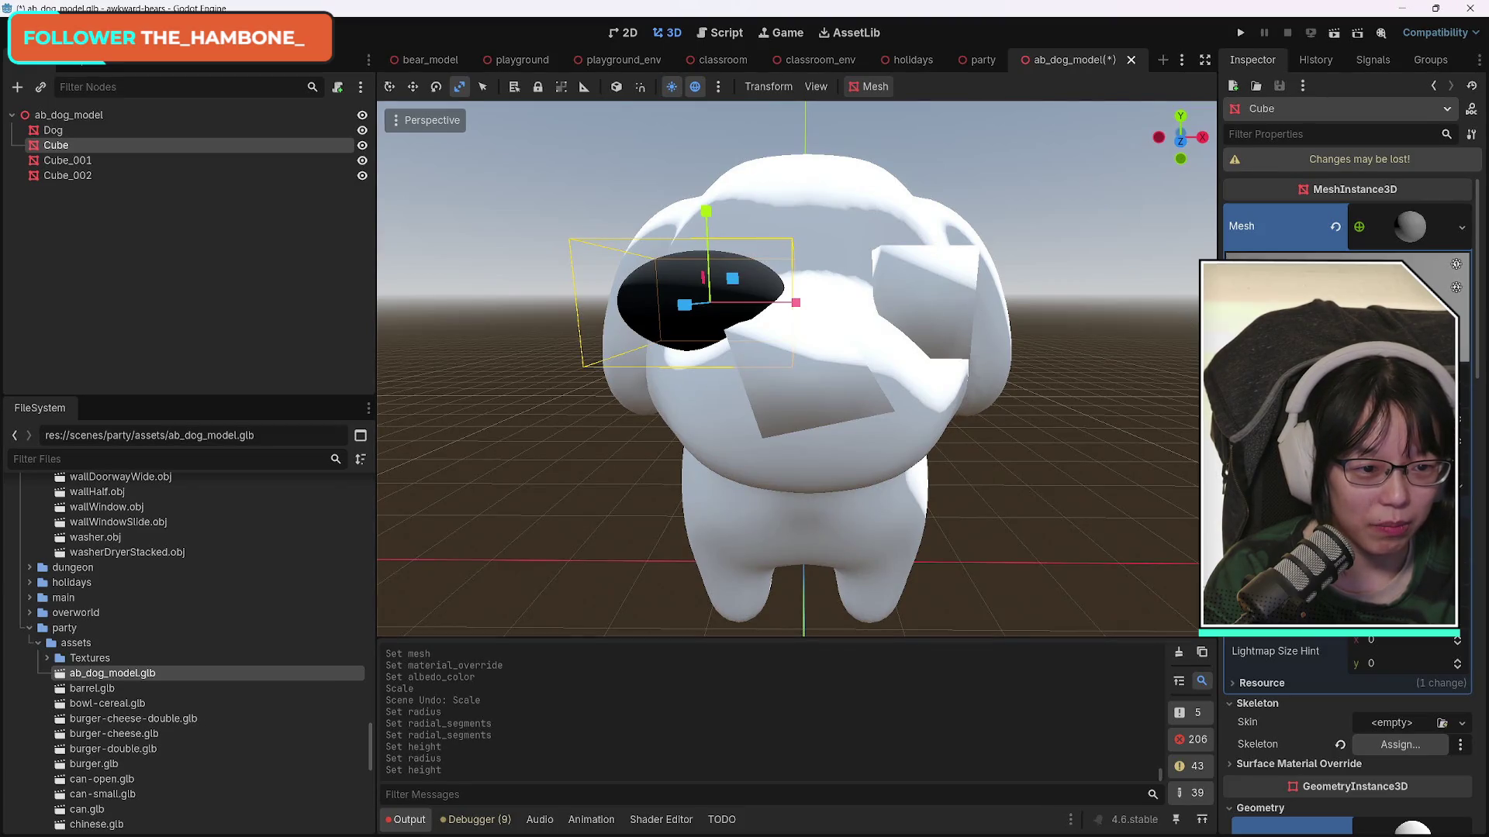
pyautogui.moveTo(1430, 411)
pyautogui.mouseDown()
pyautogui.moveTo(1395, 411)
pyautogui.moveTo(1388, 433)
pyautogui.mouseUp()
# Step: Enlarge the eye's Transform Scale, then select the stray Cube_001 piece
pyautogui.scroll(-5, 1349, 504)
pyautogui.scroll(-10, 1349, 504)
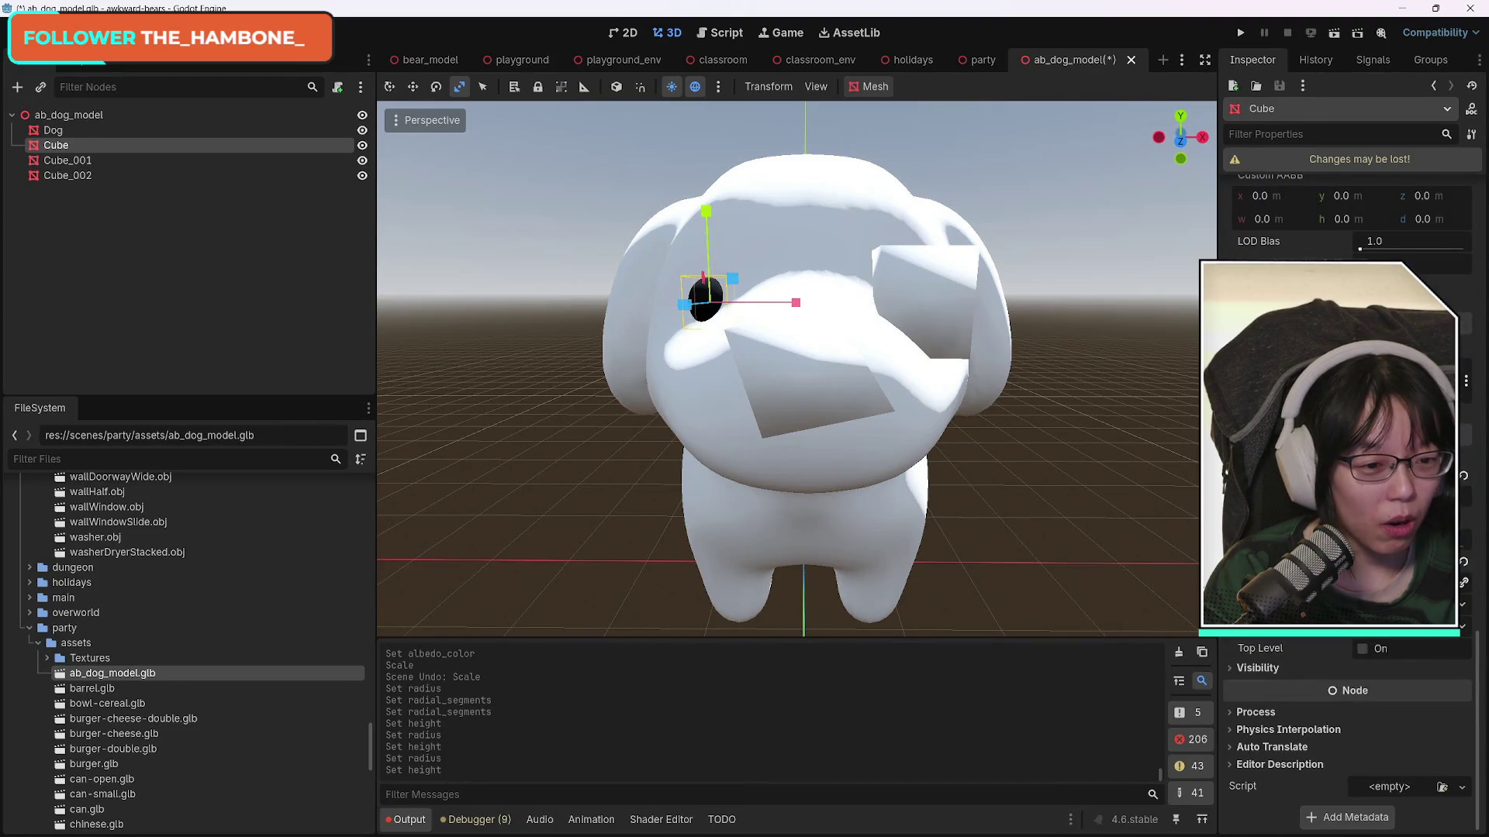
pyautogui.moveTo(1373, 601); pyautogui.dragTo(1399, 601)
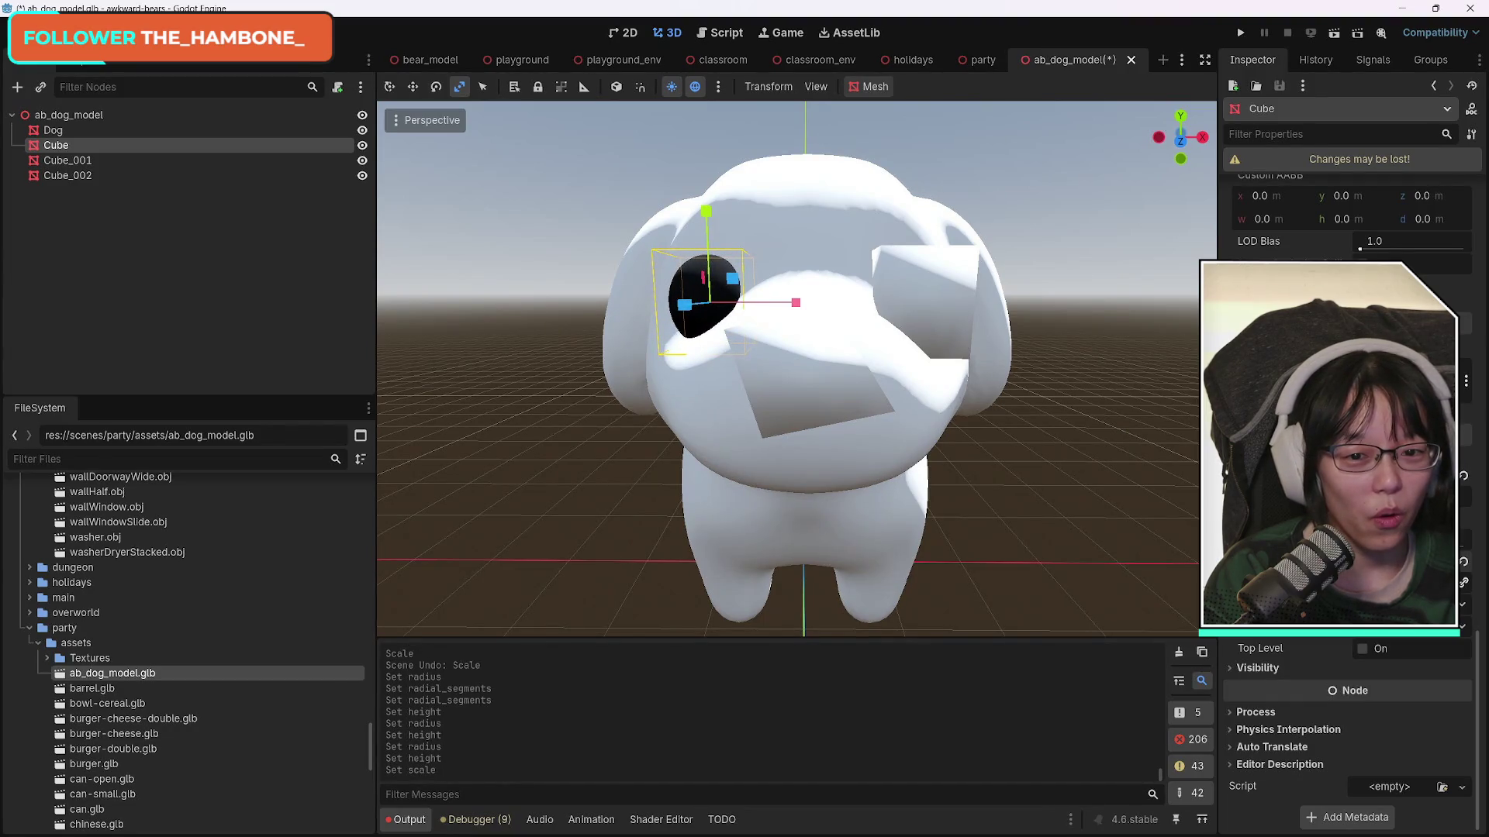
pyautogui.click(1462, 564)
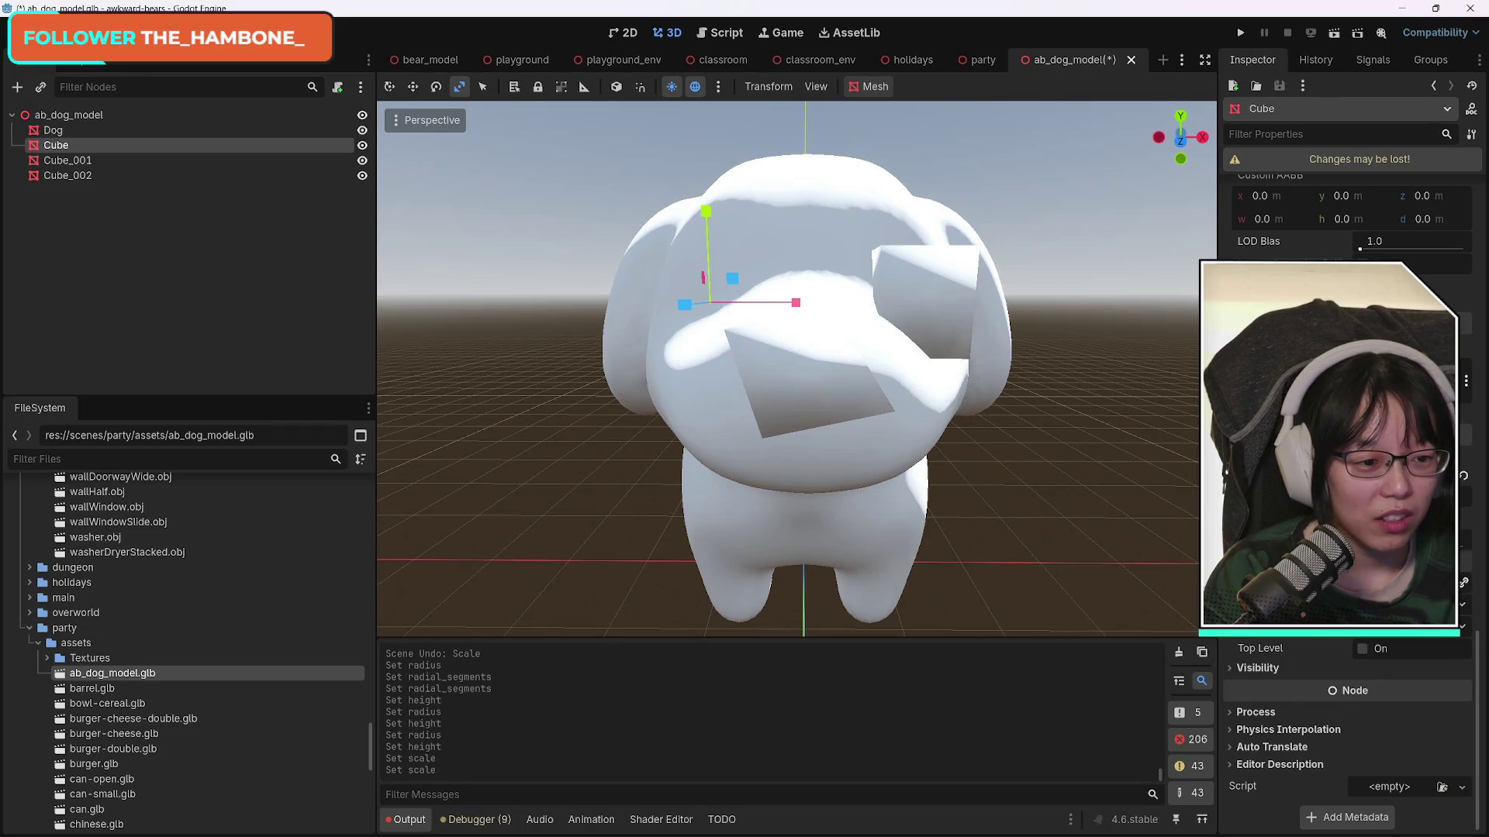
pyautogui.moveTo(1372, 600); pyautogui.dragTo(1392, 601)
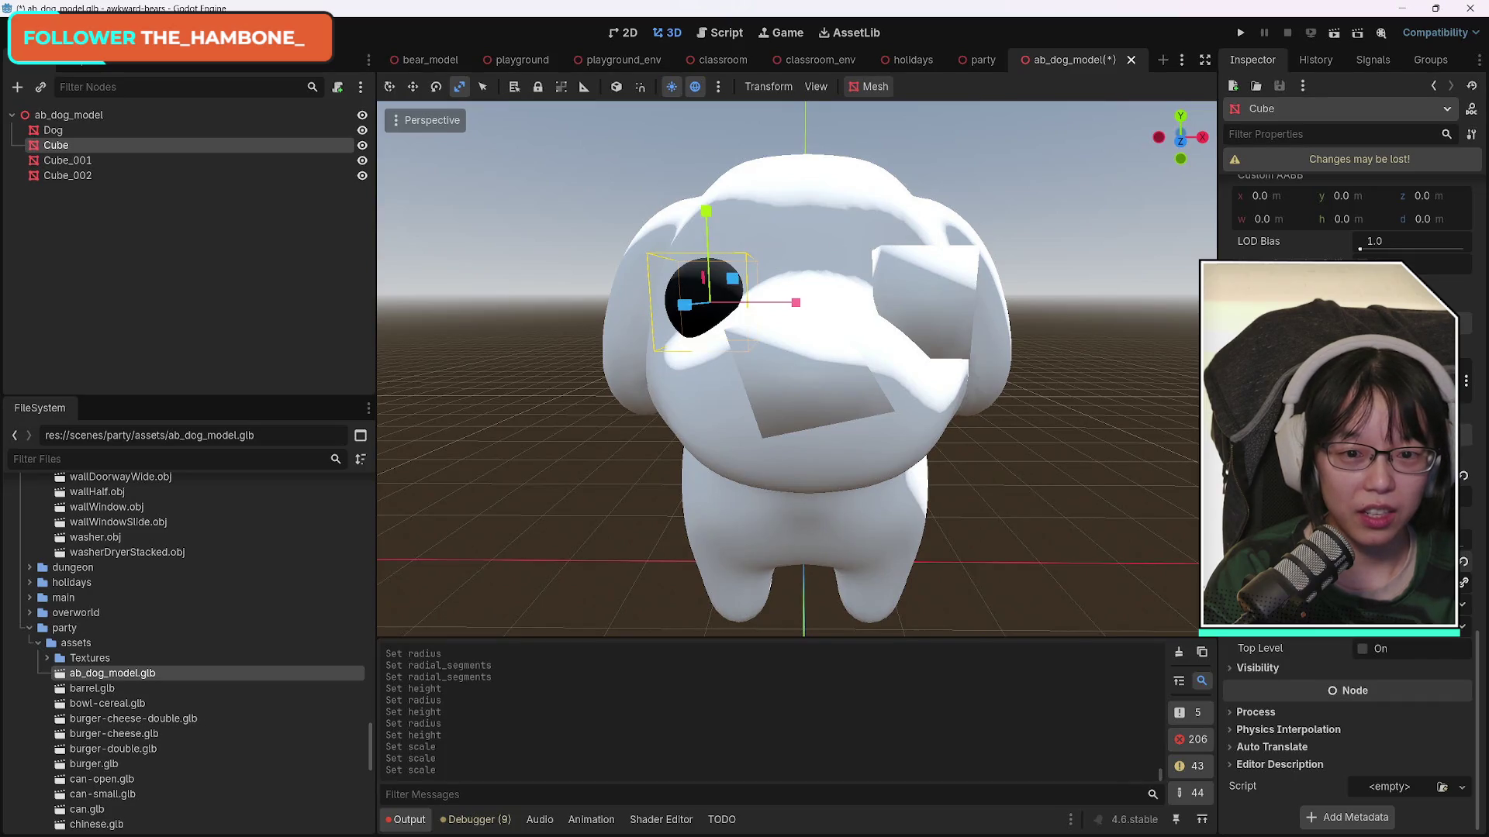
pyautogui.click(68, 160)
pyautogui.click(68, 147)
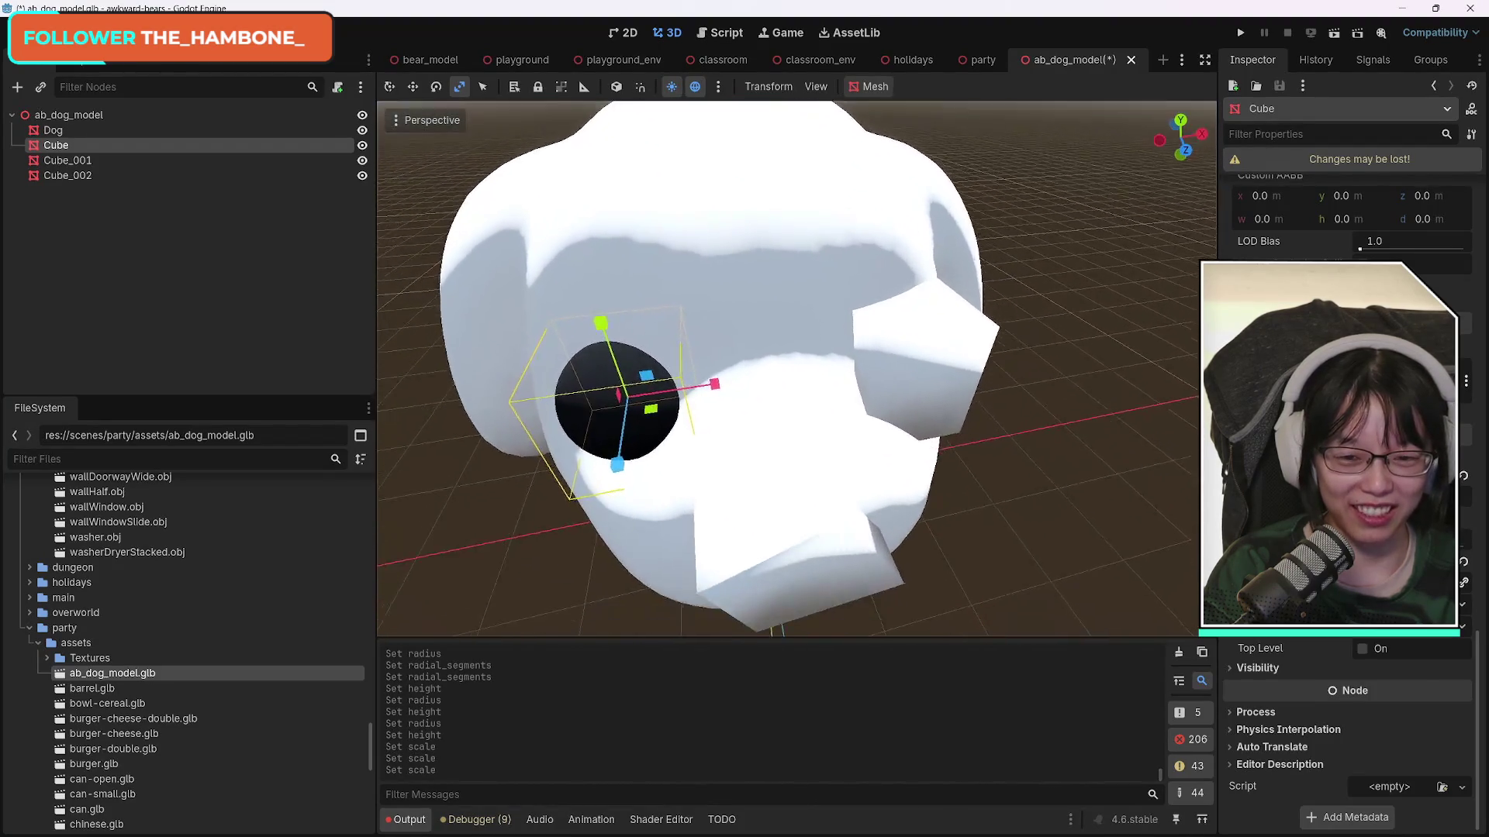
pyautogui.click(81, 161)
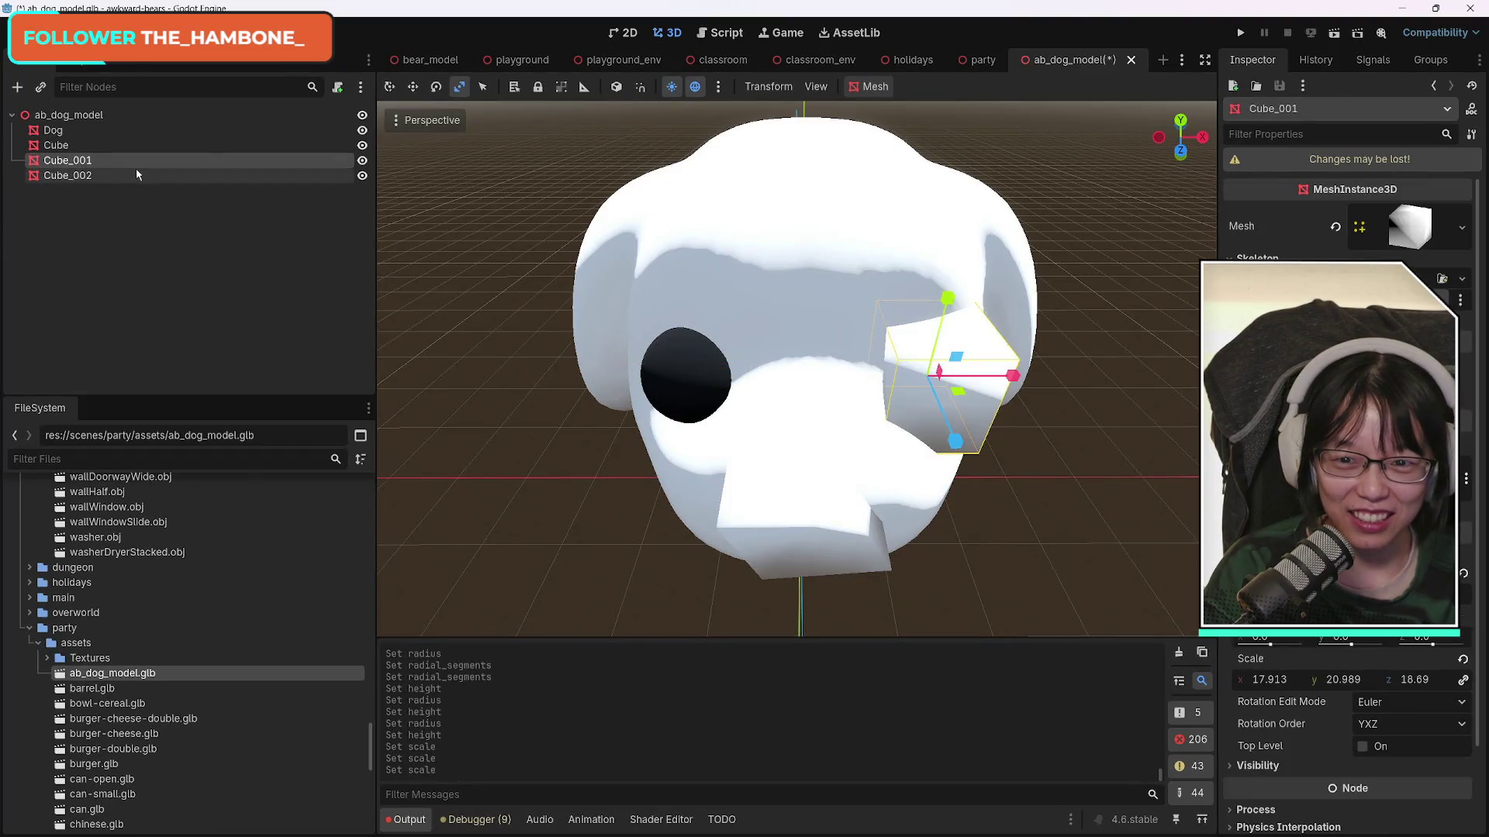
# Step: Delete Cube_001, duplicate the eye sphere, and move the copy to the face's right side
pyautogui.press('Delete')
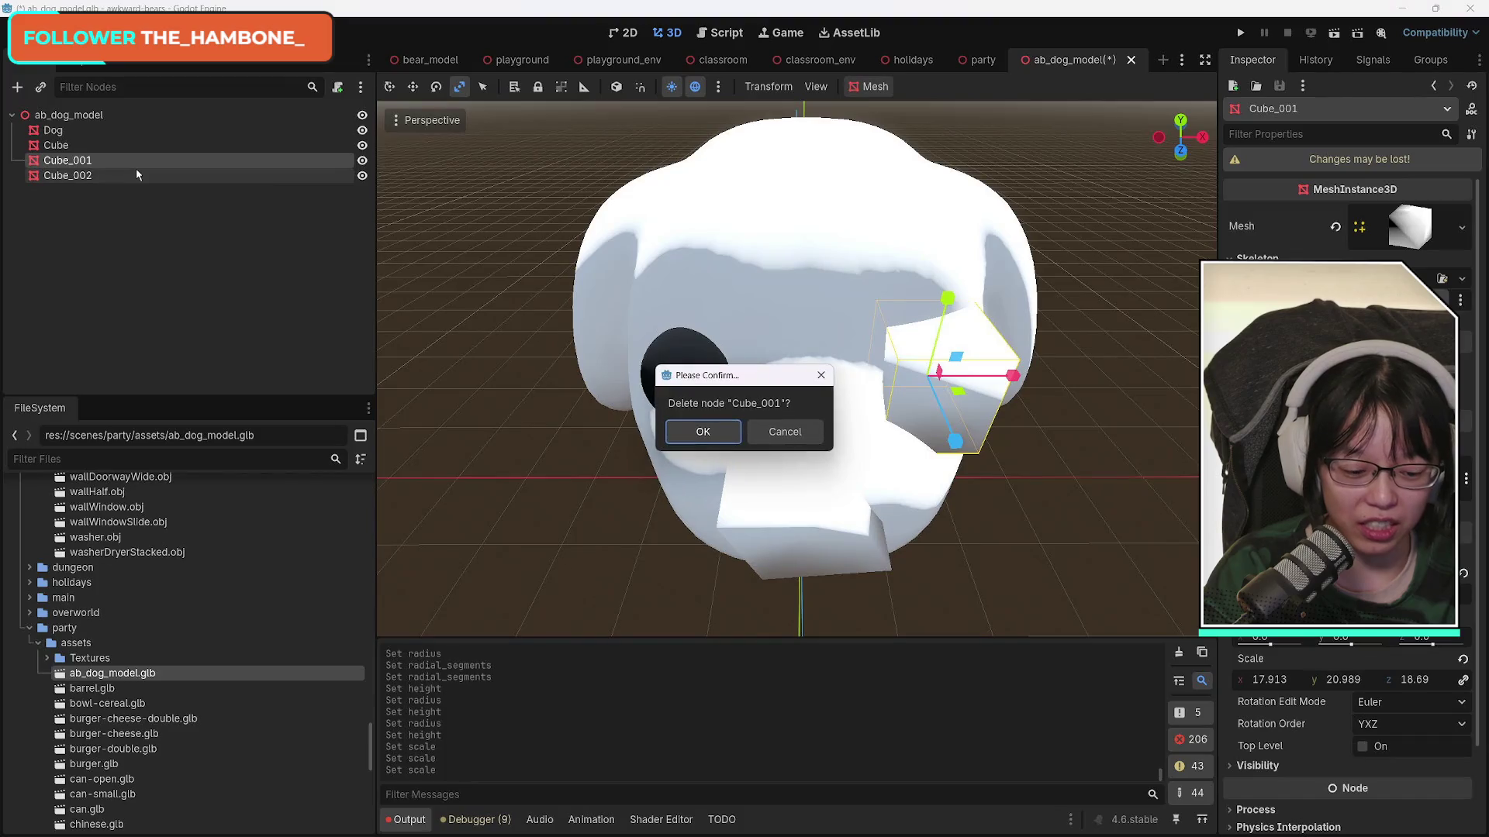
pyautogui.press('Return')
pyautogui.click(56, 145)
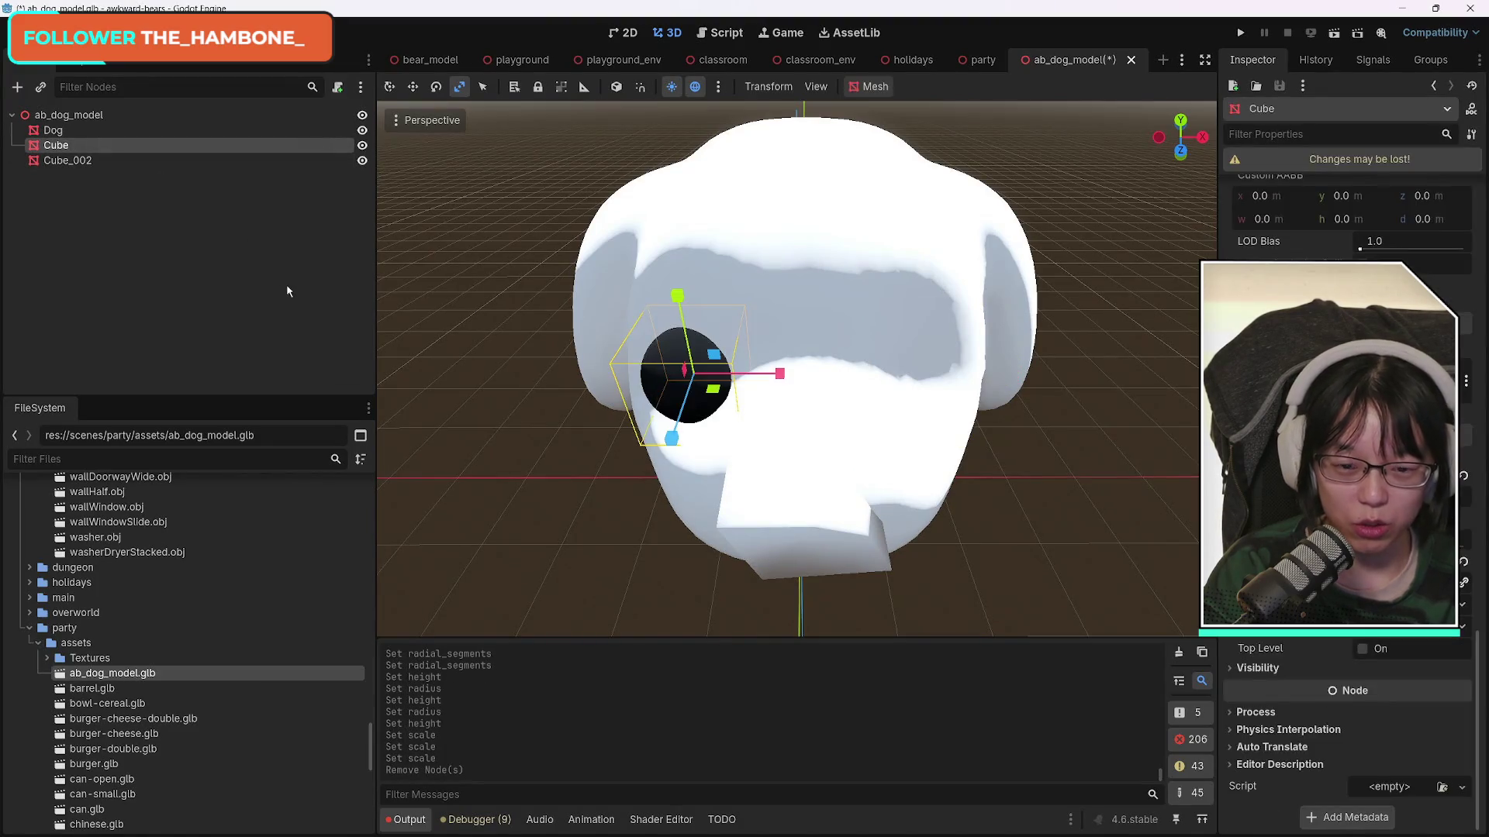
pyautogui.hotkey('ctrl', 'd')
pyautogui.click(389, 87)
pyautogui.moveTo(748, 378); pyautogui.dragTo(1010, 404)
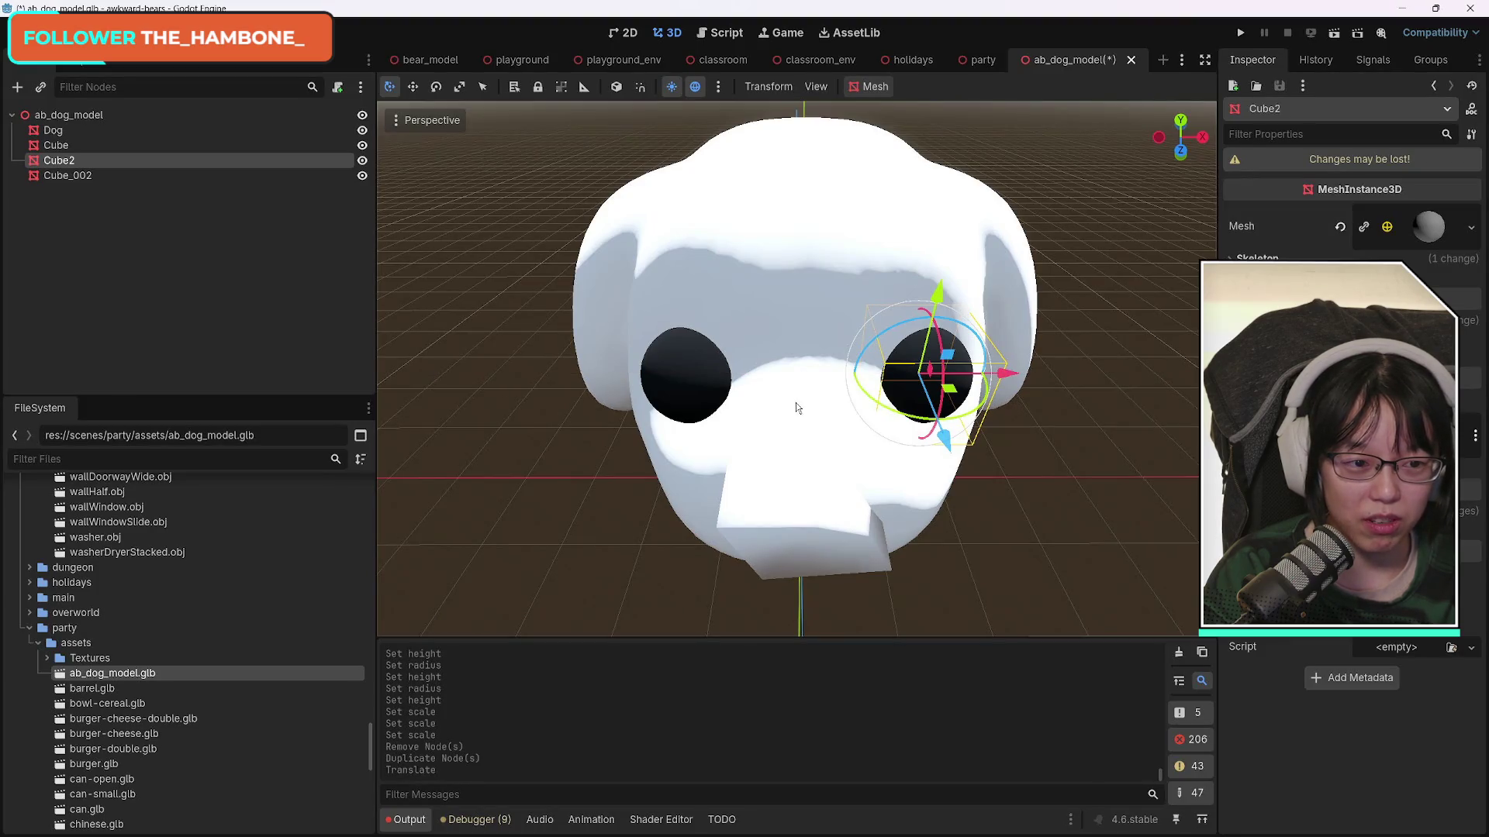
# Step: Push both left and right eyes forward along Z
pyautogui.click(673, 375)
pyautogui.moveTo(673, 437); pyautogui.dragTo(679, 448)
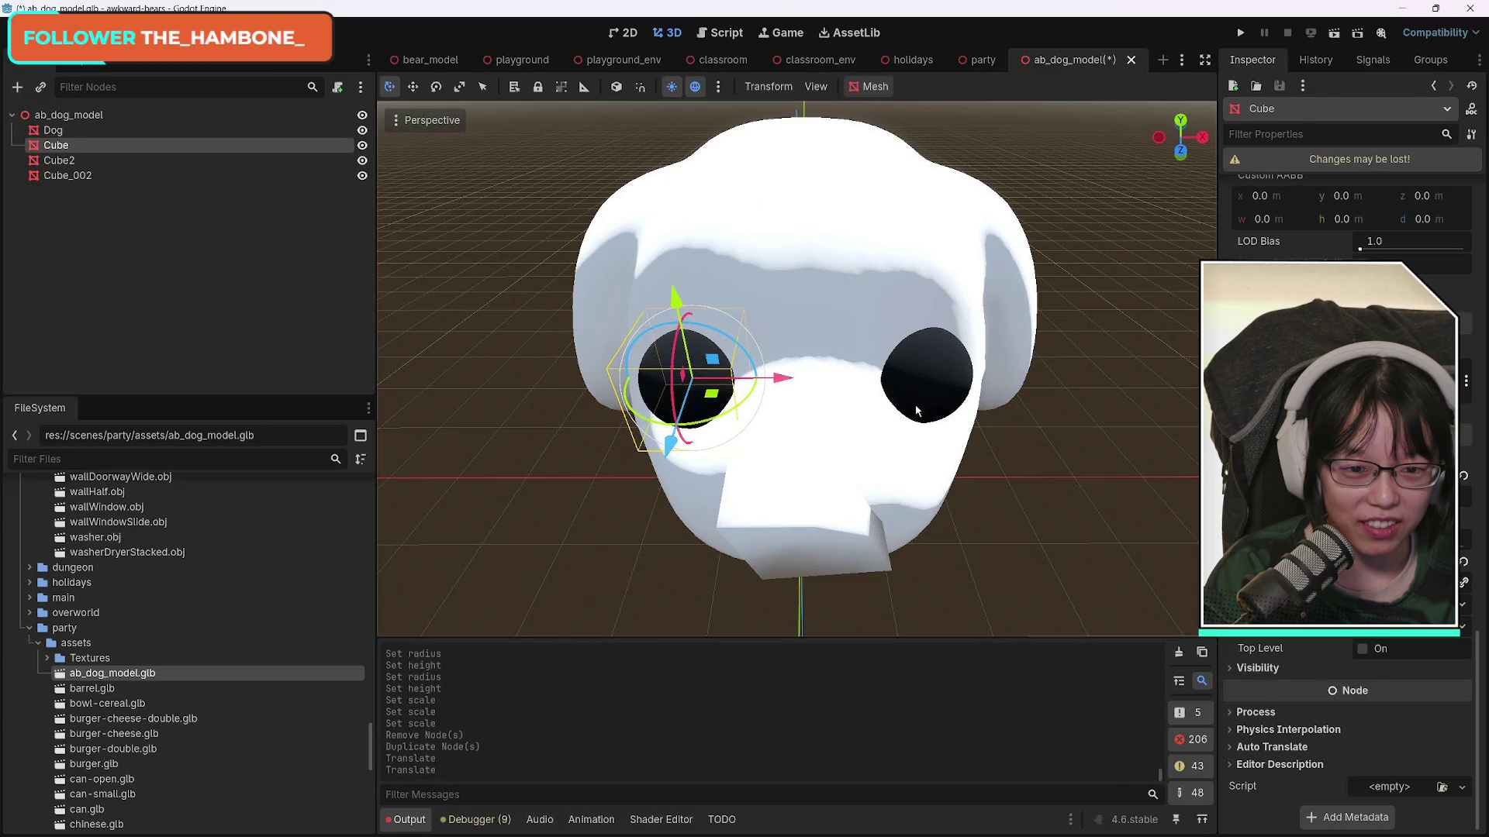
pyautogui.click(913, 411)
pyautogui.moveTo(949, 443); pyautogui.dragTo(954, 452)
# Step: Delete the Cube_002 piece and select the right eye
pyautogui.click(777, 547)
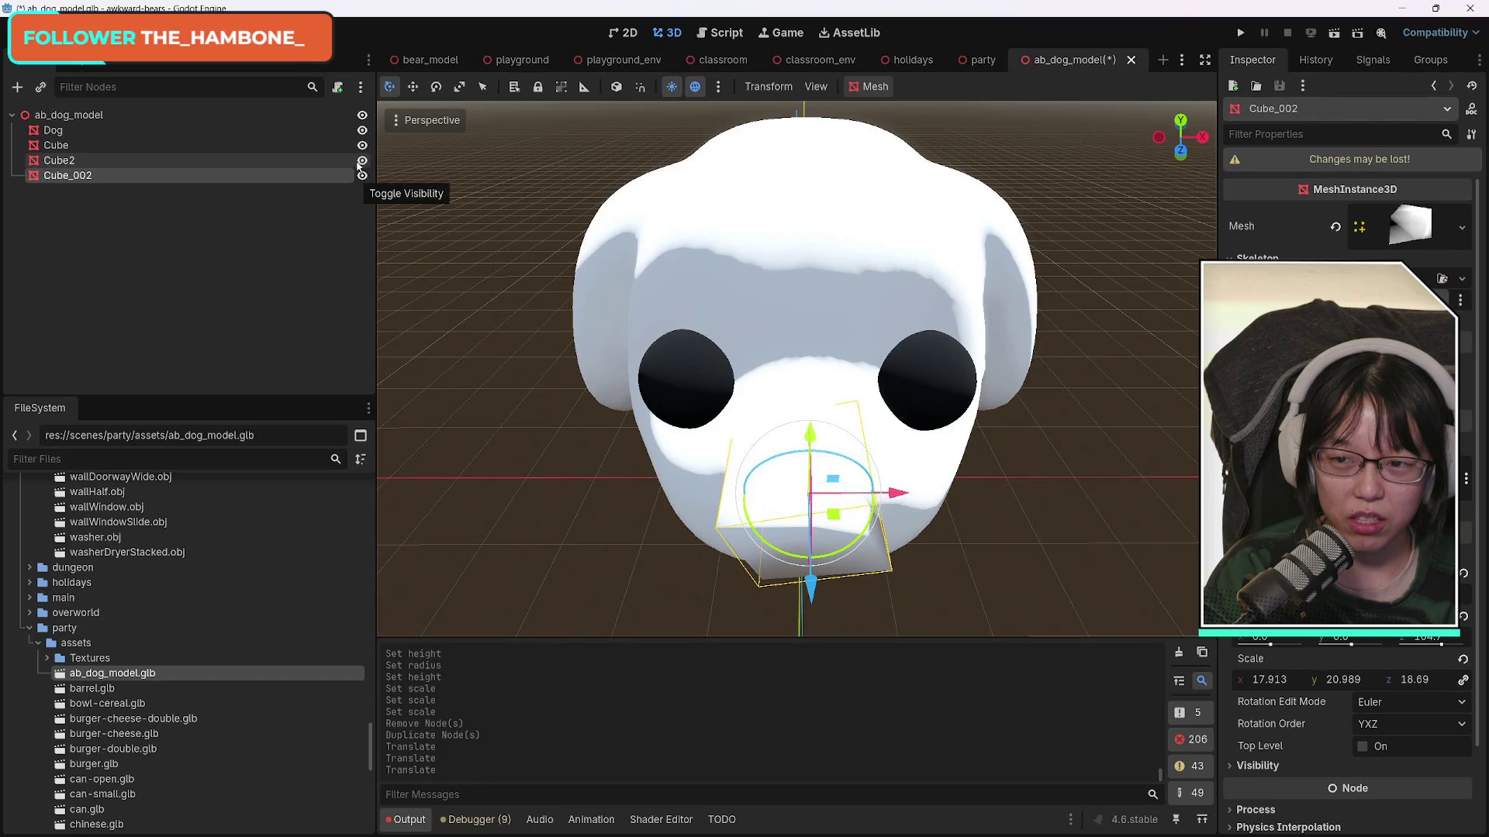
pyautogui.click(151, 162)
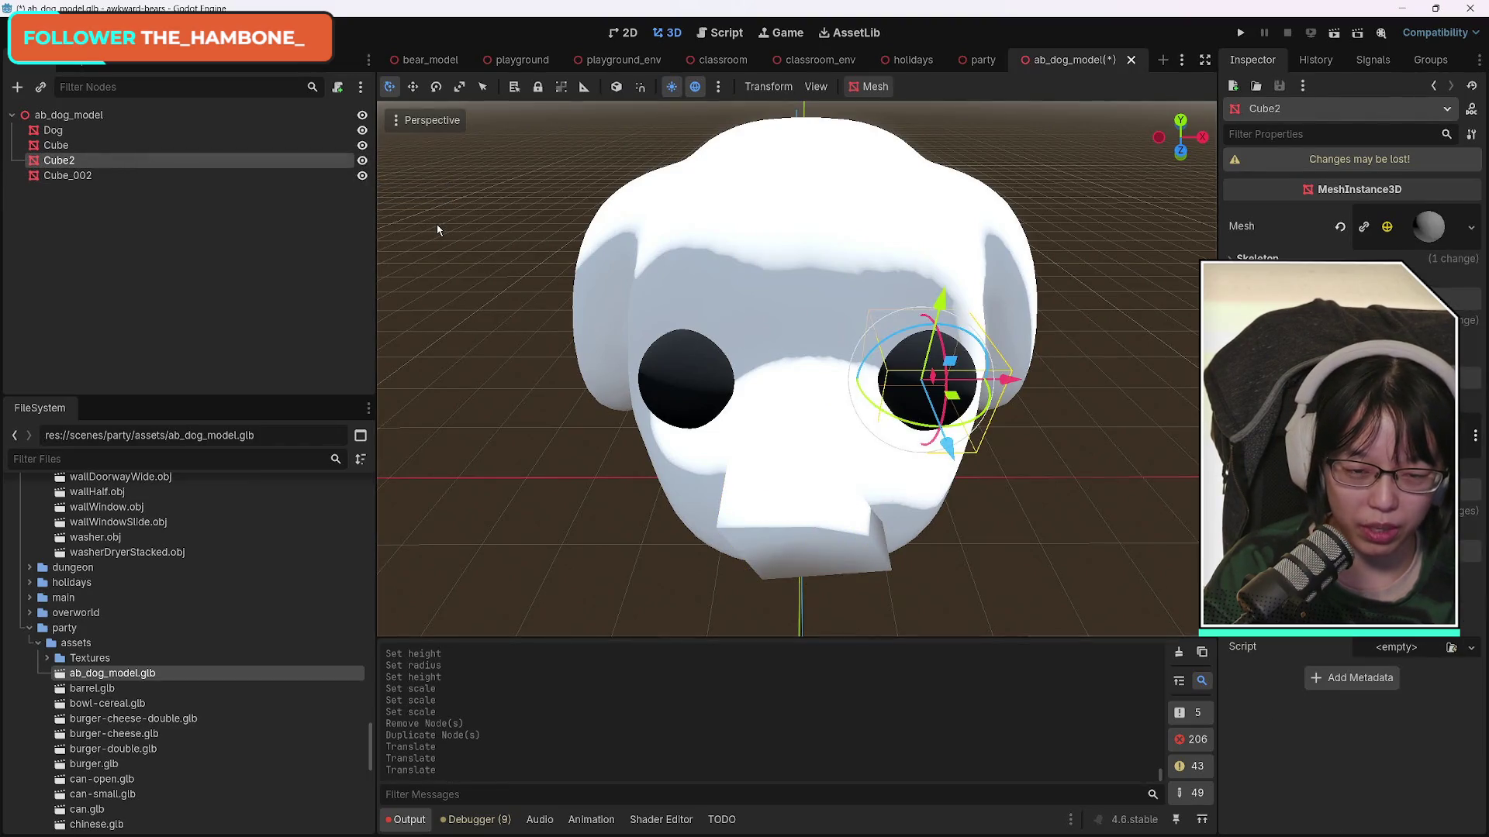
pyautogui.click(792, 533)
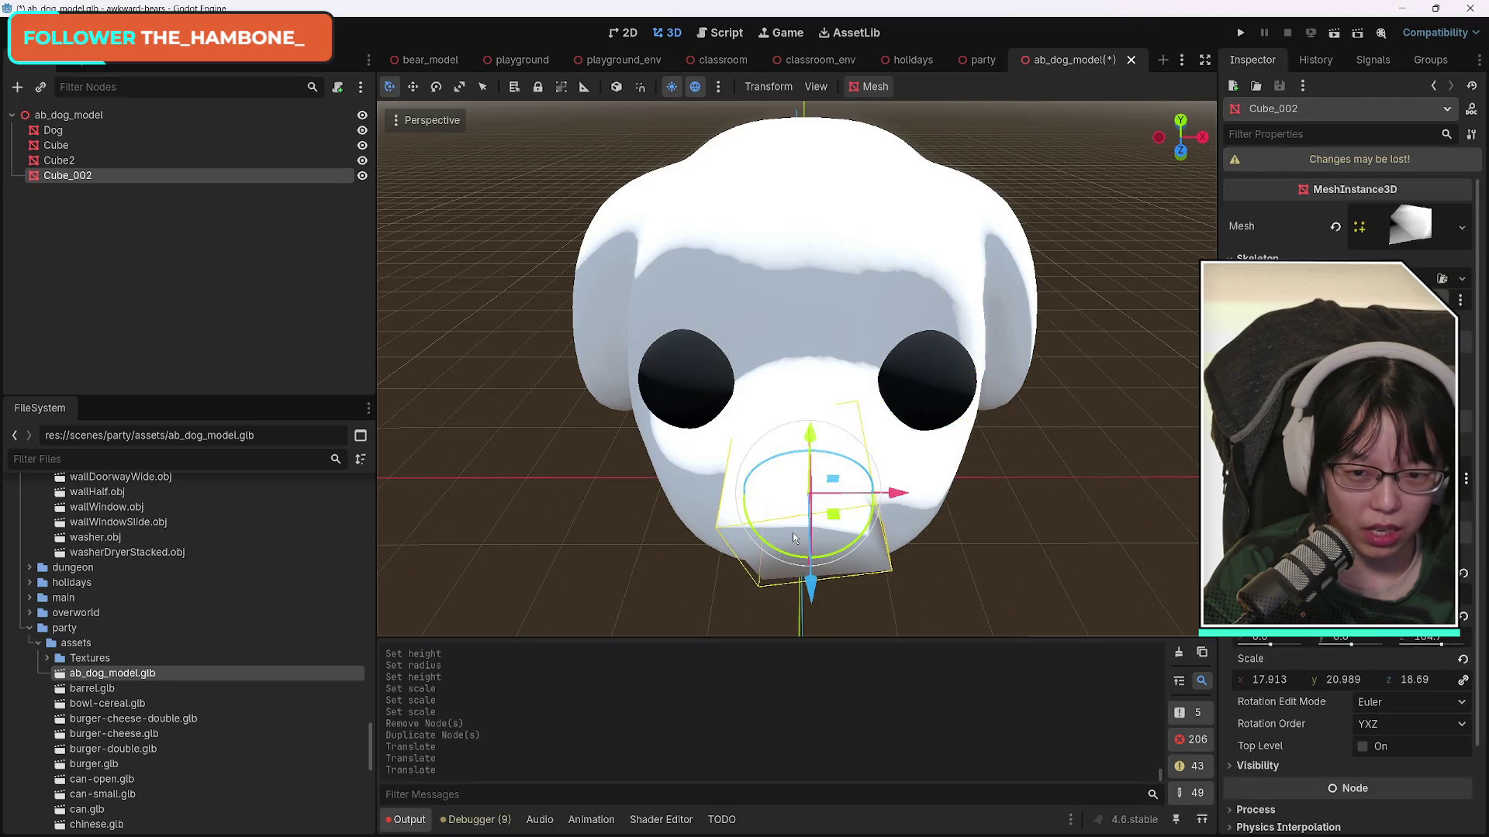
pyautogui.press('Delete')
pyautogui.press('Return')
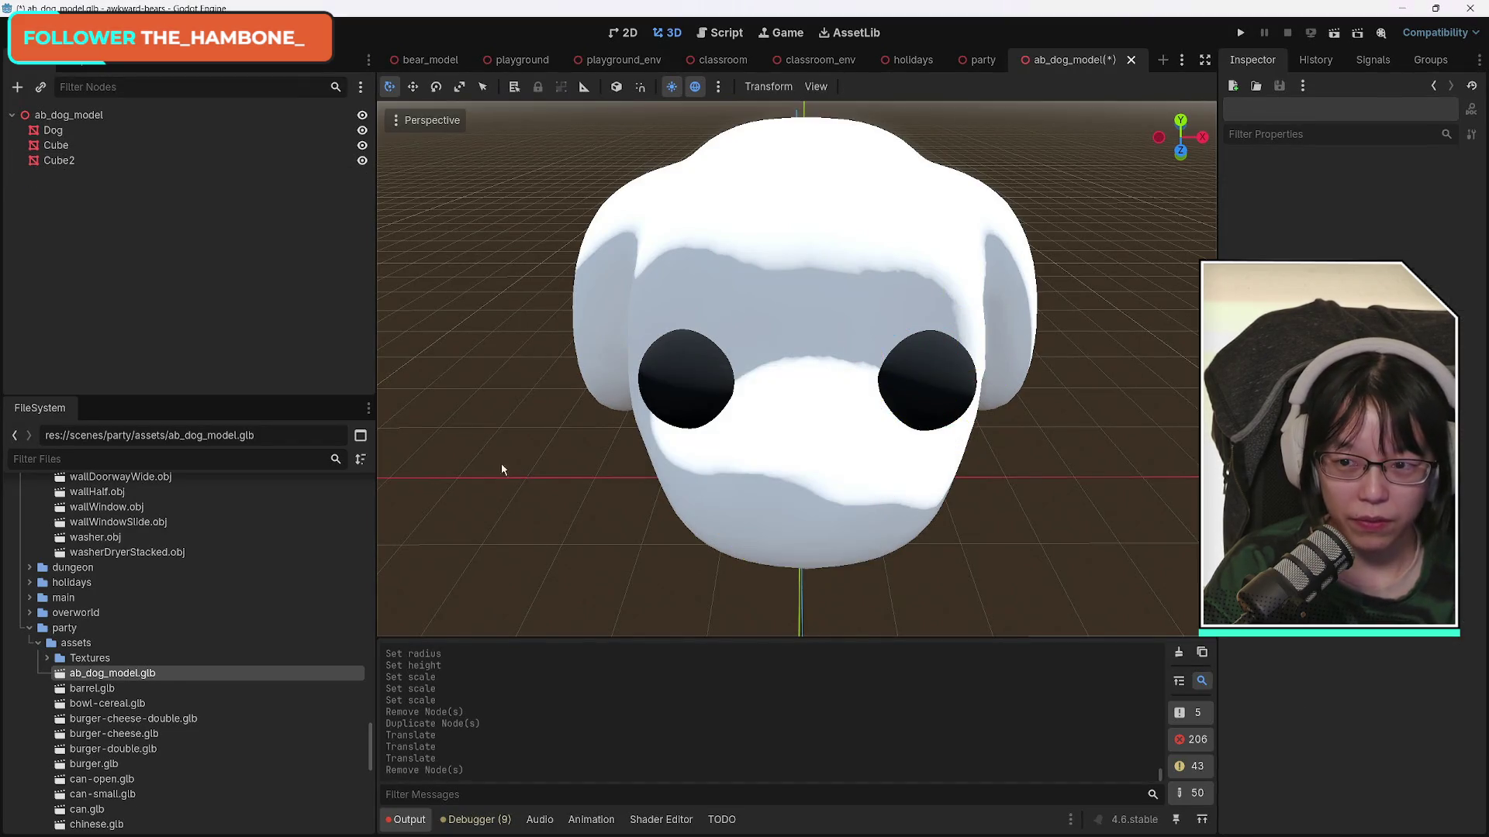
pyautogui.click(60, 160)
# Step: Duplicate the eye as a nose and place it centred below the eyes
pyautogui.hotkey('ctrl', 'd')
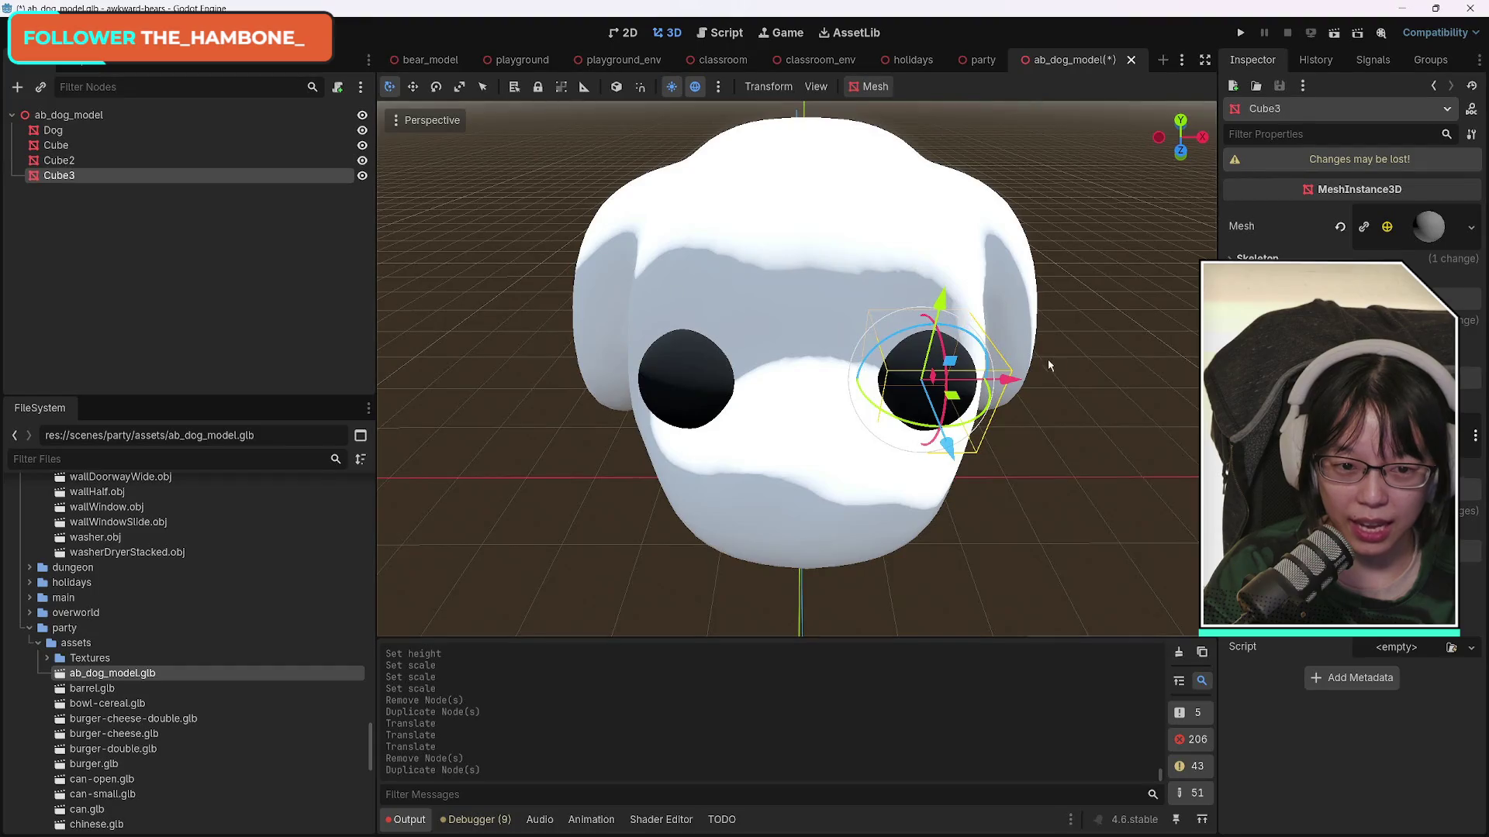
pyautogui.moveTo(1006, 380); pyautogui.dragTo(889, 396)
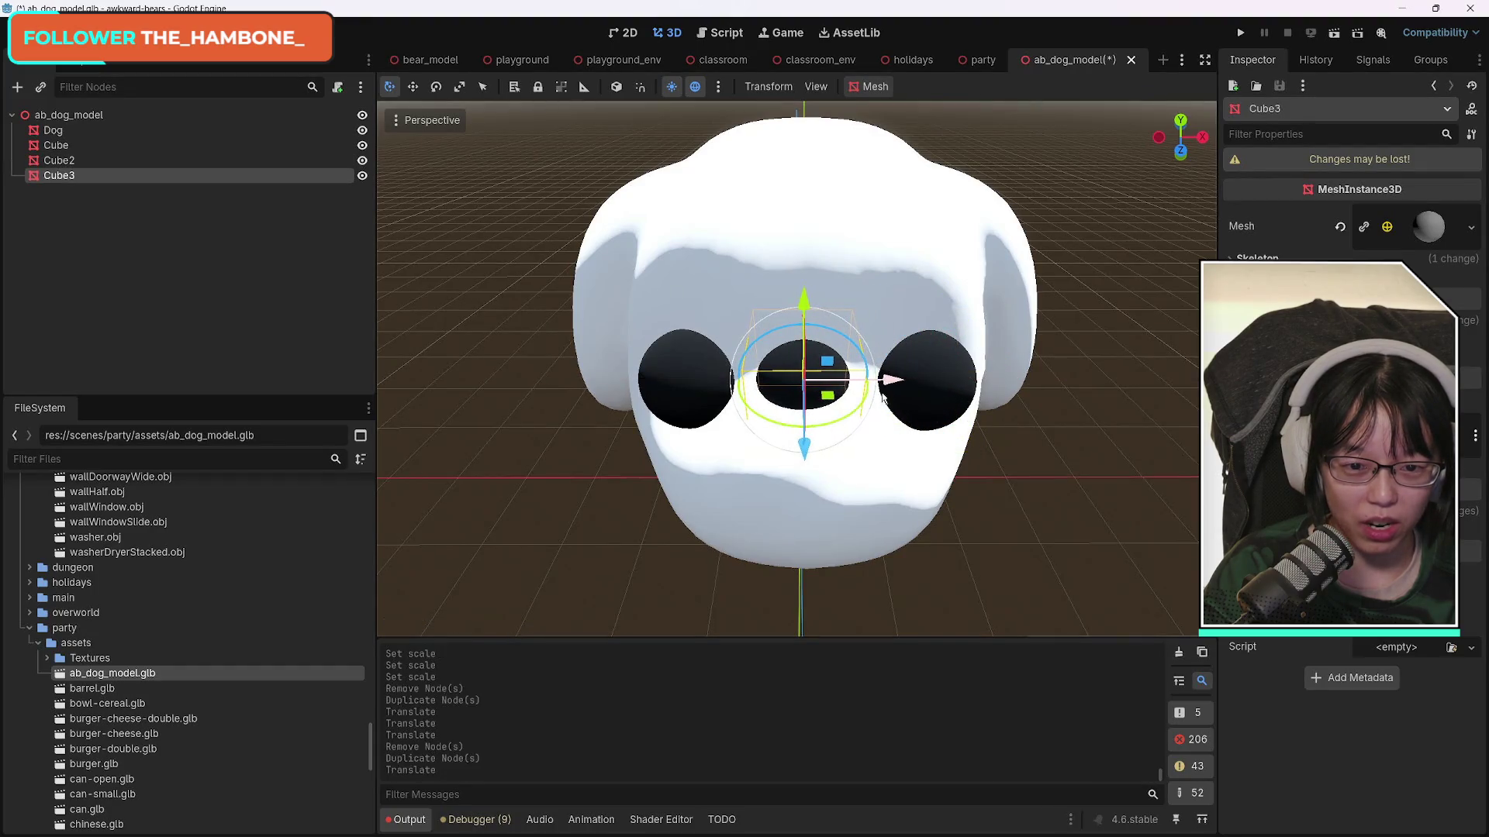
pyautogui.moveTo(826, 330); pyautogui.dragTo(827, 412)
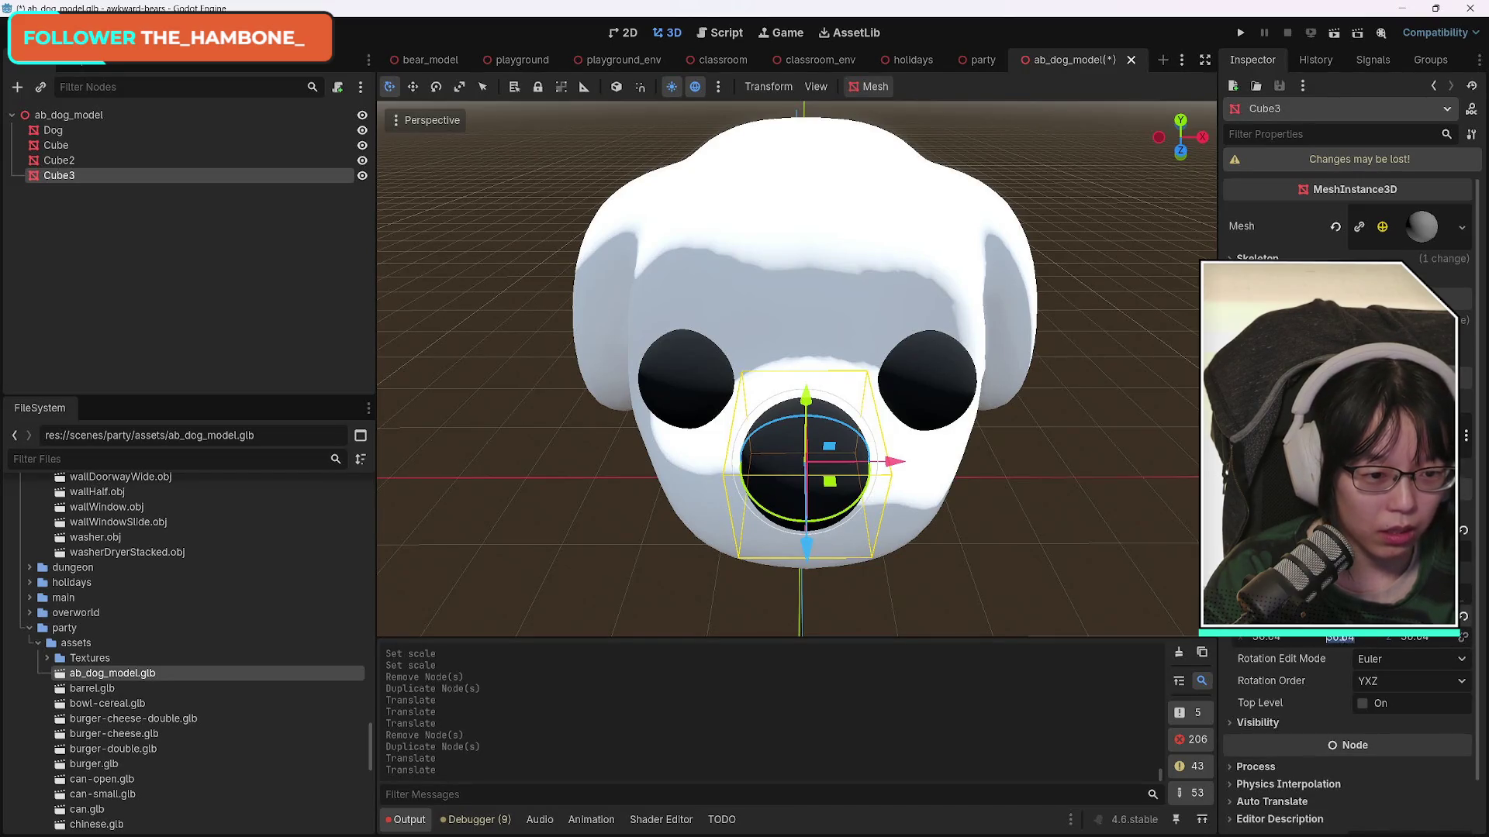
pyautogui.moveTo(1389, 645); pyautogui.dragTo(1389, 645)
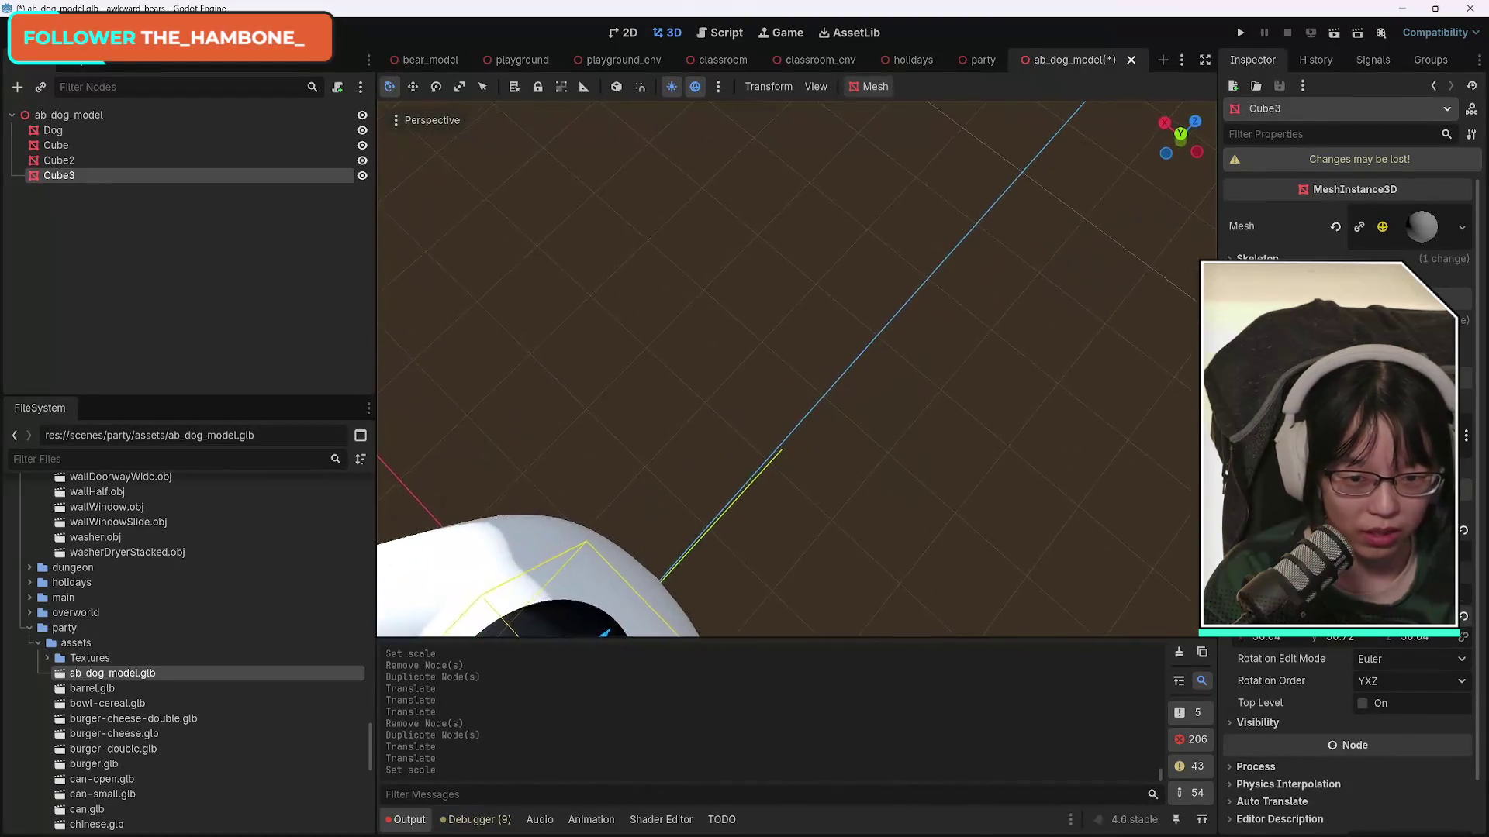
pyautogui.press('f')
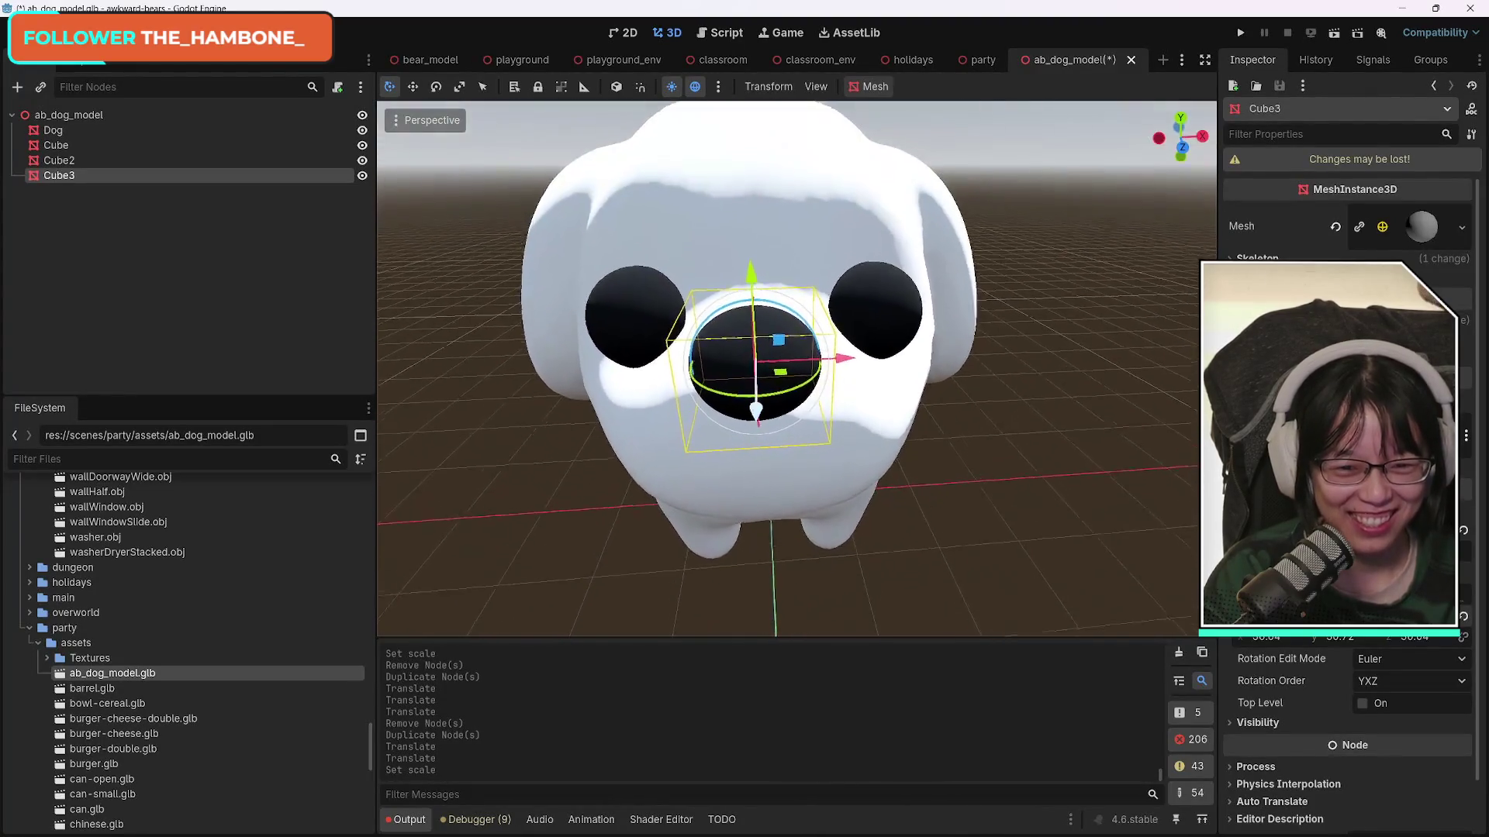
# Step: Squash the nose vertically with the Scale tool, undoing an unwanted widening
pyautogui.click(458, 88)
pyautogui.moveTo(752, 280); pyautogui.dragTo(758, 293)
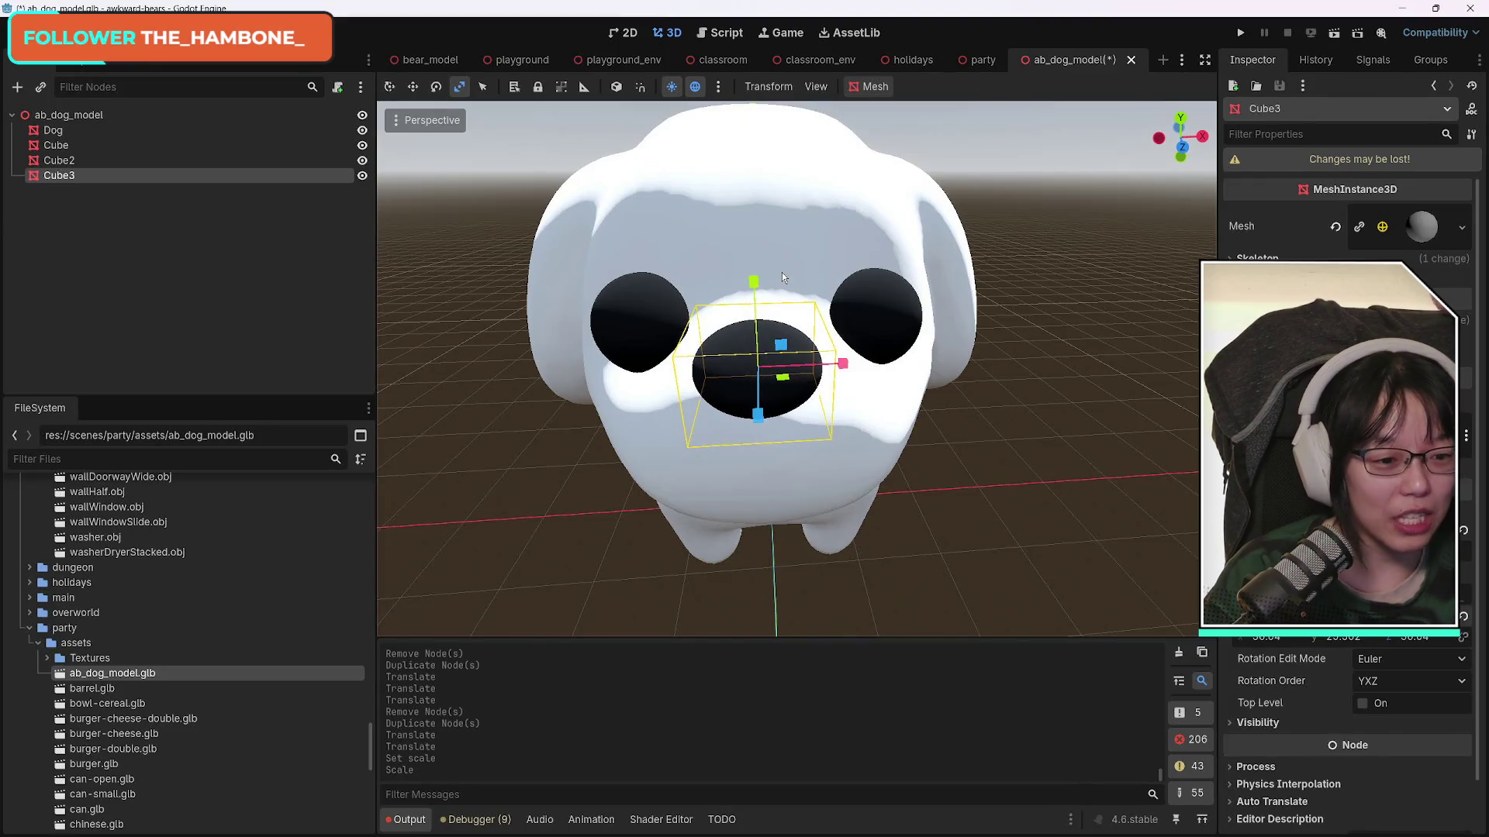
pyautogui.moveTo(1250, 640); pyautogui.dragTo(1272, 641)
pyautogui.hotkey('ctrl', 'z')
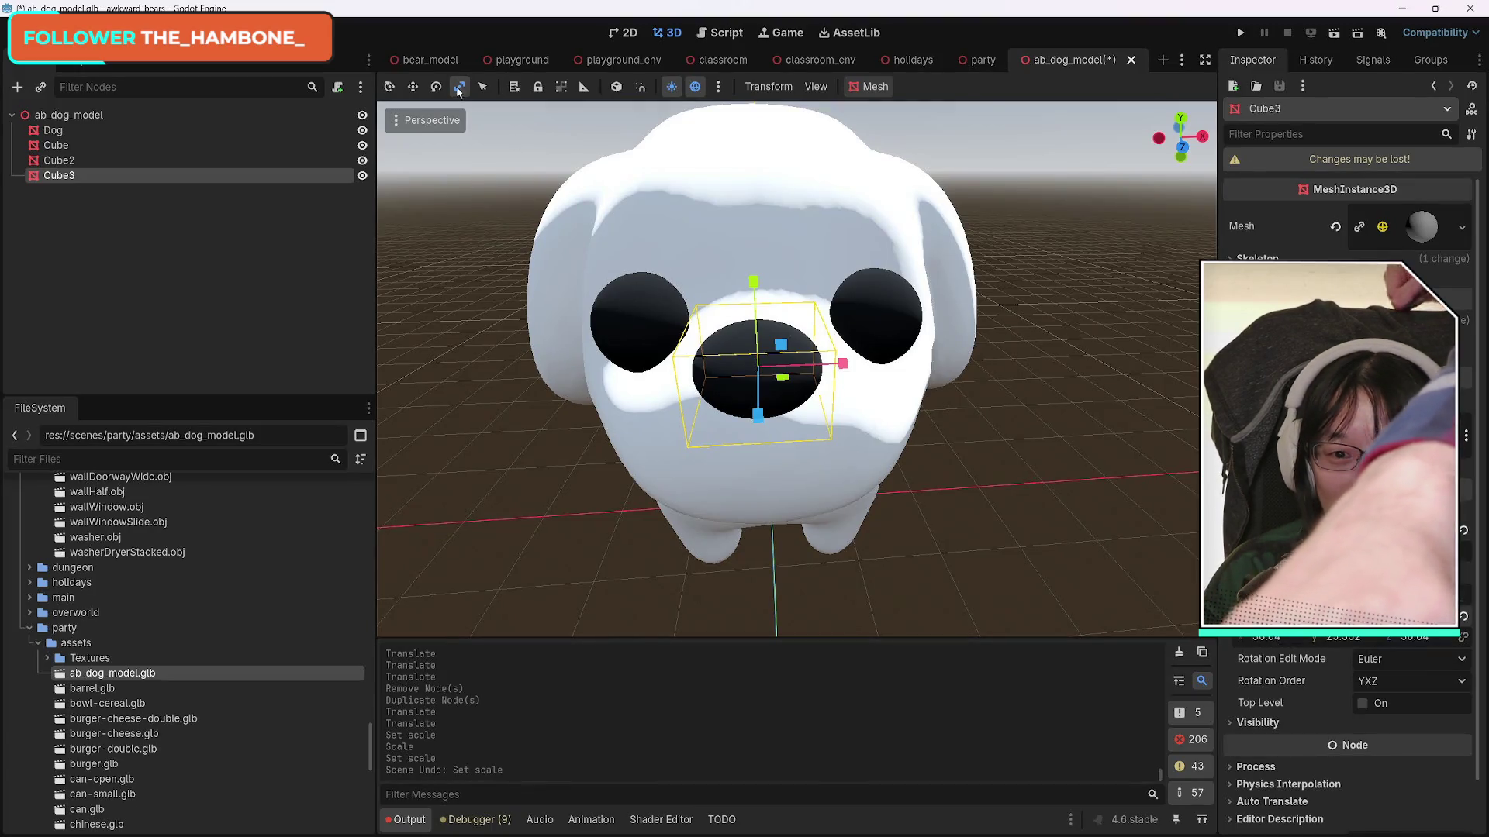
# Step: Scale the nose wider and flatter into an oval, adjusting its depth
pyautogui.moveTo(780, 346)
pyautogui.mouseDown()
pyautogui.moveTo(797, 332)
pyautogui.moveTo(772, 355)
pyautogui.moveTo(800, 364)
pyautogui.moveTo(785, 380)
pyautogui.mouseUp()
pyautogui.moveTo(753, 282)
pyautogui.mouseDown()
pyautogui.moveTo(780, 484)
pyautogui.moveTo(830, 474)
pyautogui.moveTo(559, 459)
pyautogui.mouseUp()
pyautogui.moveTo(899, 325)
pyautogui.mouseDown()
pyautogui.moveTo(880, 323)
pyautogui.moveTo(902, 353)
pyautogui.mouseUp()
pyautogui.moveTo(824, 252); pyautogui.dragTo(827, 312)
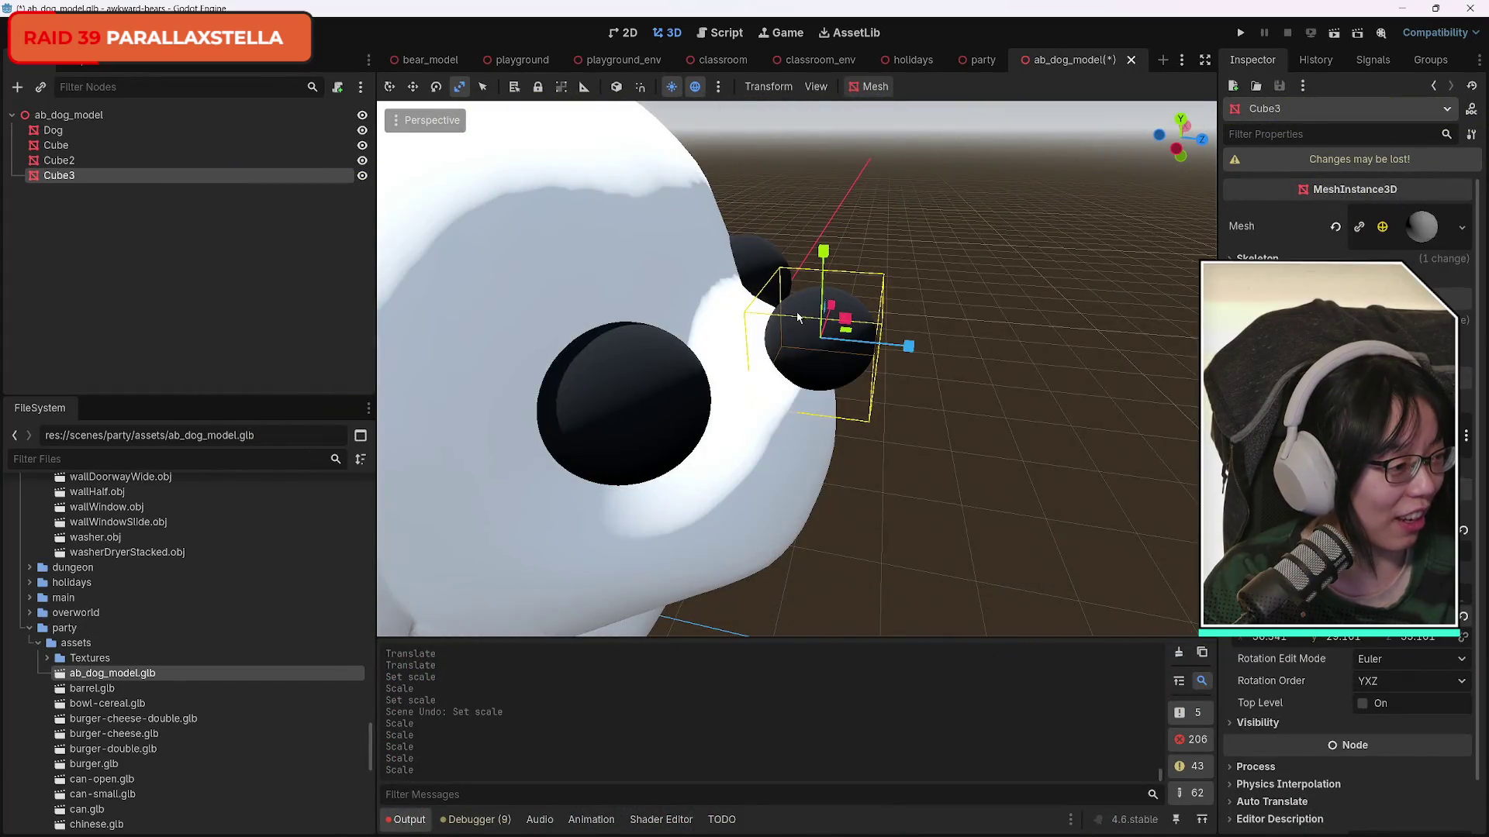
# Step: Move the flattened nose down onto the tip of the dog's snout
pyautogui.click(413, 87)
pyautogui.moveTo(823, 250); pyautogui.dragTo(823, 311)
pyautogui.click(462, 87)
pyautogui.click(413, 87)
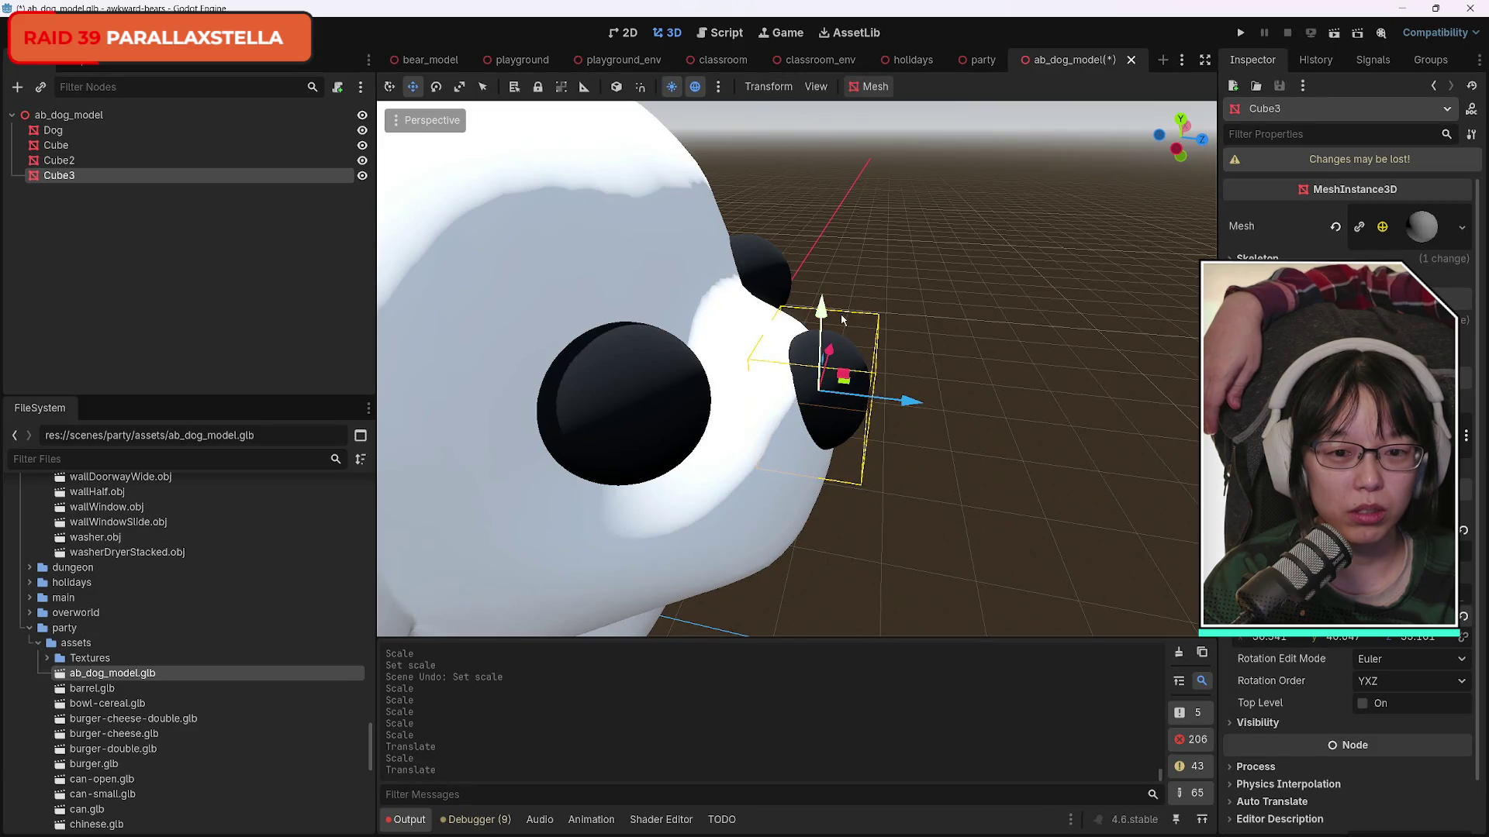
pyautogui.press('a')
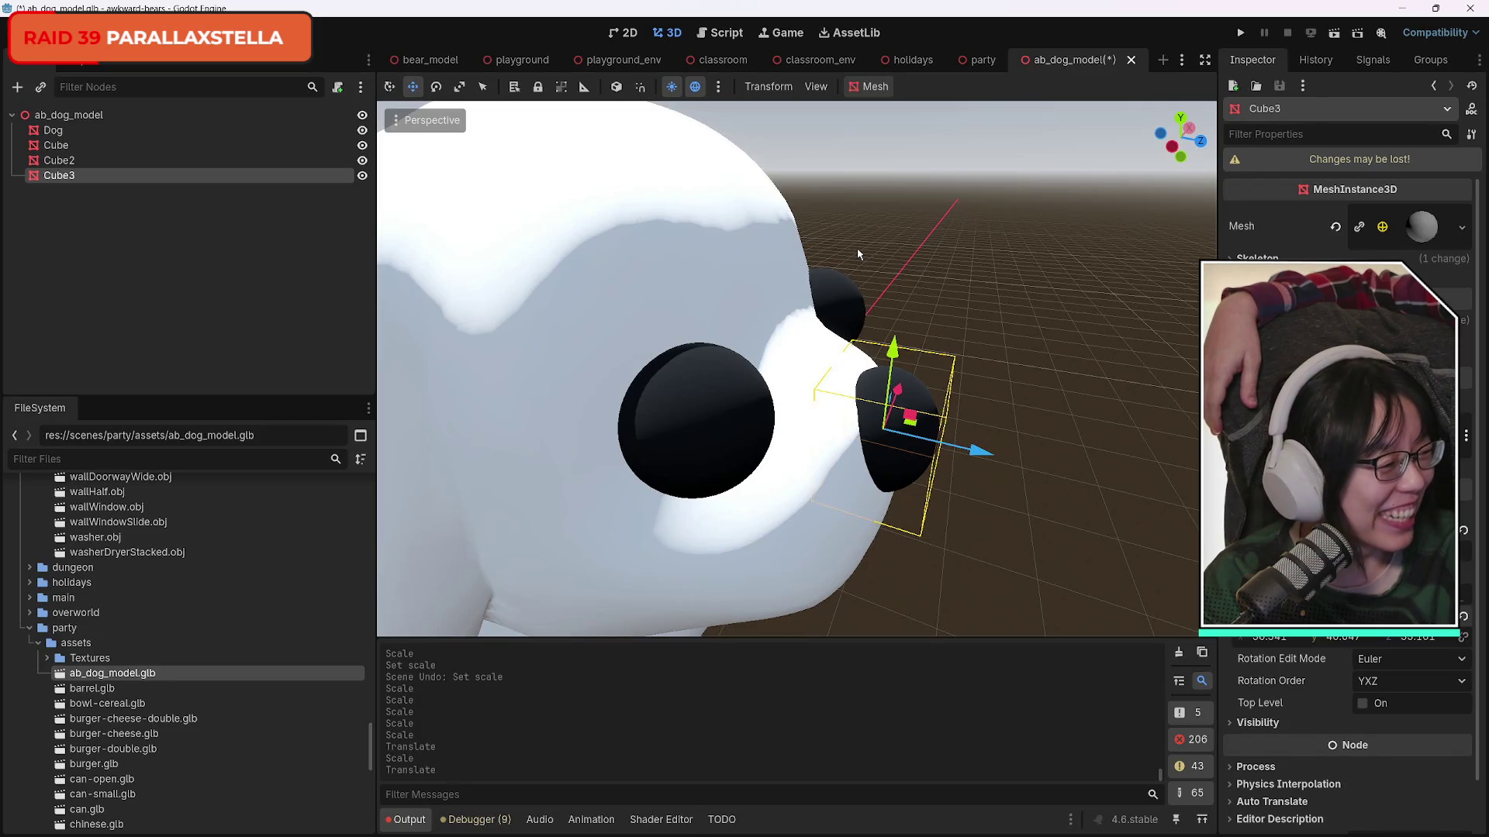
# Step: Deselect the nose, orbit to inspect the dog's face, and collapse ab_dog_model's child nodes
pyautogui.click(984, 289)
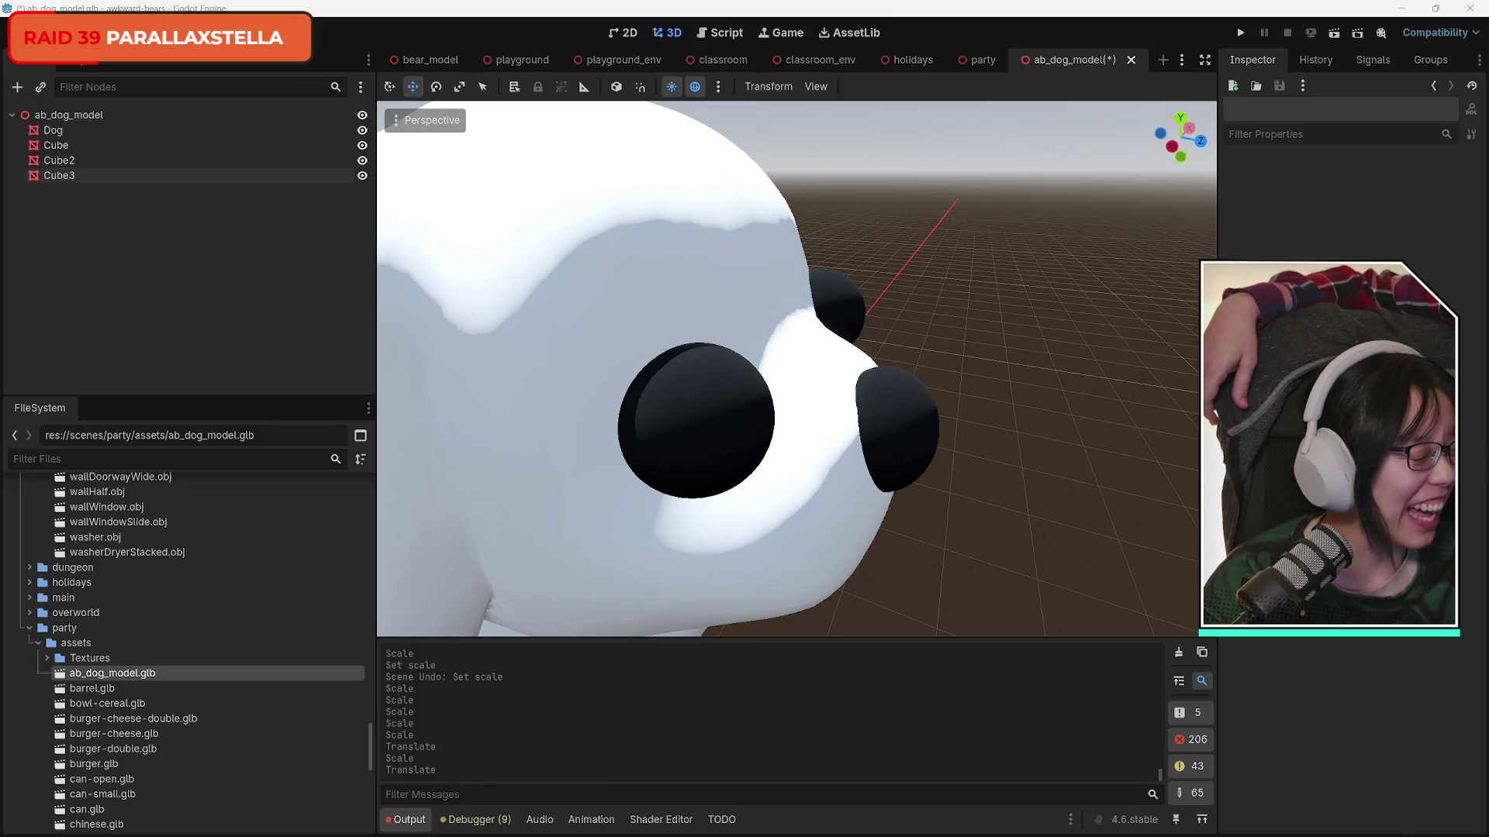
pyautogui.moveTo(959, 335); pyautogui.dragTo(837, 353)
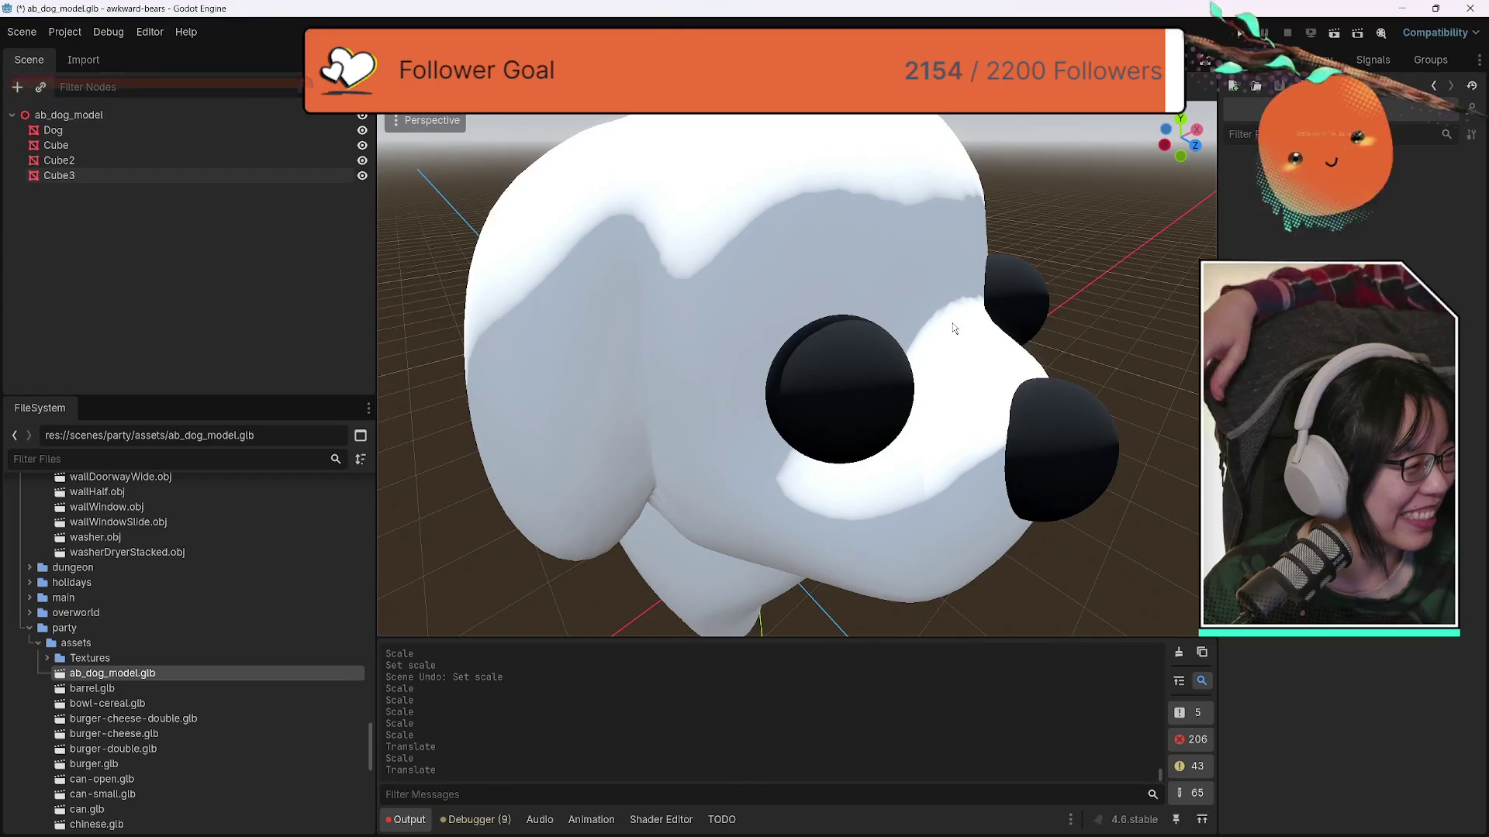
pyautogui.moveTo(954, 328)
pyautogui.mouseDown()
pyautogui.moveTo(954, 225)
pyautogui.moveTo(953, 334)
pyautogui.moveTo(822, 333)
pyautogui.moveTo(845, 333)
pyautogui.mouseUp()
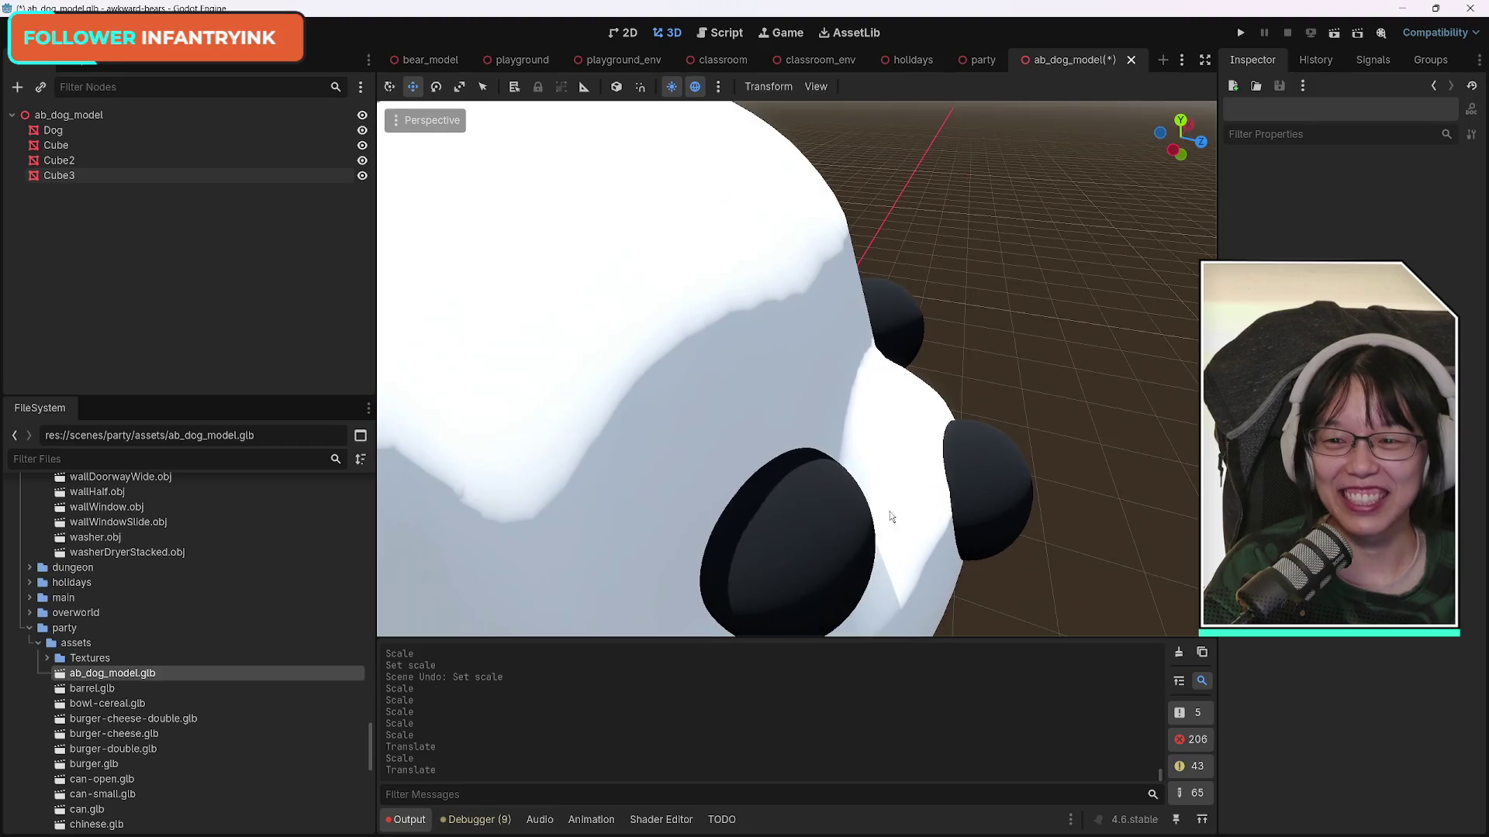
pyautogui.click(12, 115)
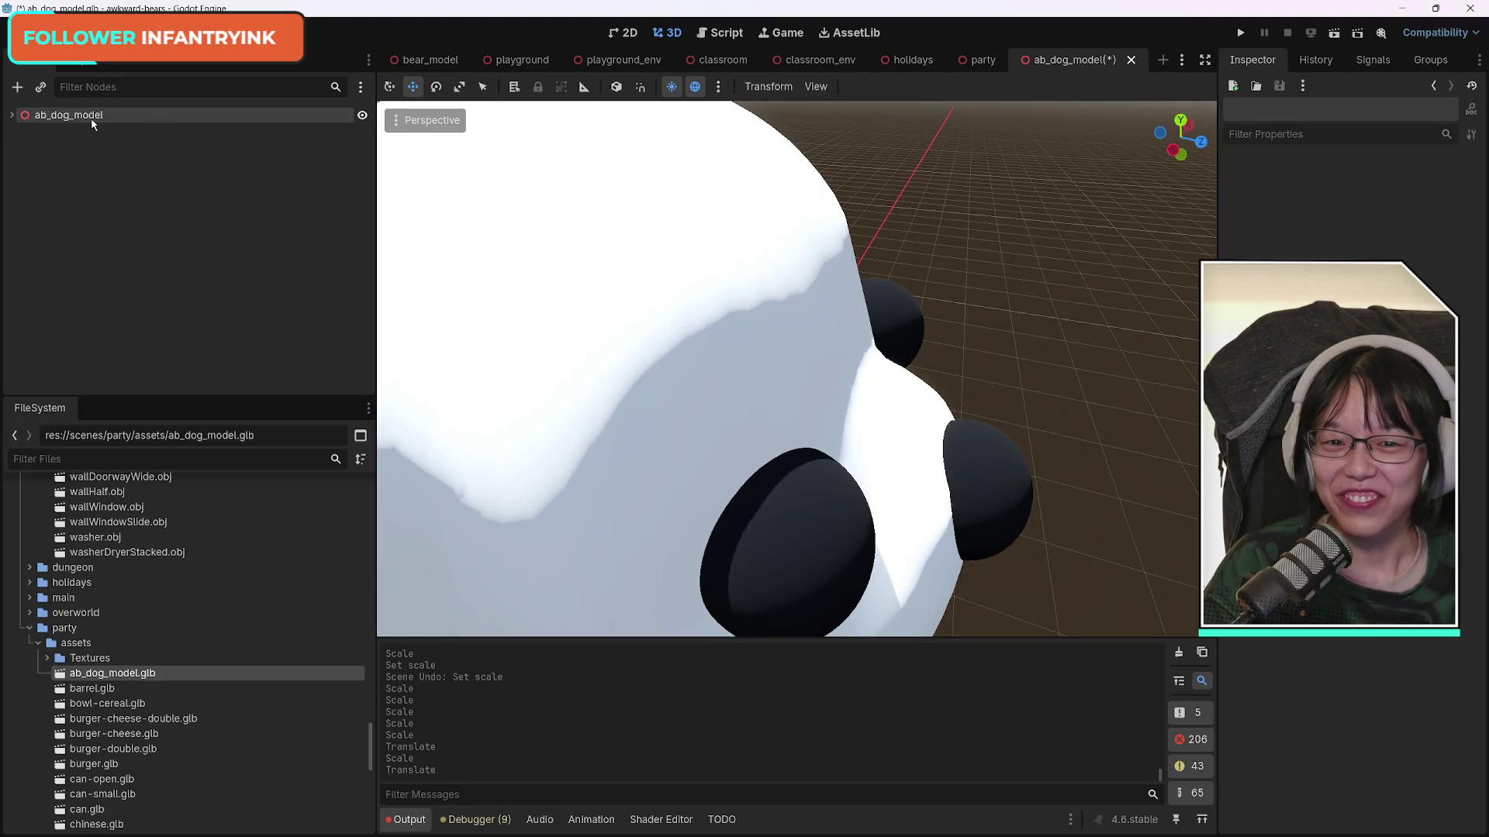
pyautogui.click(976, 62)
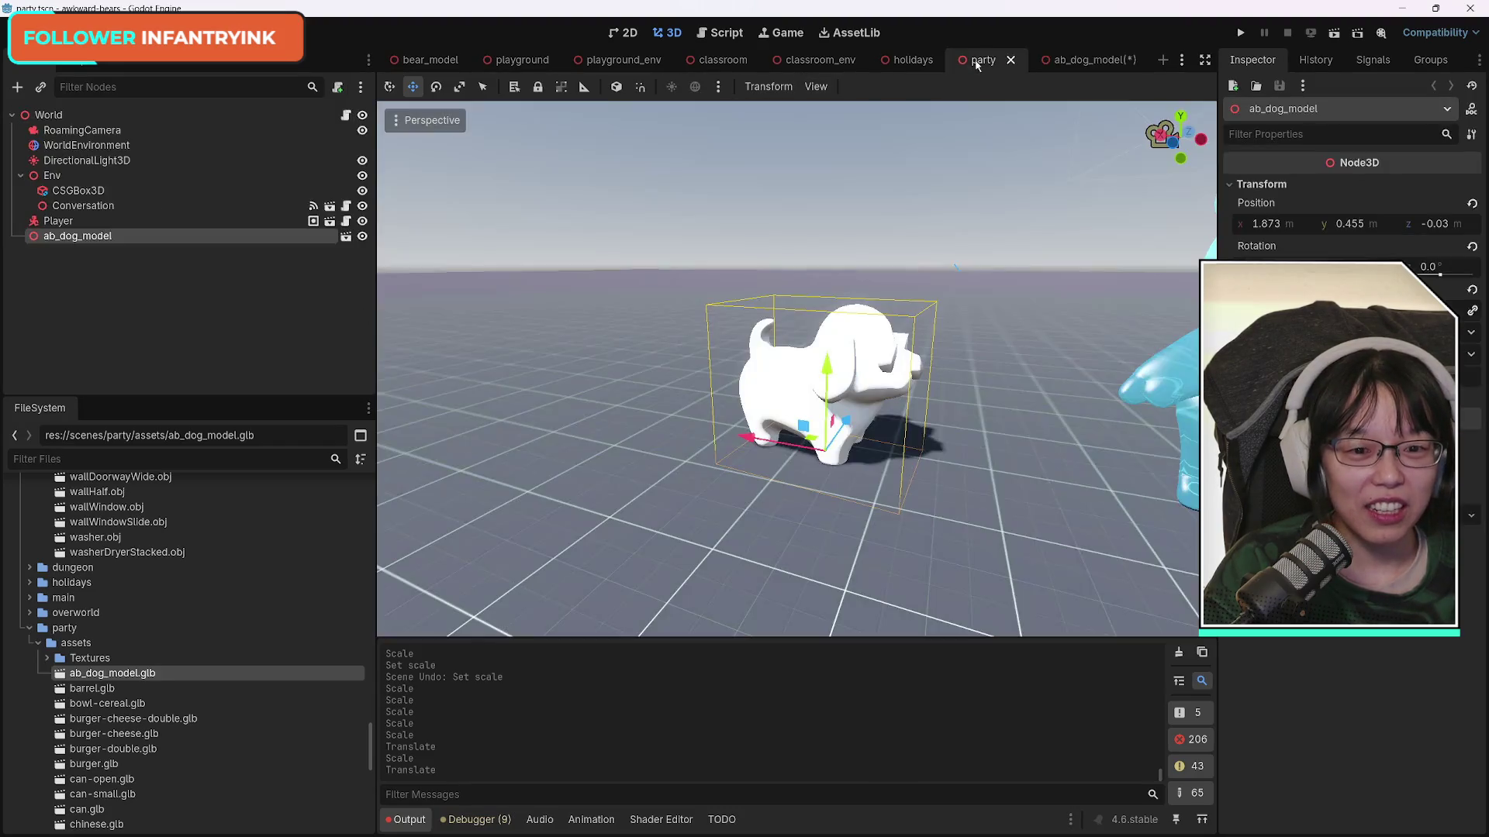
pyautogui.click(1058, 61)
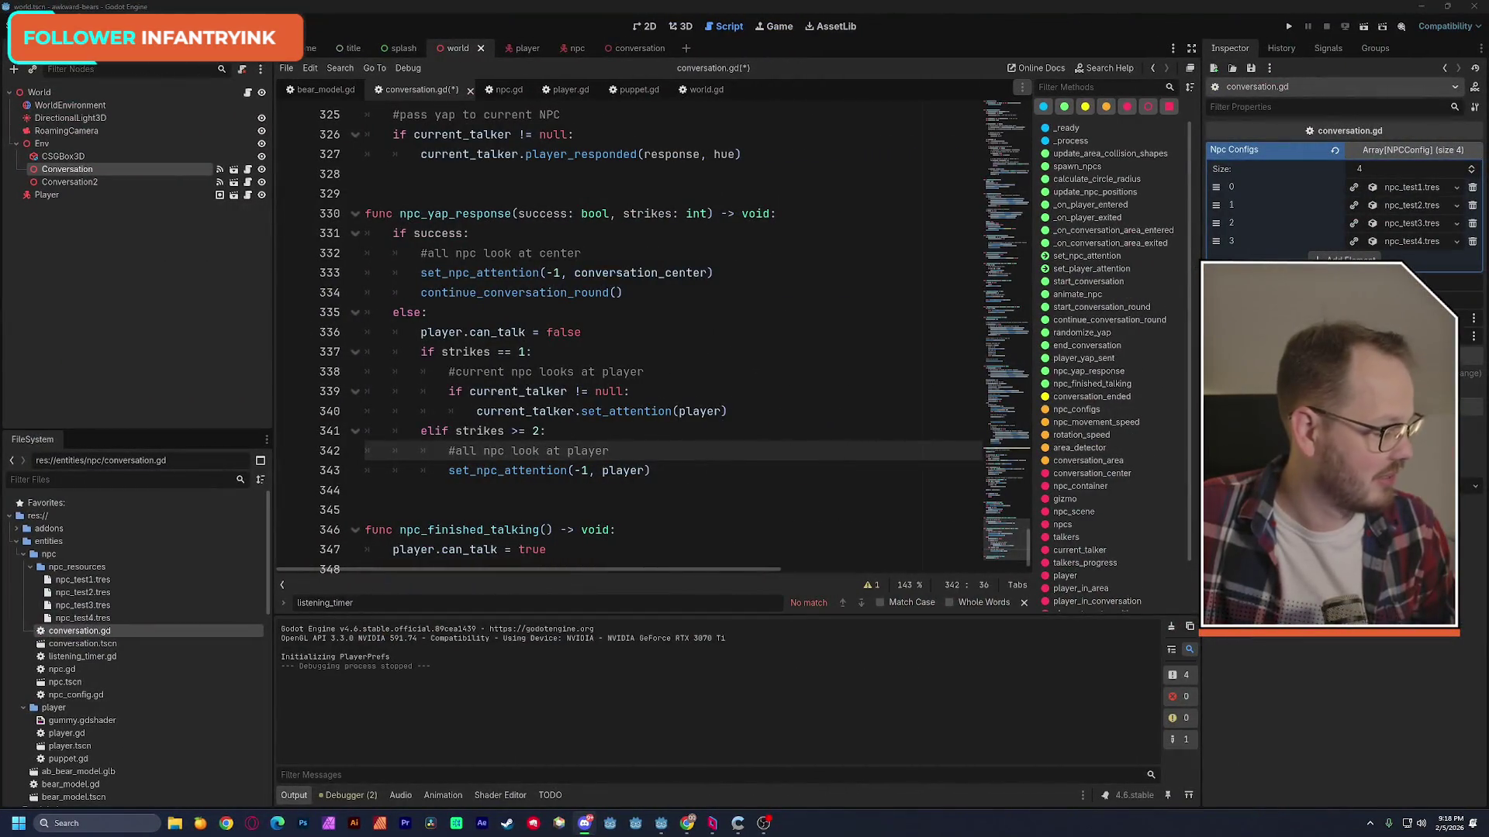
pyautogui.click(584, 822)
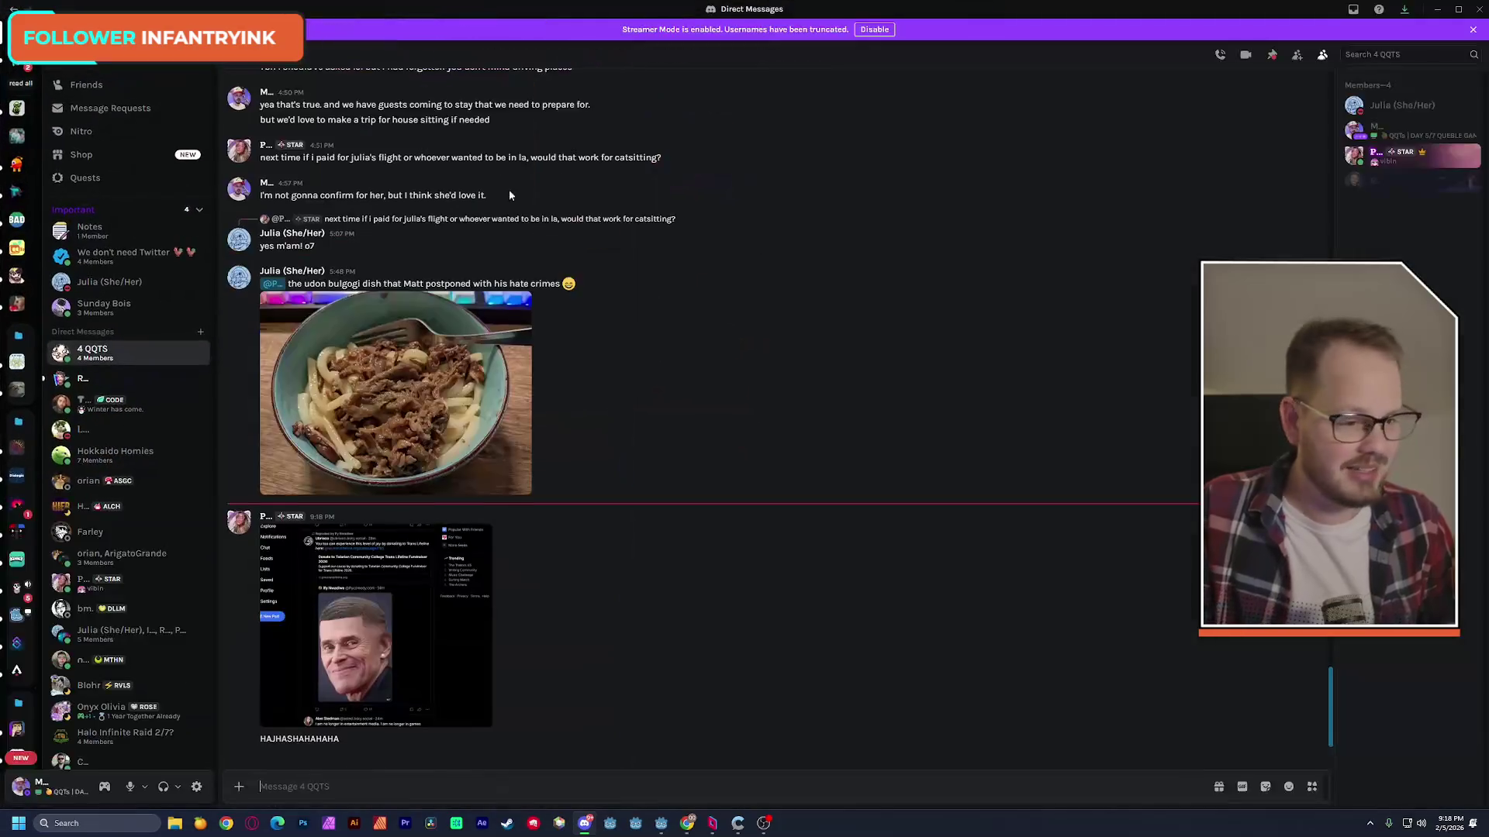
pyautogui.click(380, 626)
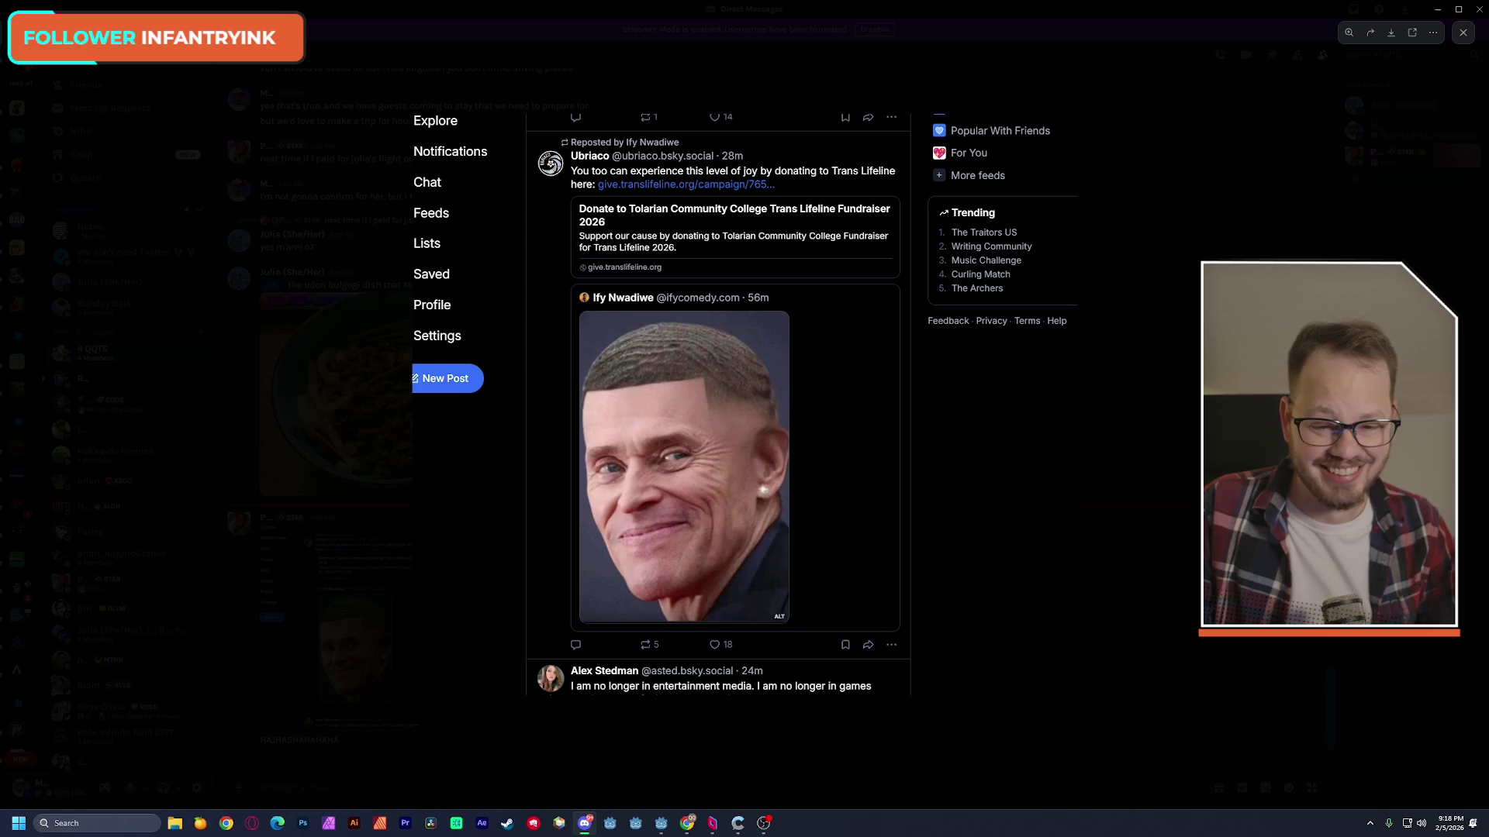
pyautogui.click(242, 488)
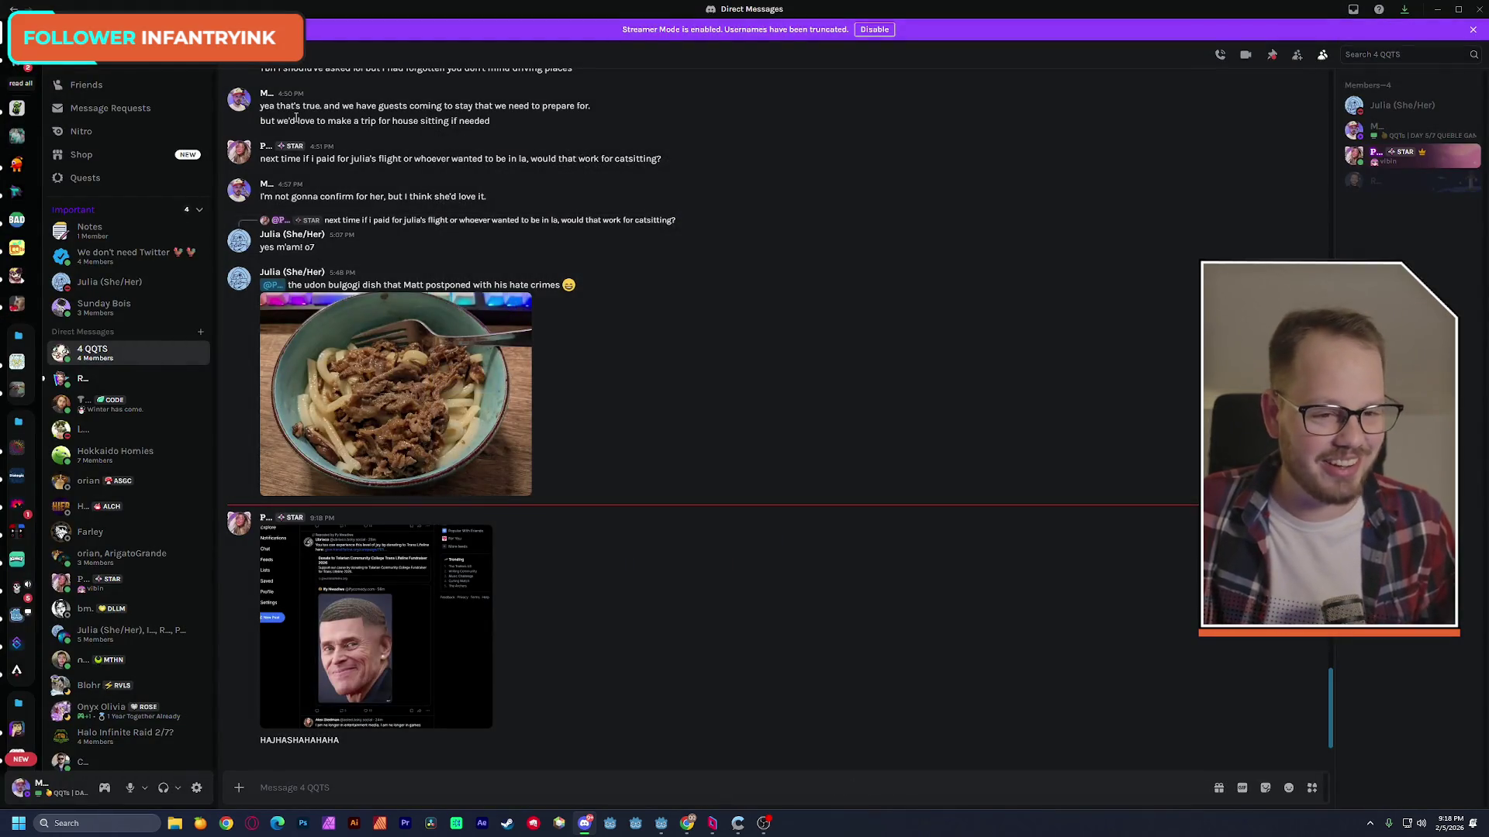
pyautogui.hotkey('alt', 'Tab')
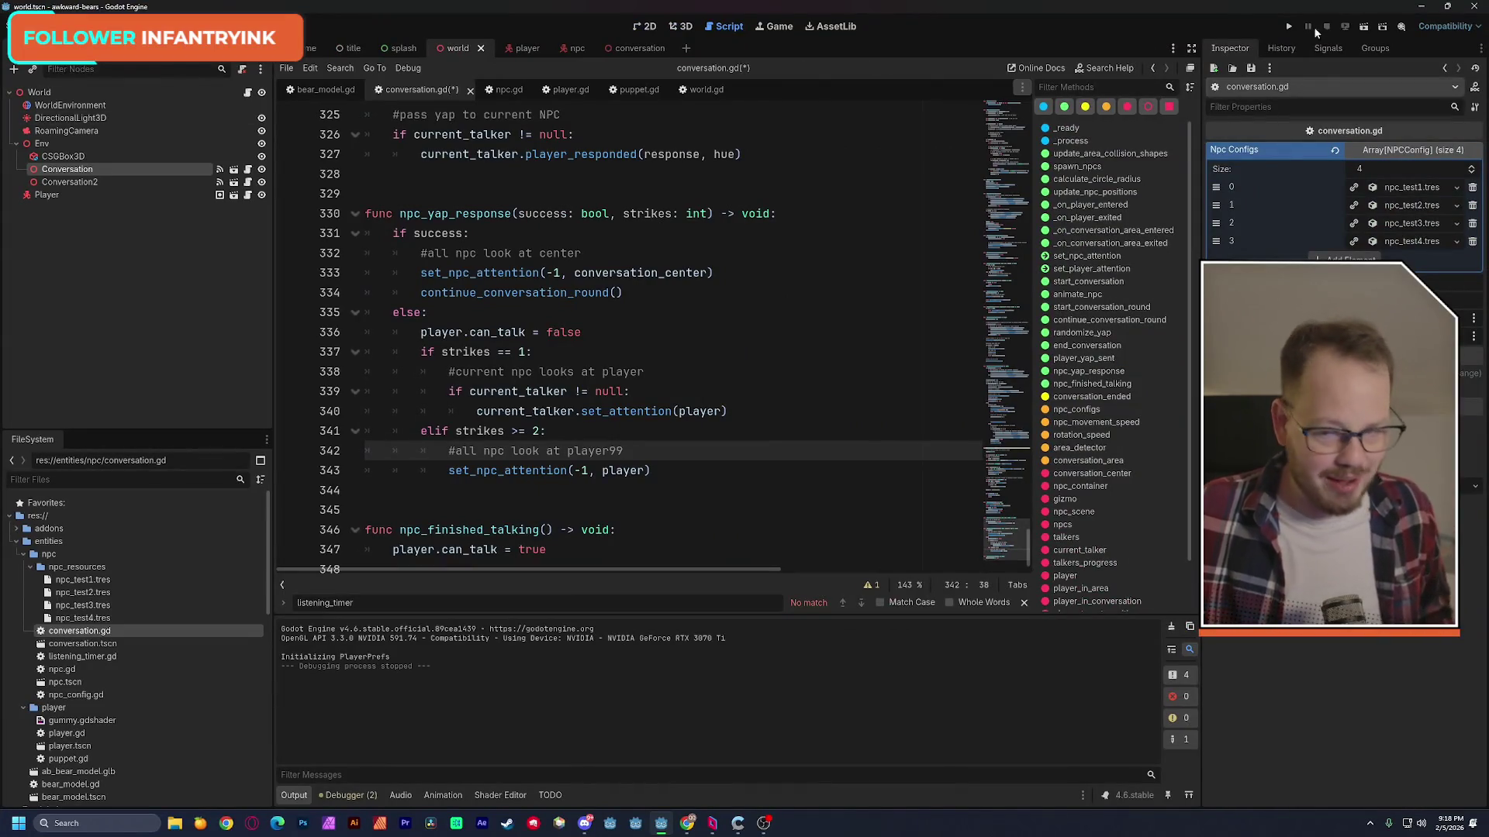
# Step: Run the project and walk the cyan player around with the W, D and S keys
pyautogui.click(1371, 29)
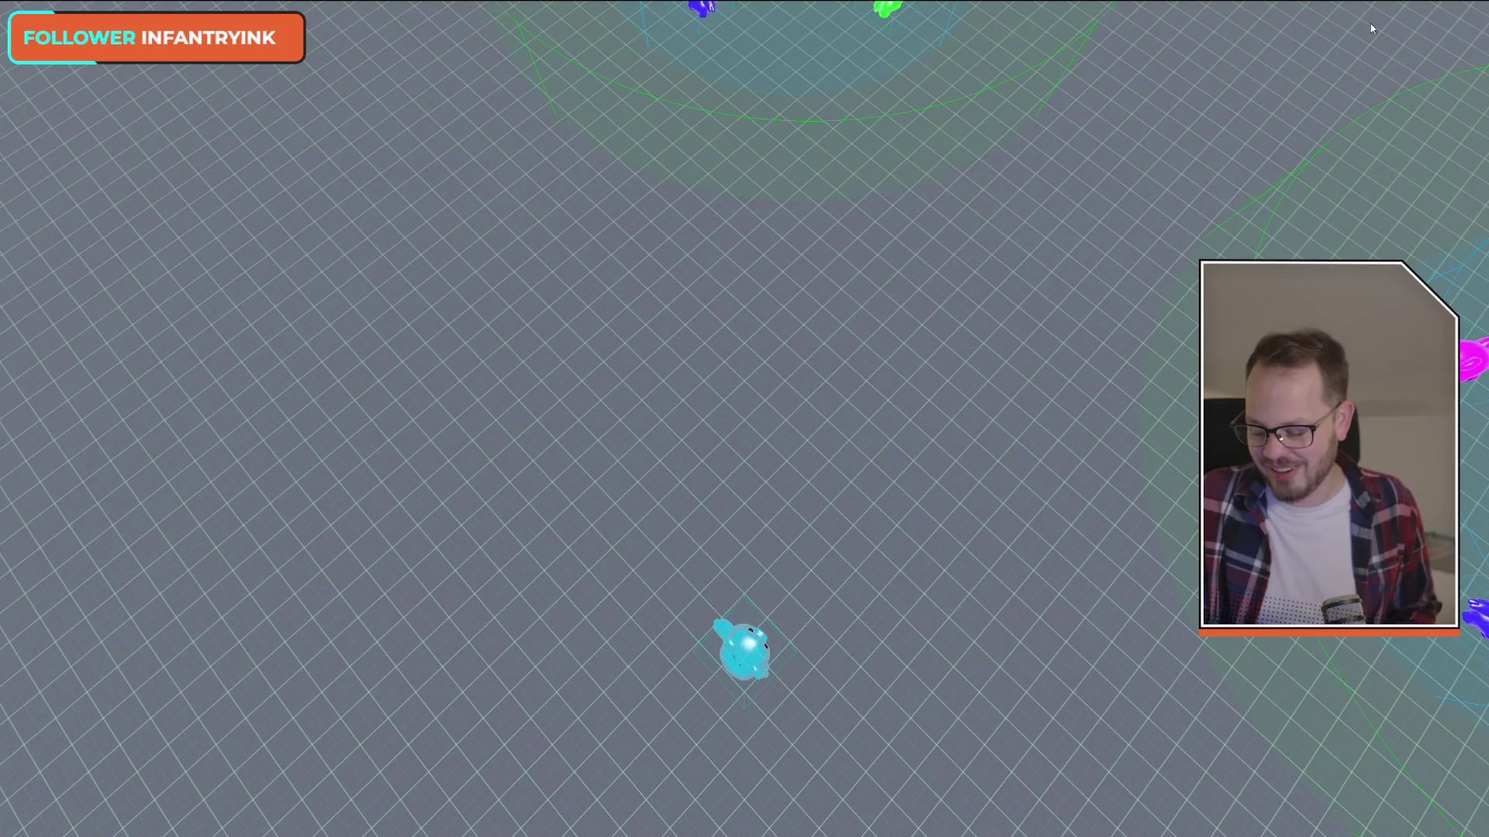
pyautogui.press('w')
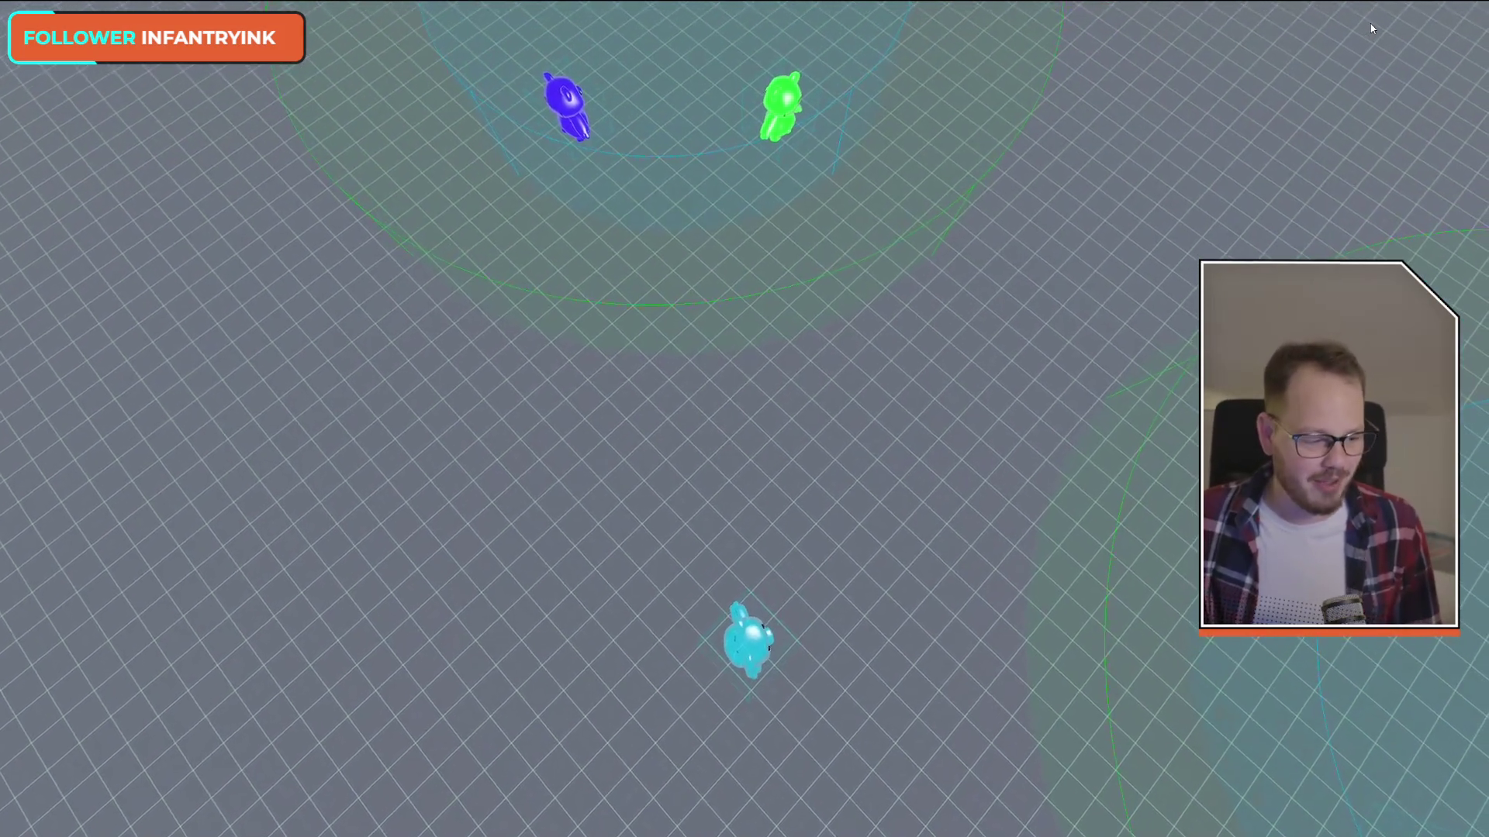
pyautogui.press('w')
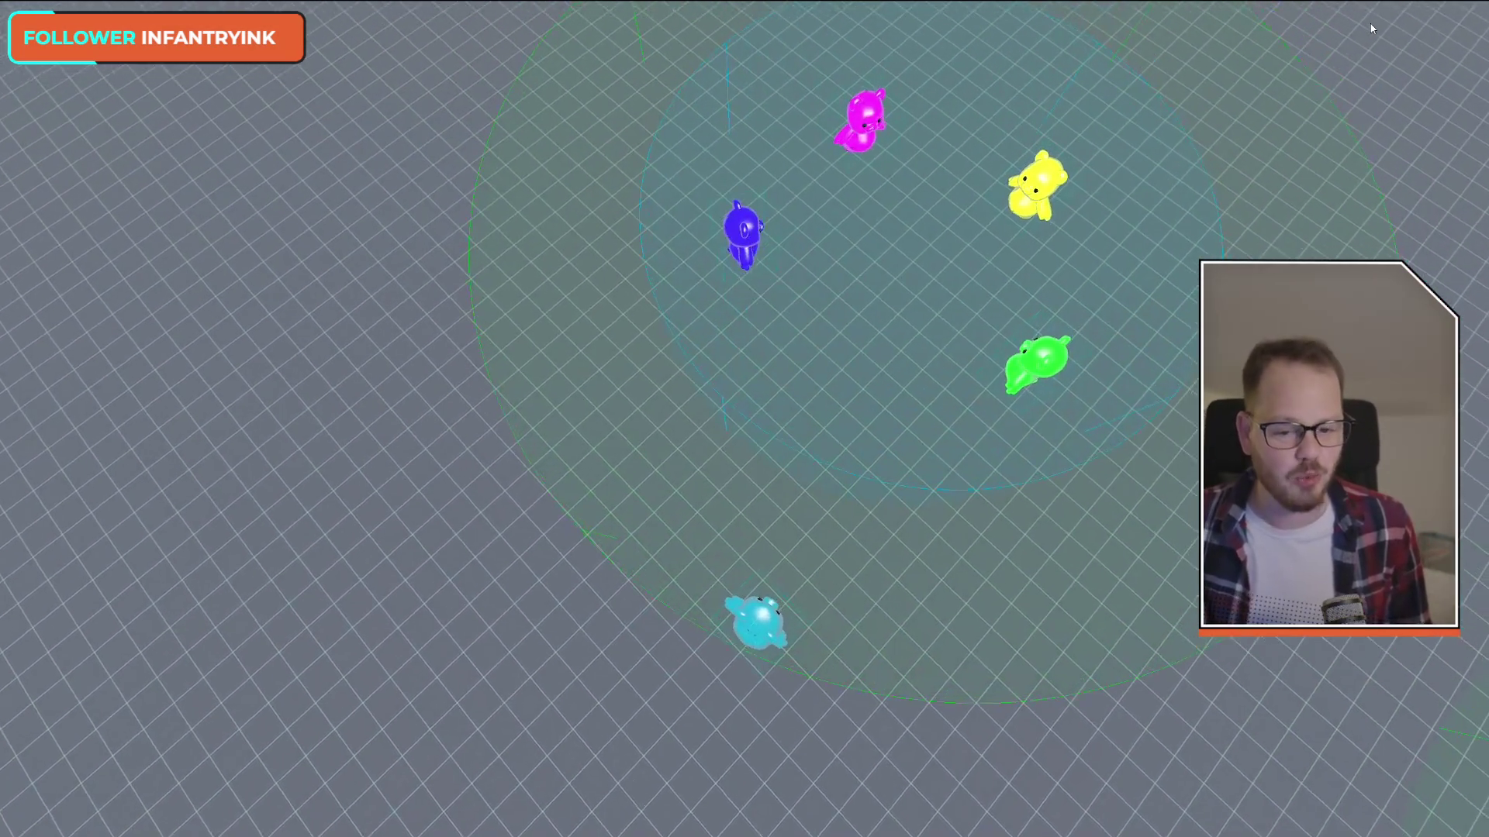
pyautogui.press('d')
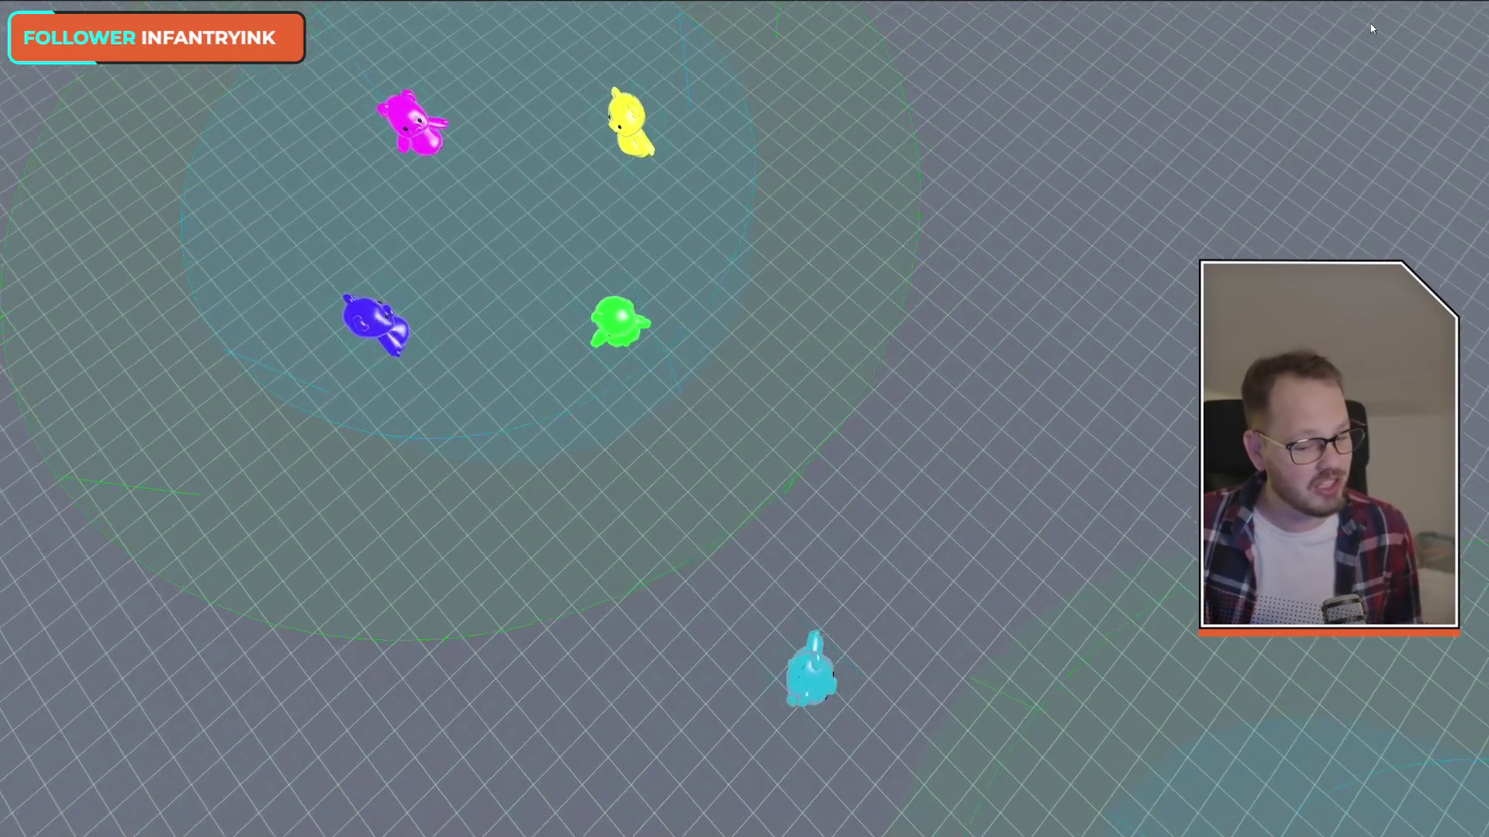
pyautogui.press('s')
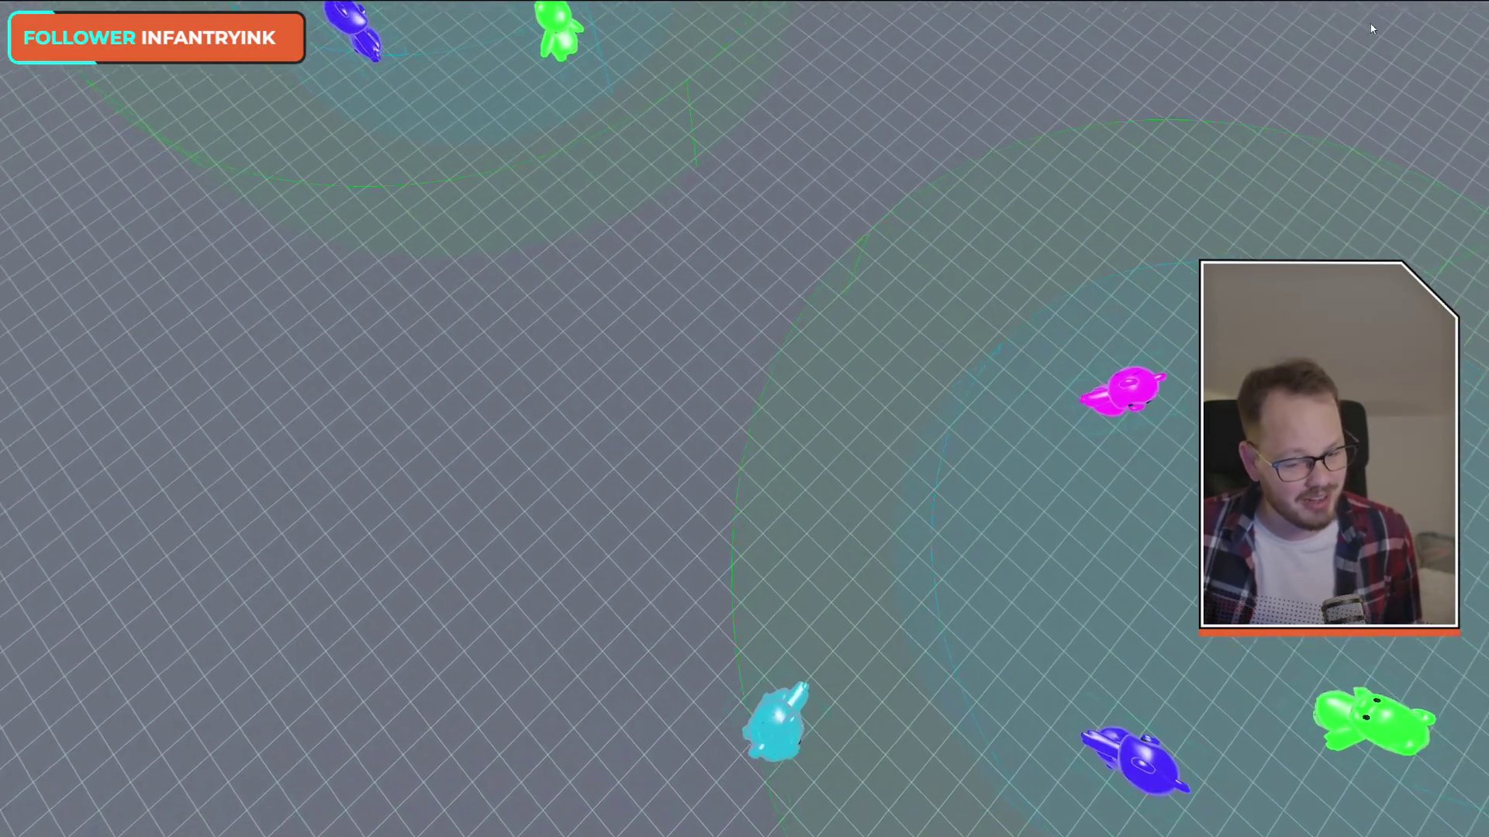
pyautogui.press('w')
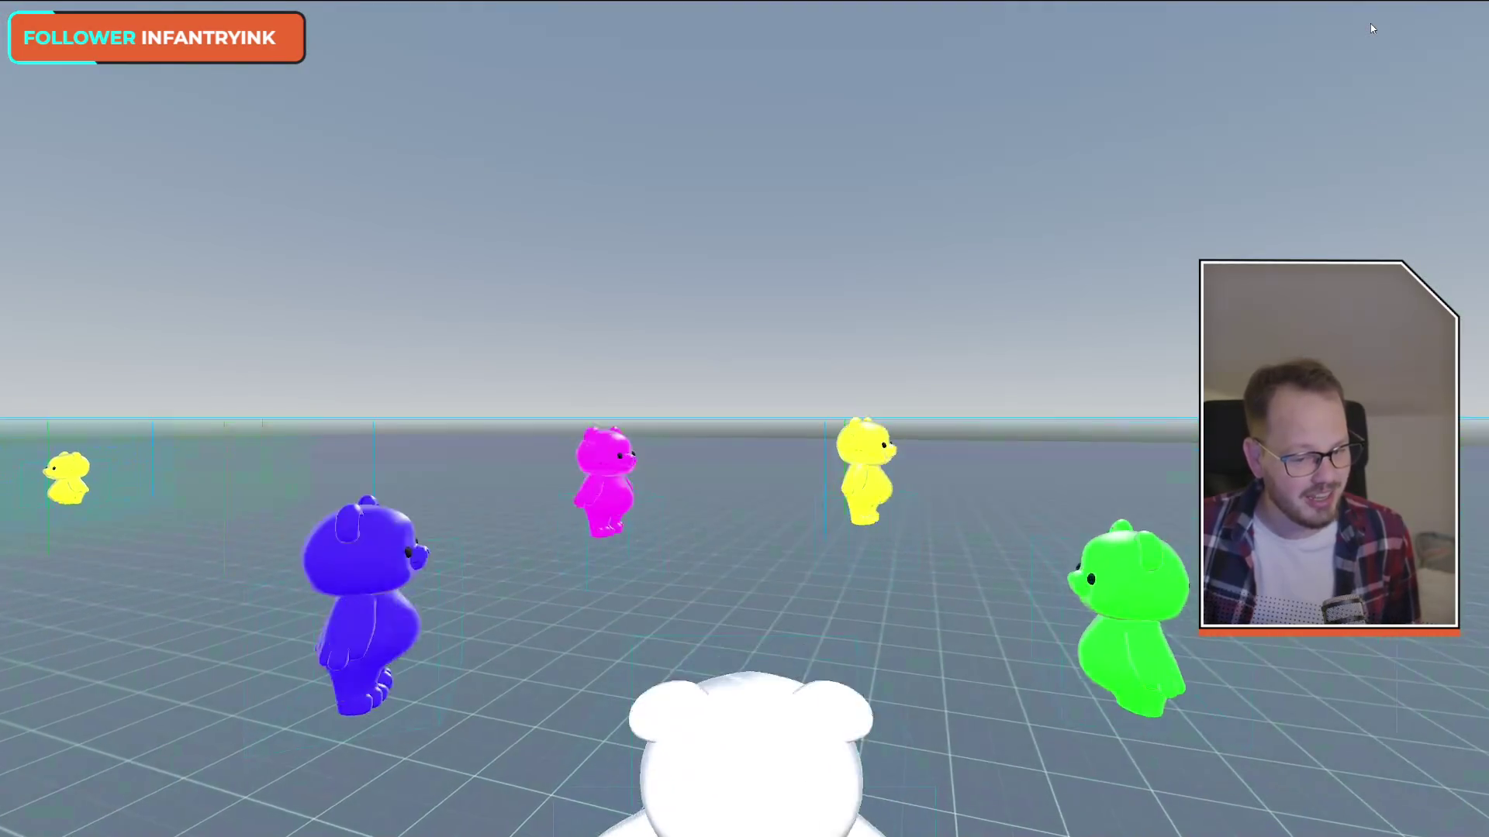
pyautogui.press('d')
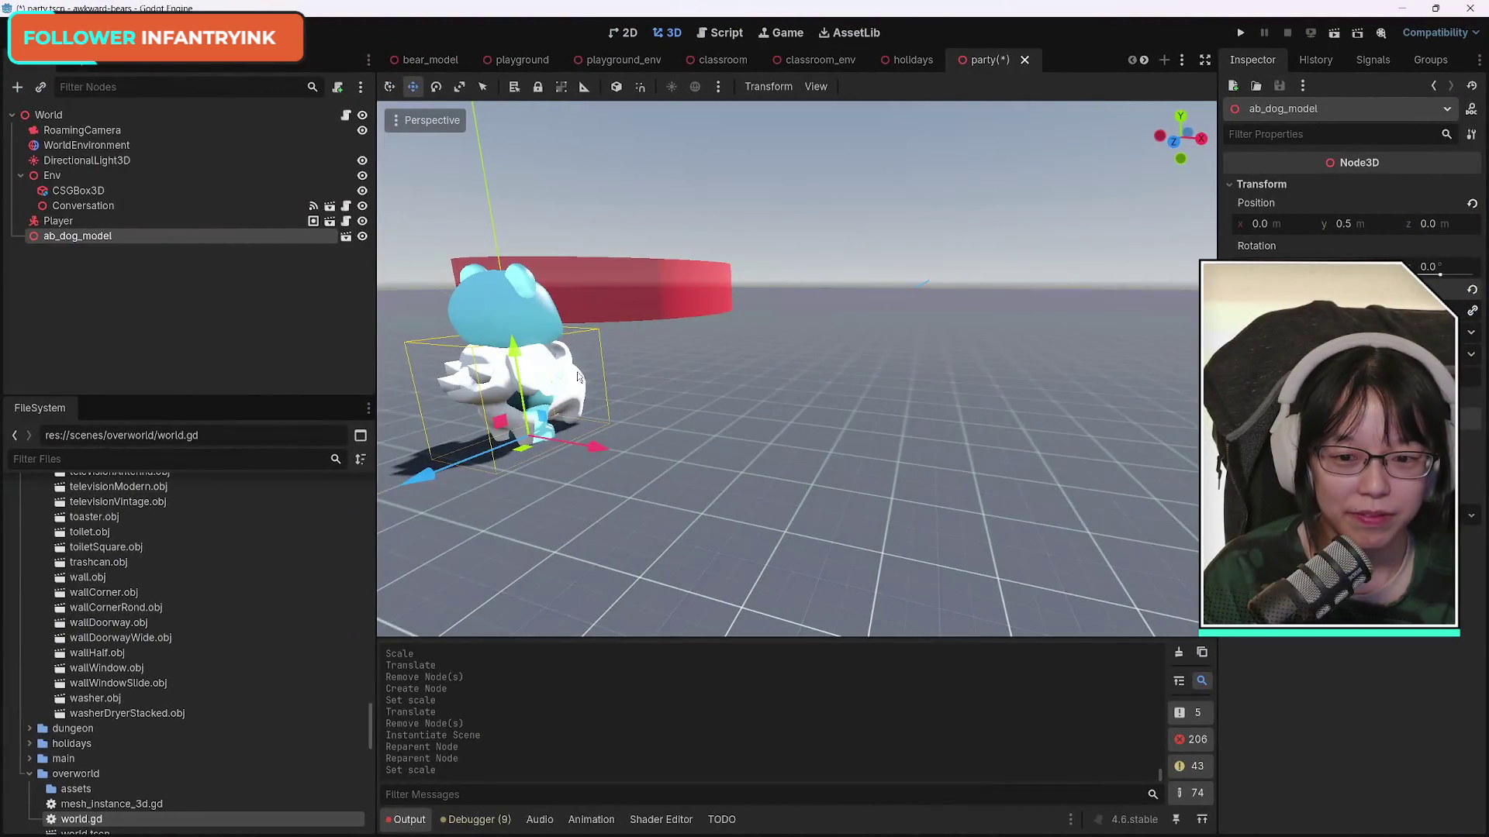
# Step: Drag ab_dog_model along X to 1.481, beside the blue bear, then deselect it
pyautogui.moveTo(594, 447); pyautogui.dragTo(770, 494)
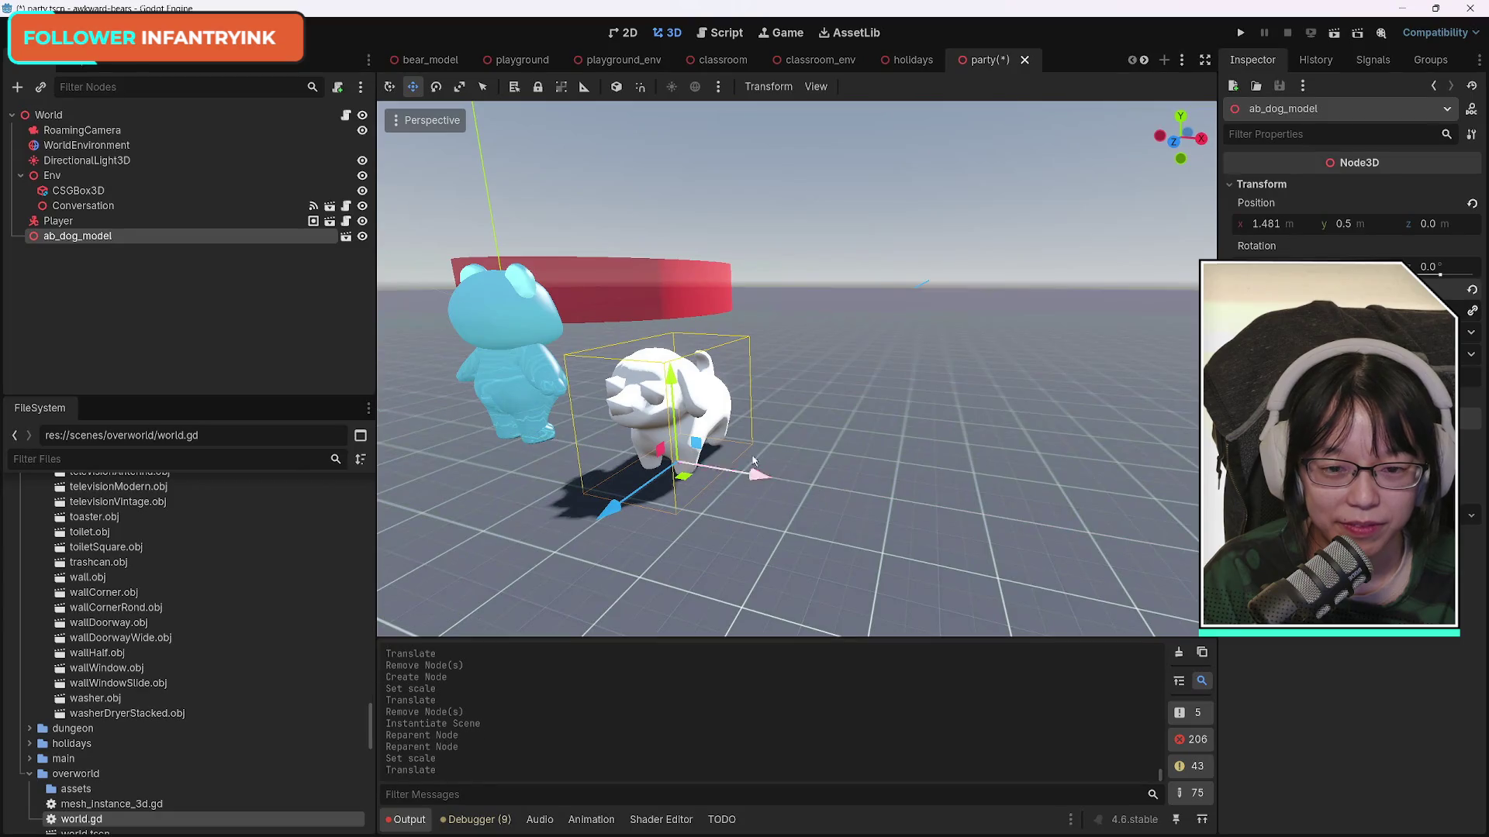
pyautogui.click(300, 323)
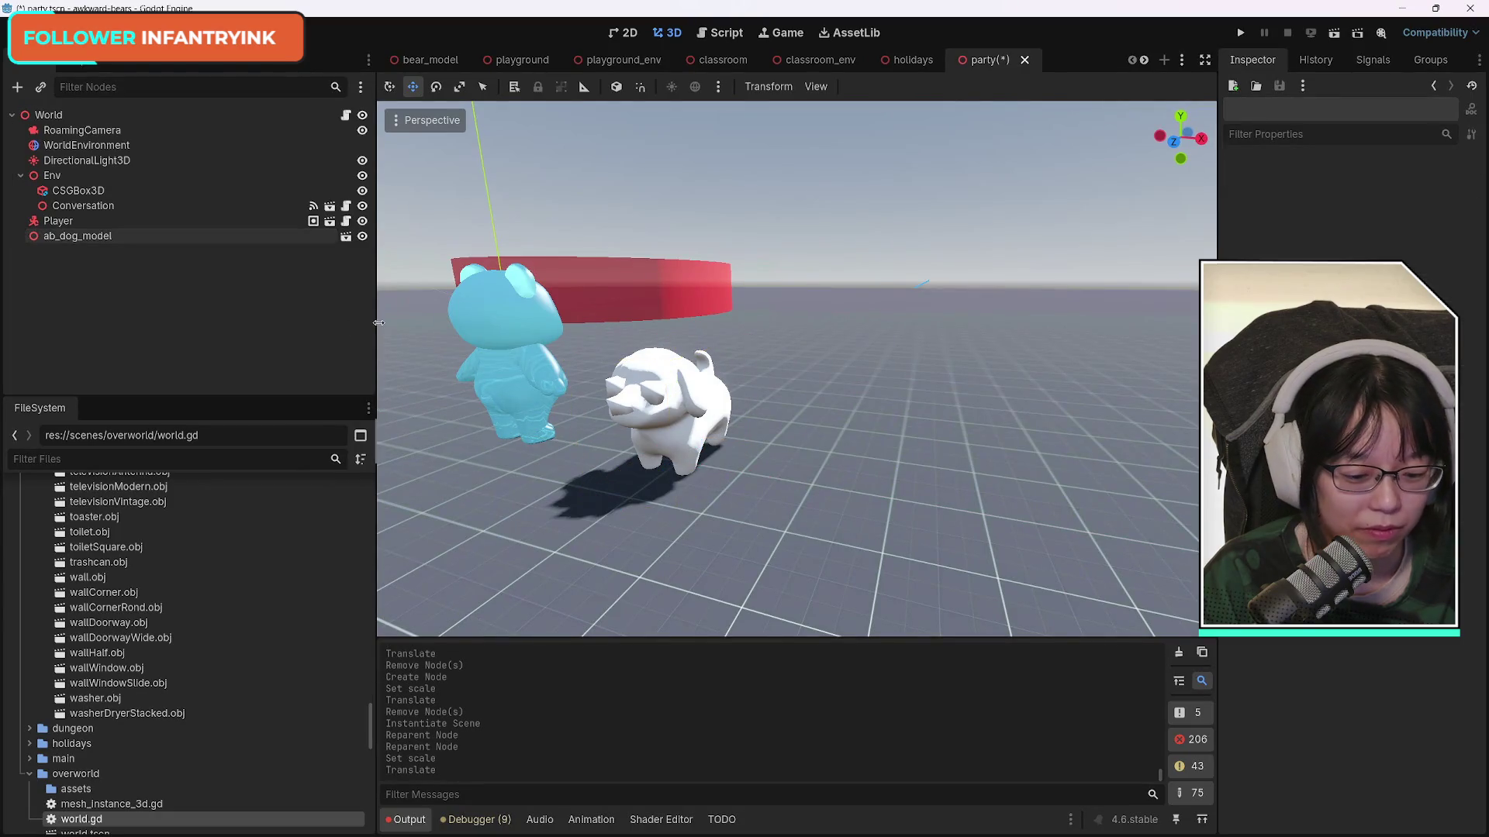
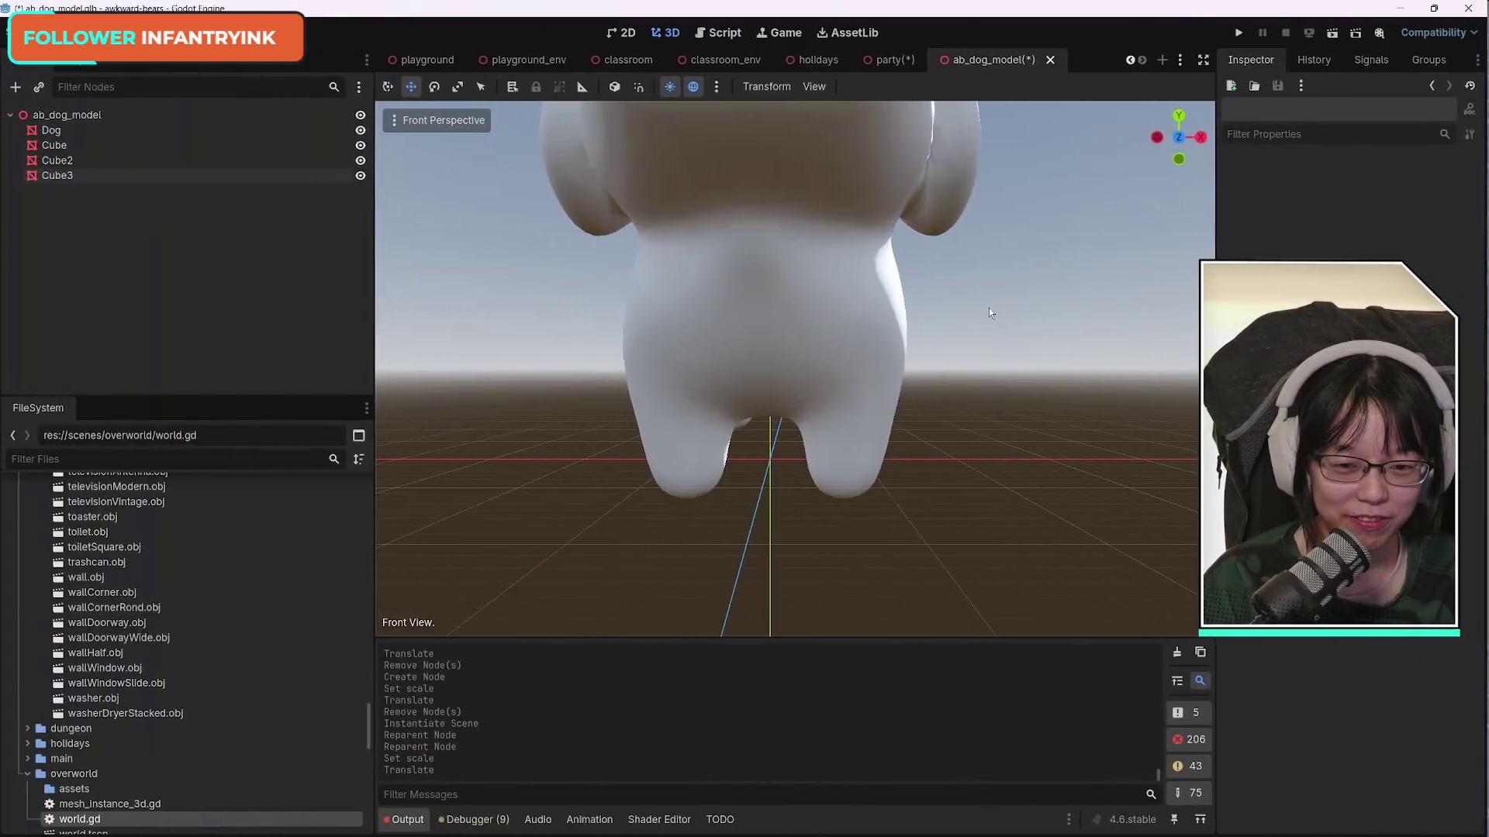
# Step: Check the dog model from the top, bottom, side and front views
pyautogui.click(1182, 116)
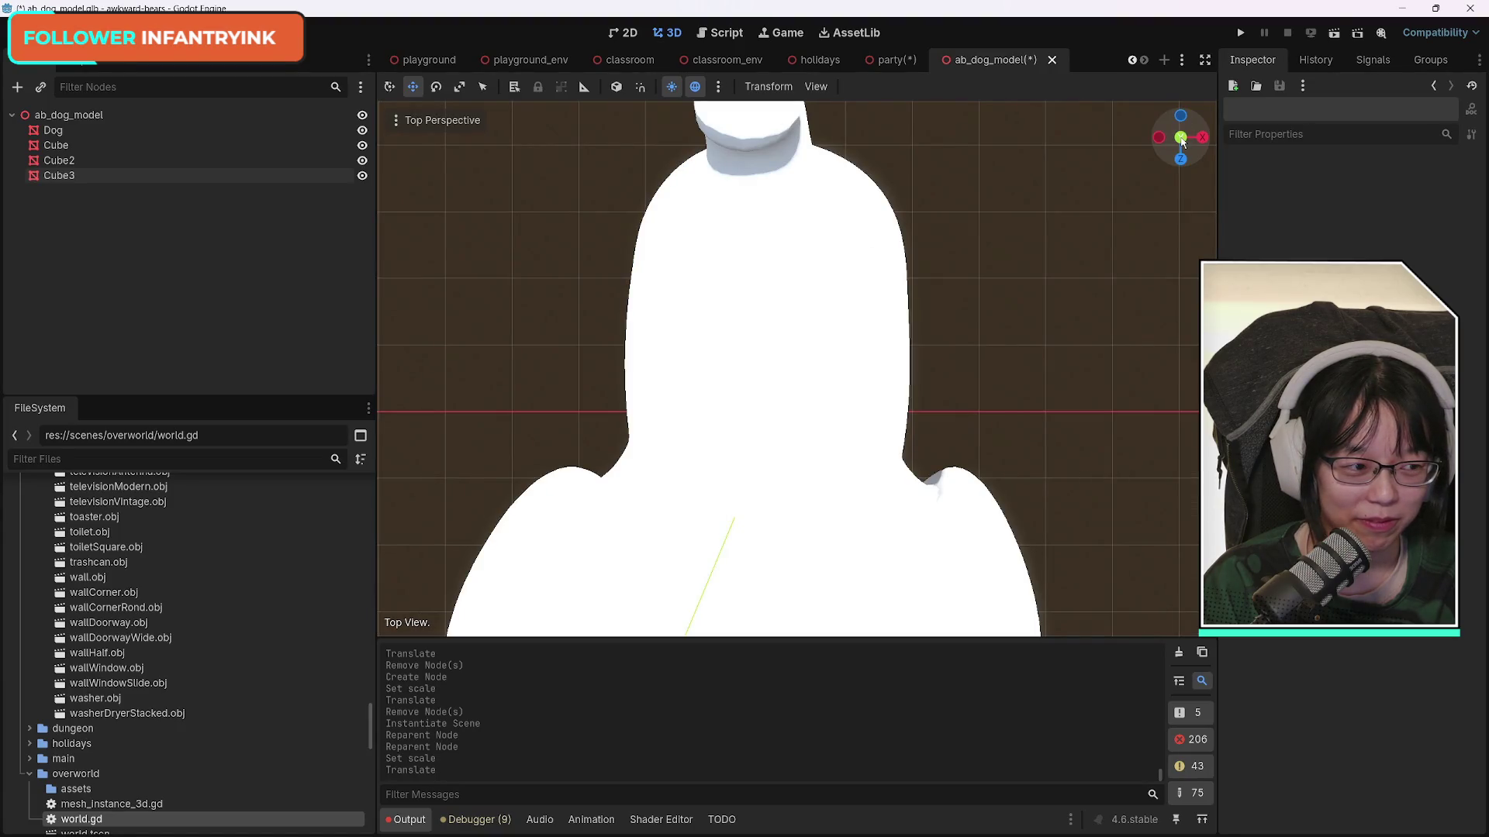
pyautogui.click(1181, 138)
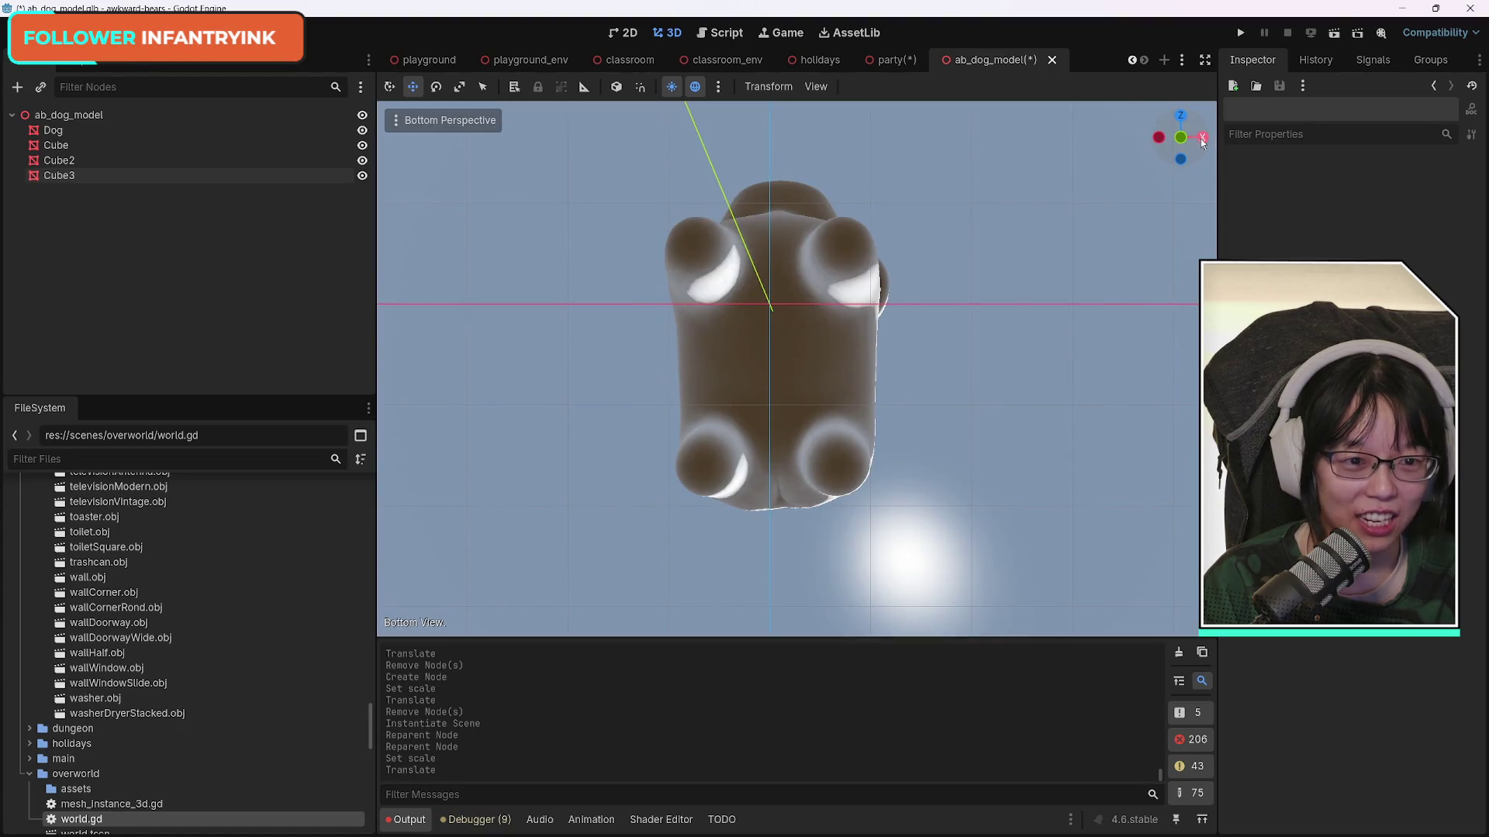
pyautogui.click(1202, 139)
pyautogui.click(1160, 140)
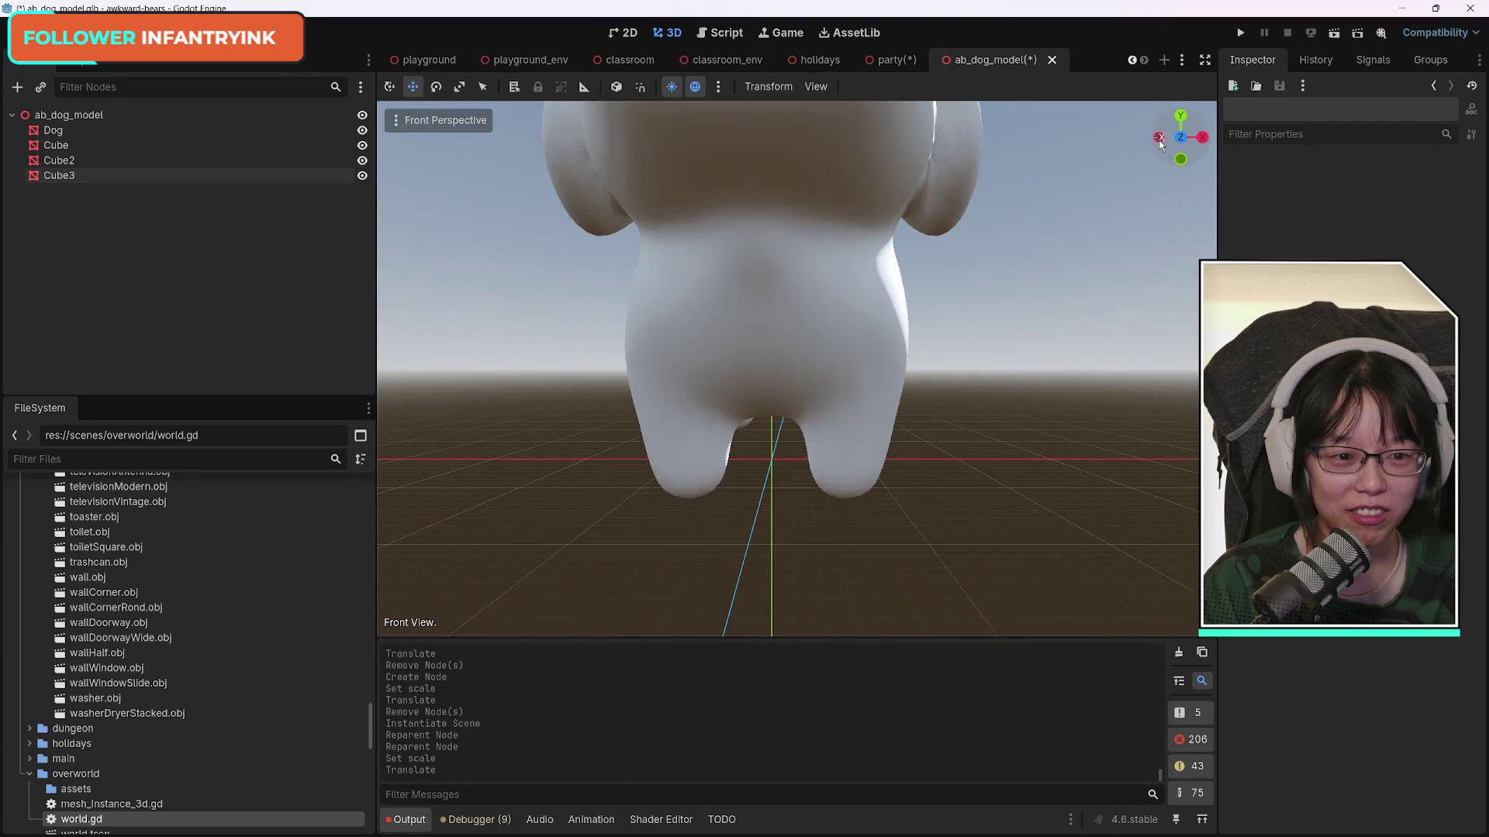
# Step: Return to the top view, zoom out, and bring up the playground scene
pyautogui.click(1181, 118)
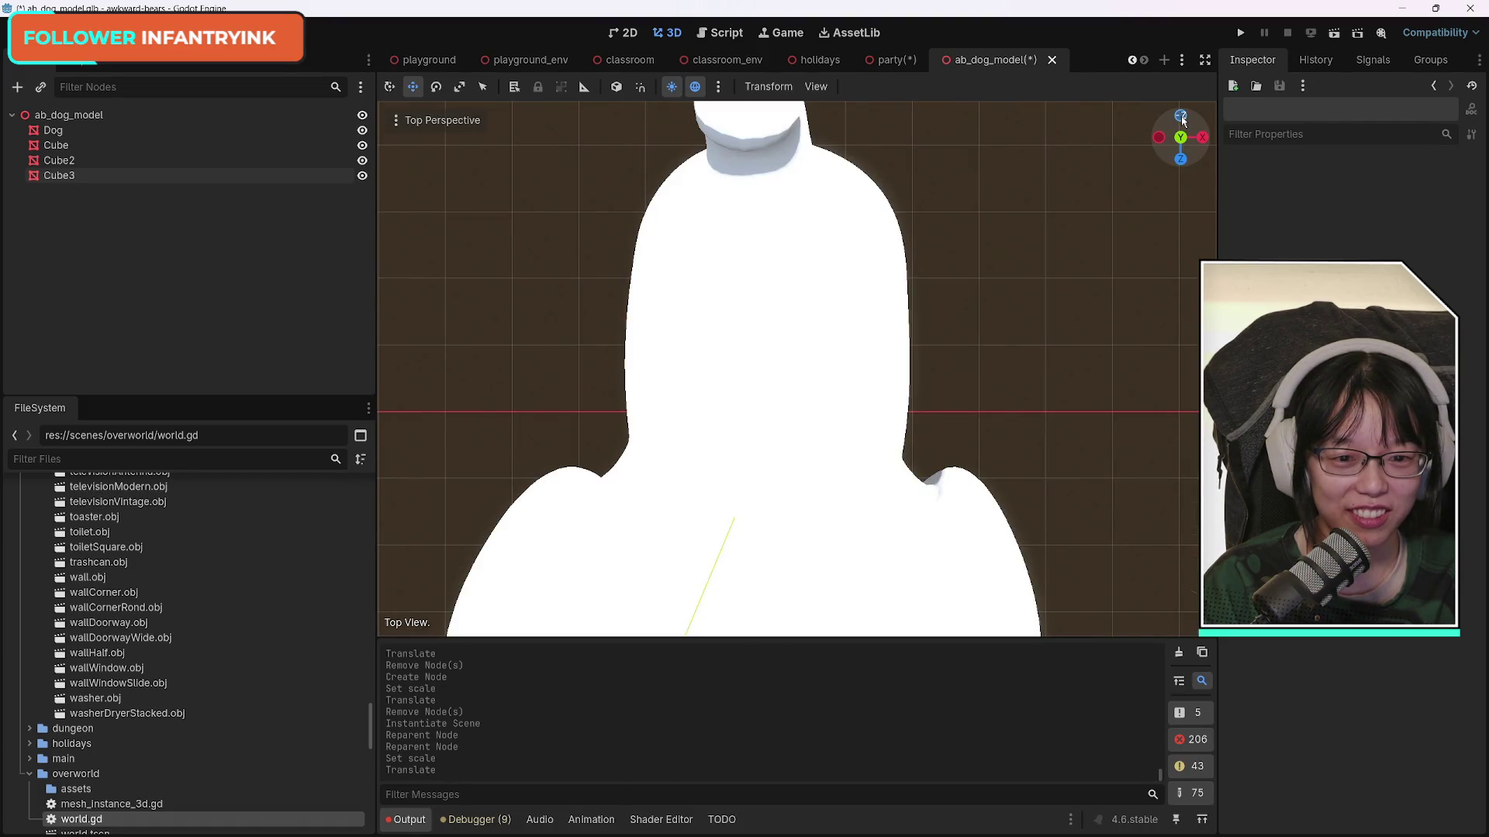
pyautogui.scroll(-5, 889, 419)
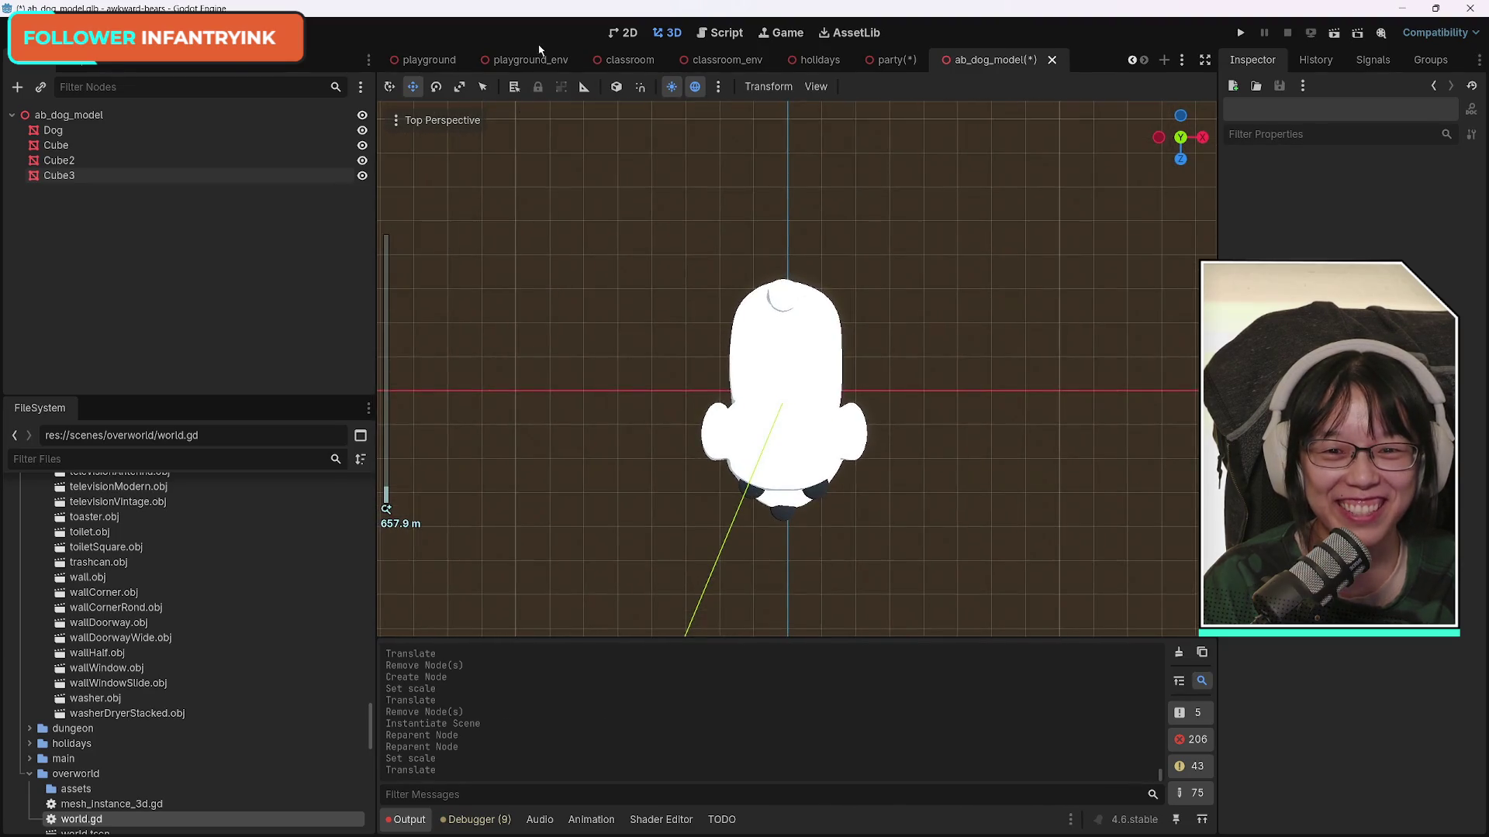
pyautogui.click(429, 61)
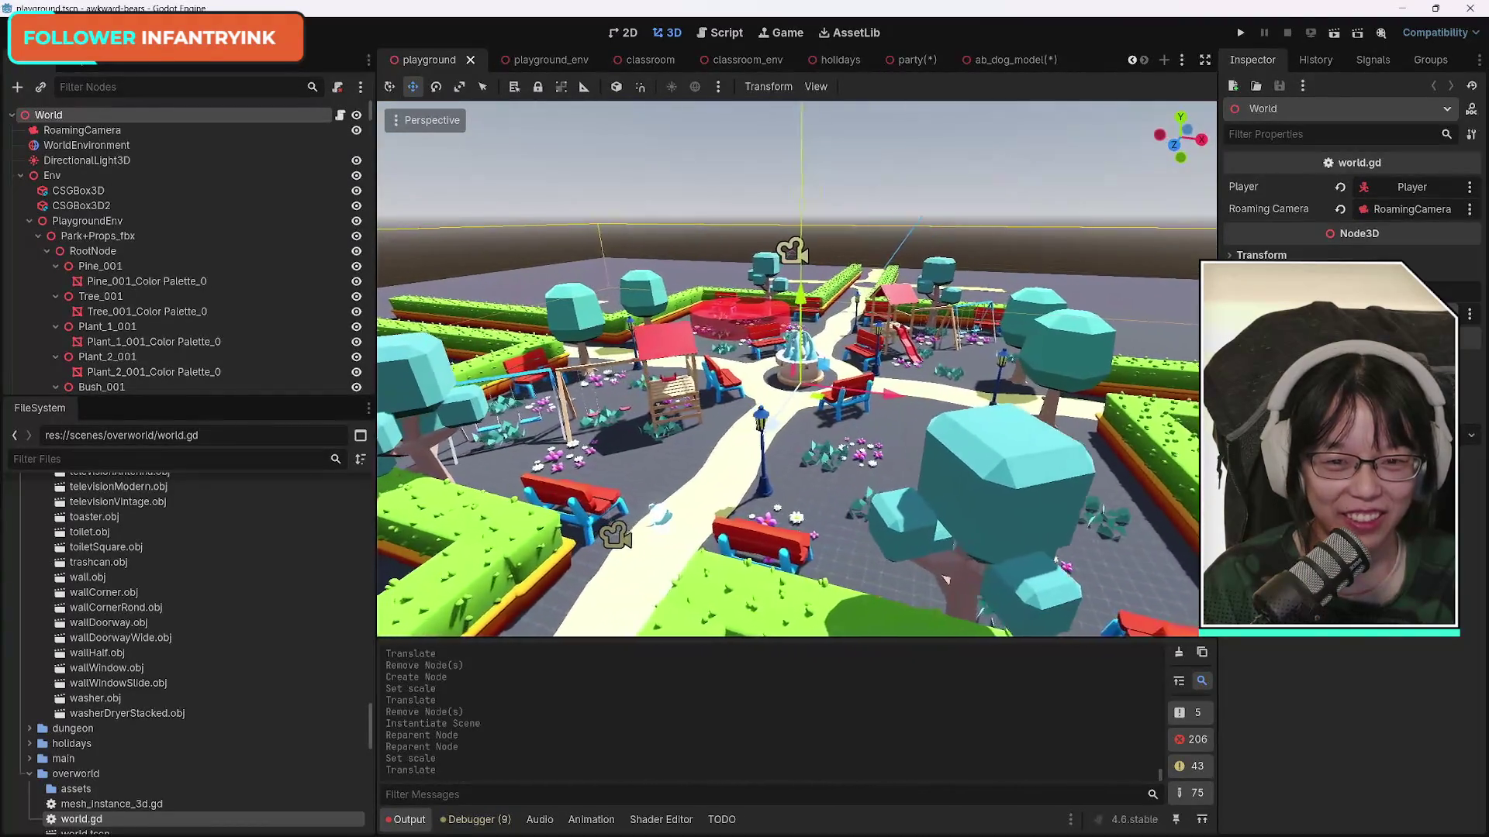
# Step: Review the classroom, holidays and party scenes one after another
pyautogui.click(646, 62)
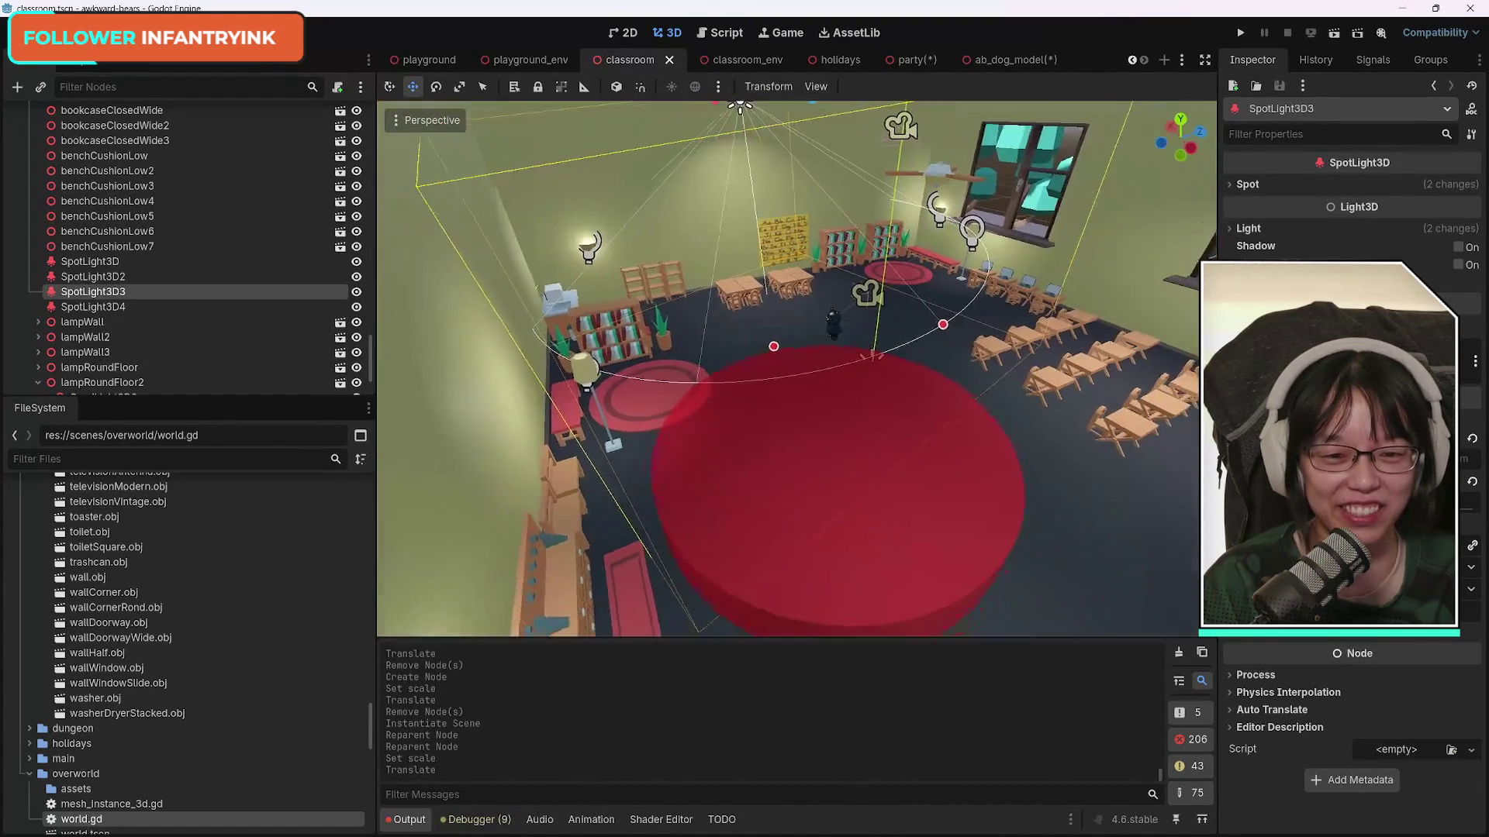
pyautogui.click(835, 63)
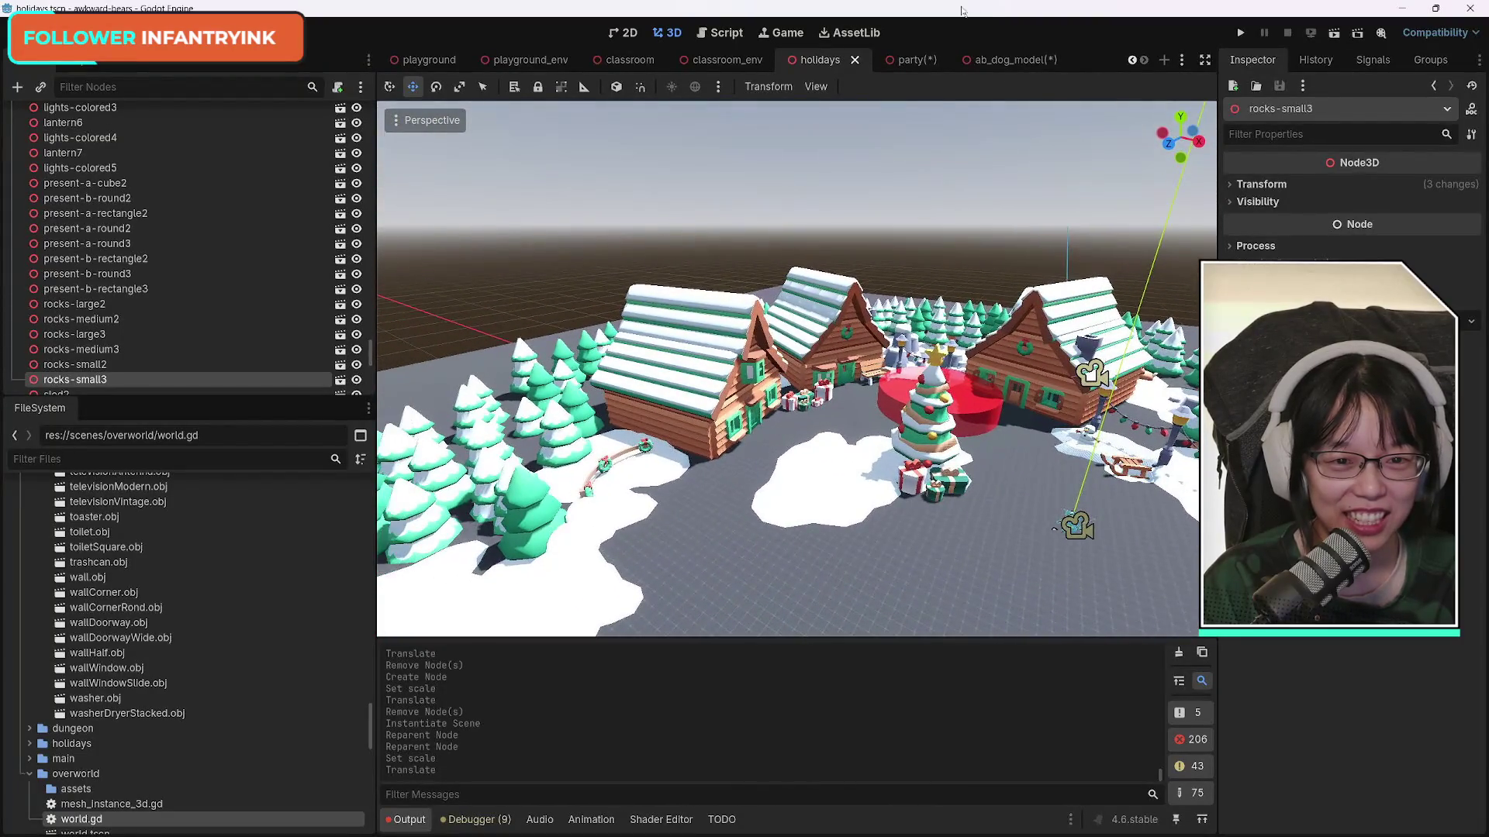
pyautogui.click(915, 60)
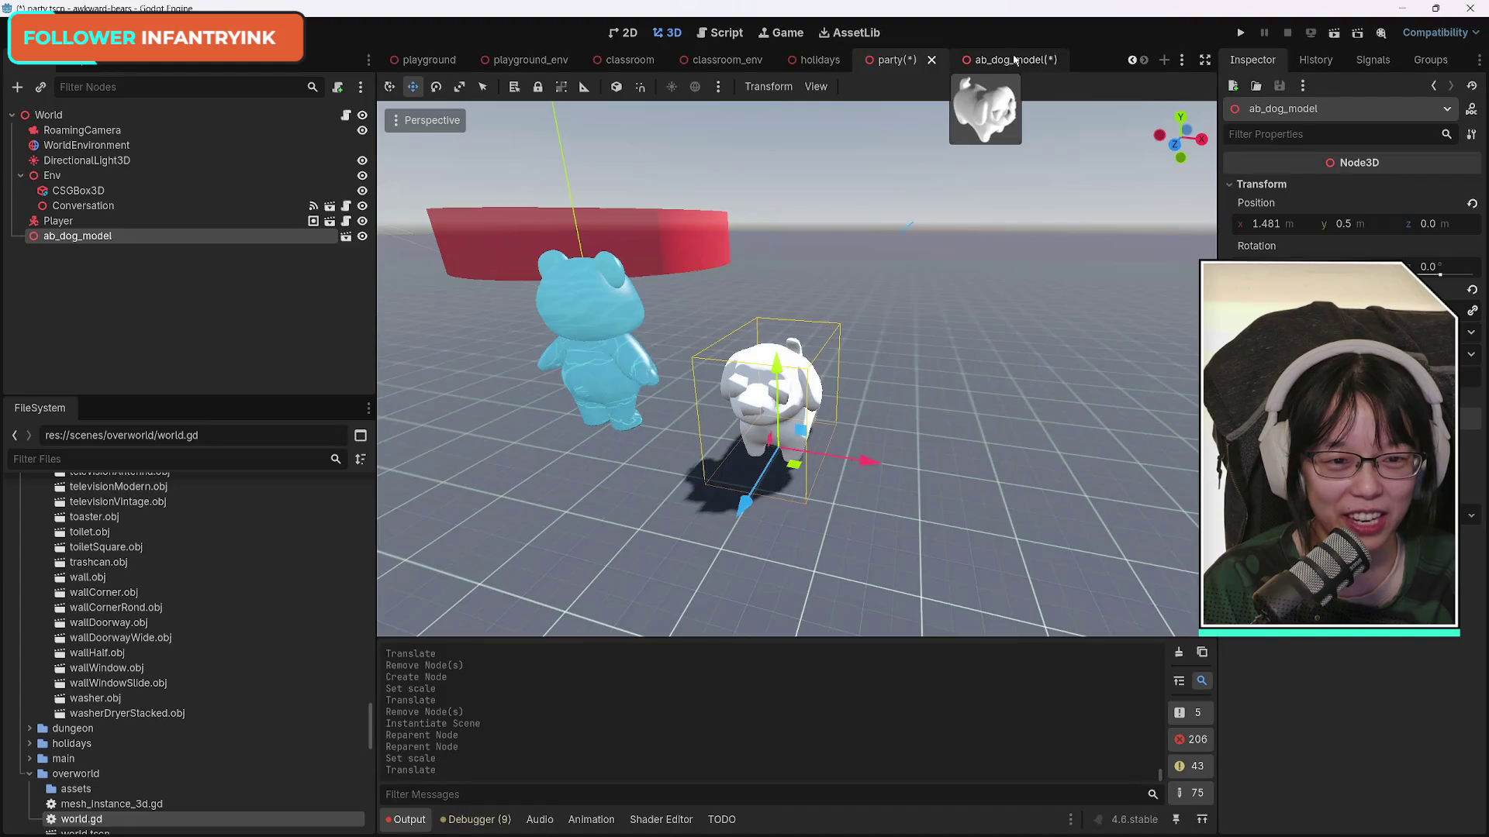
# Step: Flip between the ab_dog_model and party scenes, test-run the game with F5, and try saving ab_dog_model
pyautogui.click(1012, 61)
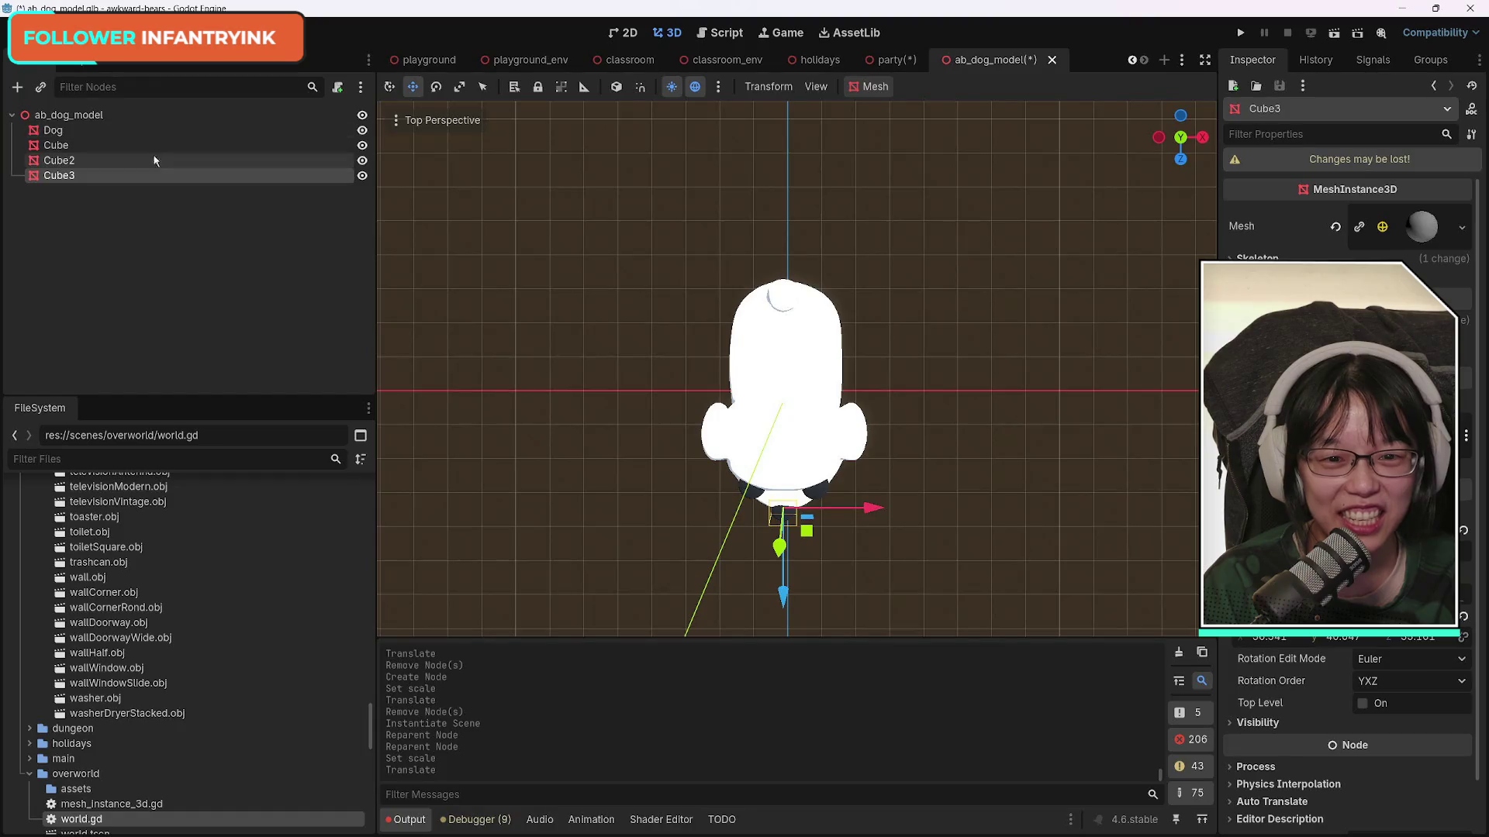
pyautogui.click(904, 64)
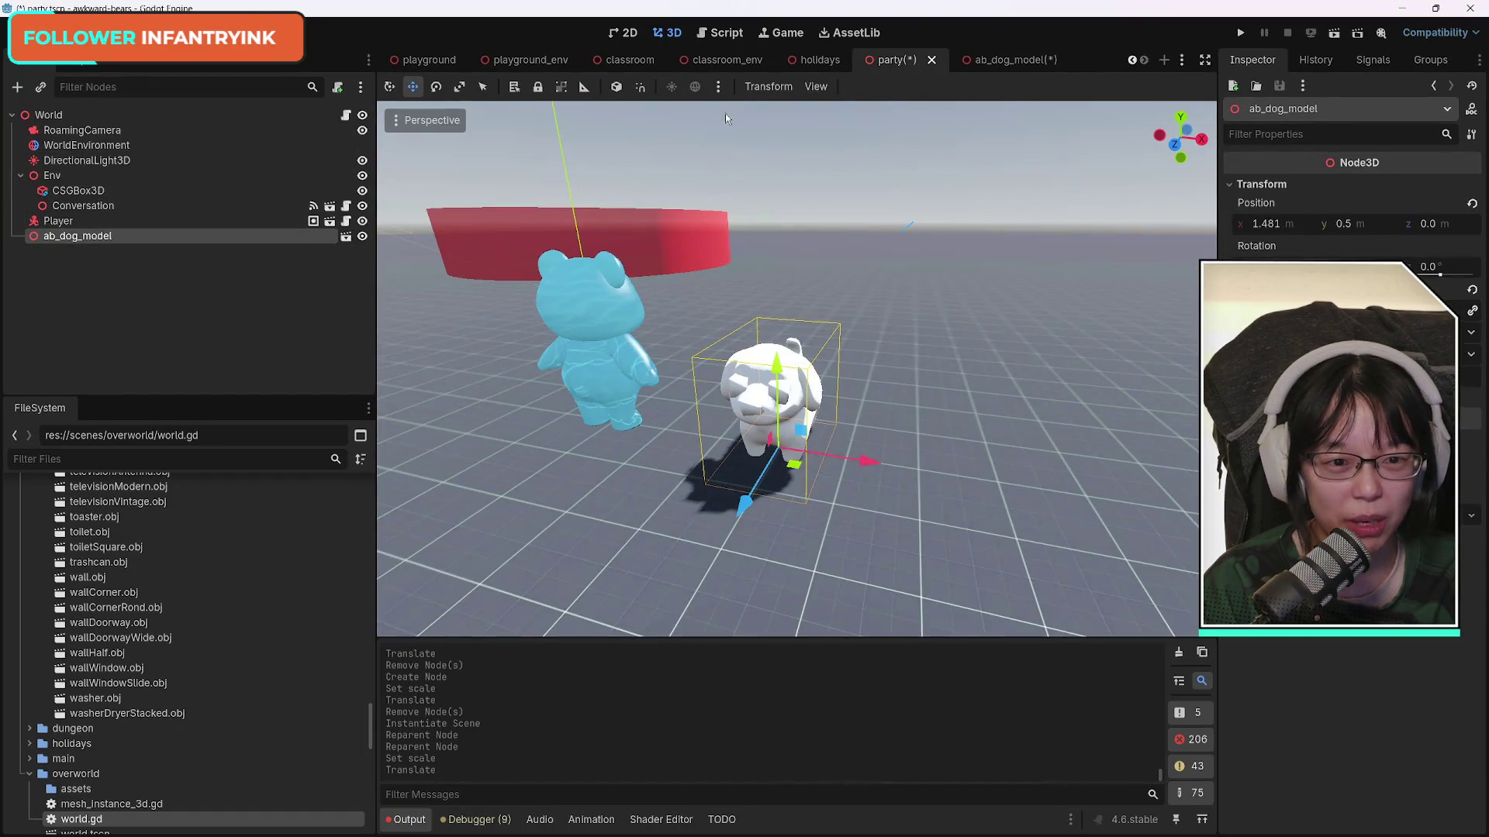
pyautogui.click(1008, 59)
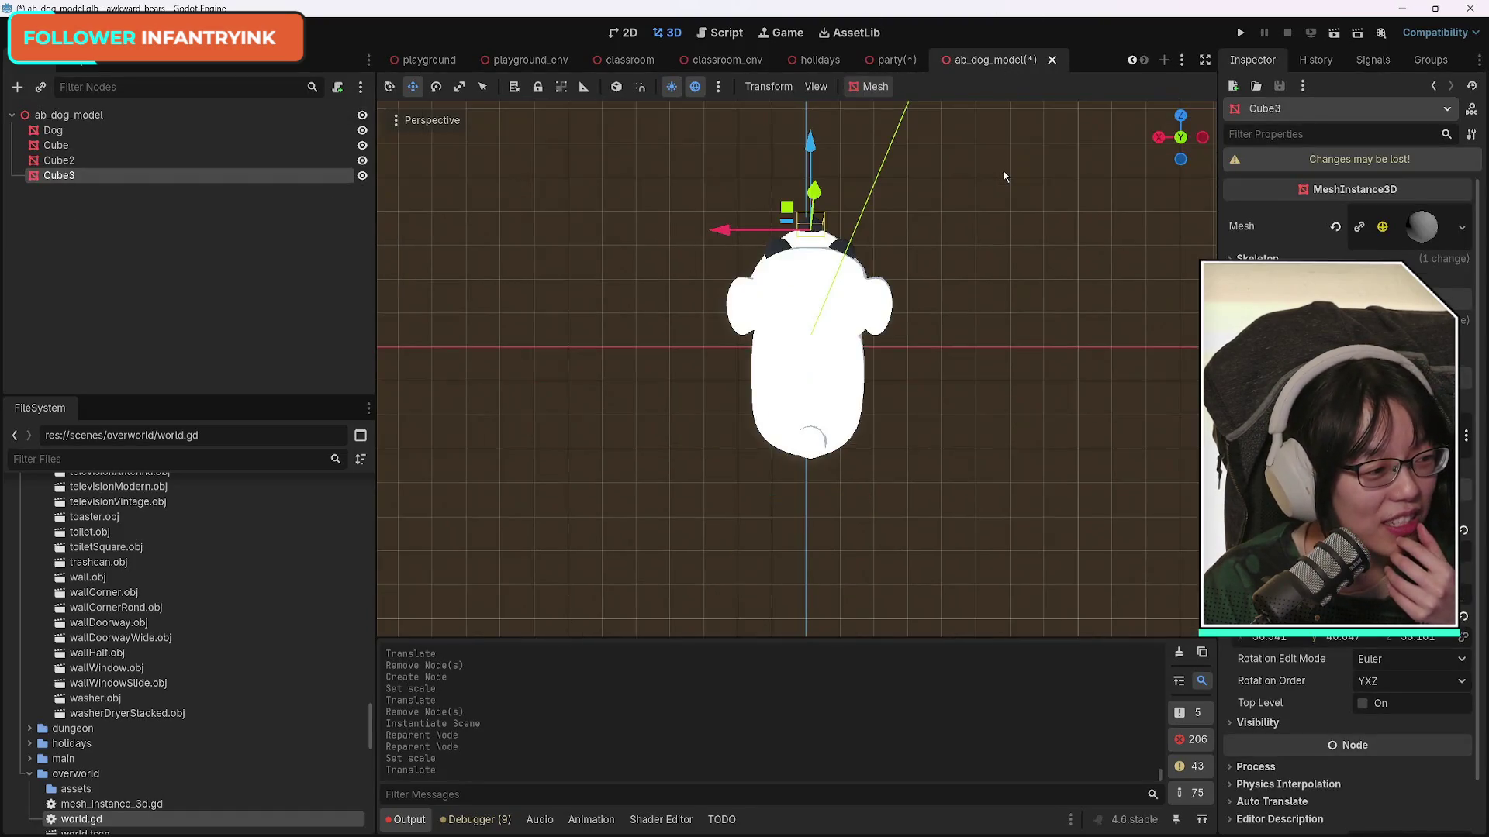
pyautogui.press('F5')
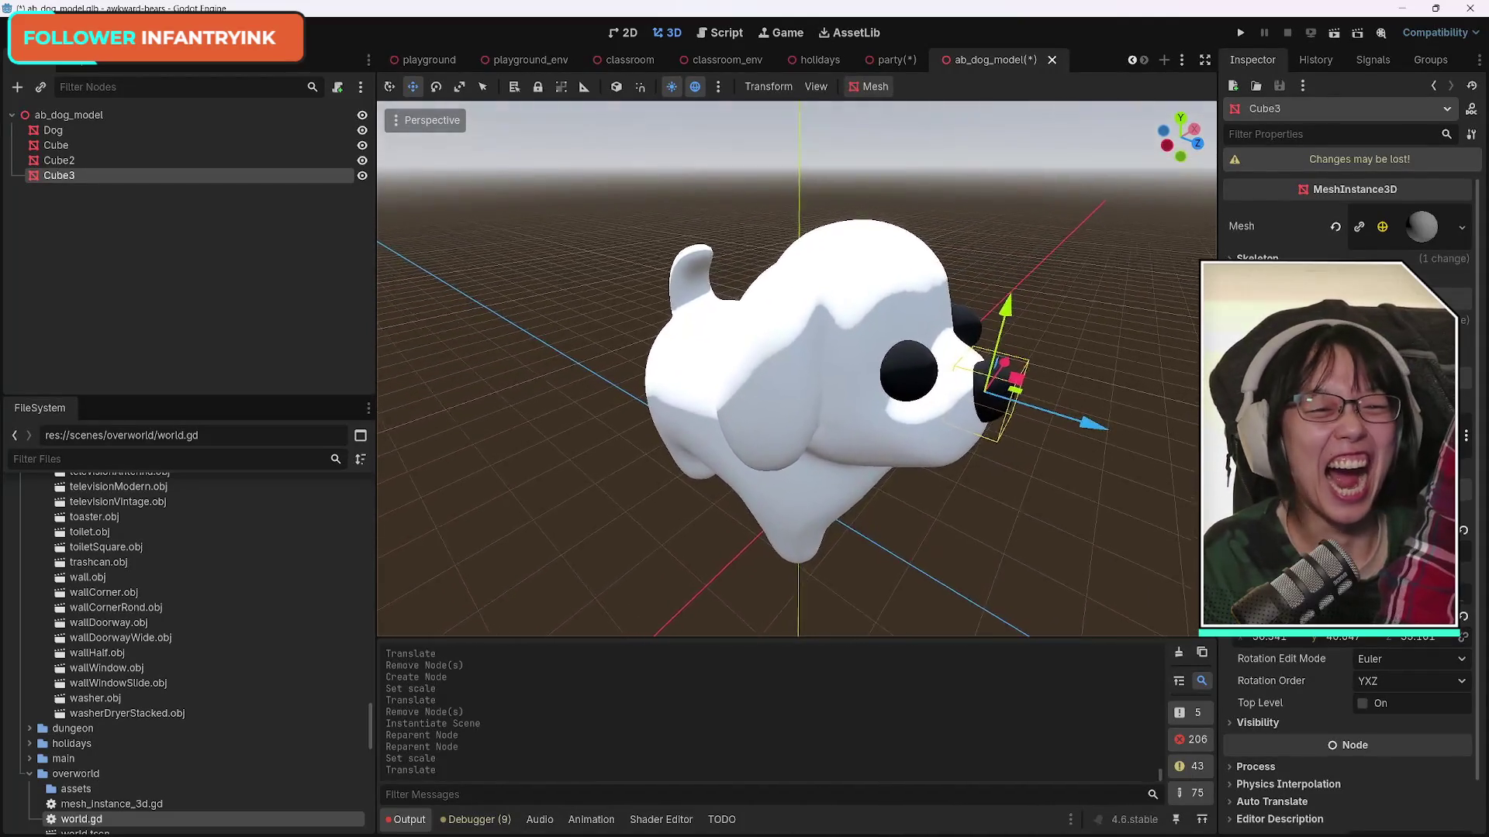
pyautogui.hotkey('ctrl', 's')
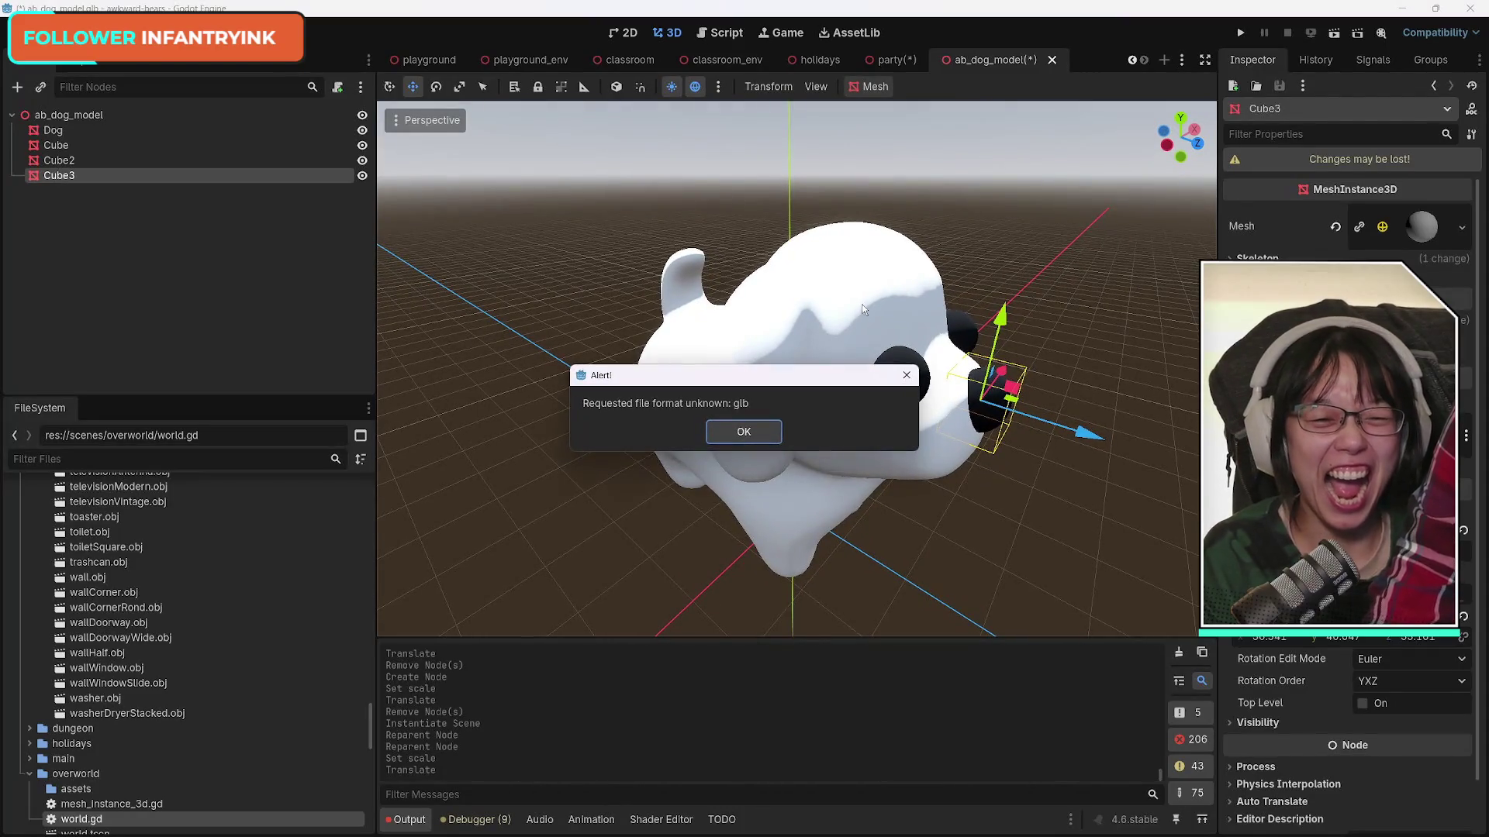
# Step: Dismiss the unknown glb format alert and delete the dog instance from the party scene
pyautogui.click(729, 434)
pyautogui.click(206, 268)
pyautogui.click(76, 117)
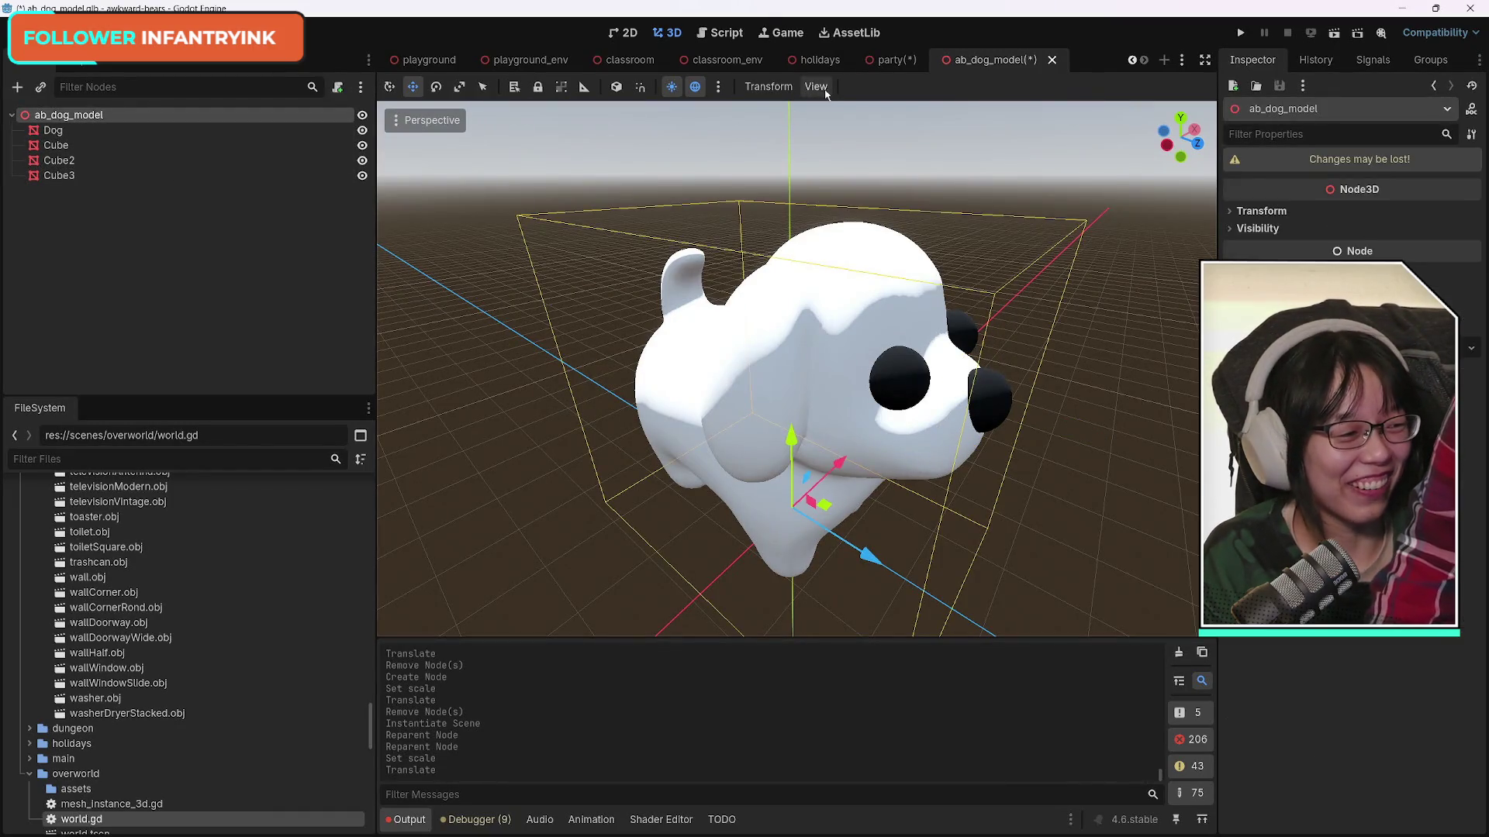
pyautogui.click(882, 69)
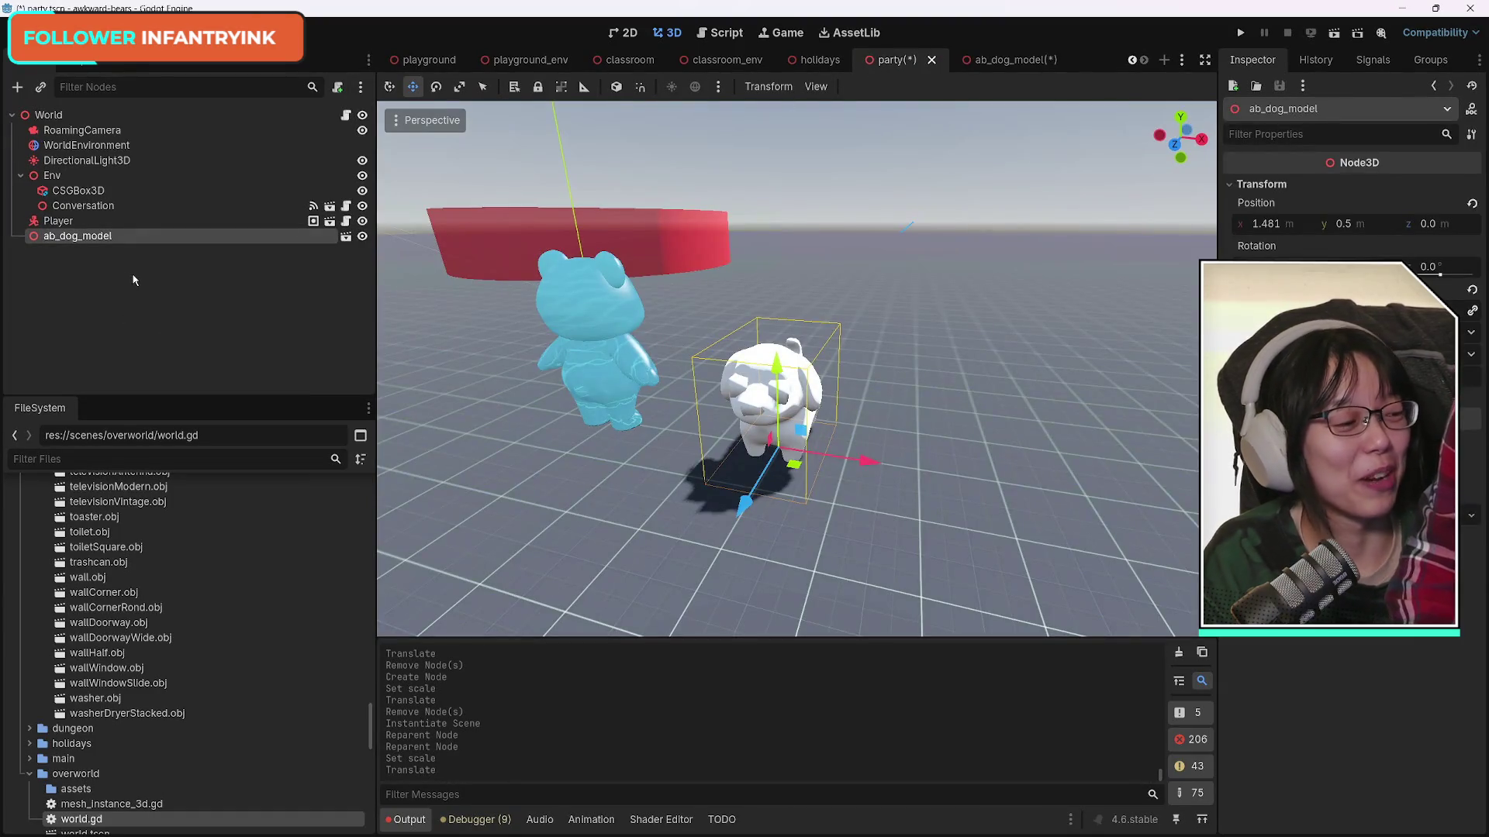
pyautogui.press('Delete')
pyautogui.click(703, 431)
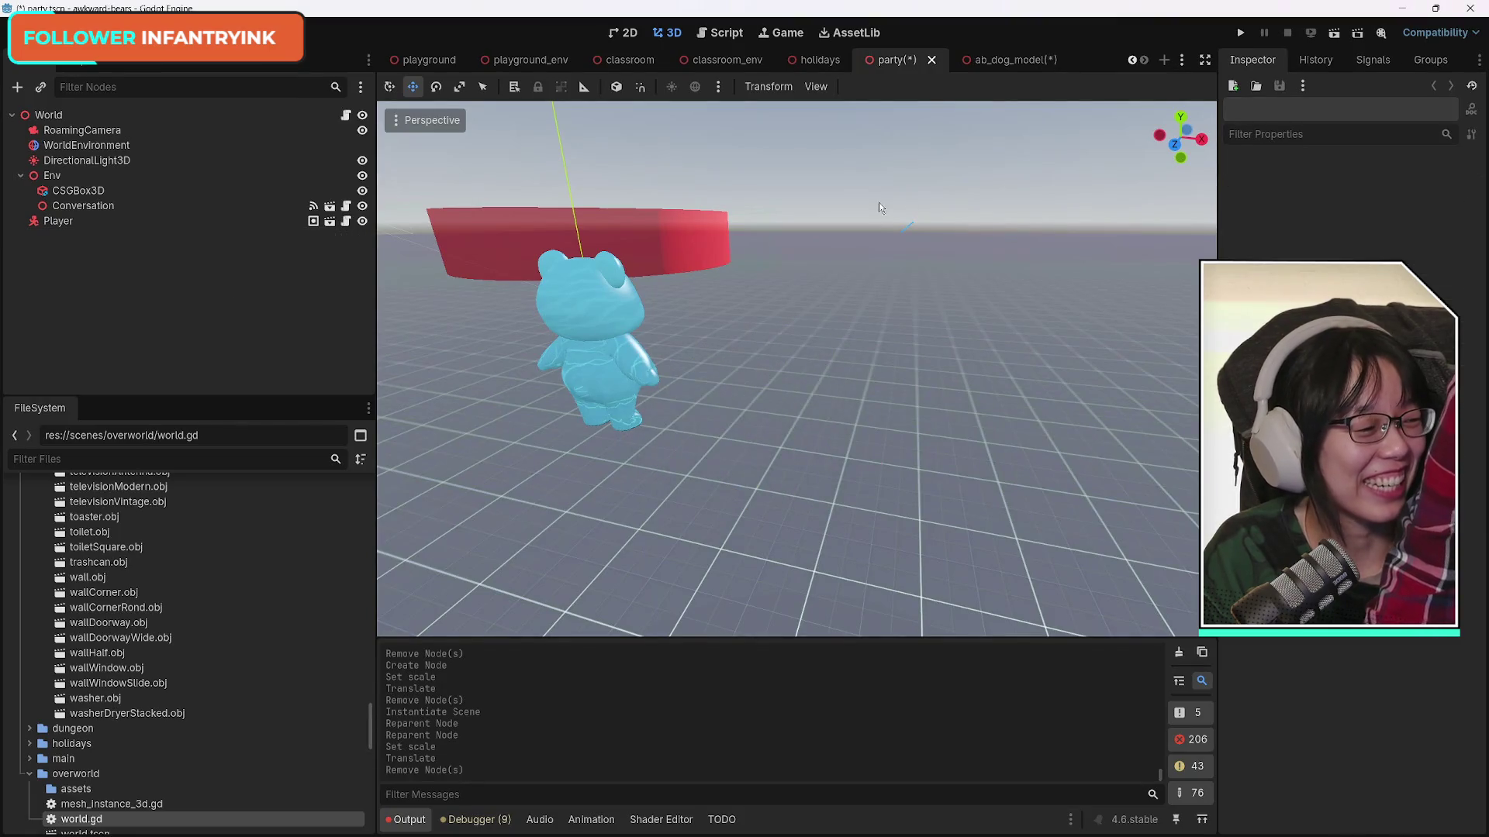
# Step: Copy the ab_dog_model root from its own scene and paste it under World in party
pyautogui.click(996, 60)
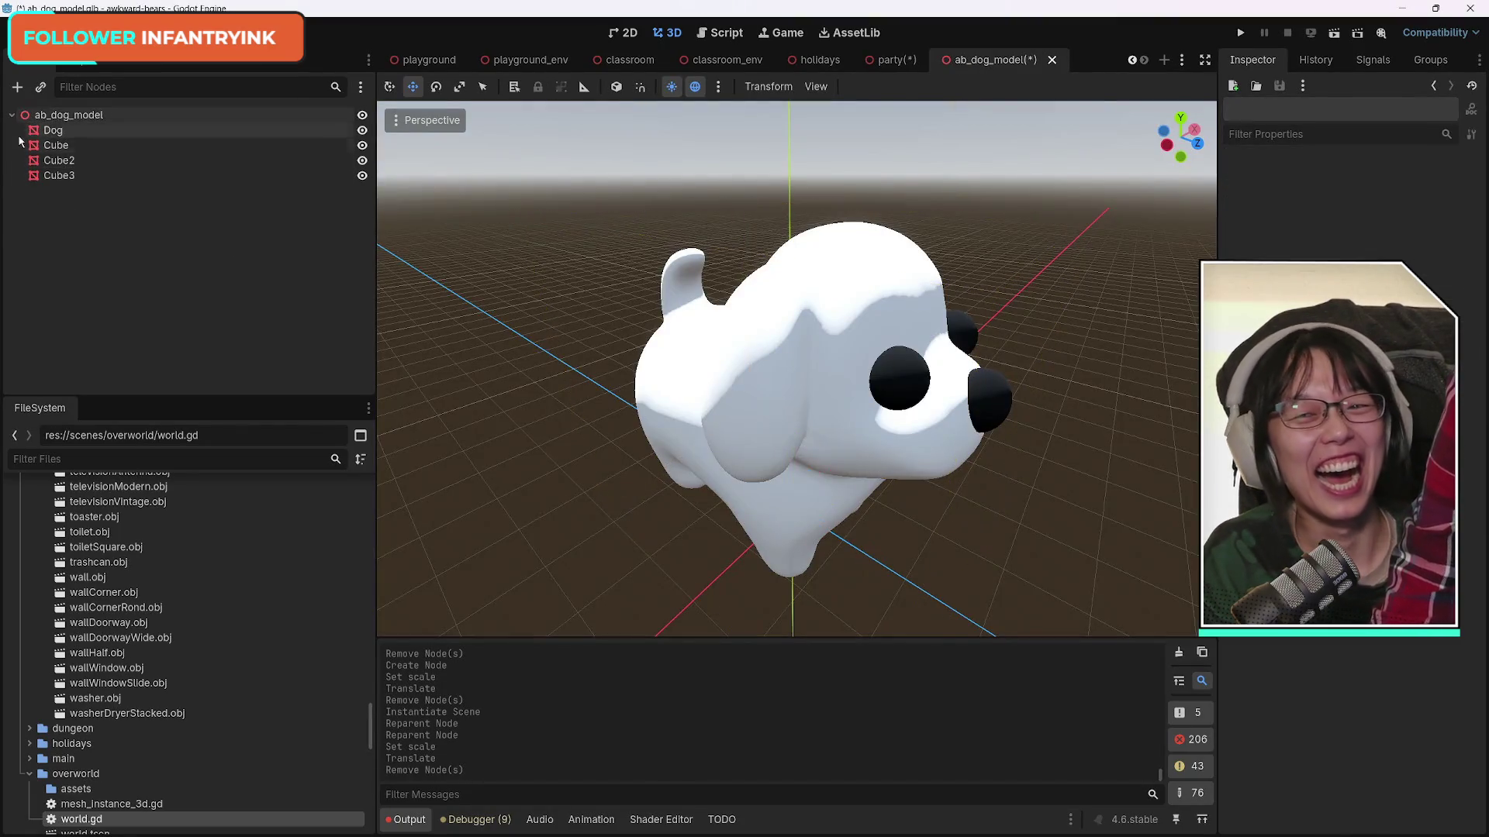
pyautogui.doubleClick(62, 116)
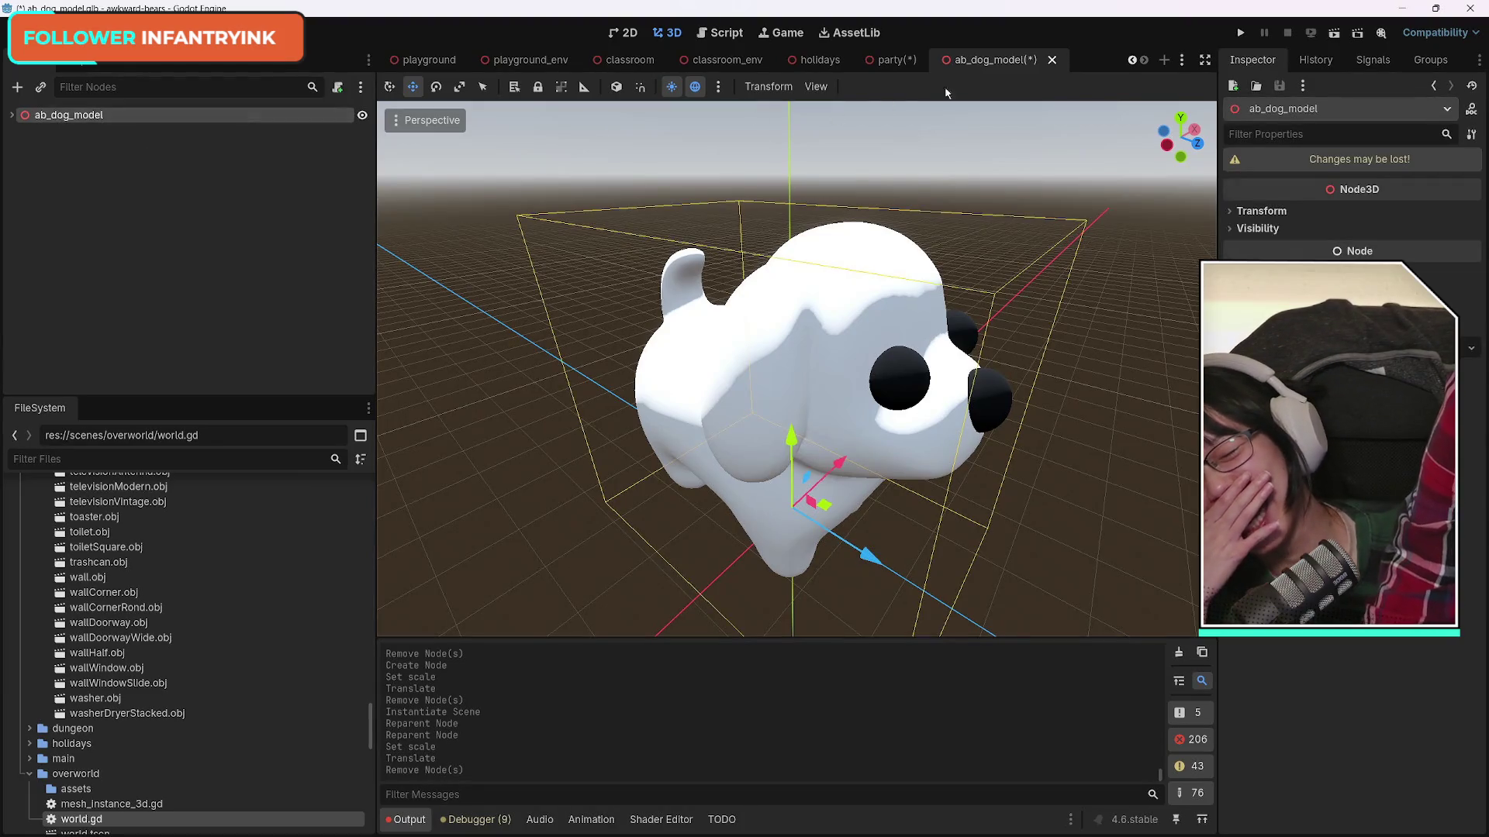
pyautogui.click(1051, 59)
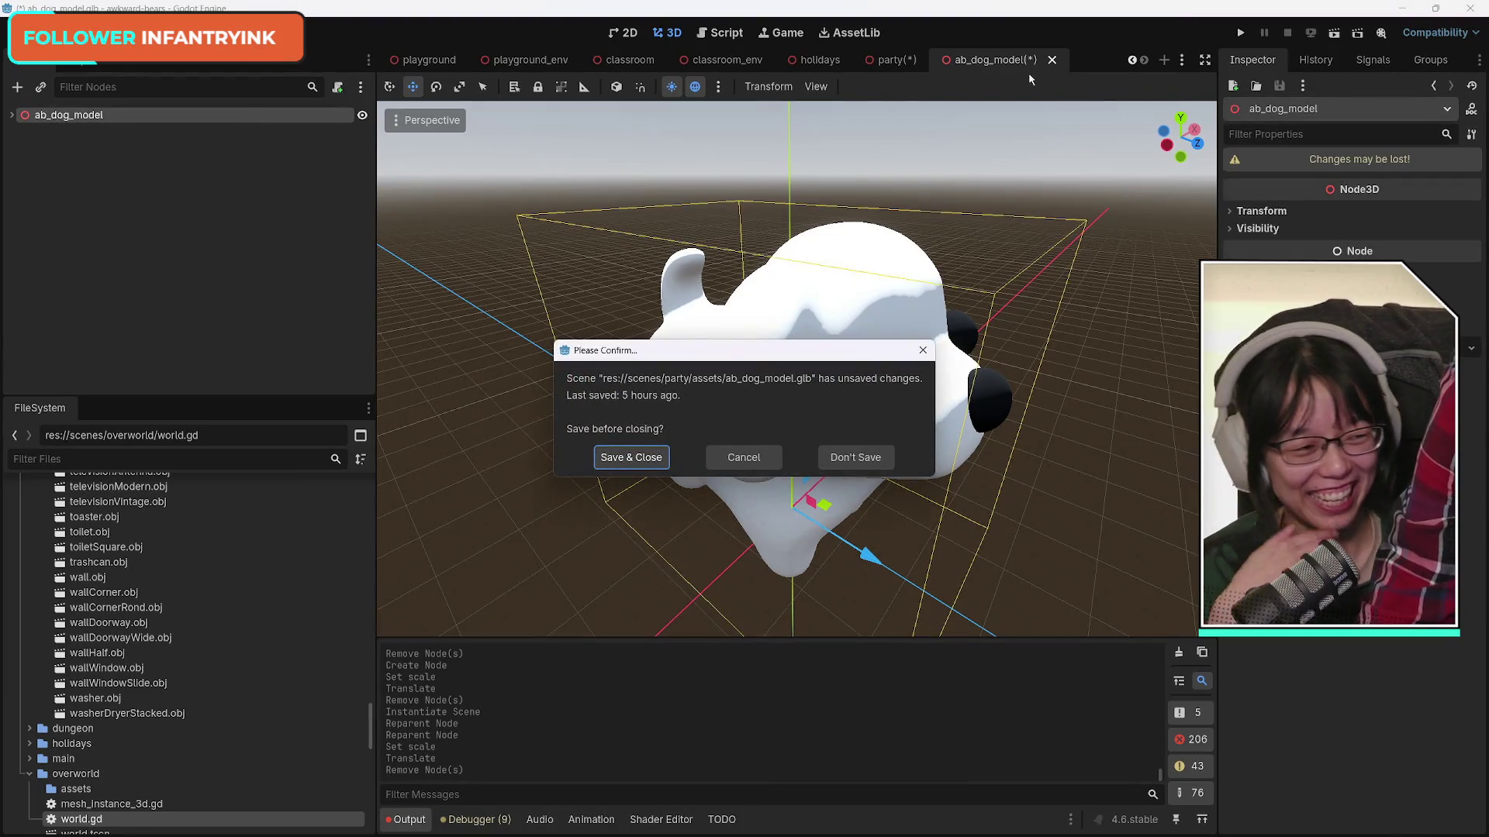
pyautogui.click(756, 456)
pyautogui.click(892, 59)
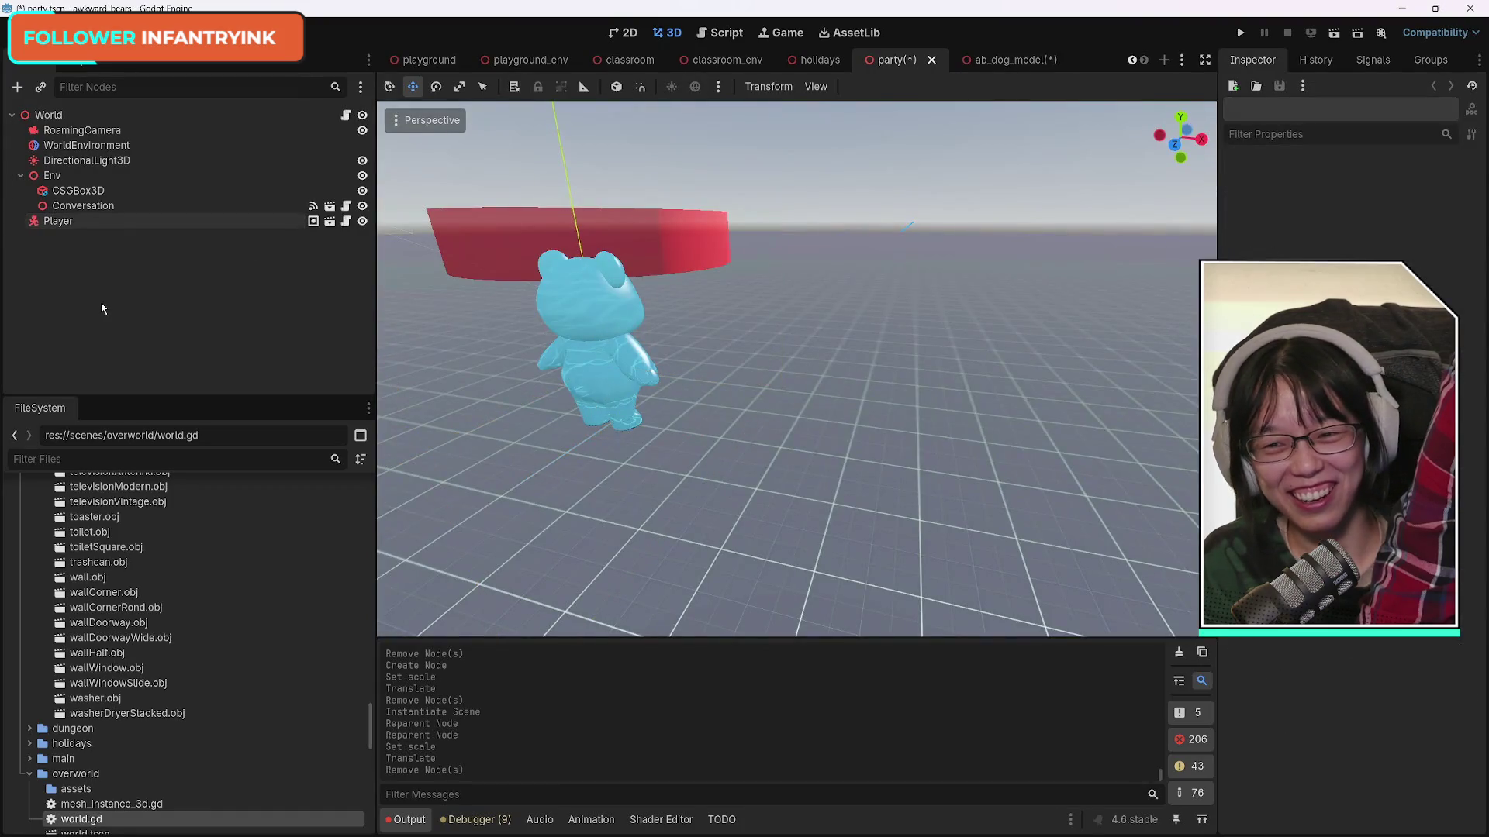
pyautogui.hotkey('ctrl', 'v')
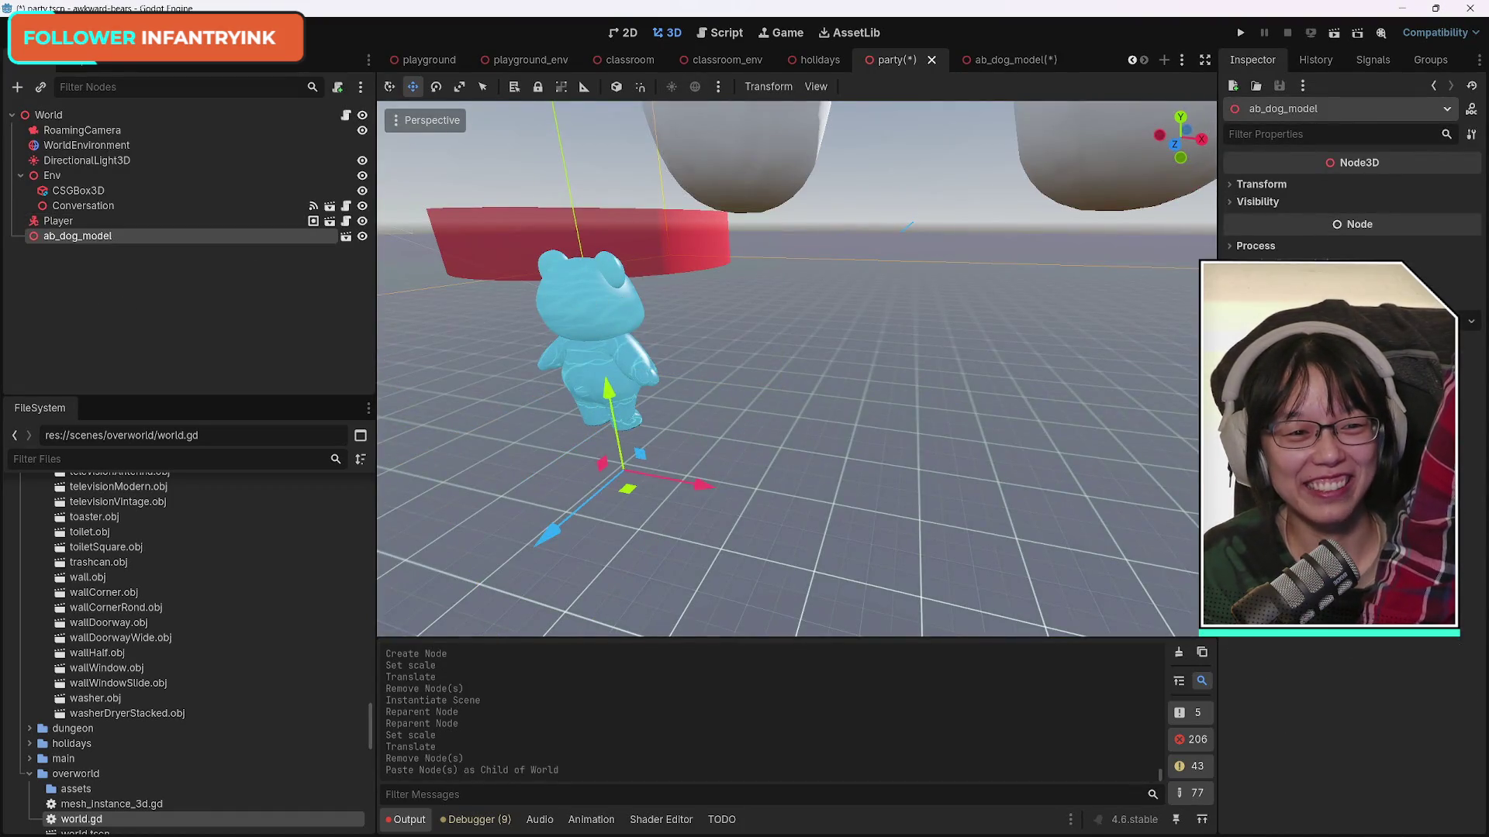
# Step: Focus on the pasted dog model and make the ab_dog_model node local
pyautogui.press('f')
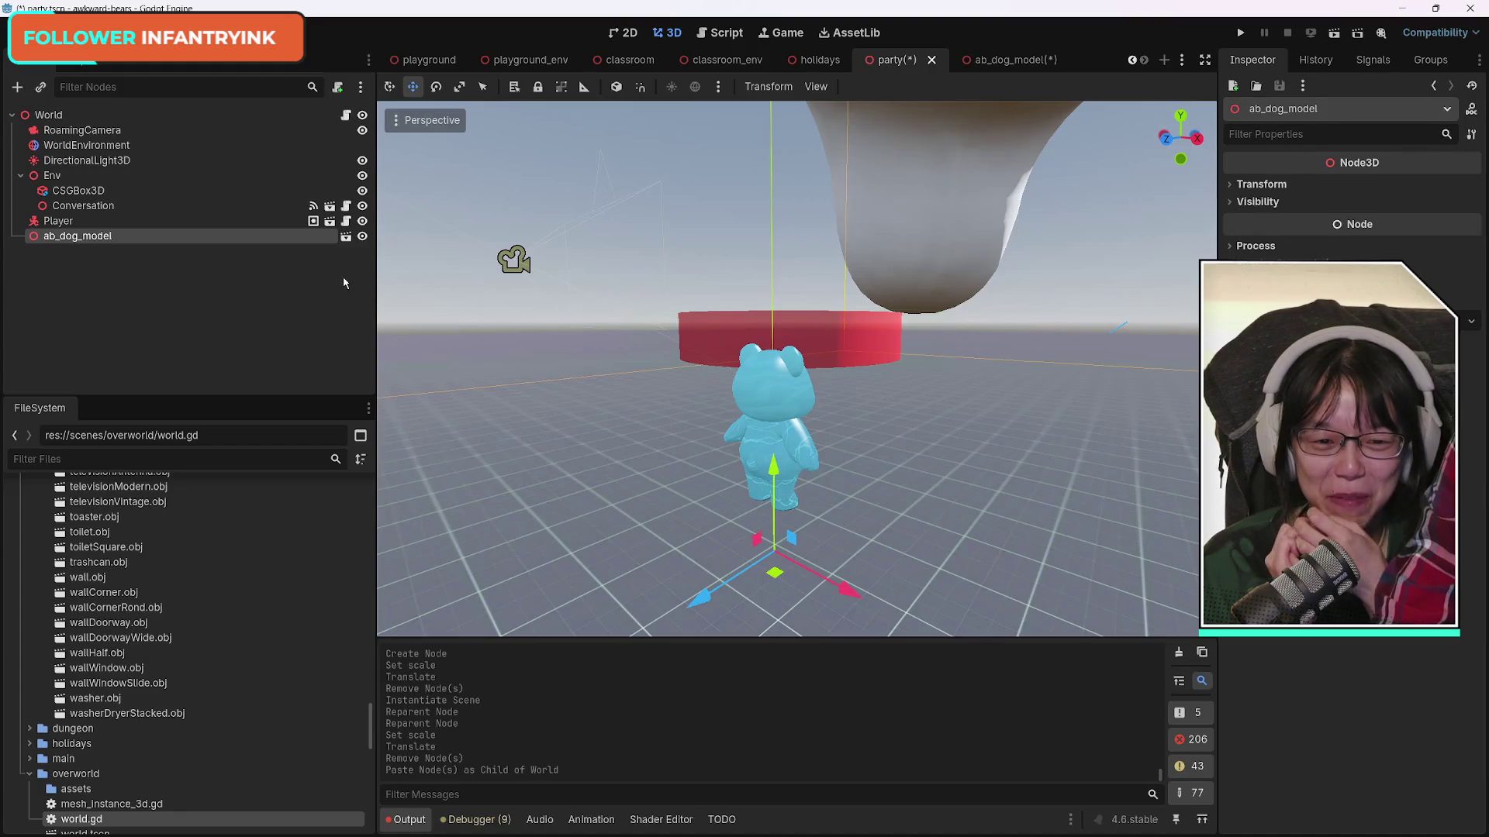
pyautogui.rightClick(97, 236)
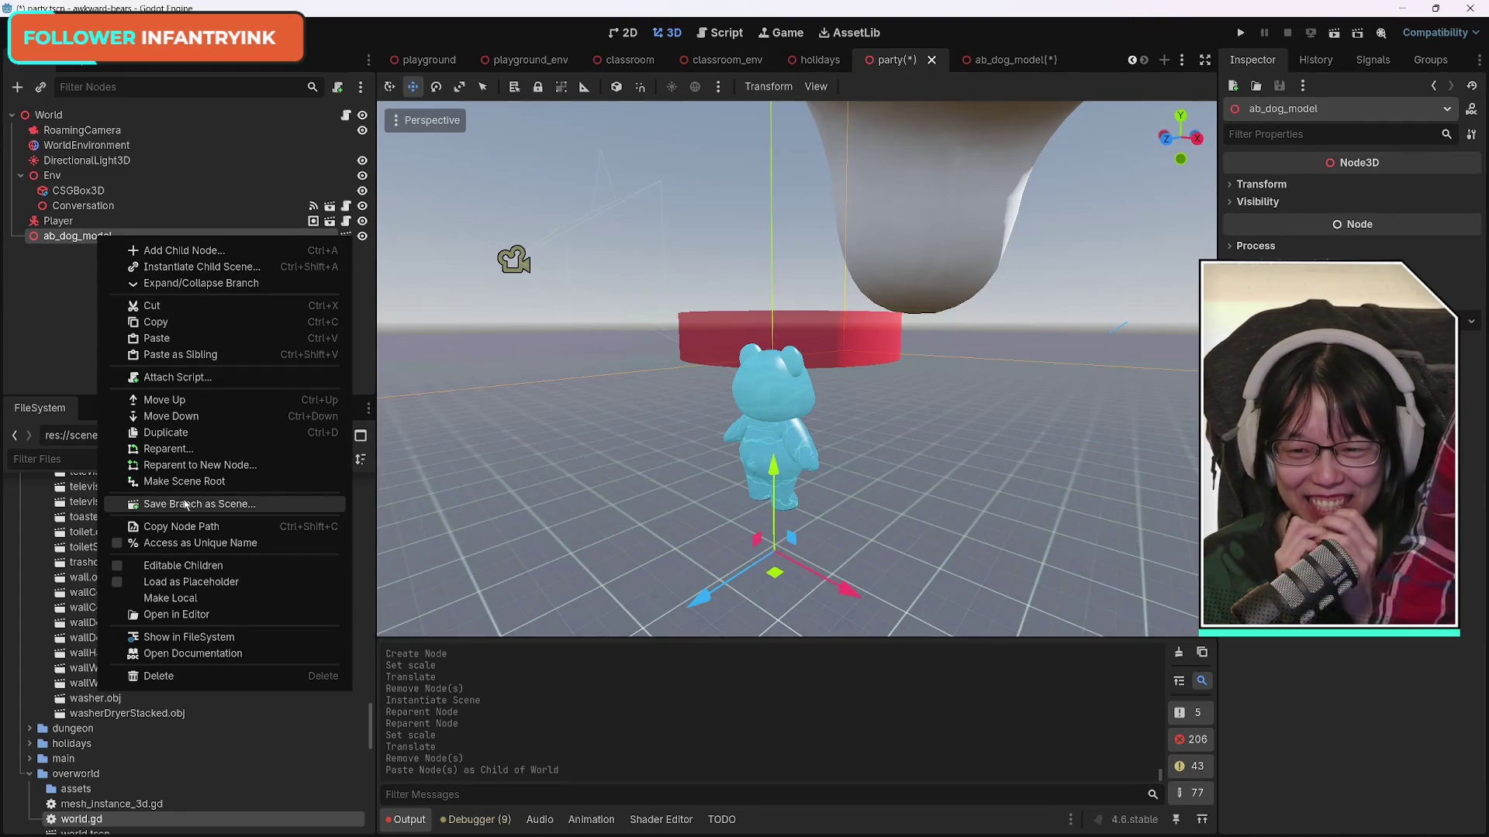
pyautogui.click(186, 604)
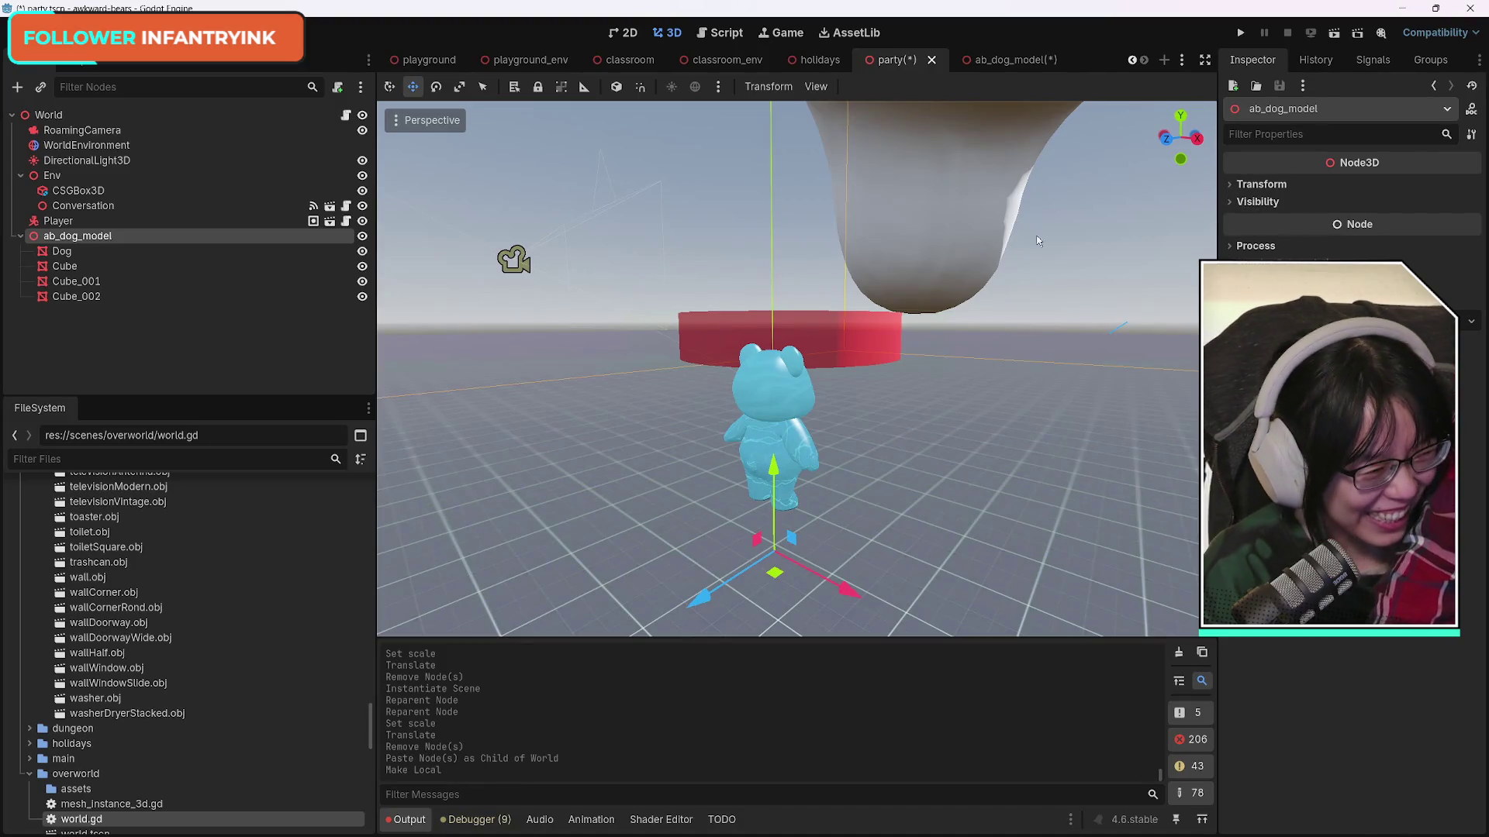
pyautogui.click(1261, 184)
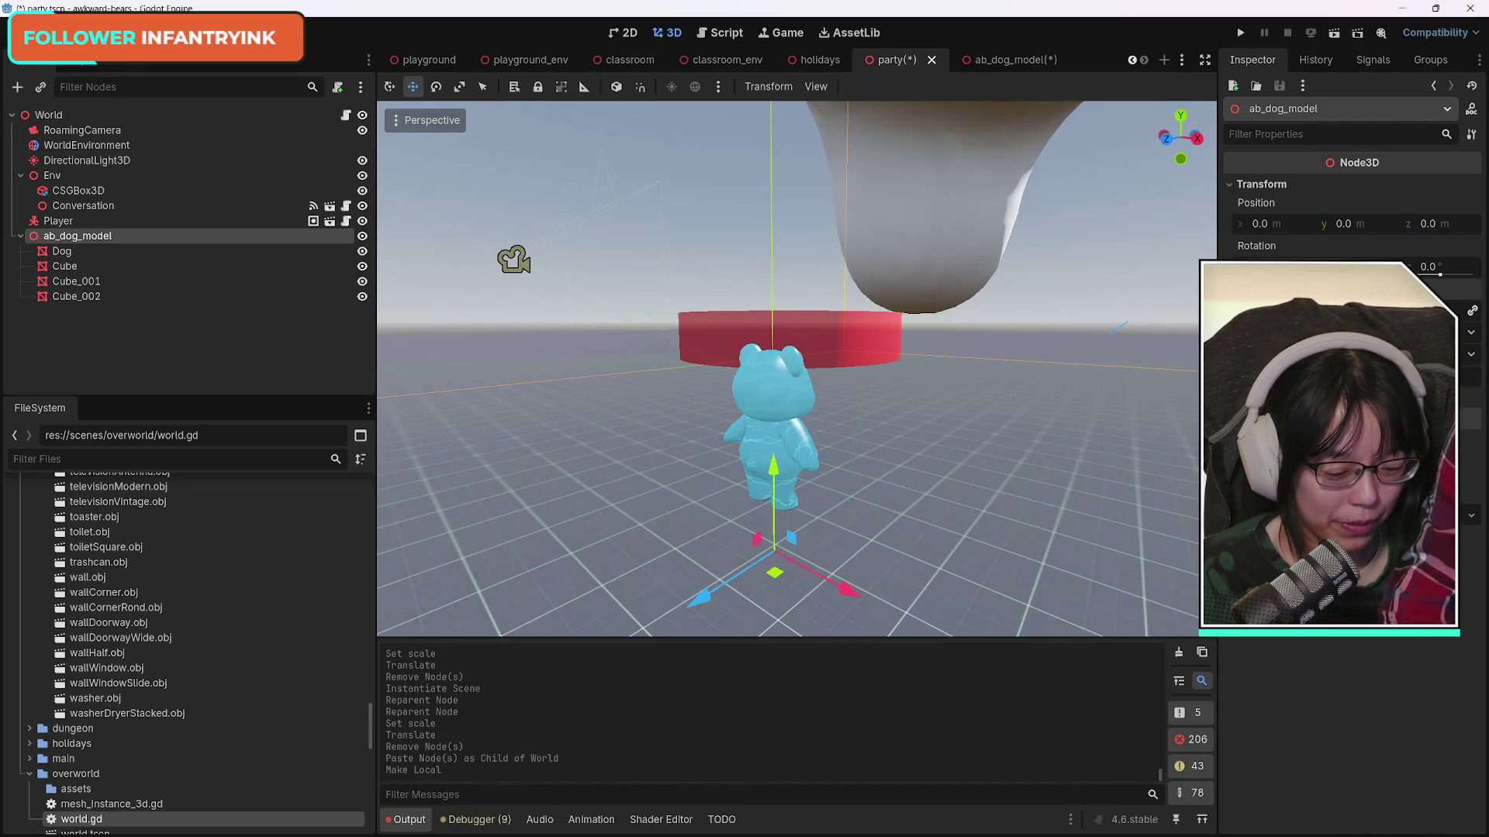
# Step: Shrink the dog to bear size, move it beside the bear, then reset its position to 0, 0, 0
pyautogui.press('Return')
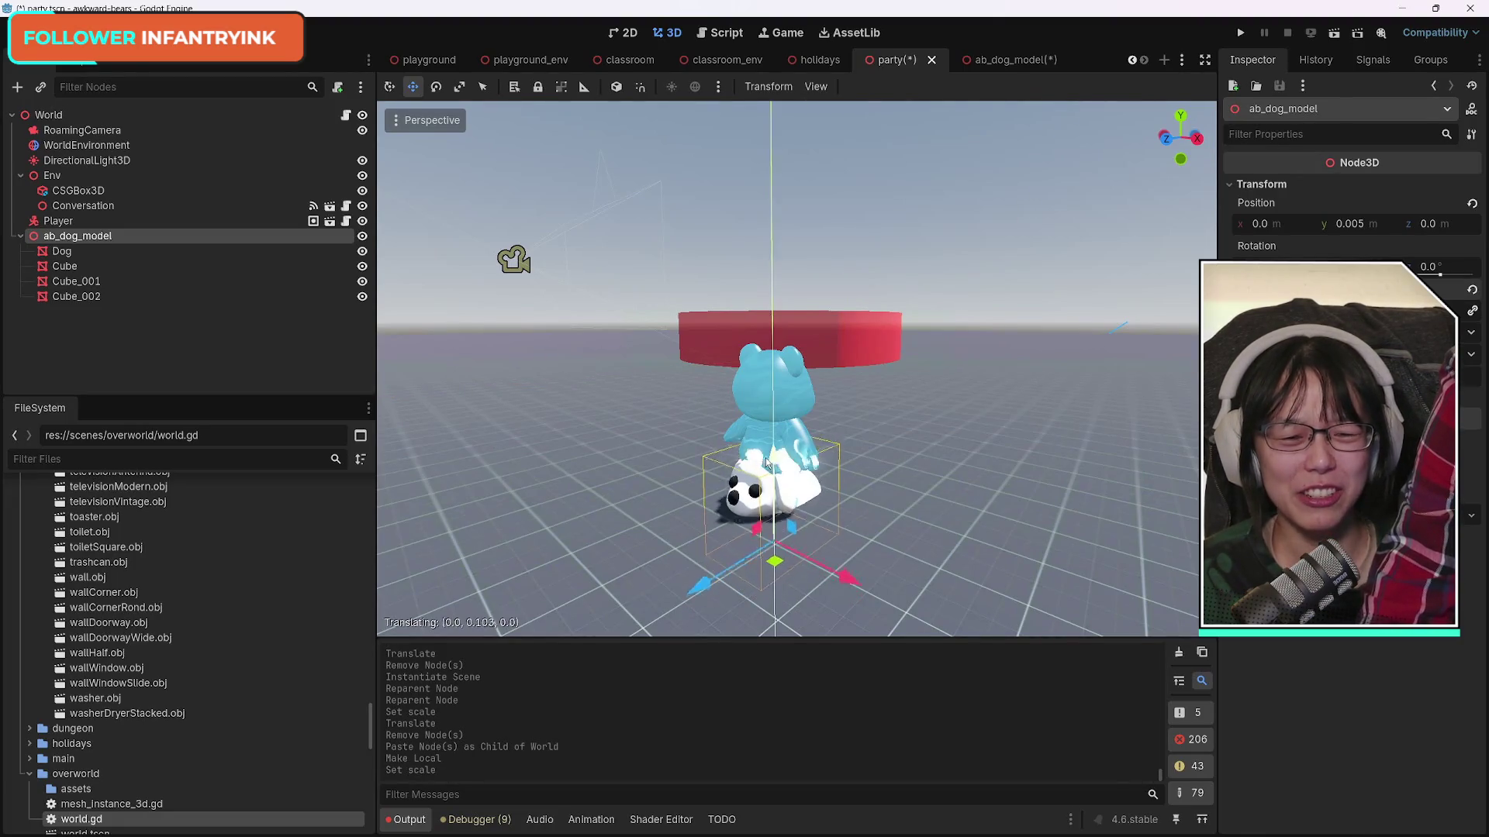
pyautogui.moveTo(769, 476); pyautogui.dragTo(772, 444)
pyautogui.moveTo(853, 520)
pyautogui.mouseDown()
pyautogui.moveTo(969, 547)
pyautogui.moveTo(892, 560)
pyautogui.moveTo(911, 504)
pyautogui.moveTo(943, 490)
pyautogui.mouseUp()
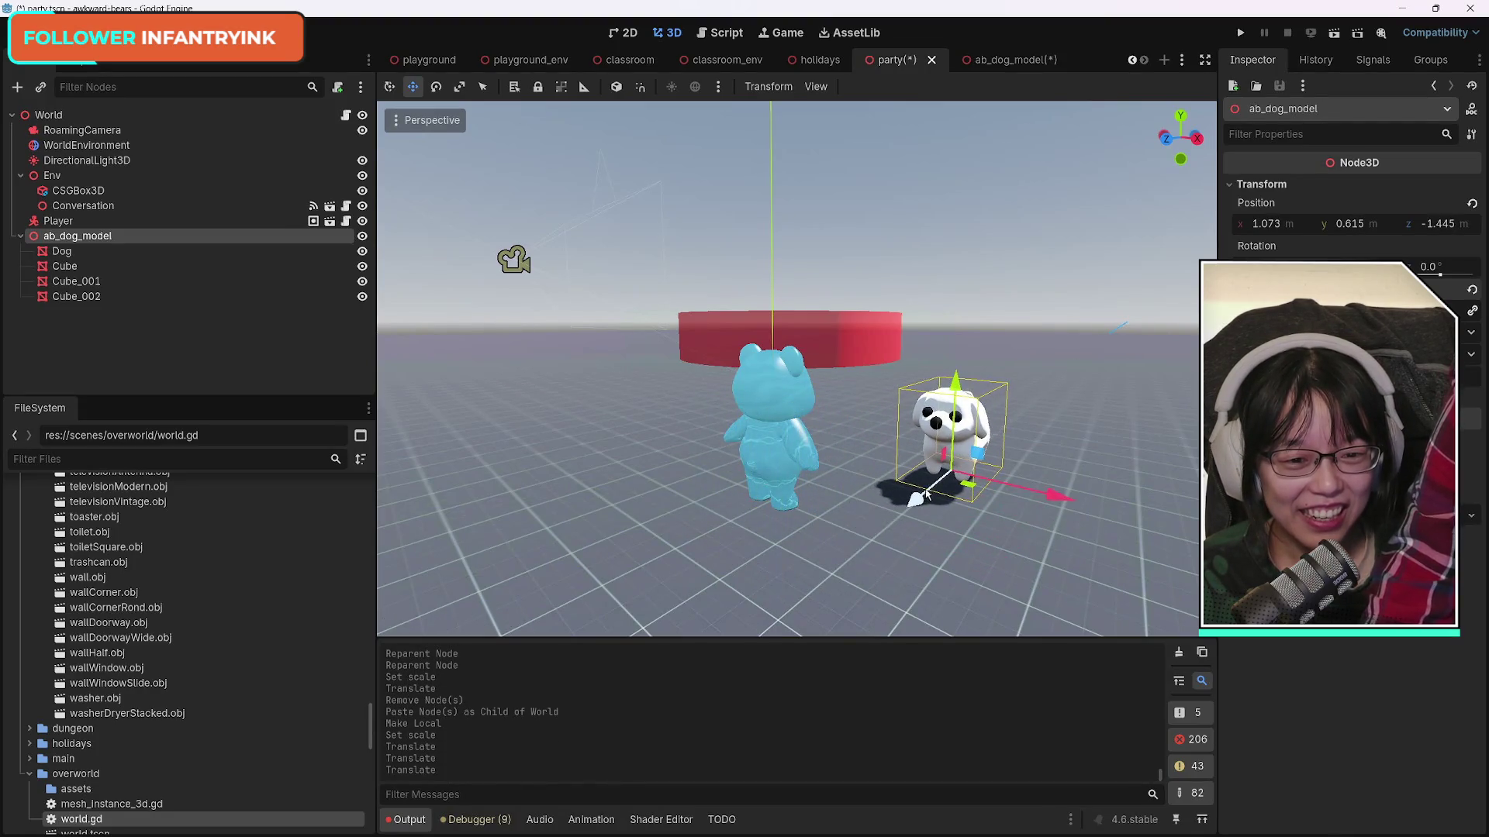
pyautogui.click(939, 495)
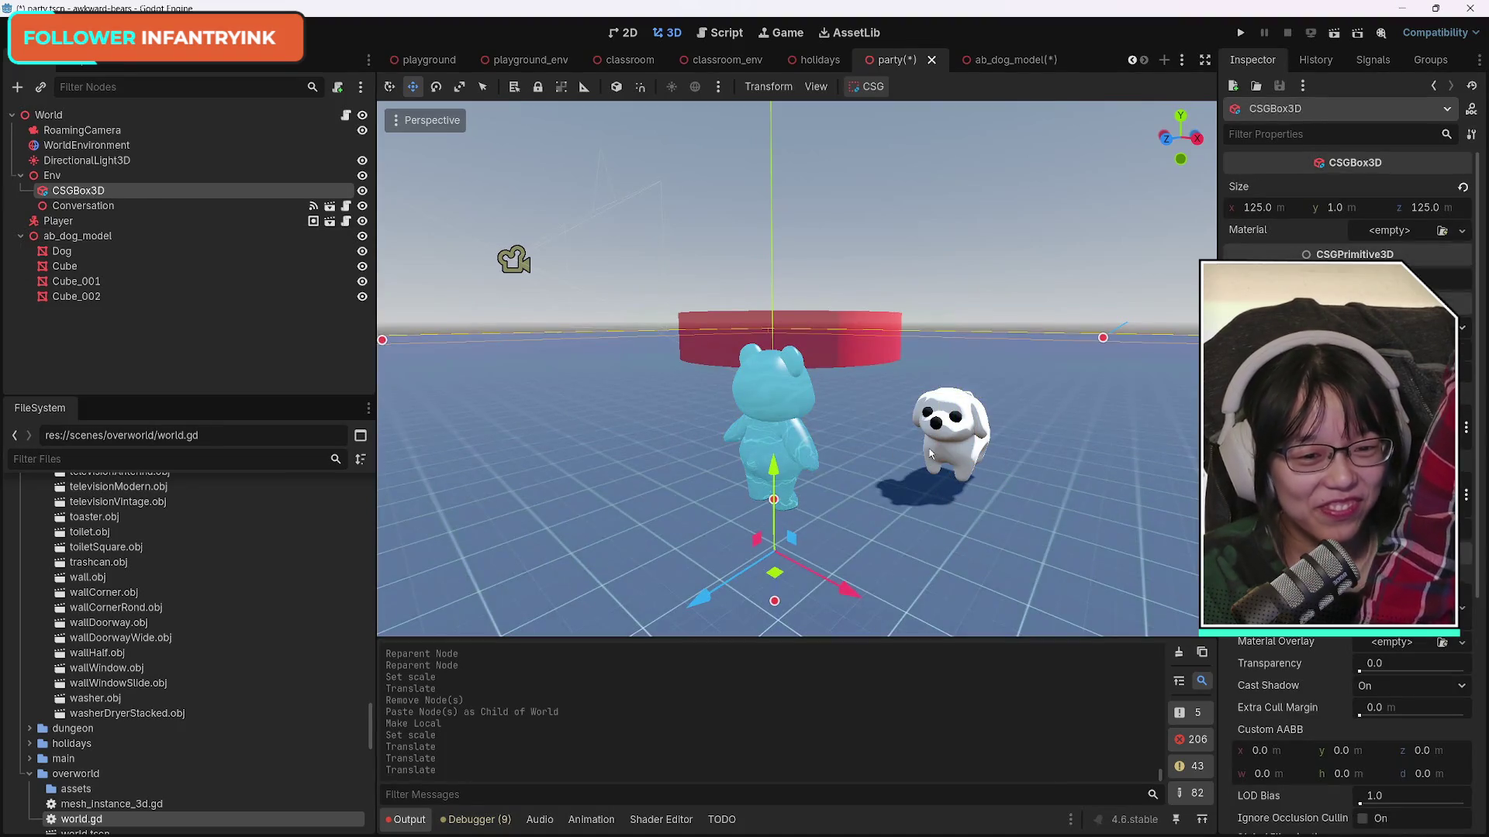
pyautogui.click(186, 251)
pyautogui.click(170, 236)
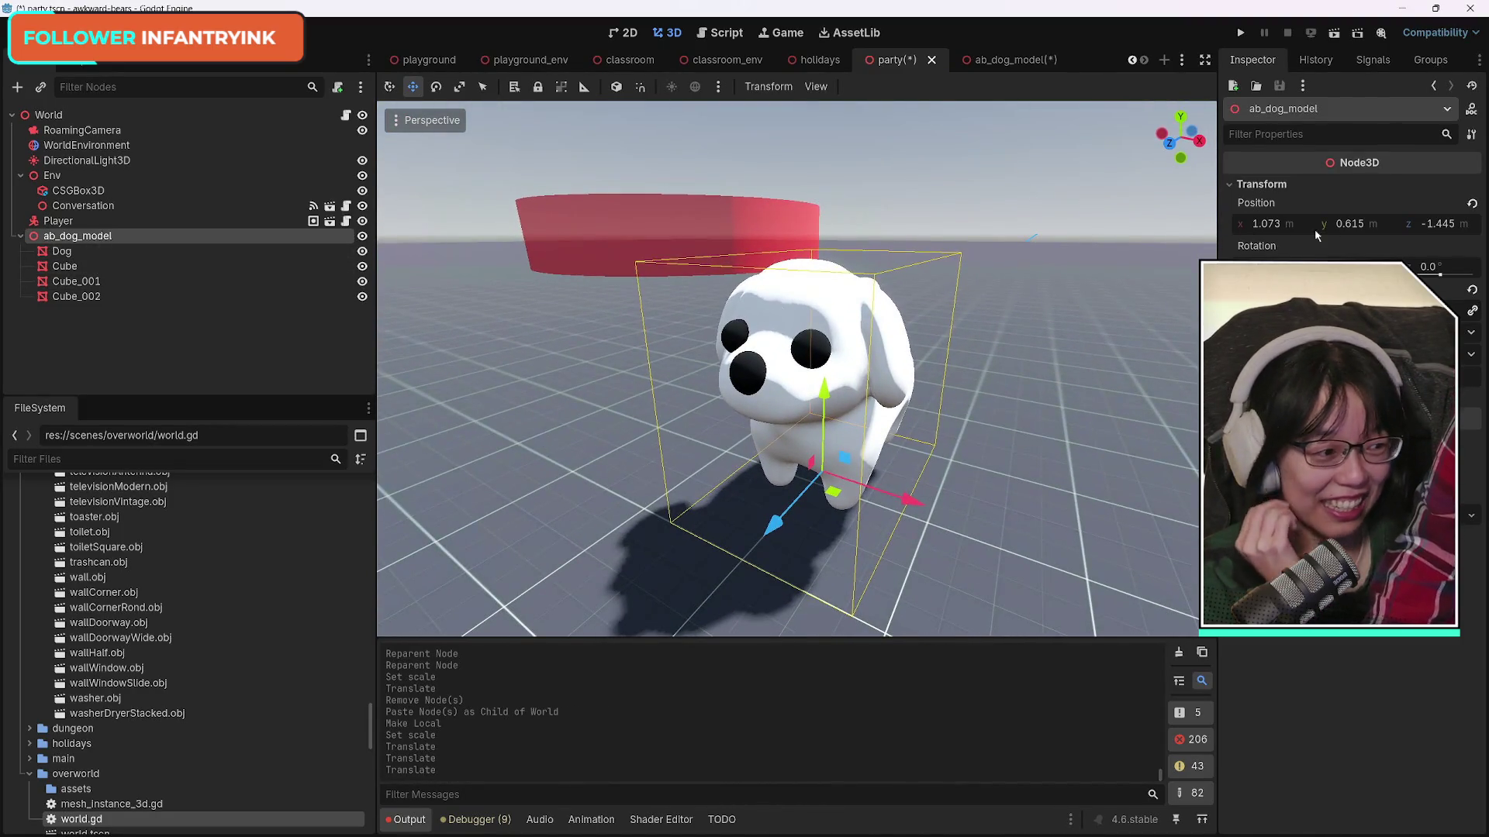
pyautogui.click(1472, 203)
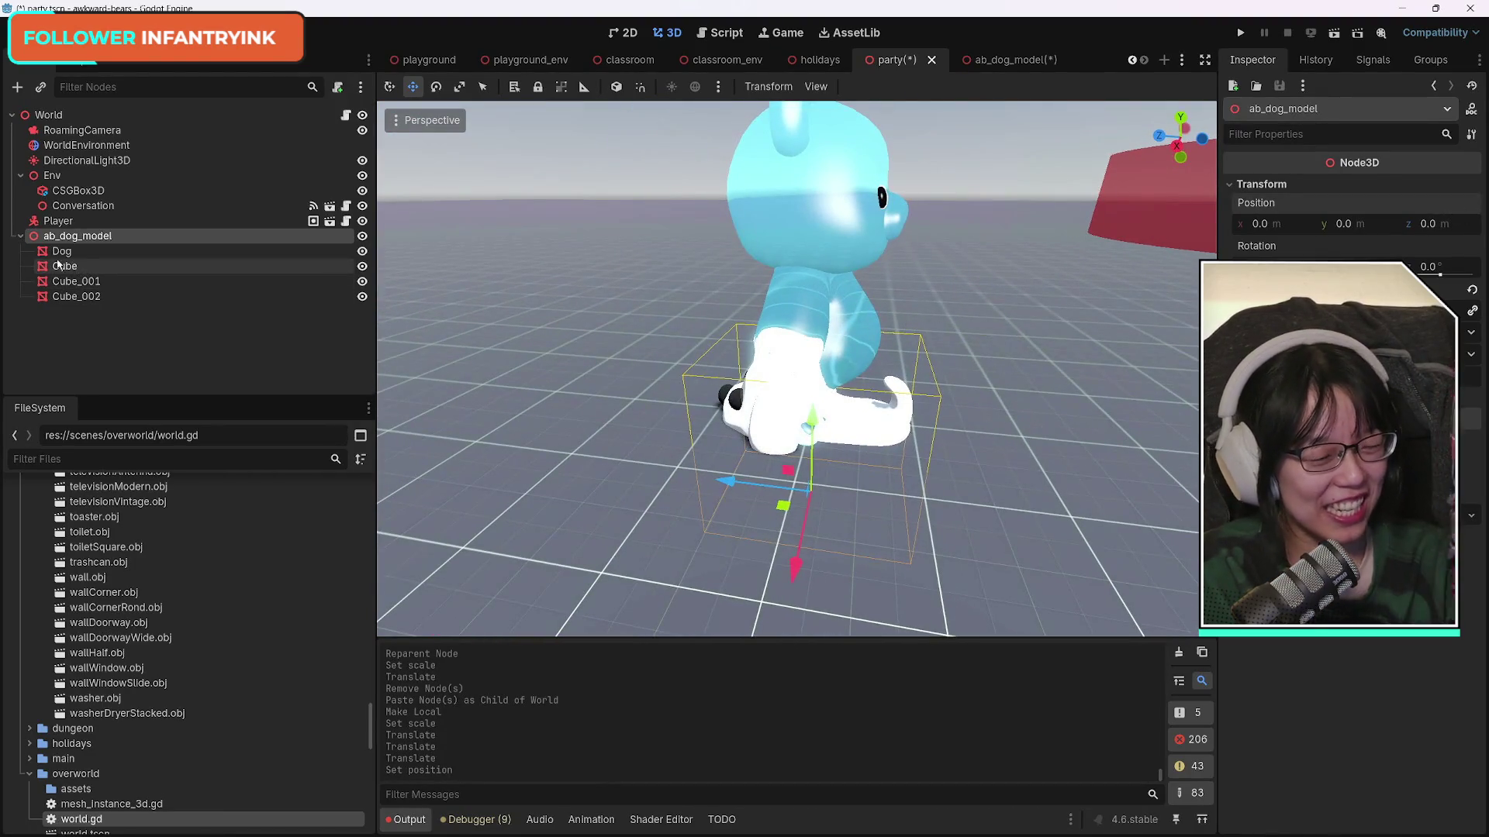
# Step: Save the ab_dog_model branch as ab_dog_model.tscn in the party assets folder, then move it beside the bear
pyautogui.rightClick(73, 240)
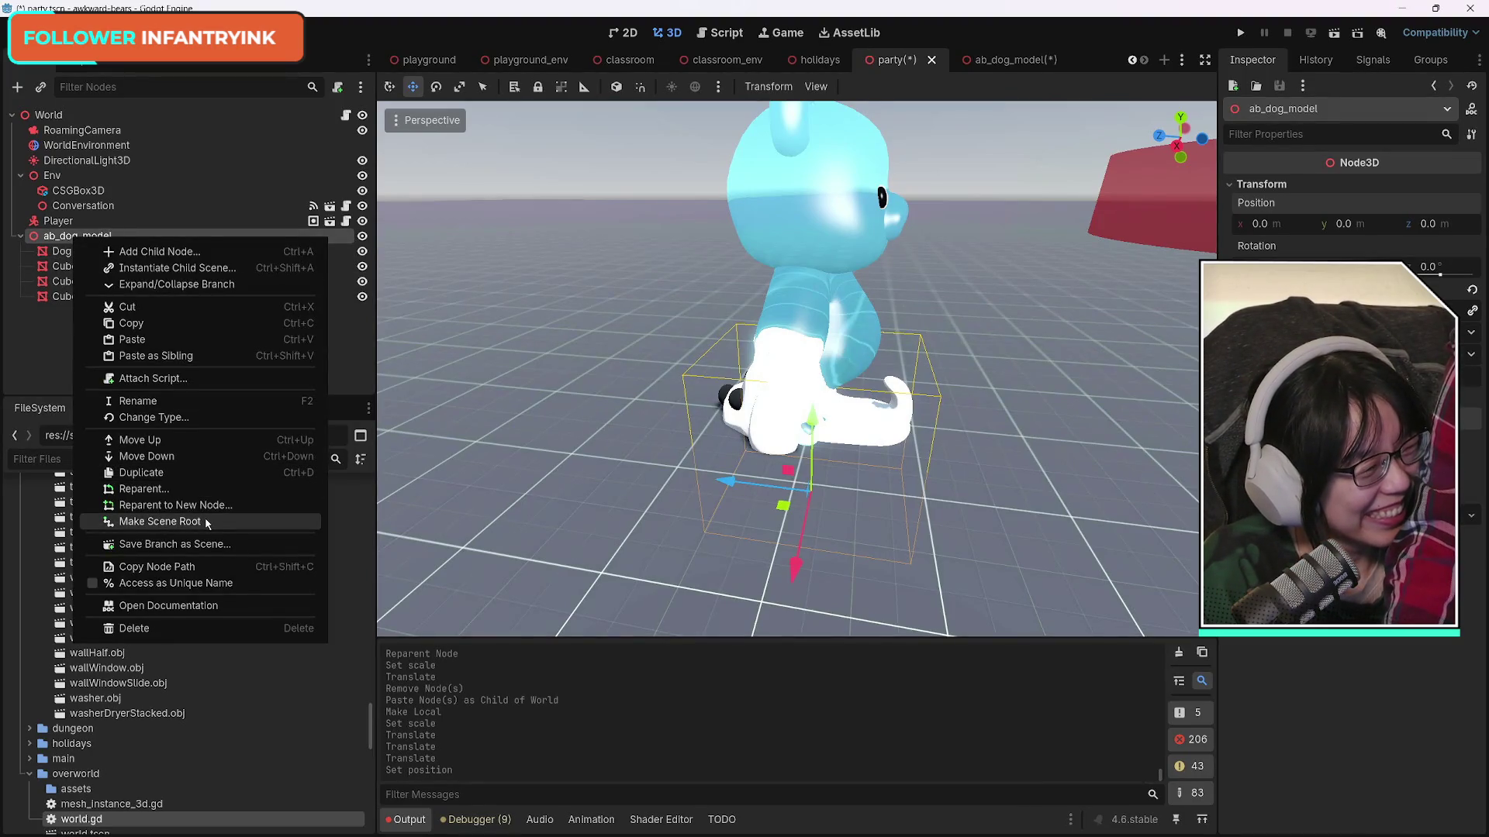
pyautogui.click(197, 542)
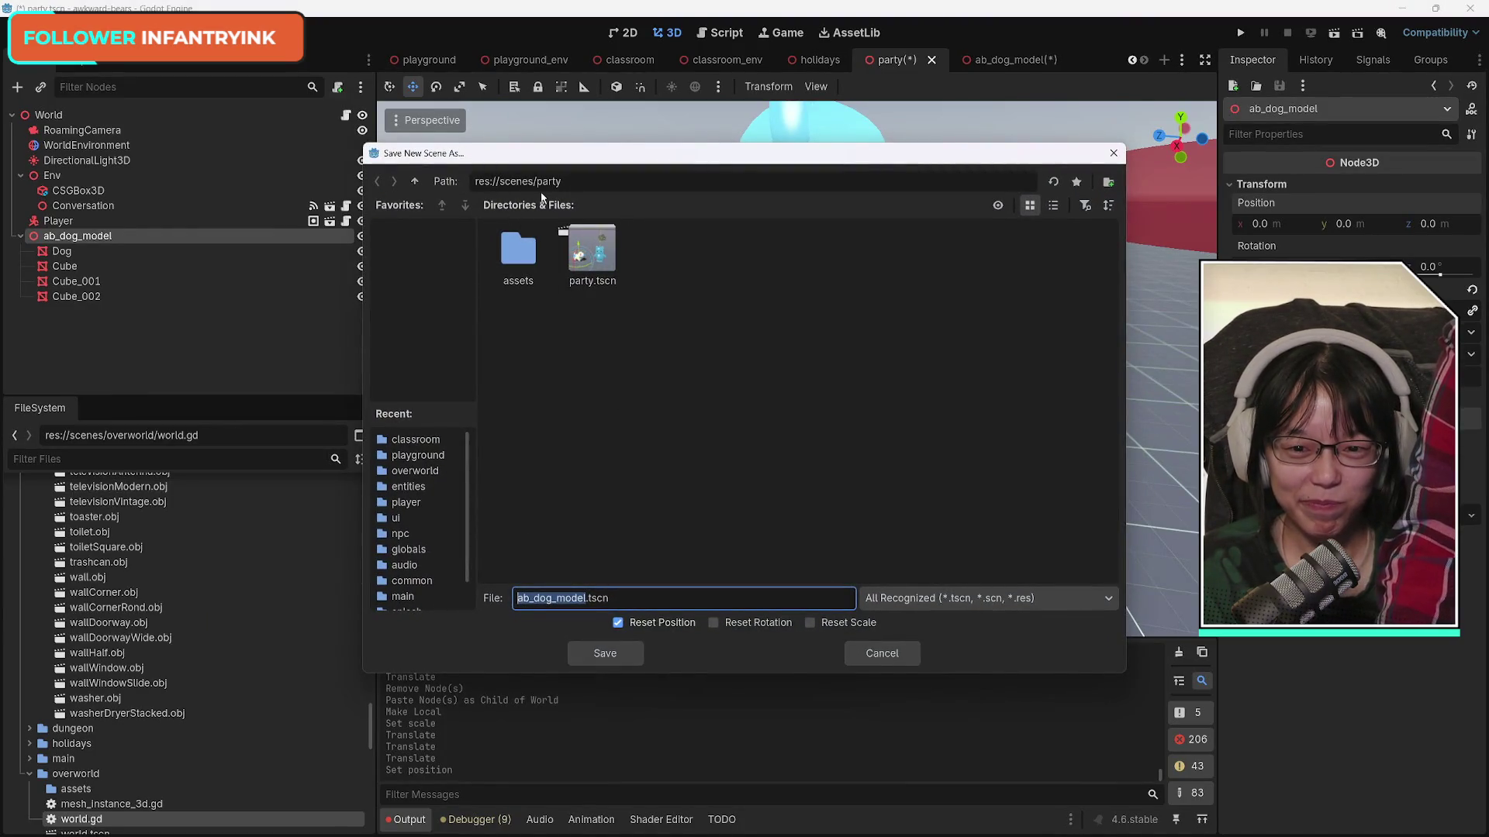
pyautogui.doubleClick(518, 254)
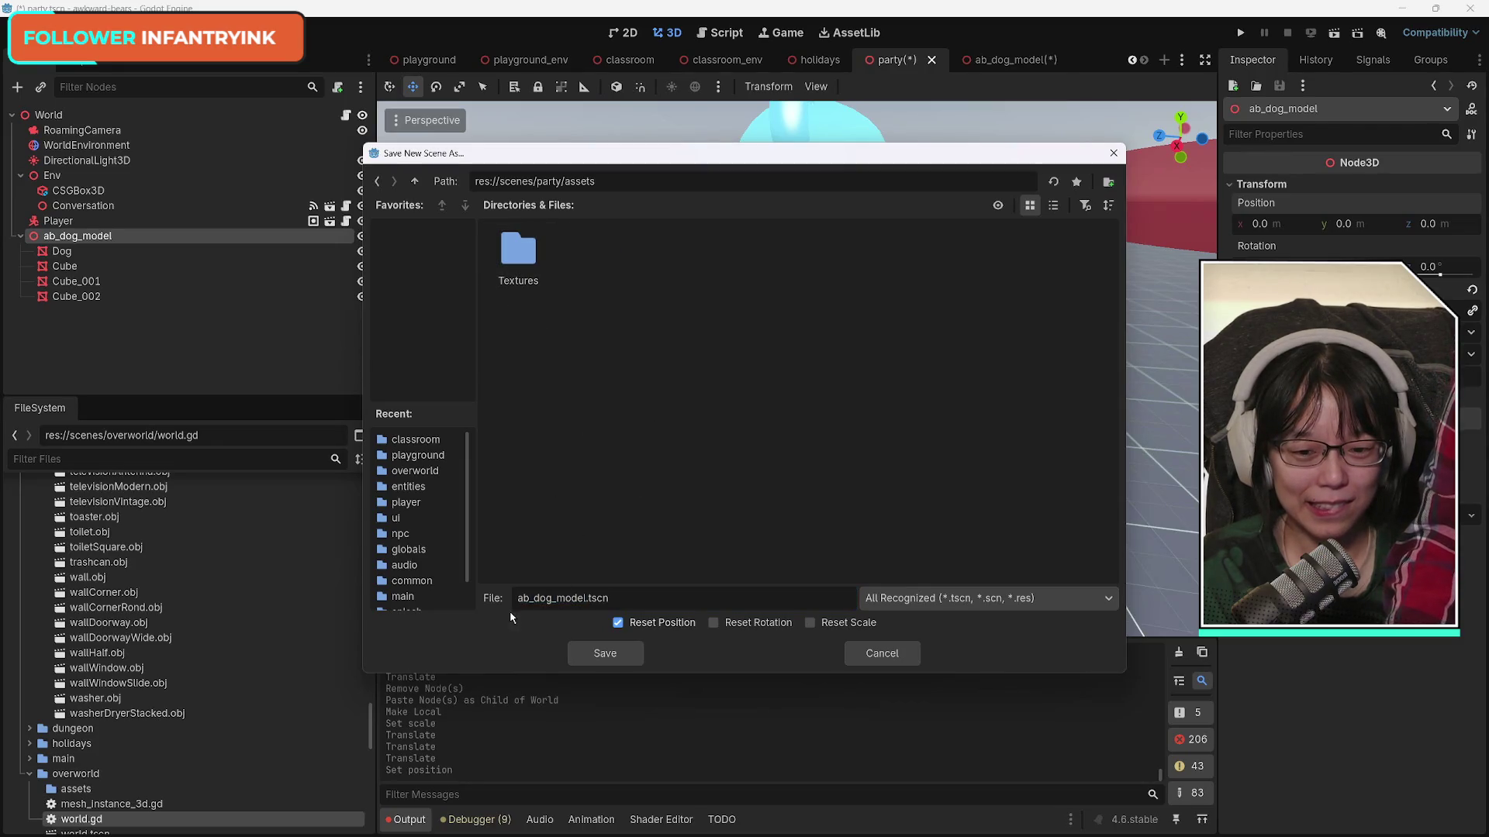
pyautogui.click(600, 655)
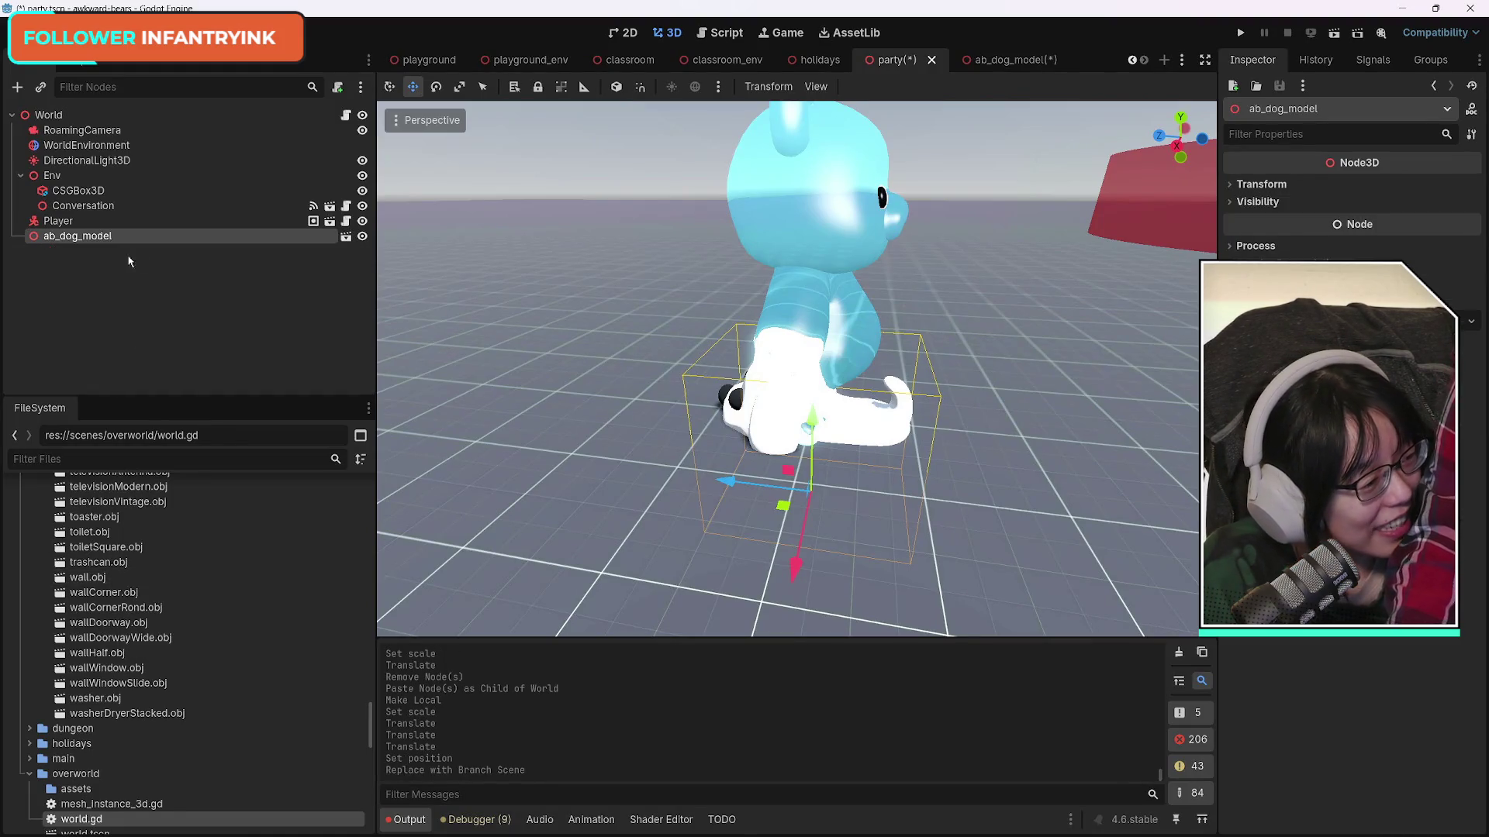
pyautogui.moveTo(814, 450)
pyautogui.mouseDown()
pyautogui.moveTo(735, 379)
pyautogui.moveTo(947, 408)
pyautogui.mouseUp()
# Step: Slide the dog along X beside the bear, then open its scene and the ab_dog_model.glb tab
pyautogui.press('f')
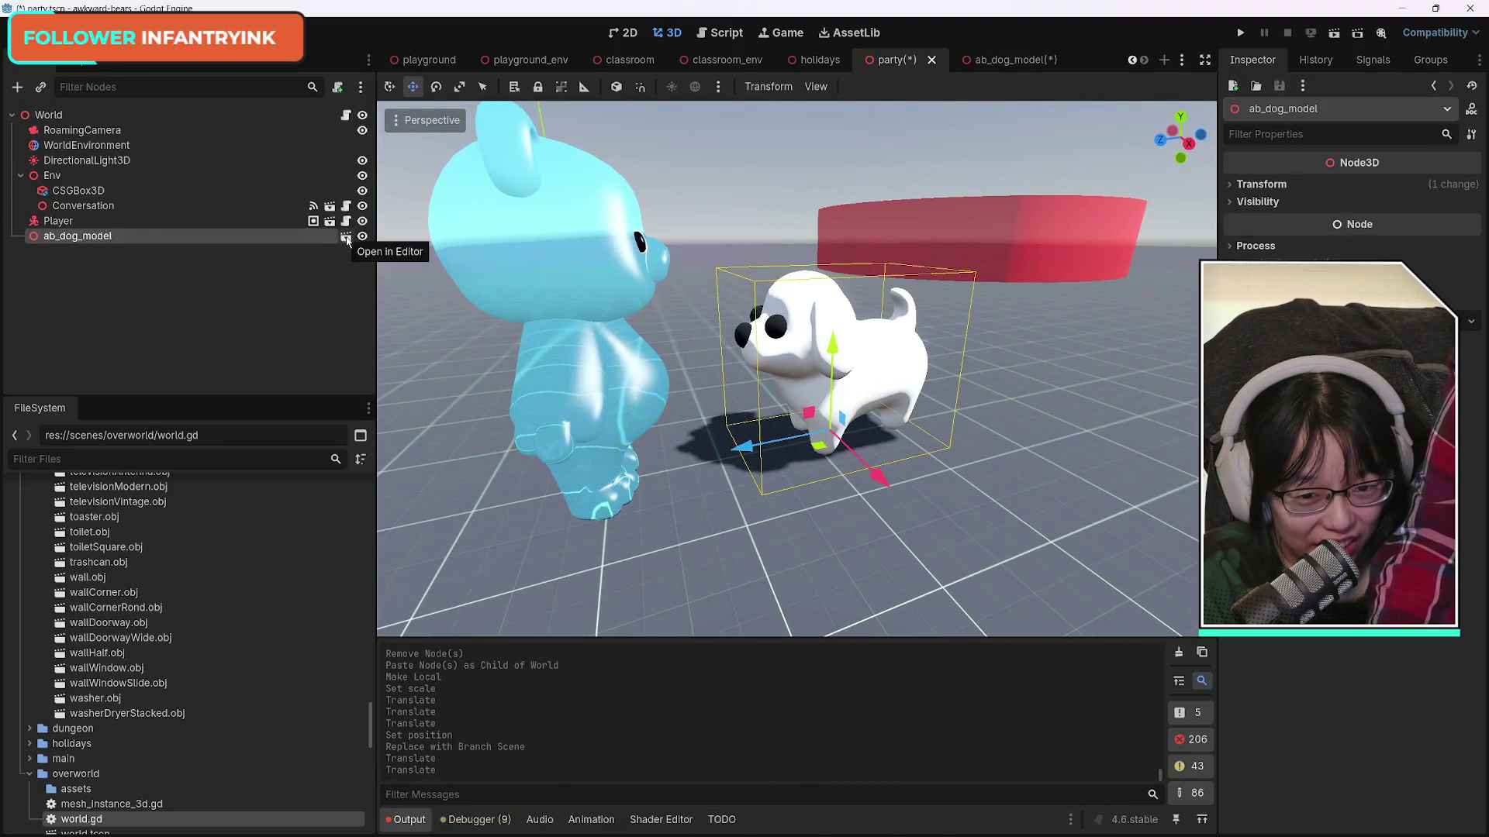
pyautogui.moveTo(880, 476); pyautogui.dragTo(960, 507)
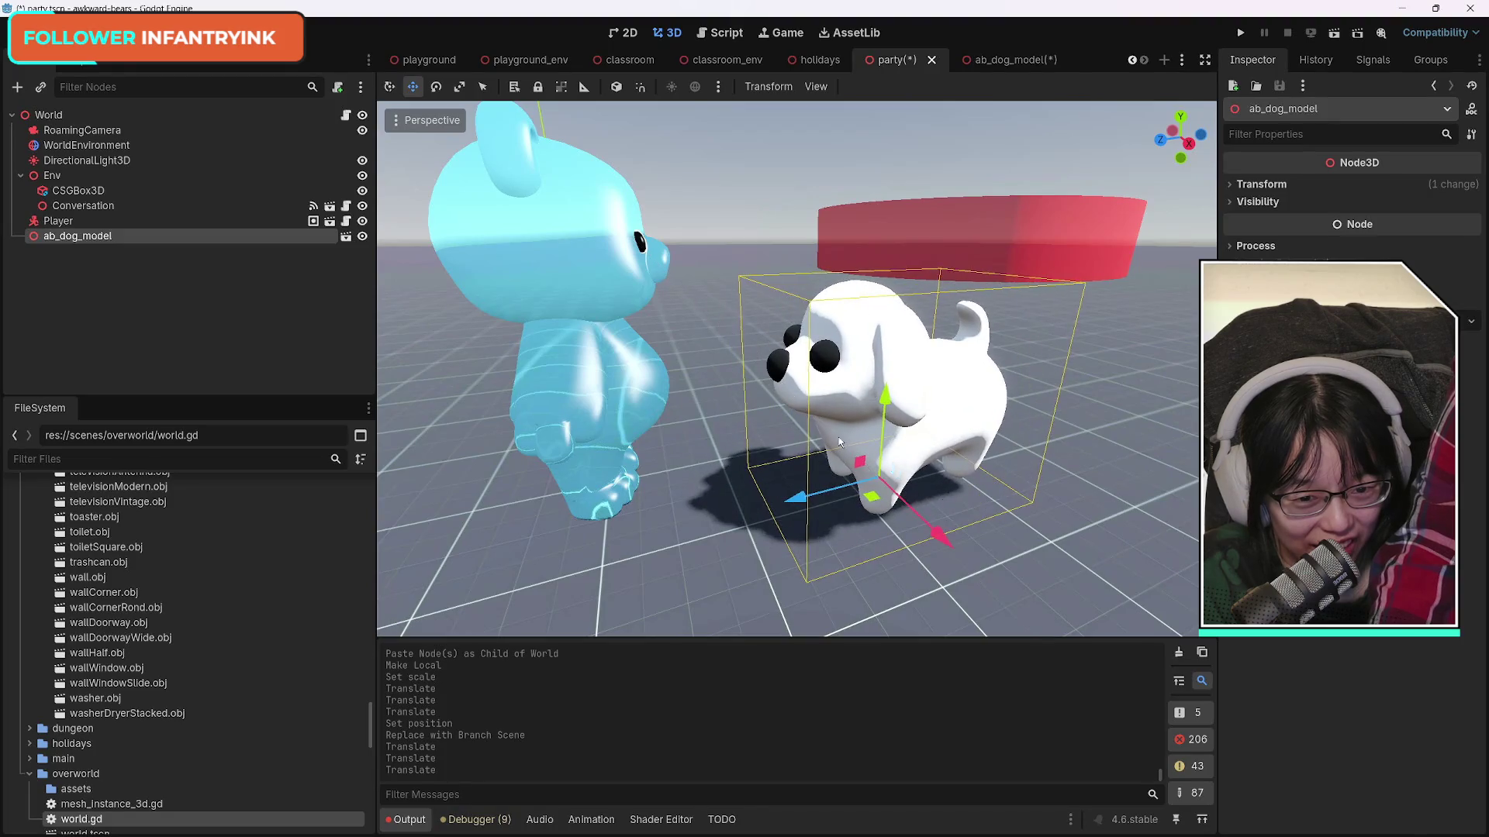
pyautogui.click(346, 235)
pyautogui.moveTo(604, 314)
pyautogui.mouseDown()
pyautogui.moveTo(659, 310)
pyautogui.moveTo(624, 333)
pyautogui.mouseUp()
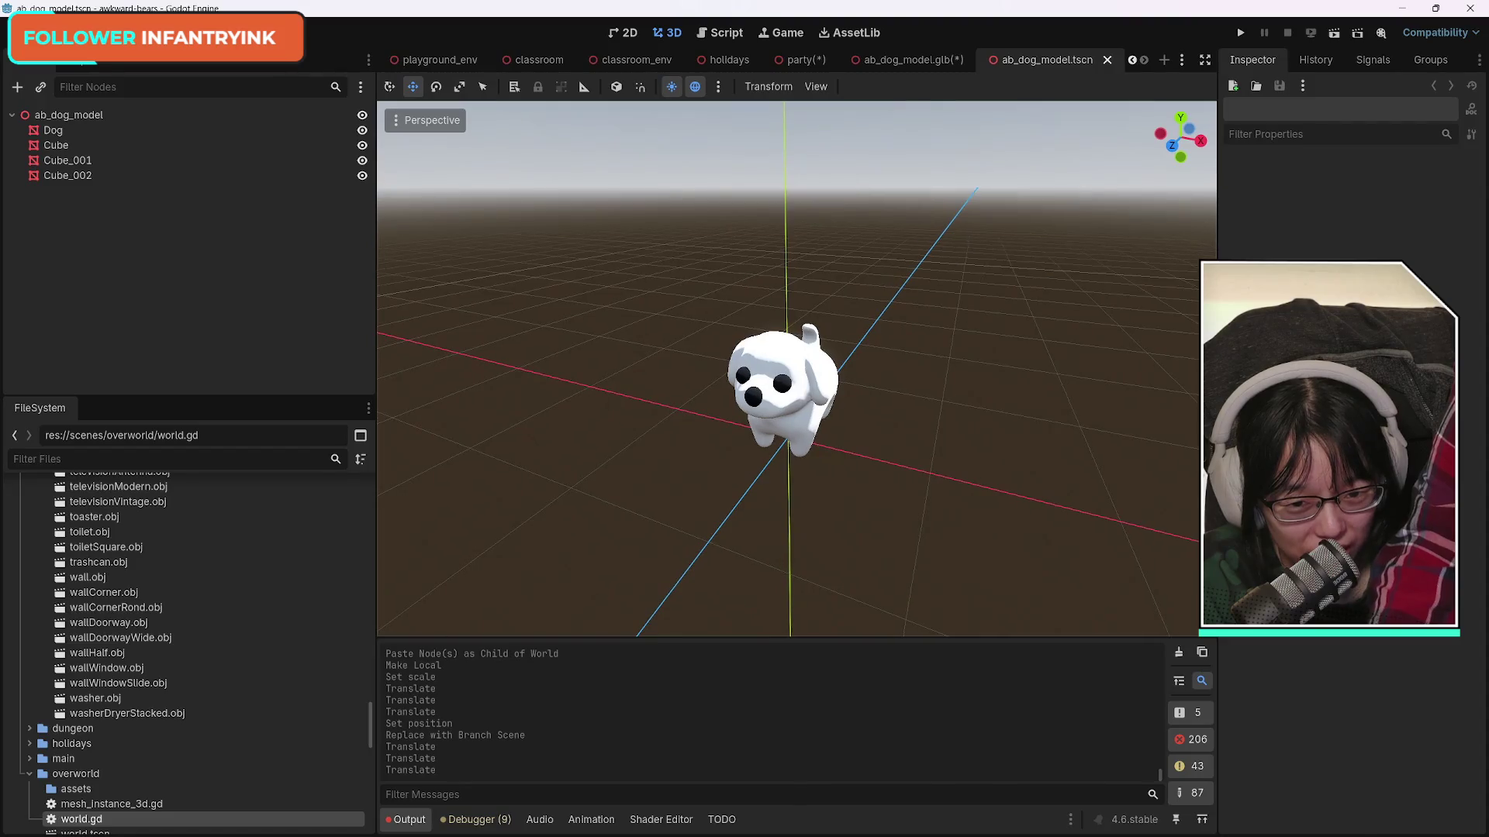
pyautogui.click(905, 59)
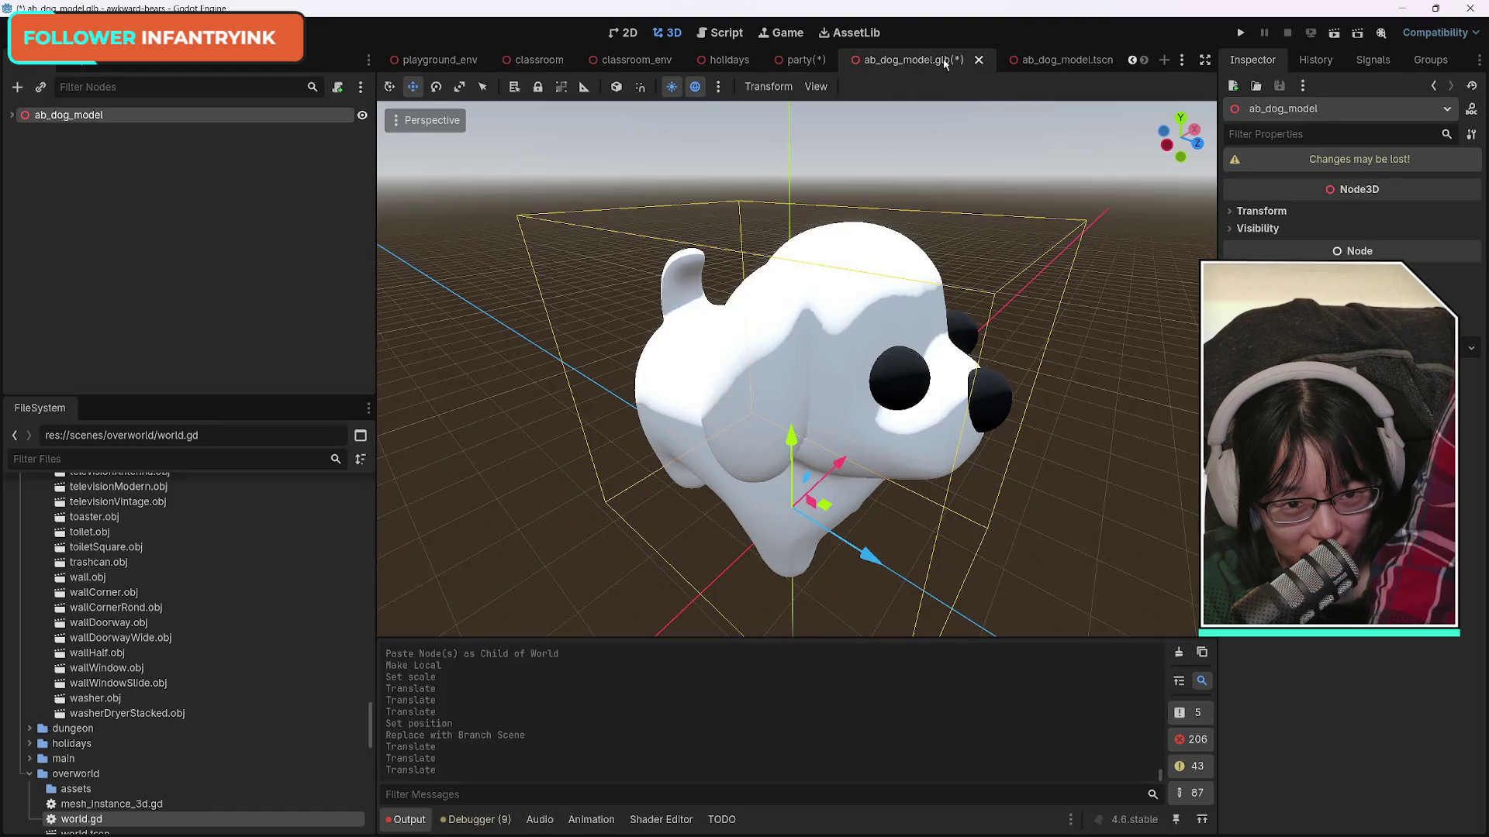
# Step: Close the ab_dog_model.glb tab without saving after dismissing the unknown glb format error
pyautogui.click(979, 60)
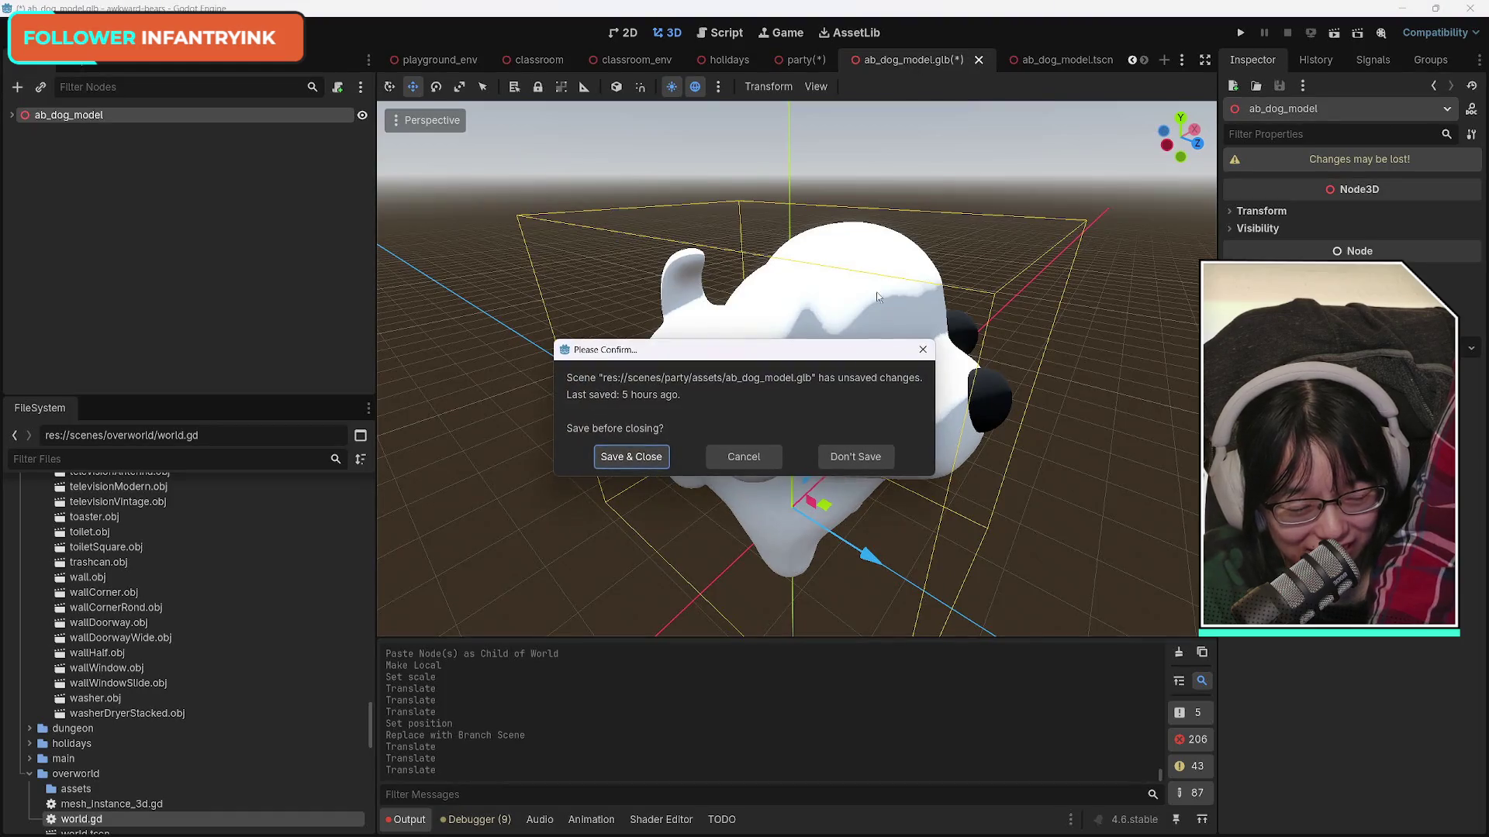
pyautogui.click(648, 458)
pyautogui.click(765, 428)
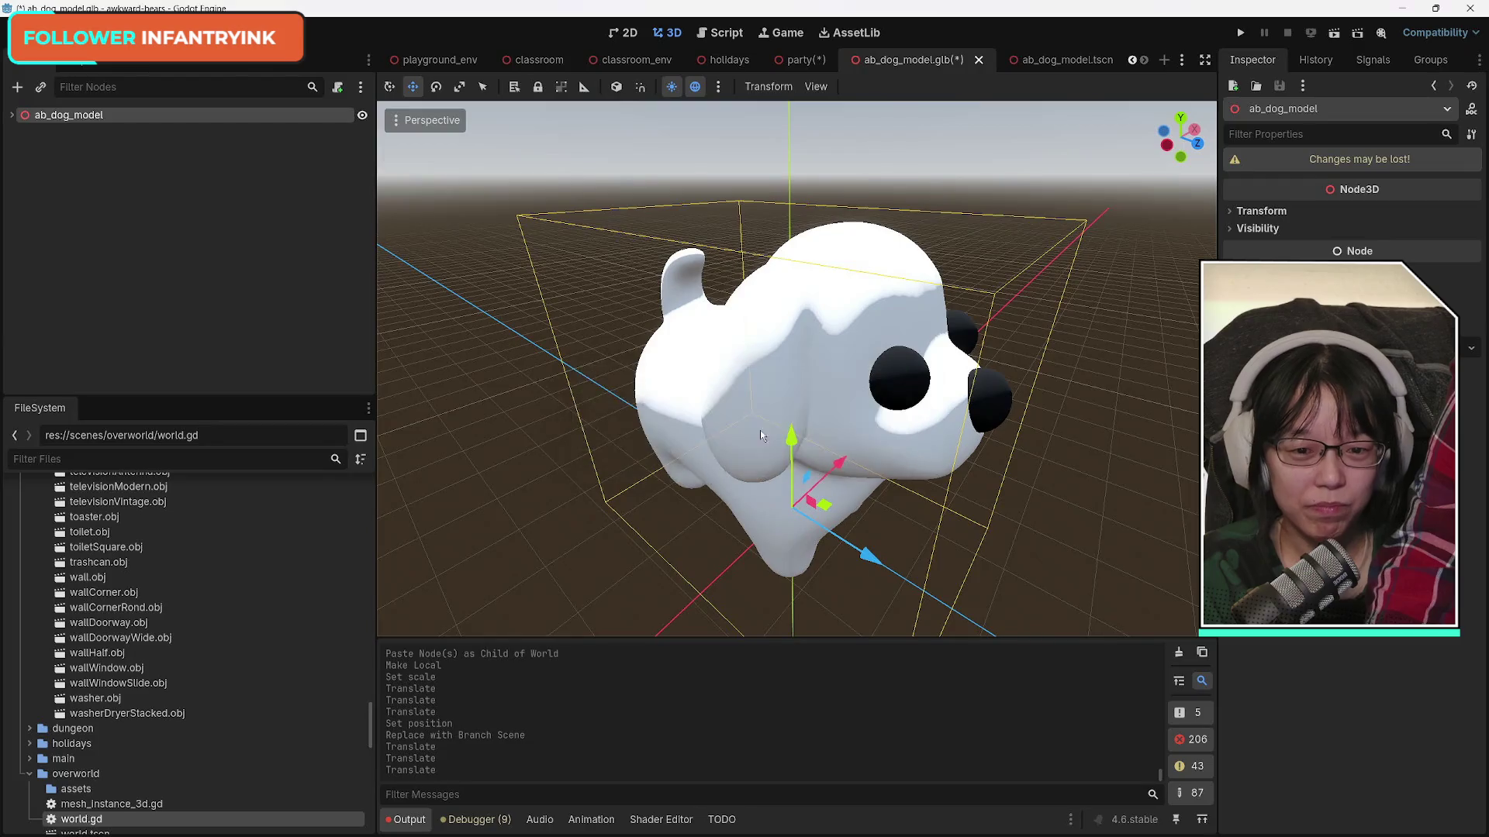
pyautogui.click(978, 60)
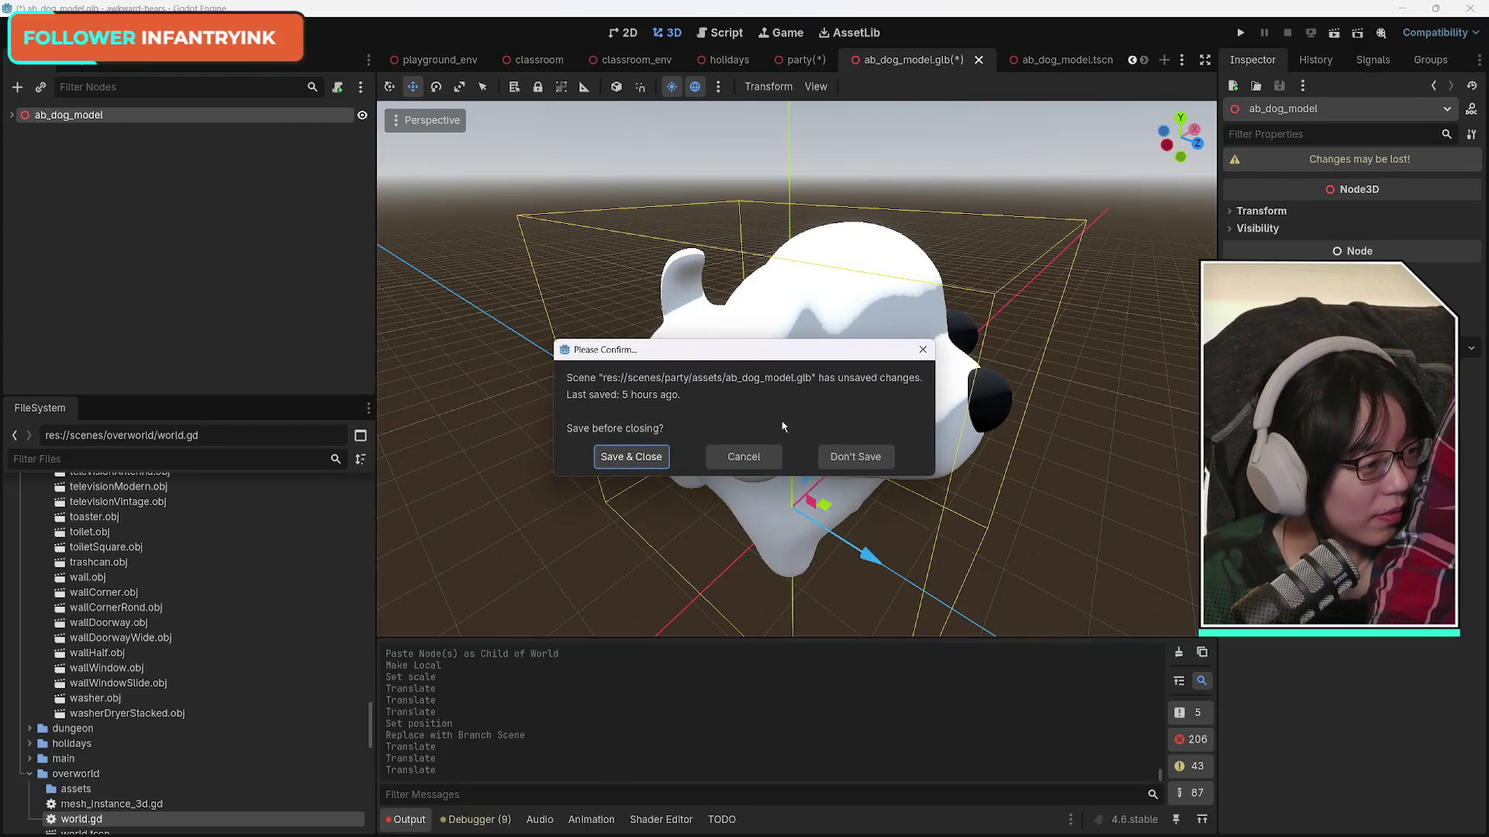
pyautogui.click(820, 457)
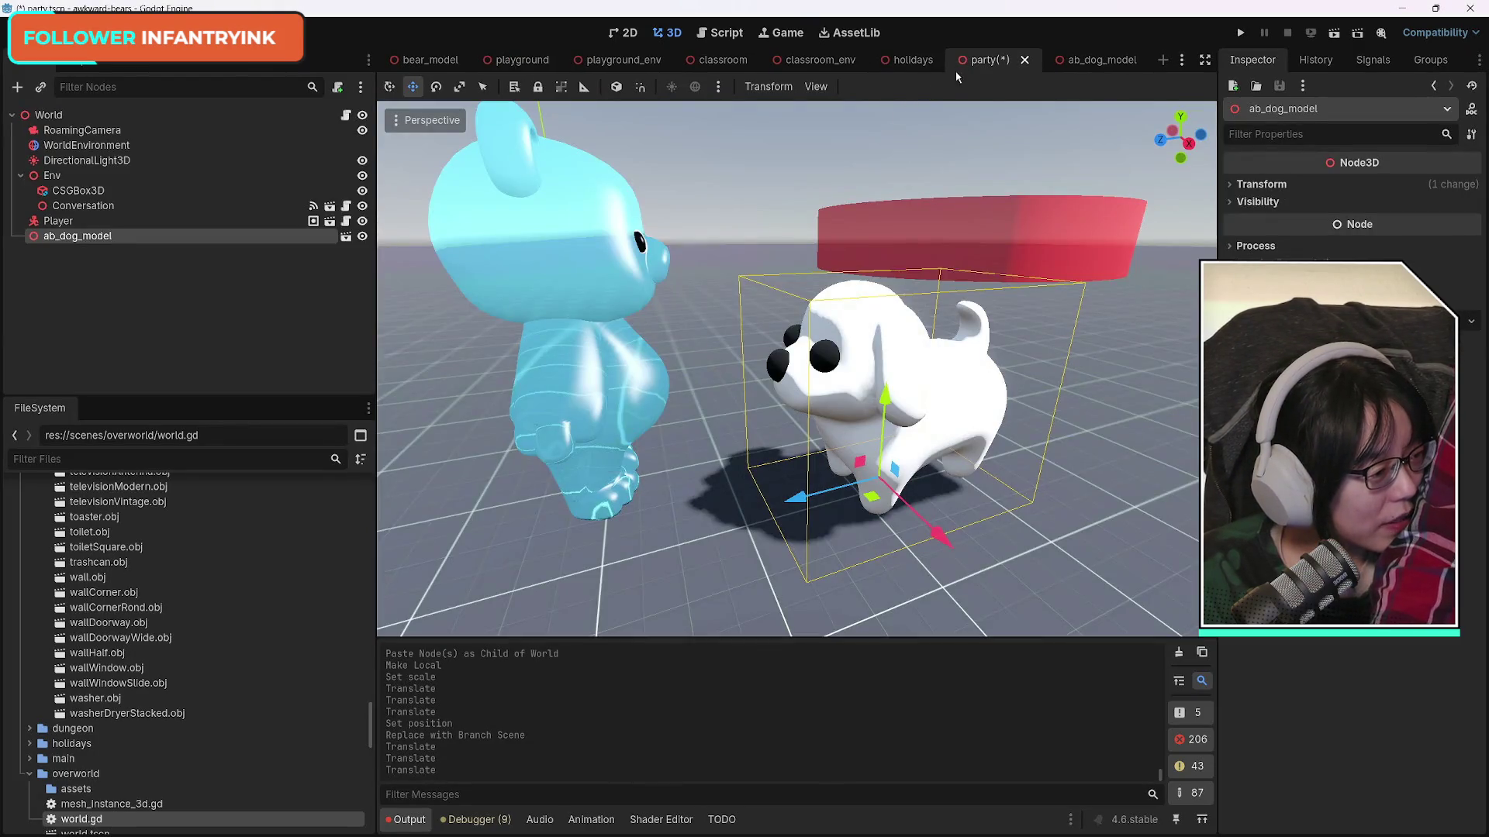
# Step: Save the party scene, adjust the view of the bear and dog, and open the dog's scene
pyautogui.hotkey('ctrl', 's')
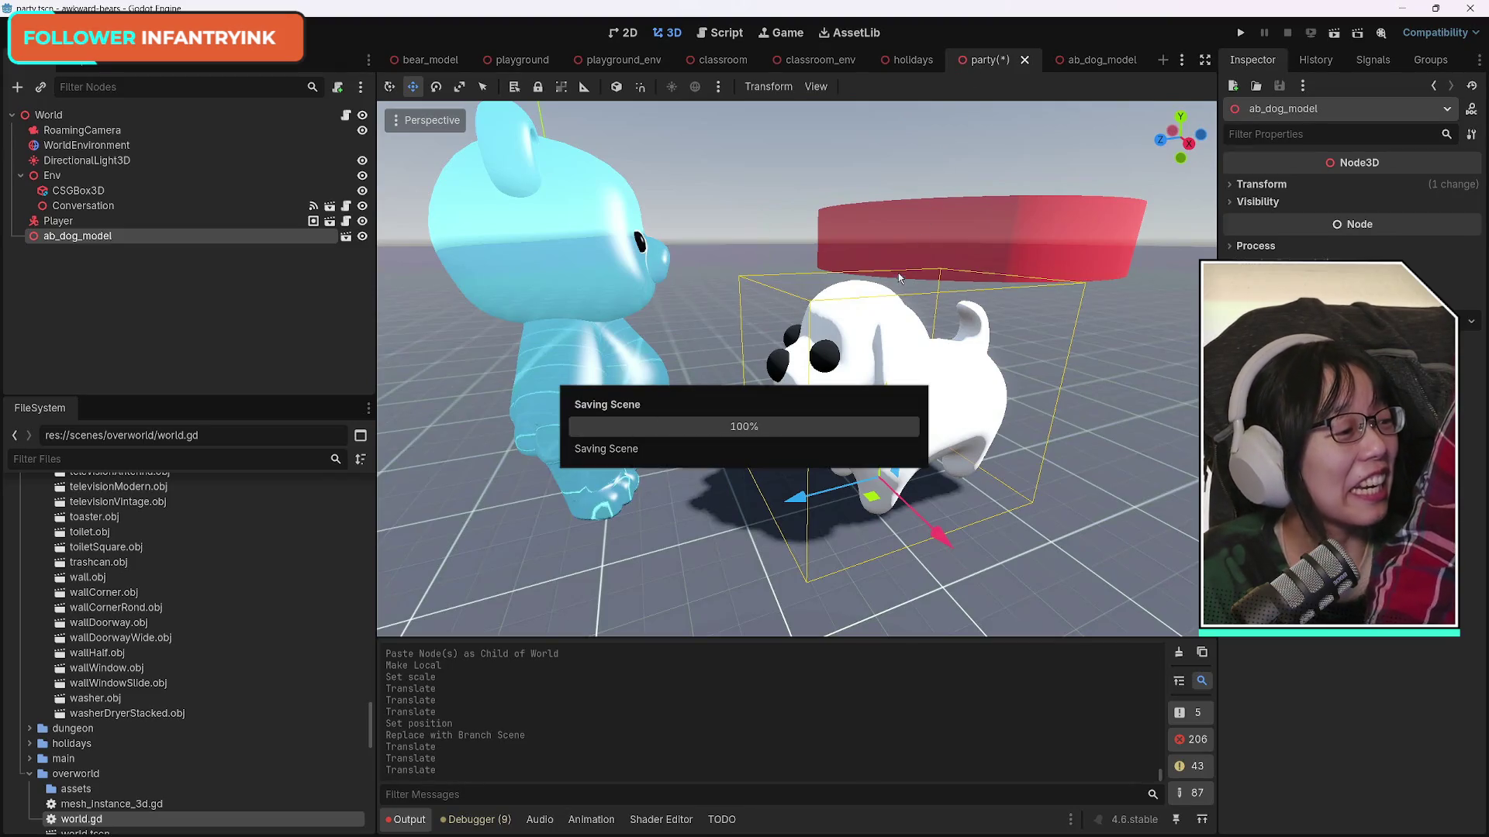
pyautogui.moveTo(835, 327); pyautogui.dragTo(775, 332)
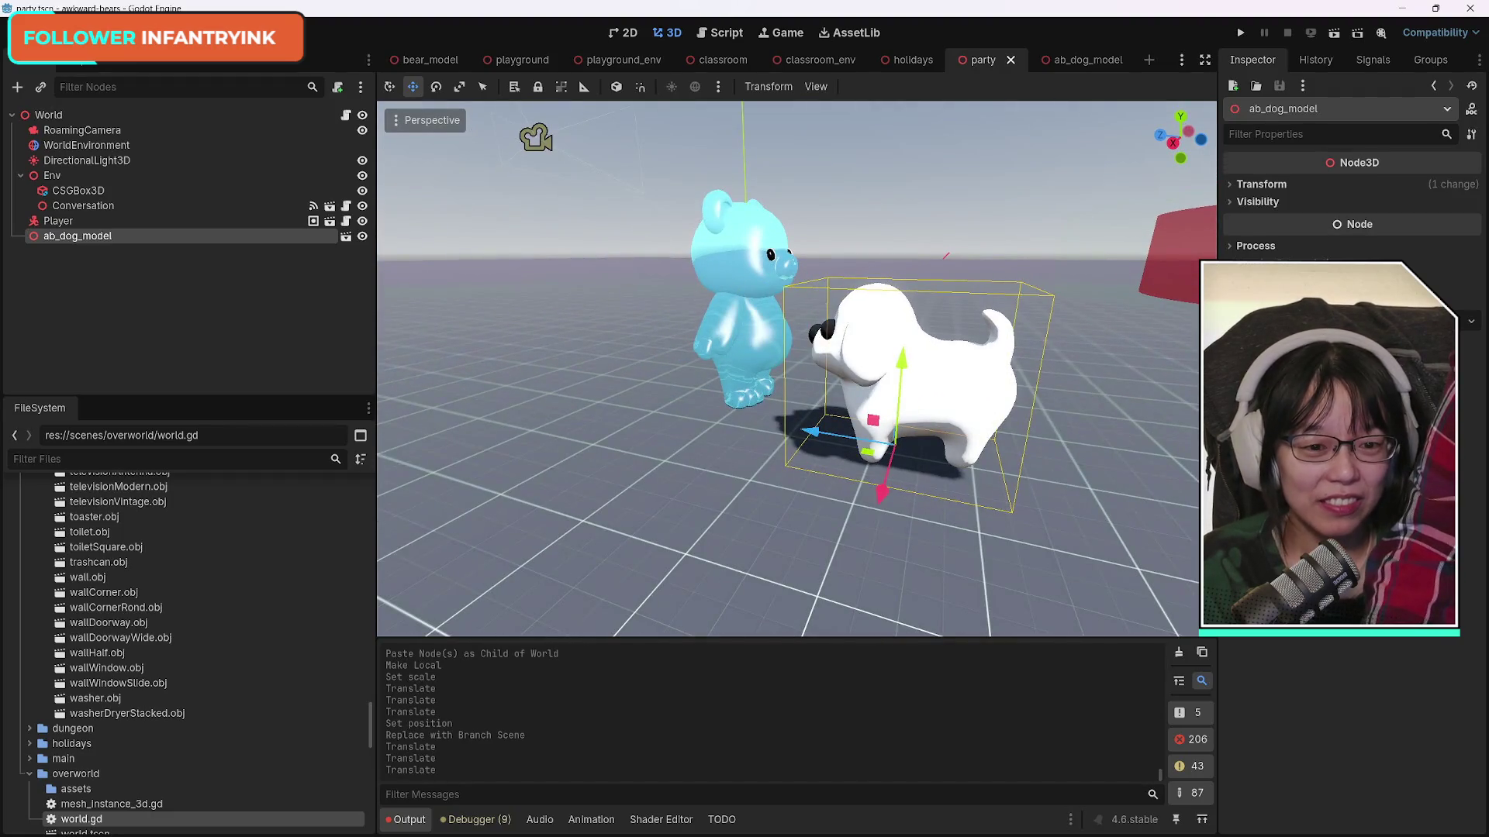
pyautogui.moveTo(775, 332)
pyautogui.mouseDown()
pyautogui.moveTo(721, 339)
pyautogui.moveTo(713, 387)
pyautogui.mouseUp()
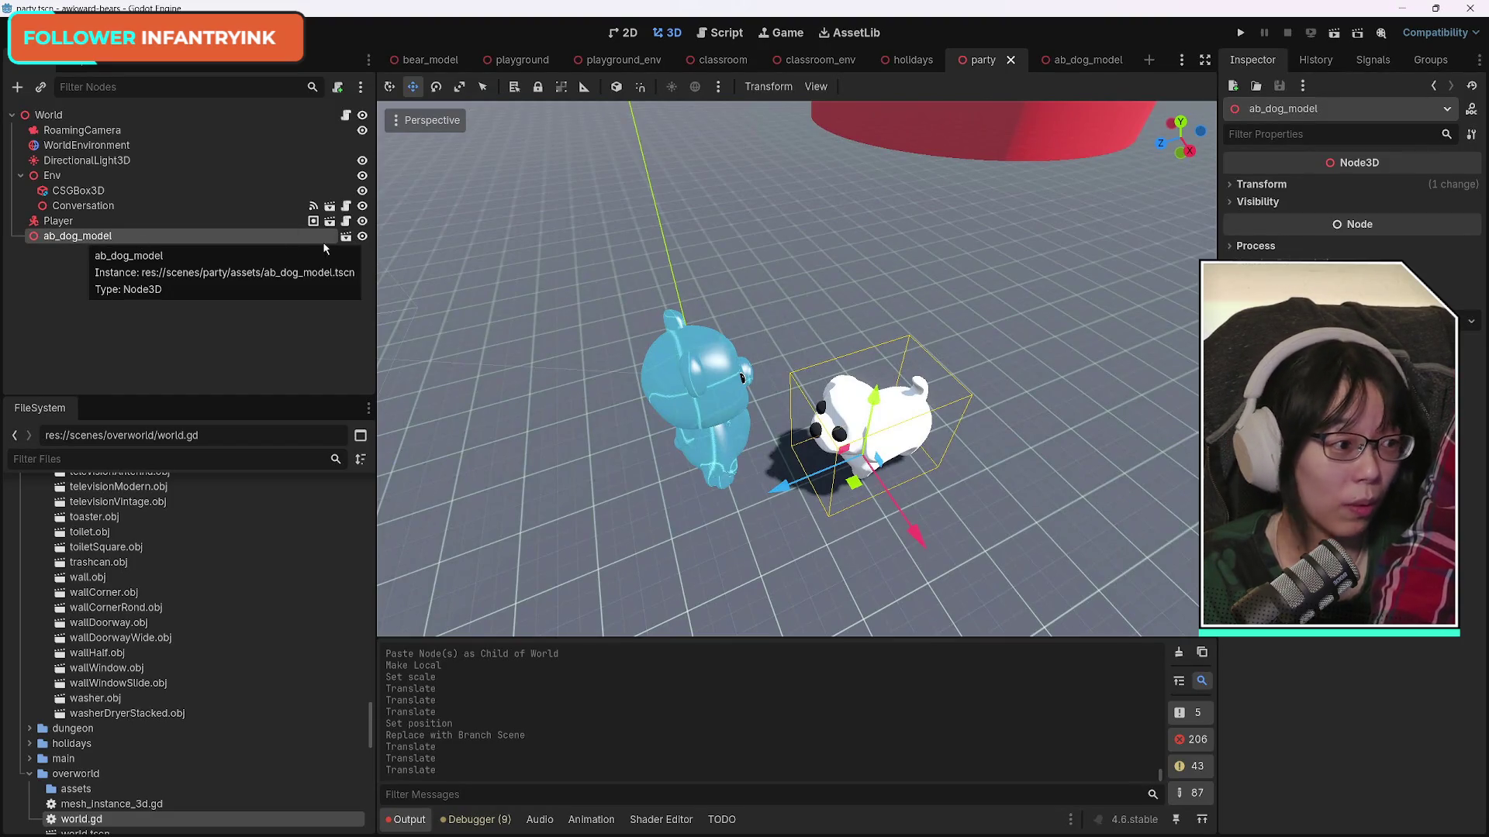
pyautogui.click(346, 236)
pyautogui.click(108, 176)
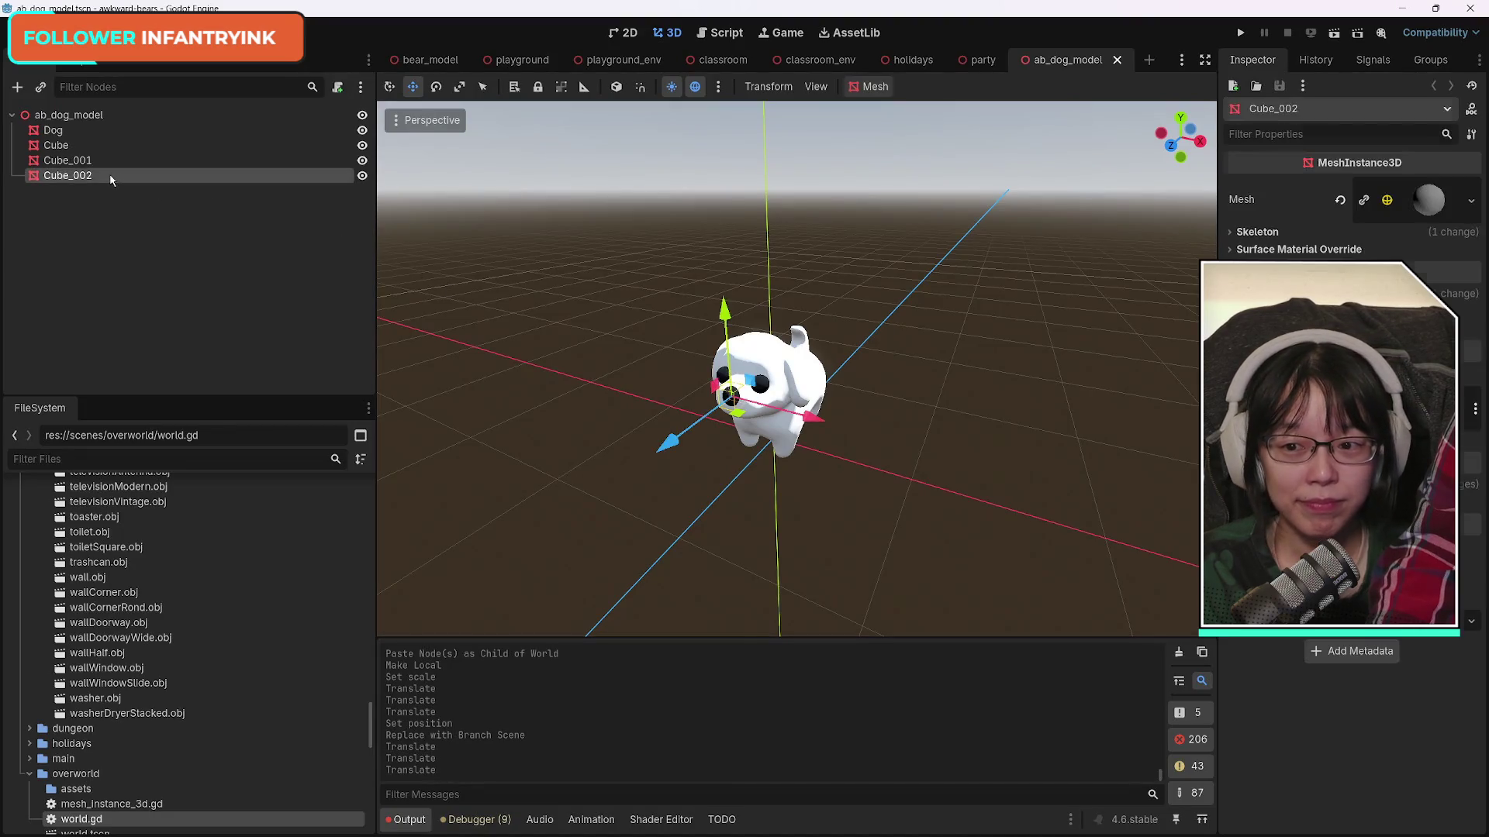
pyautogui.click(362, 176)
pyautogui.click(362, 176)
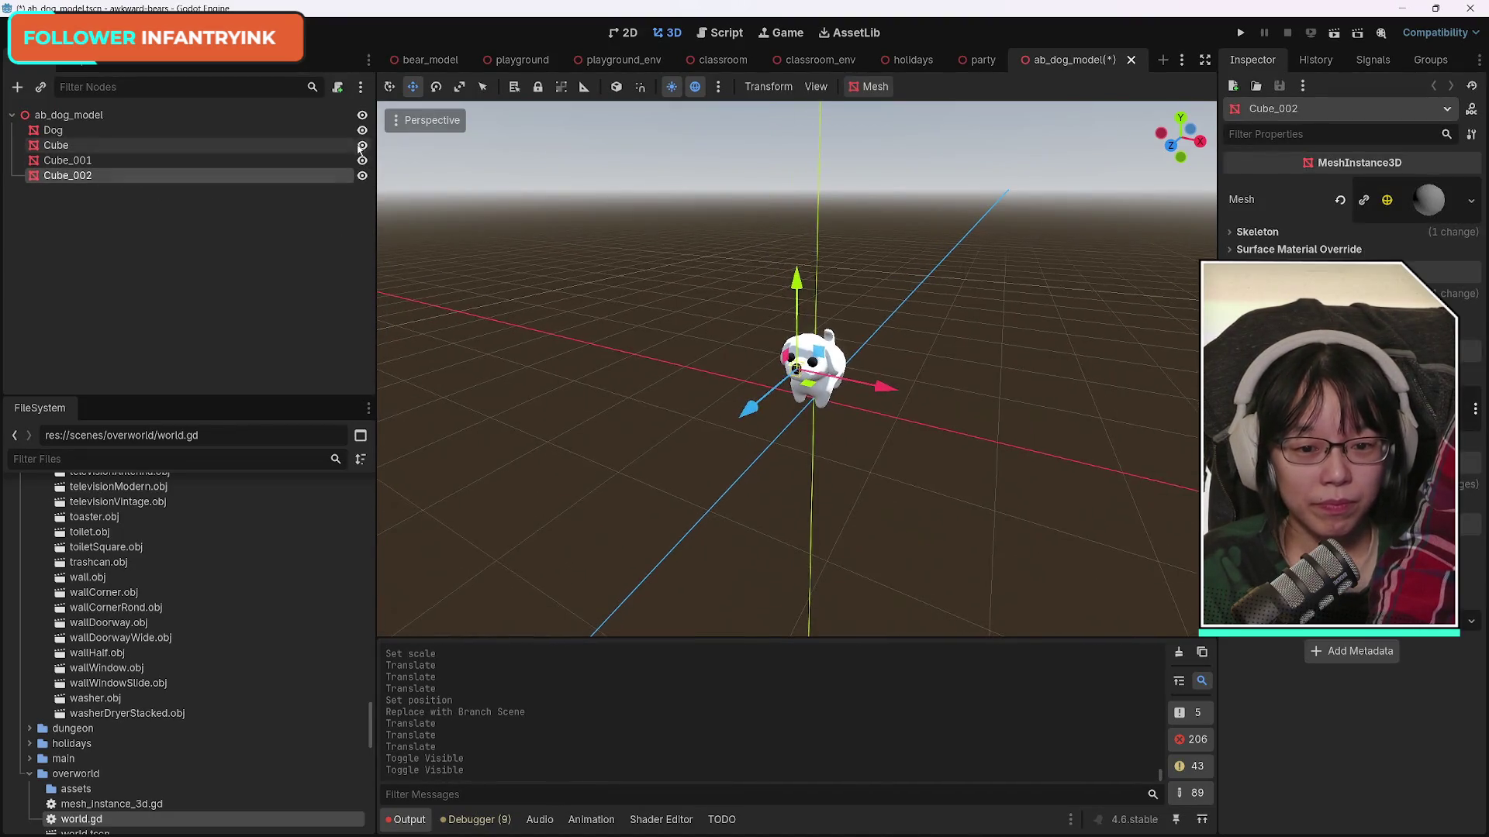
pyautogui.click(362, 131)
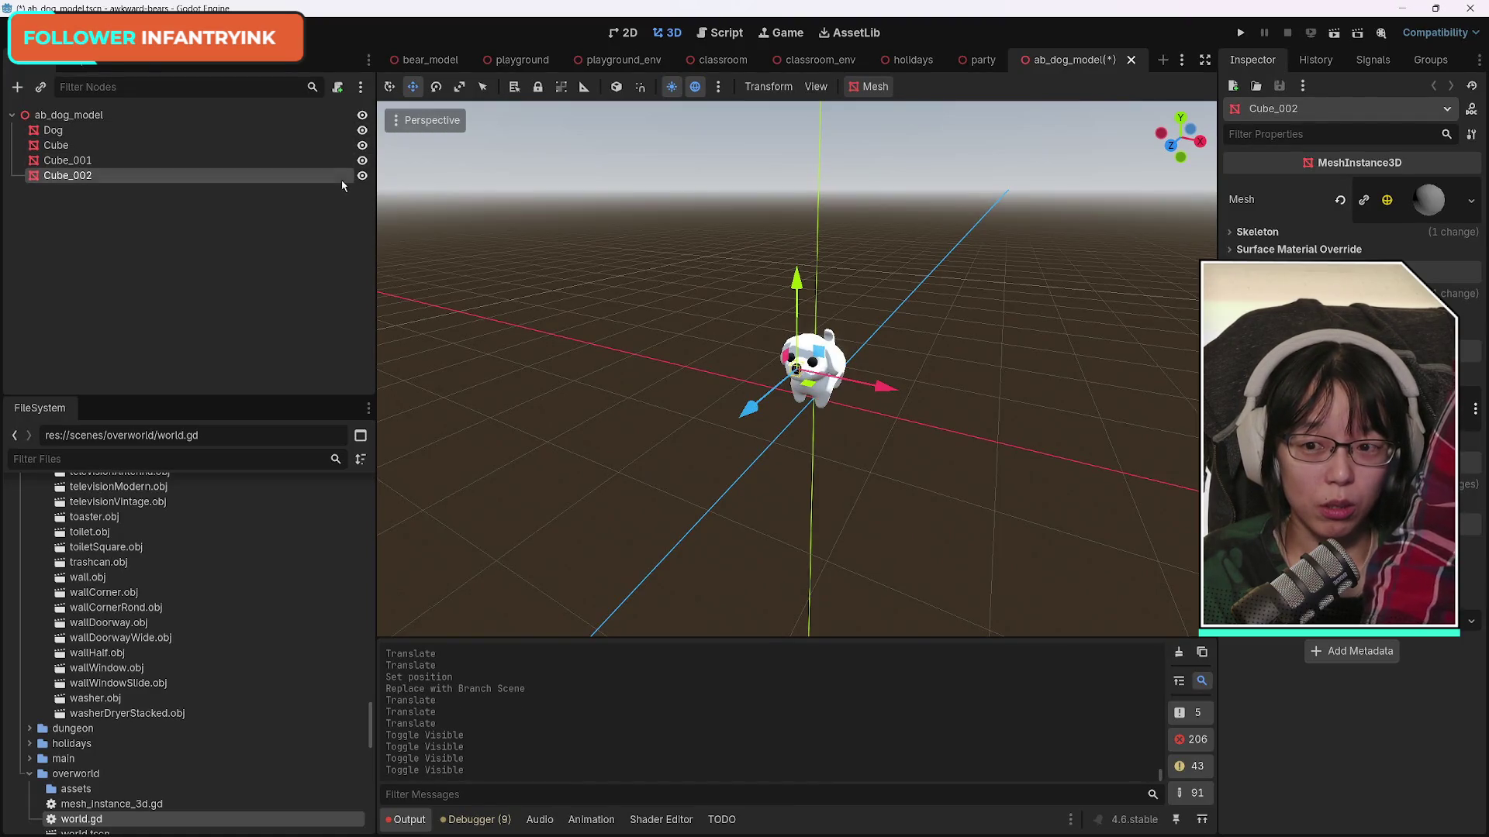
pyautogui.click(1131, 60)
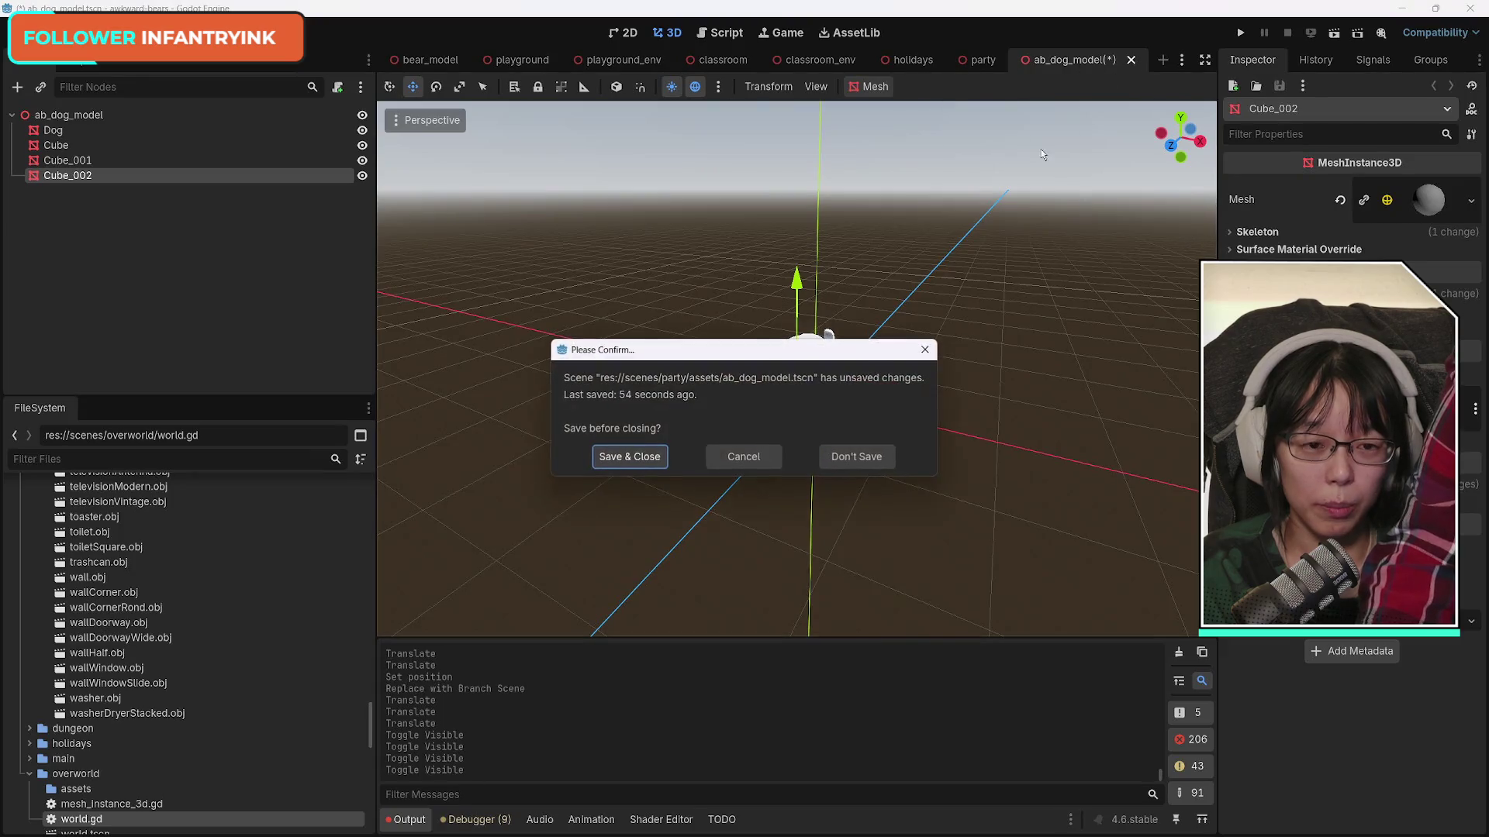
pyautogui.click(839, 458)
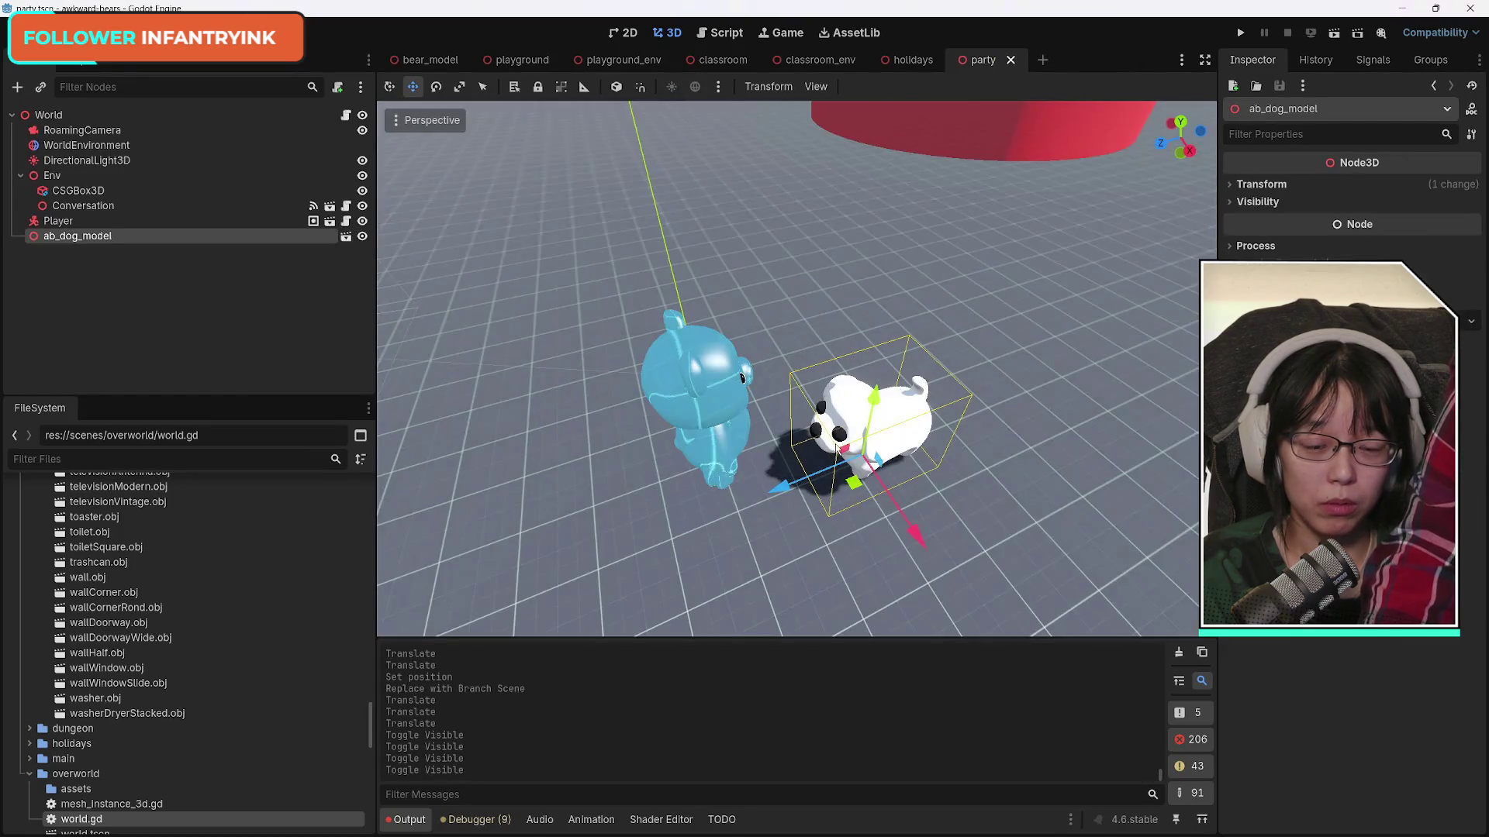
pyautogui.moveTo(803, 463); pyautogui.dragTo(804, 463)
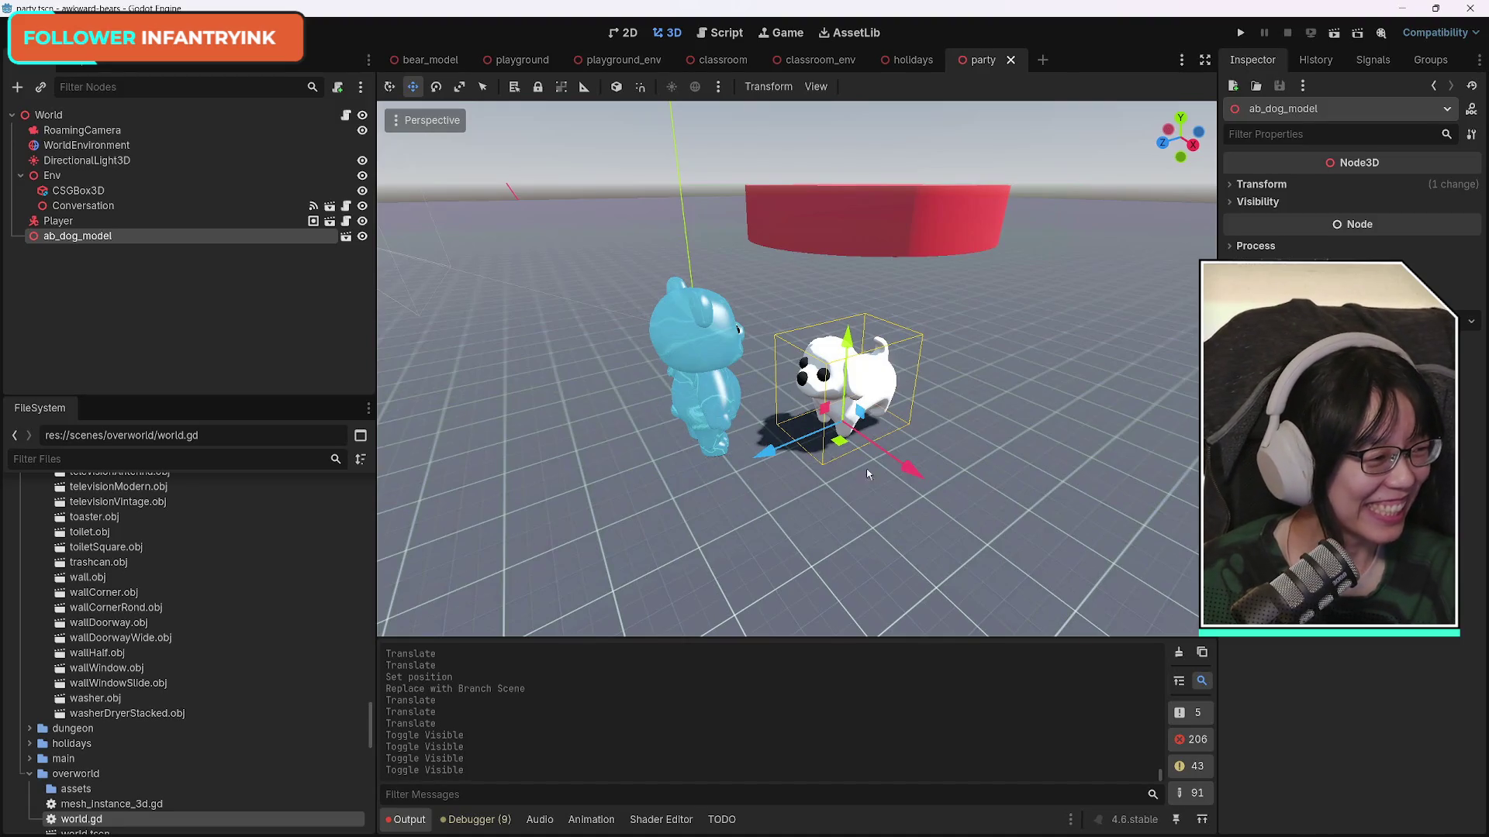
pyautogui.moveTo(1123, 574)
pyautogui.mouseDown()
pyautogui.moveTo(582, 564)
pyautogui.moveTo(557, 225)
pyautogui.moveTo(806, 229)
pyautogui.moveTo(627, 375)
pyautogui.mouseUp()
pyautogui.click(627, 375)
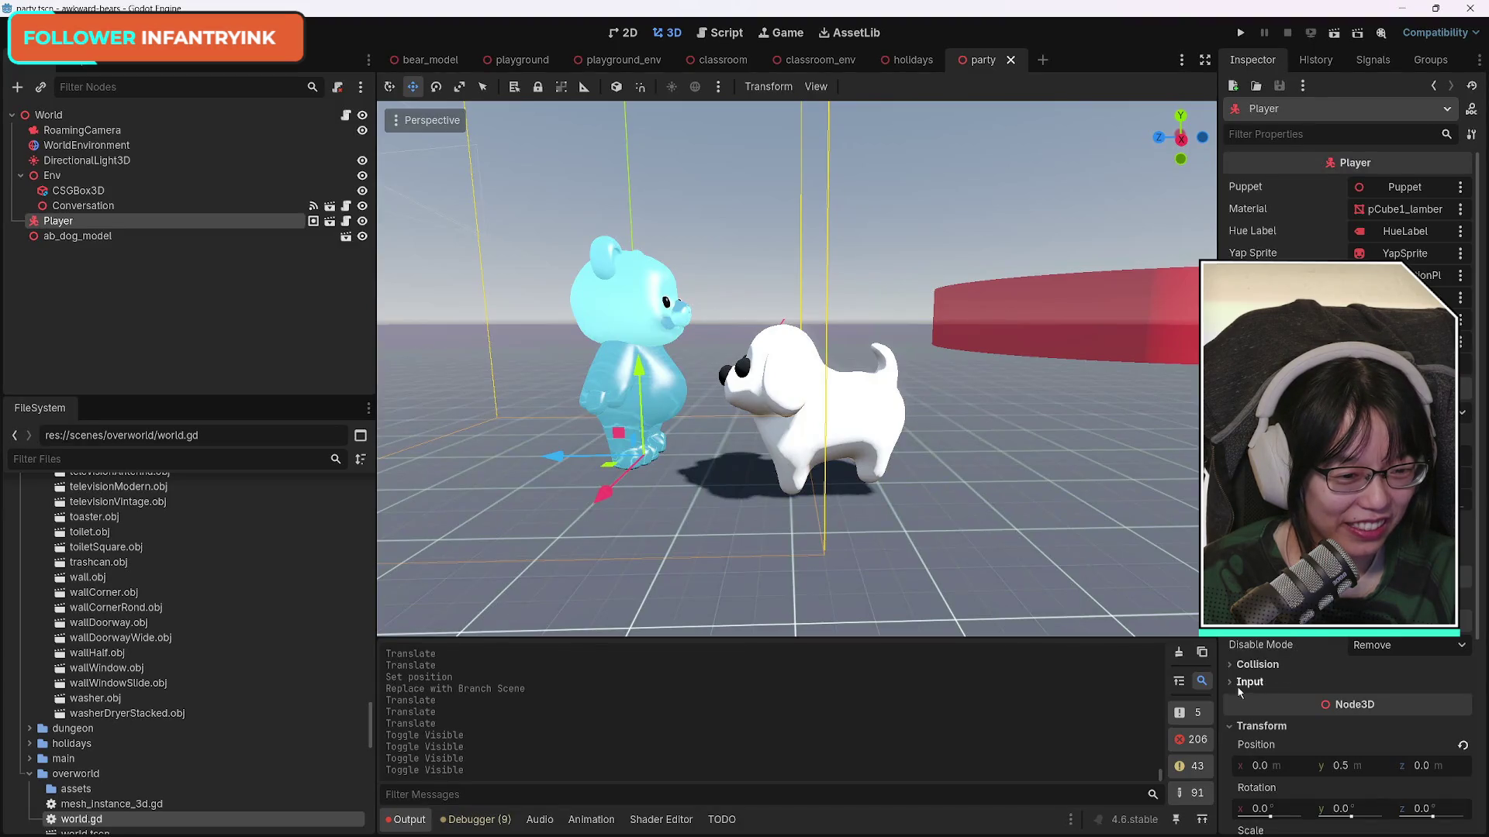
pyautogui.scroll(-5, 1280, 688)
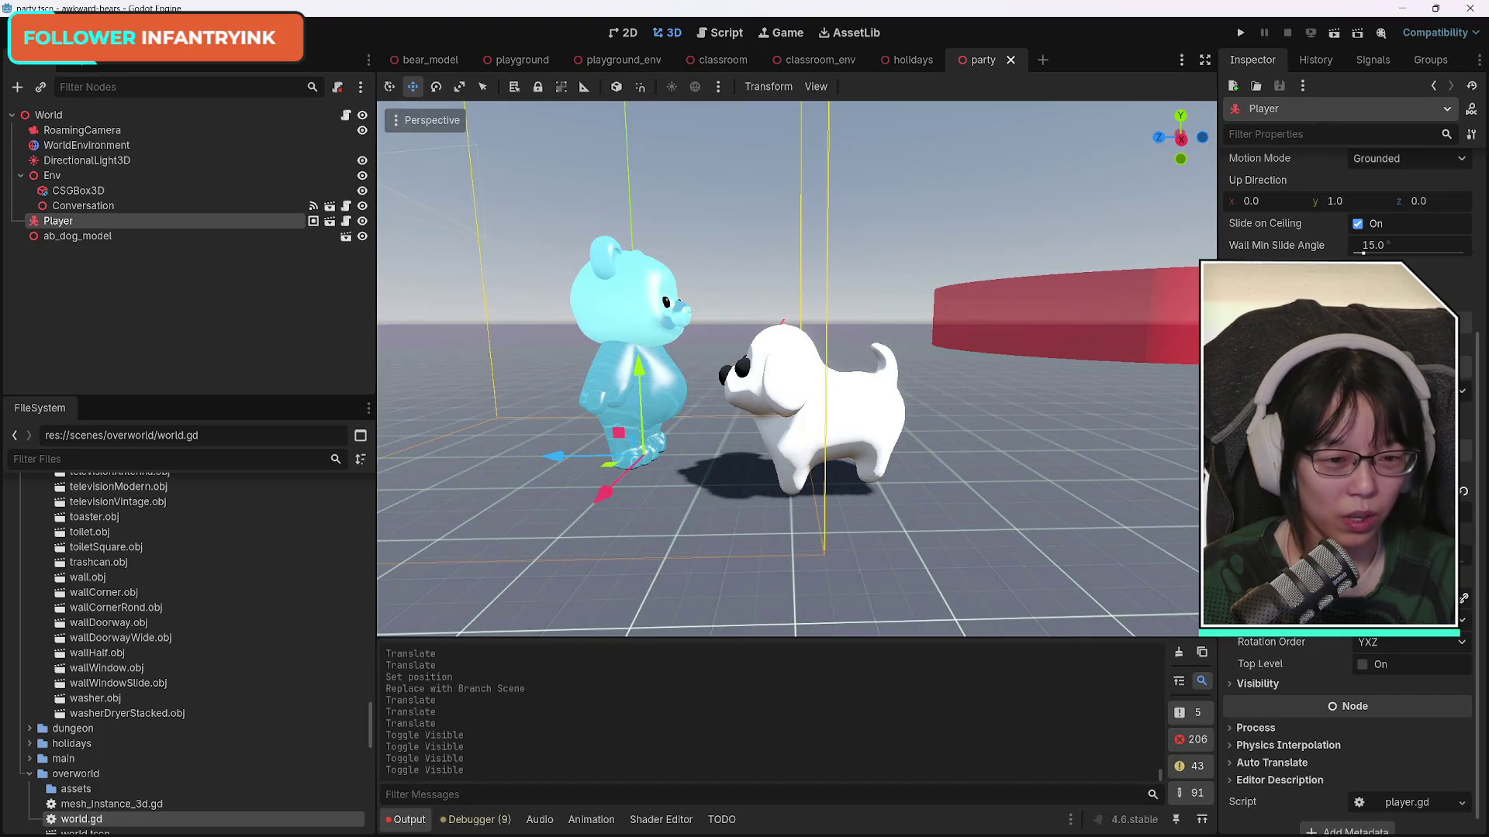
pyautogui.scroll(5, 1349, 697)
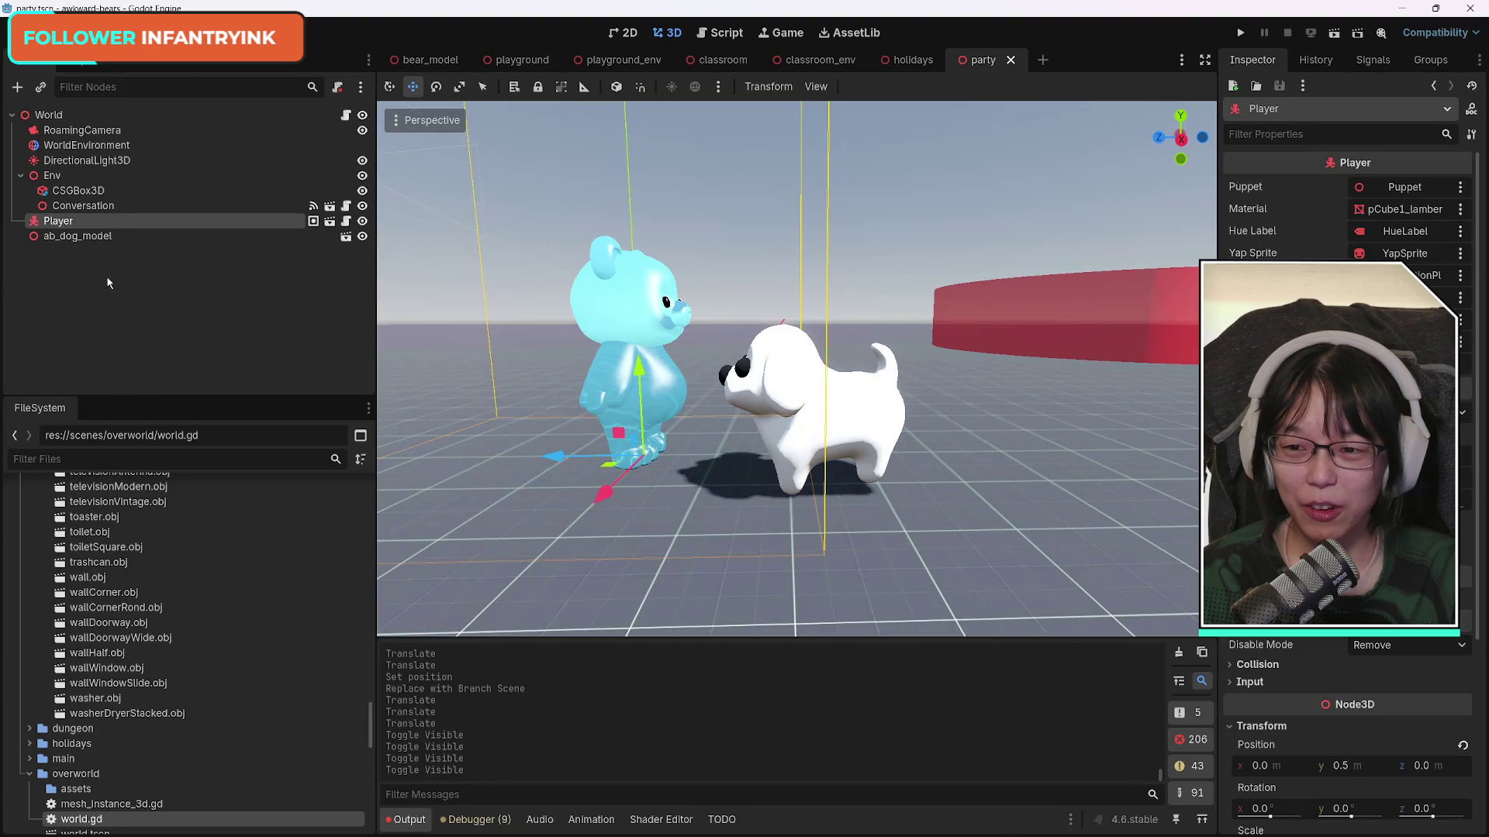
pyautogui.scroll(5, 225, 603)
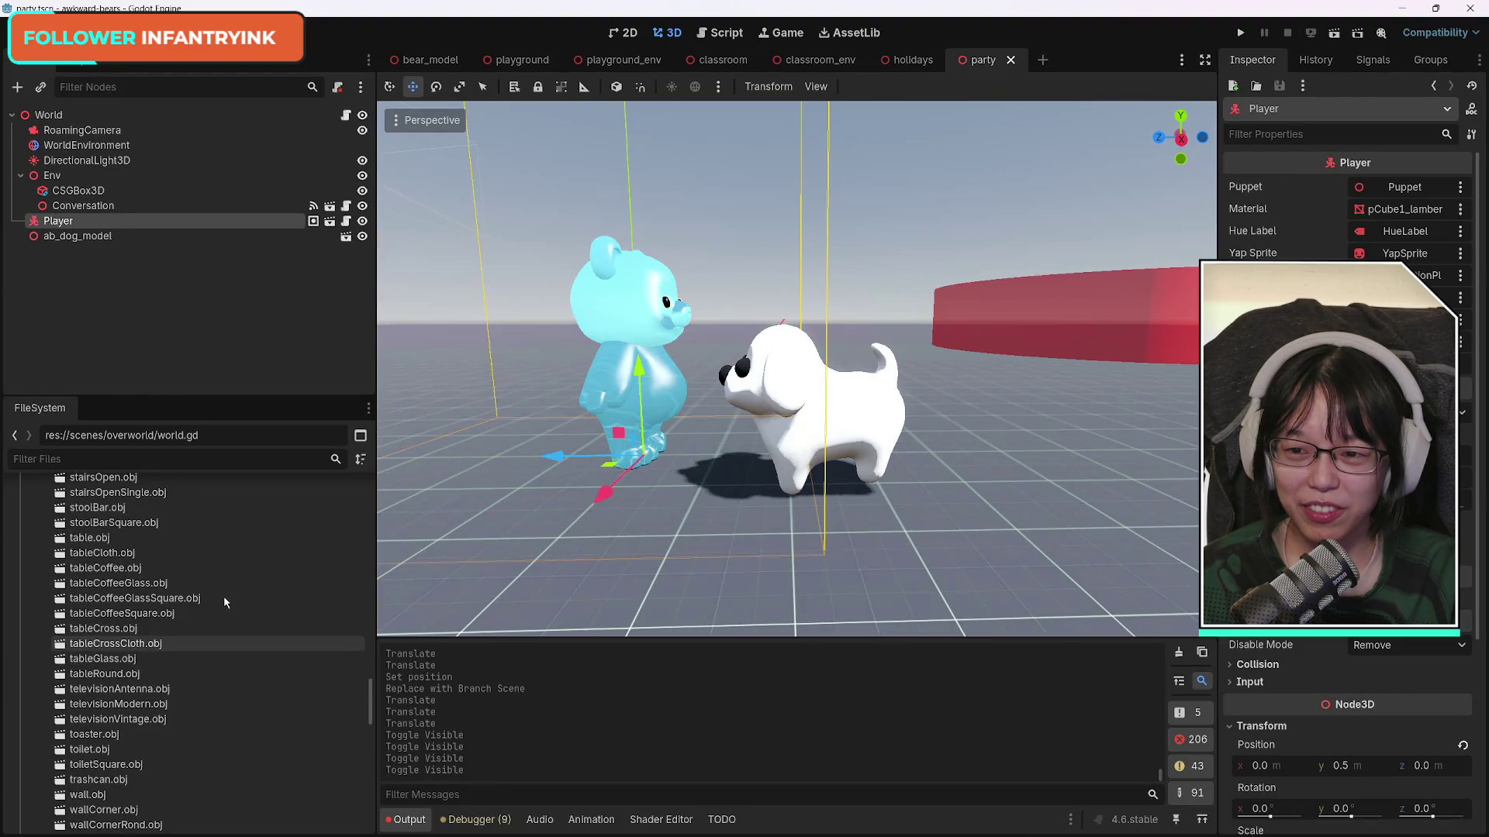
pyautogui.click(109, 259)
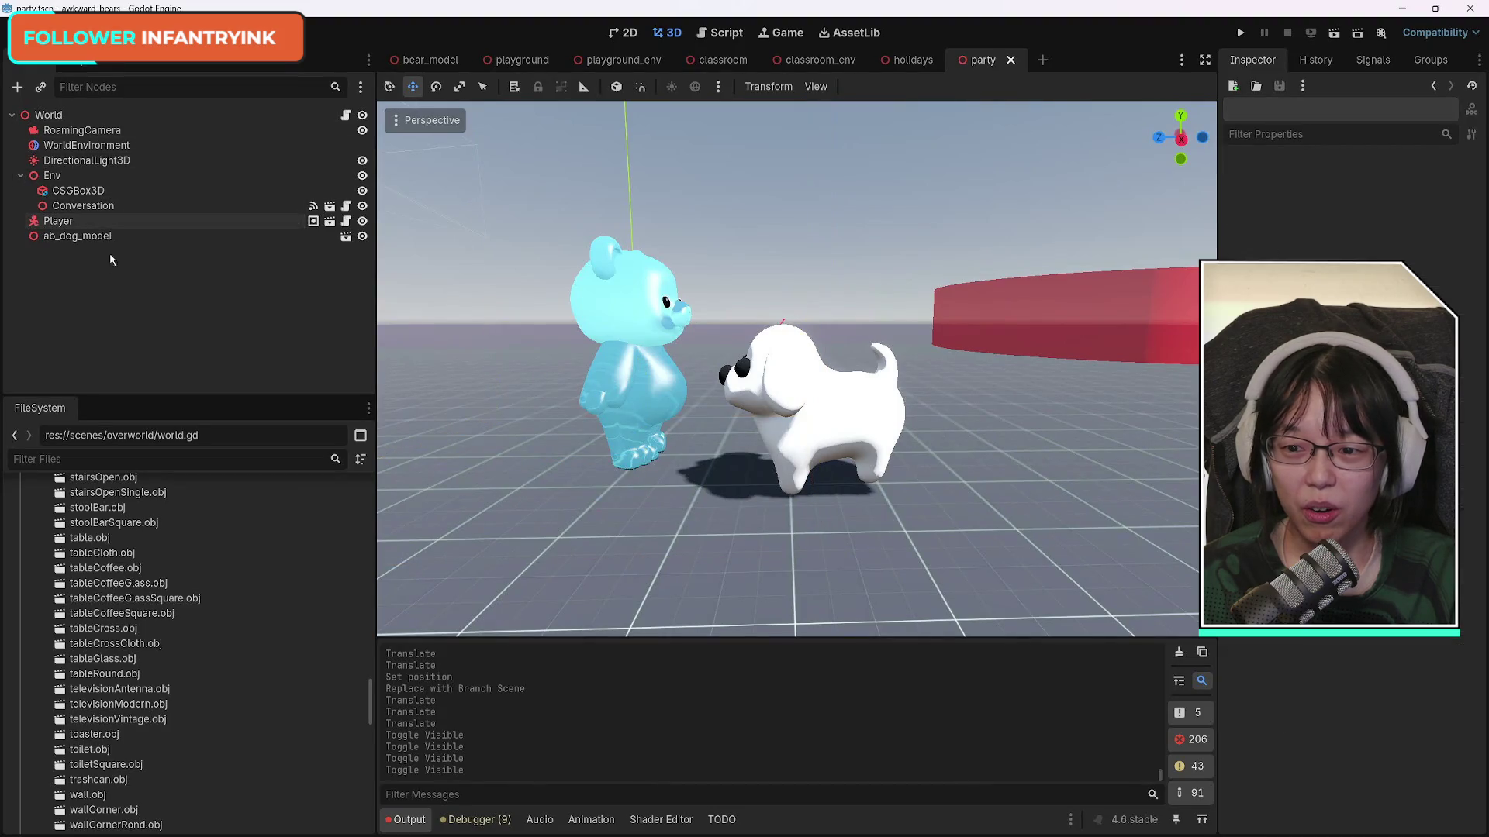
# Step: Open the Player scene and look at the mesh's transform properties
pyautogui.click(330, 223)
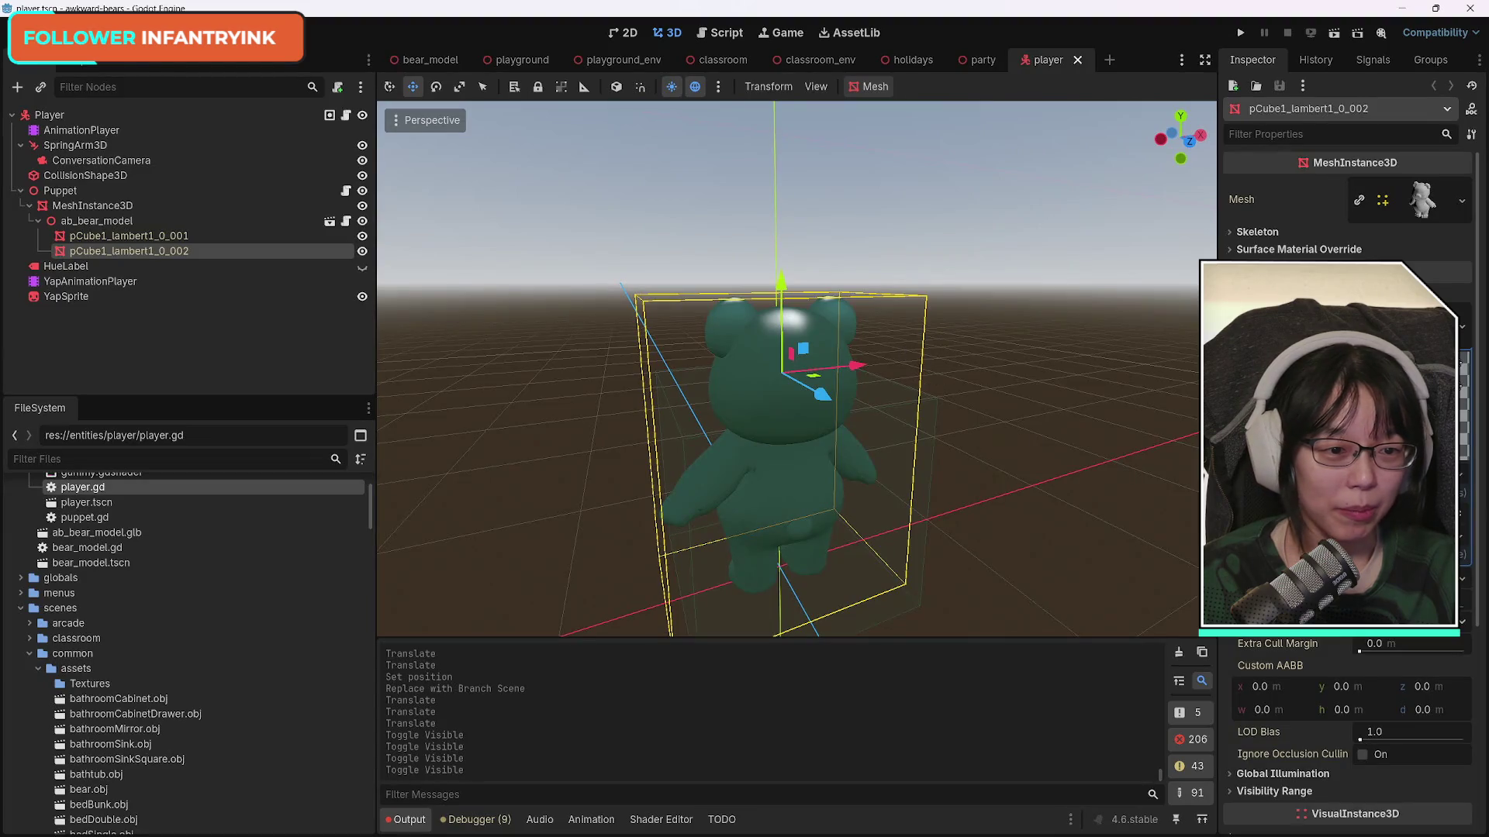
pyautogui.scroll(-5, 1349, 387)
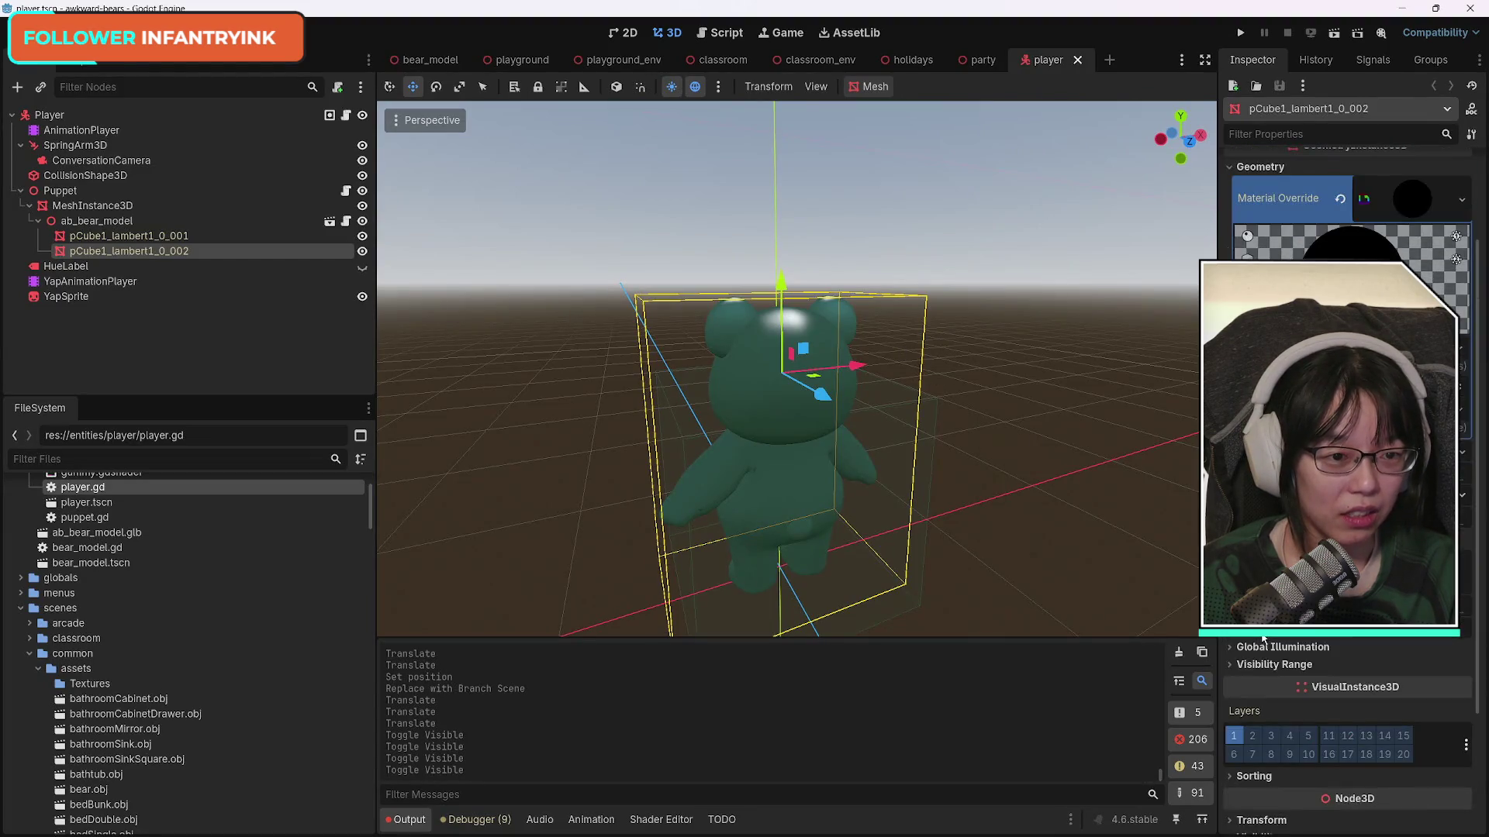
pyautogui.click(1233, 659)
pyautogui.scroll(-3, 1320, 658)
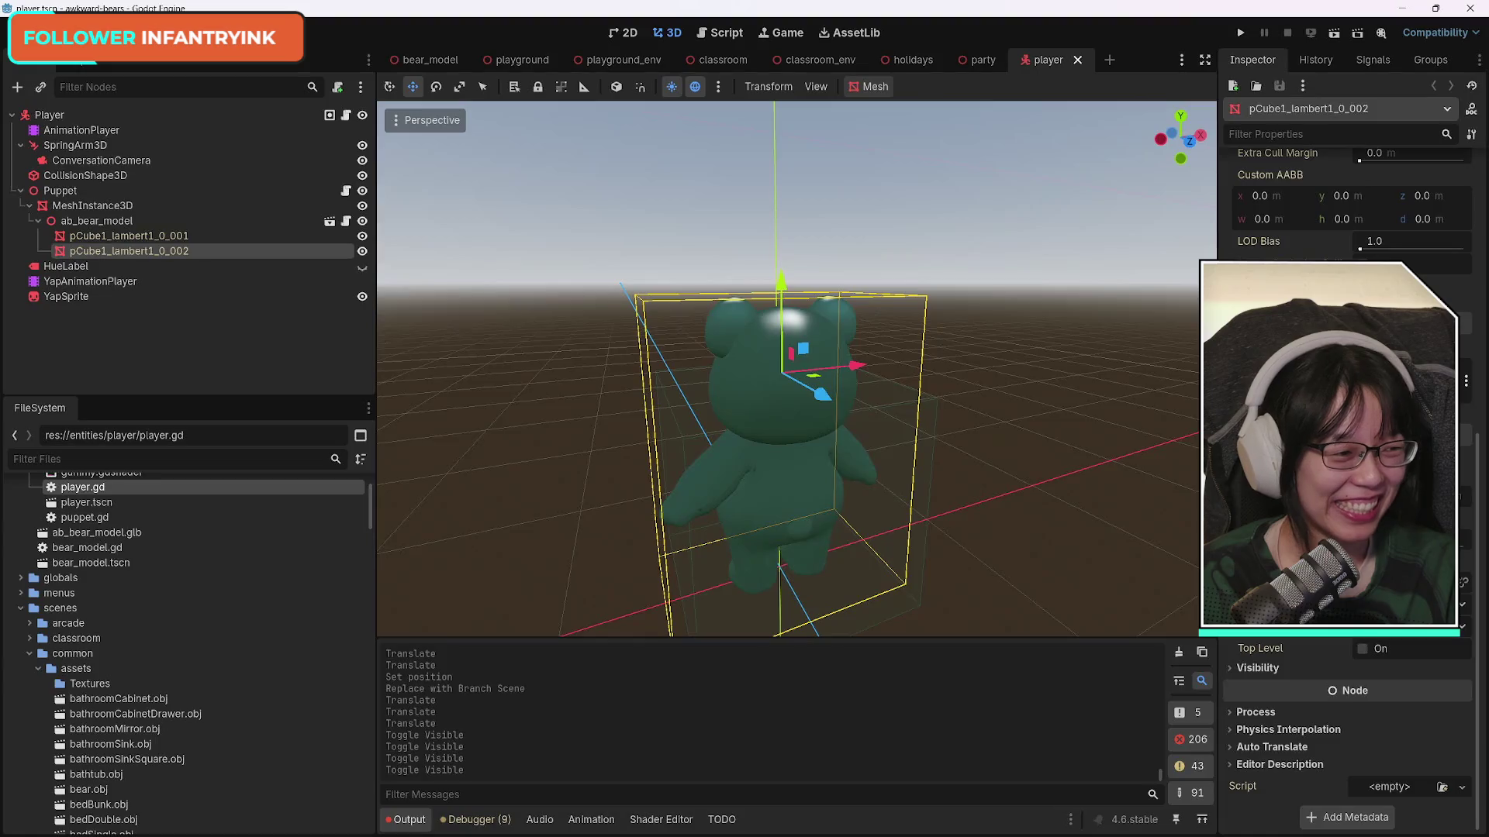
# Step: Inspect the ab_bear_model, MeshInstance3D and pCube1_lambert1_0_002 nodes, then return to the party scene
pyautogui.click(146, 224)
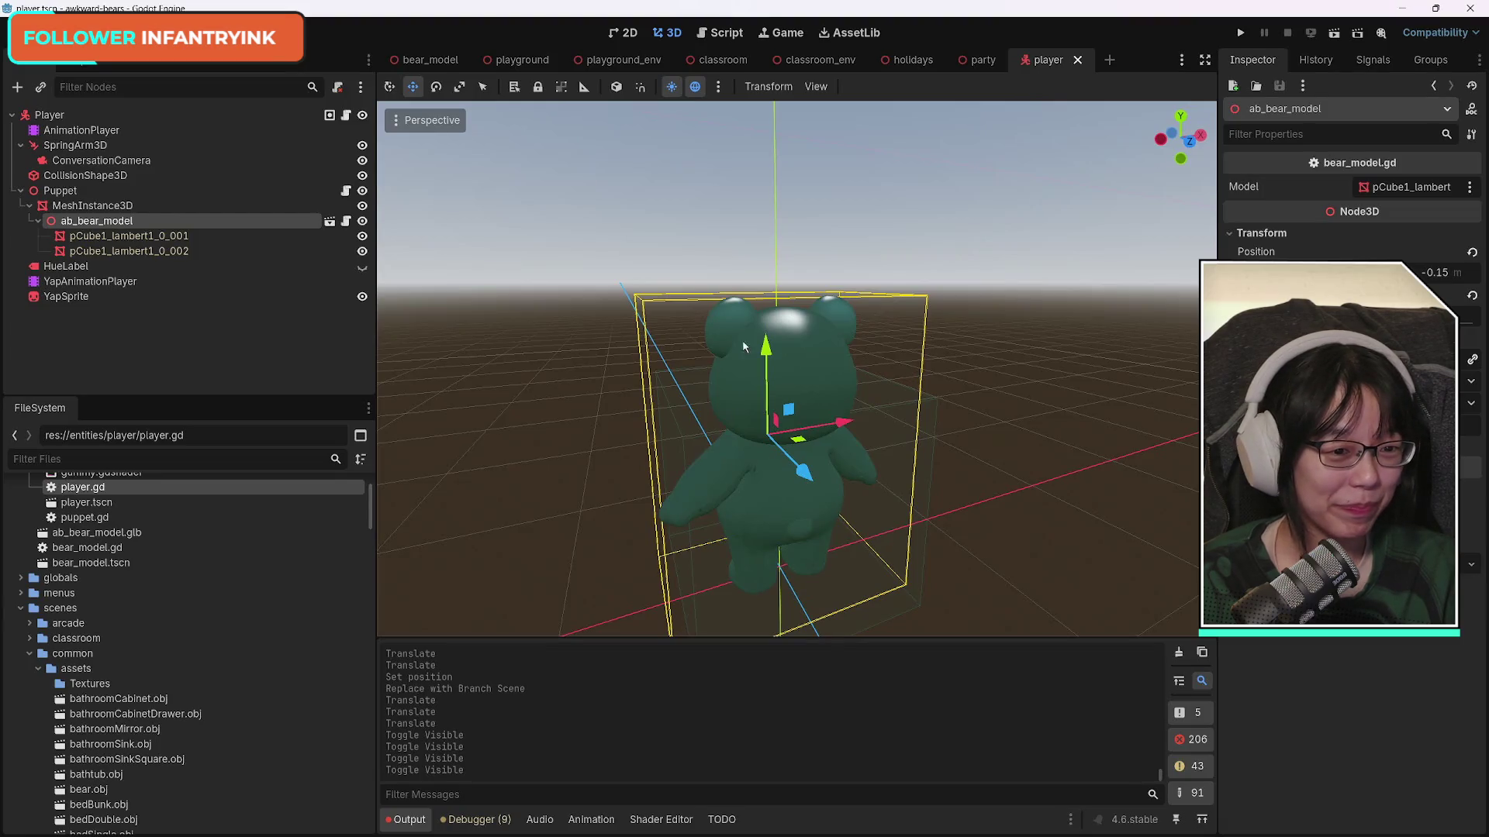
pyautogui.click(92, 205)
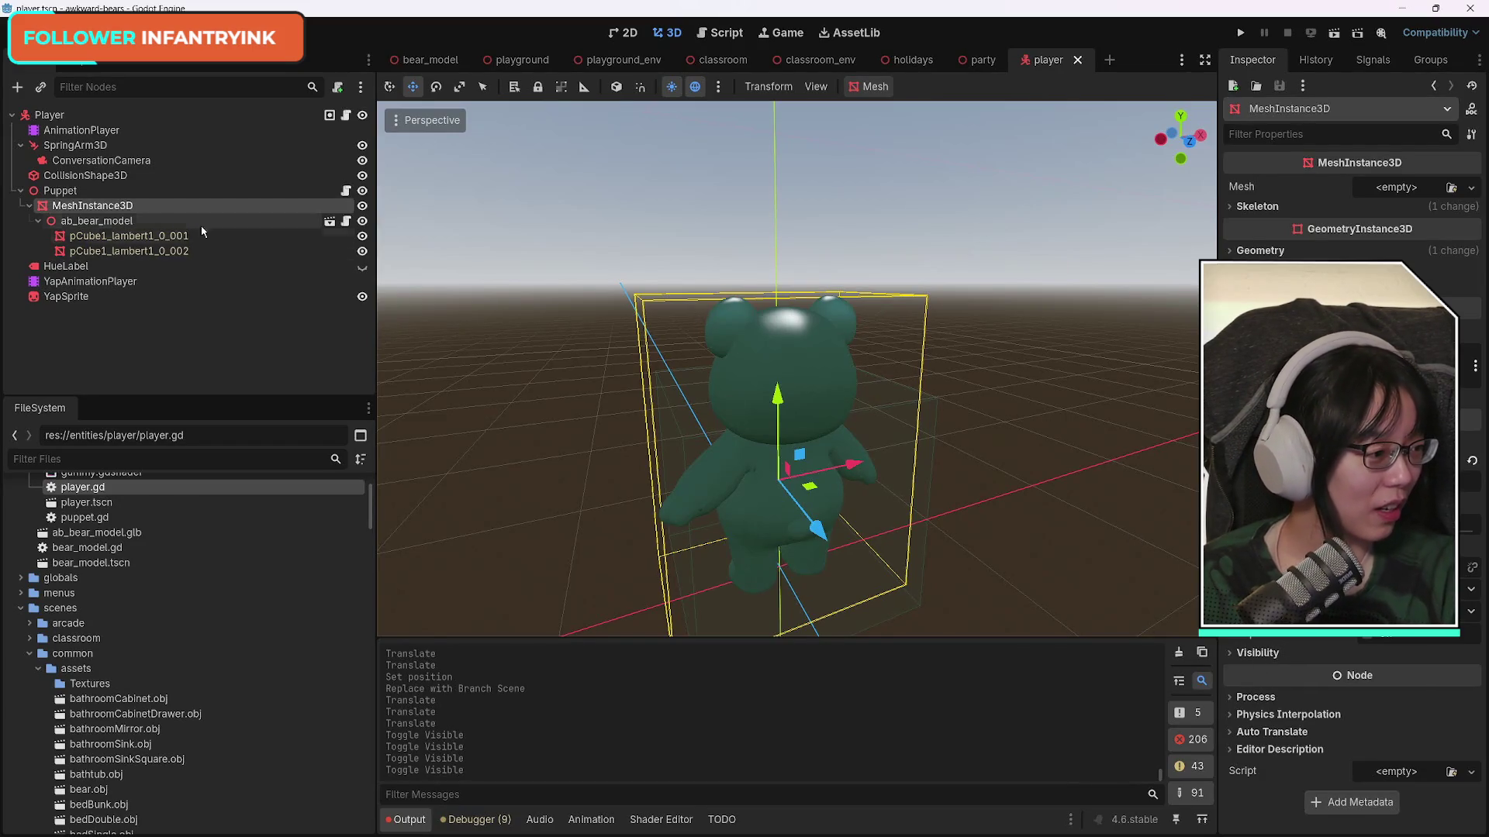
pyautogui.click(118, 251)
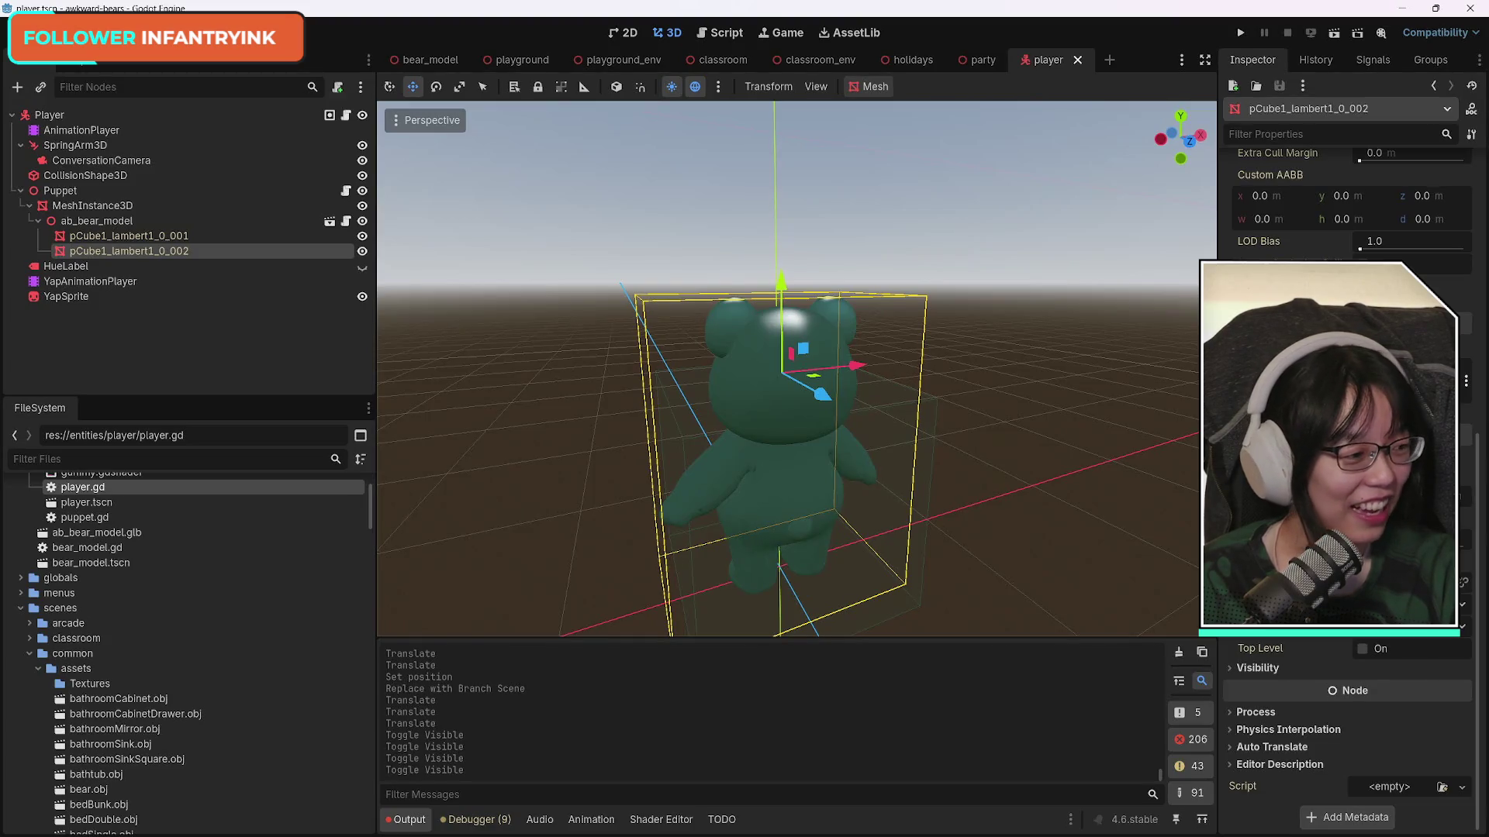
pyautogui.click(985, 60)
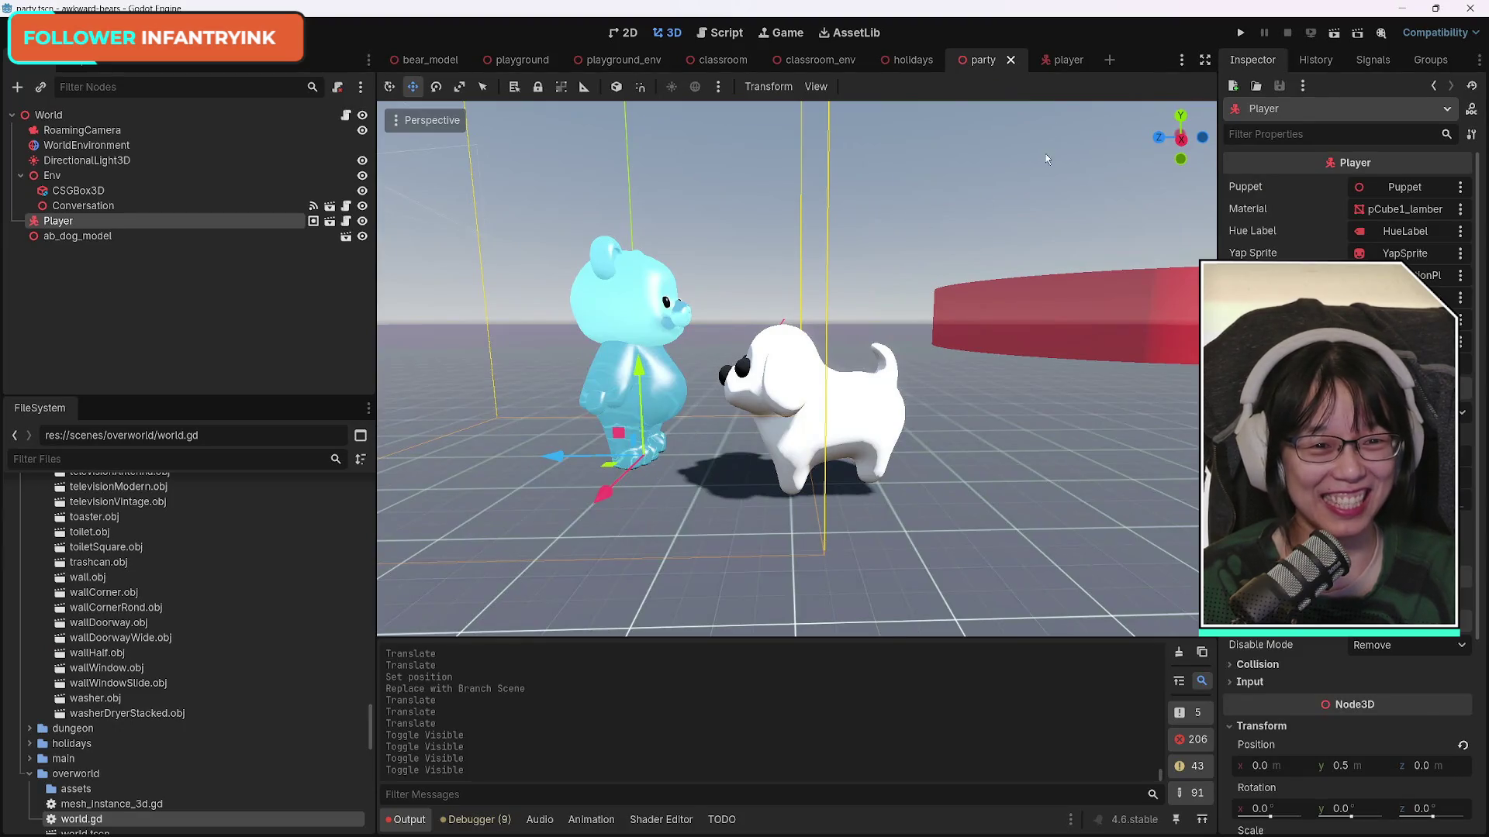
# Step: Close the player scene
pyautogui.click(1036, 68)
pyautogui.click(1078, 61)
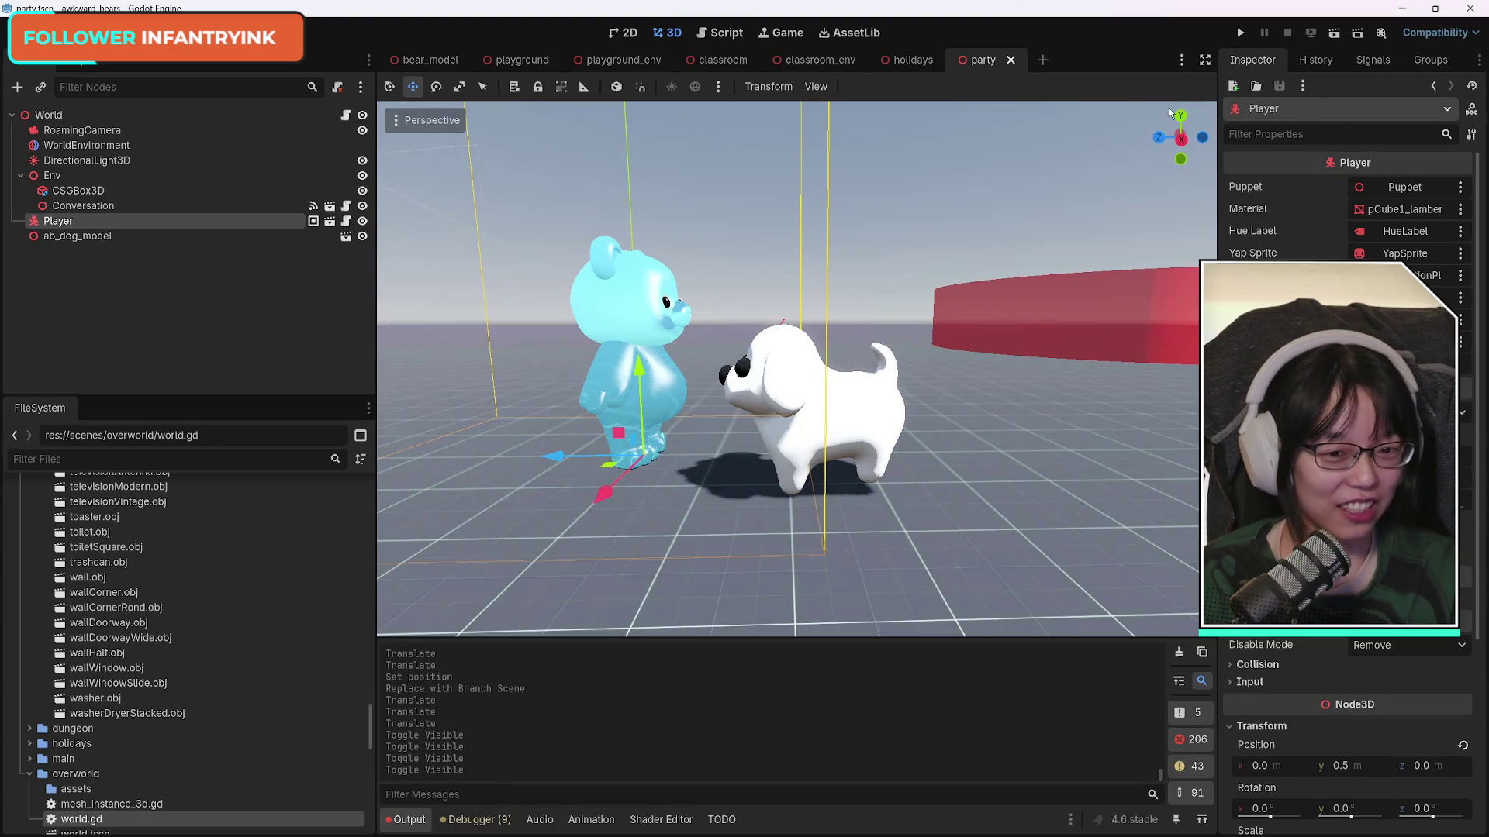
pyautogui.scroll(3, 1068, 545)
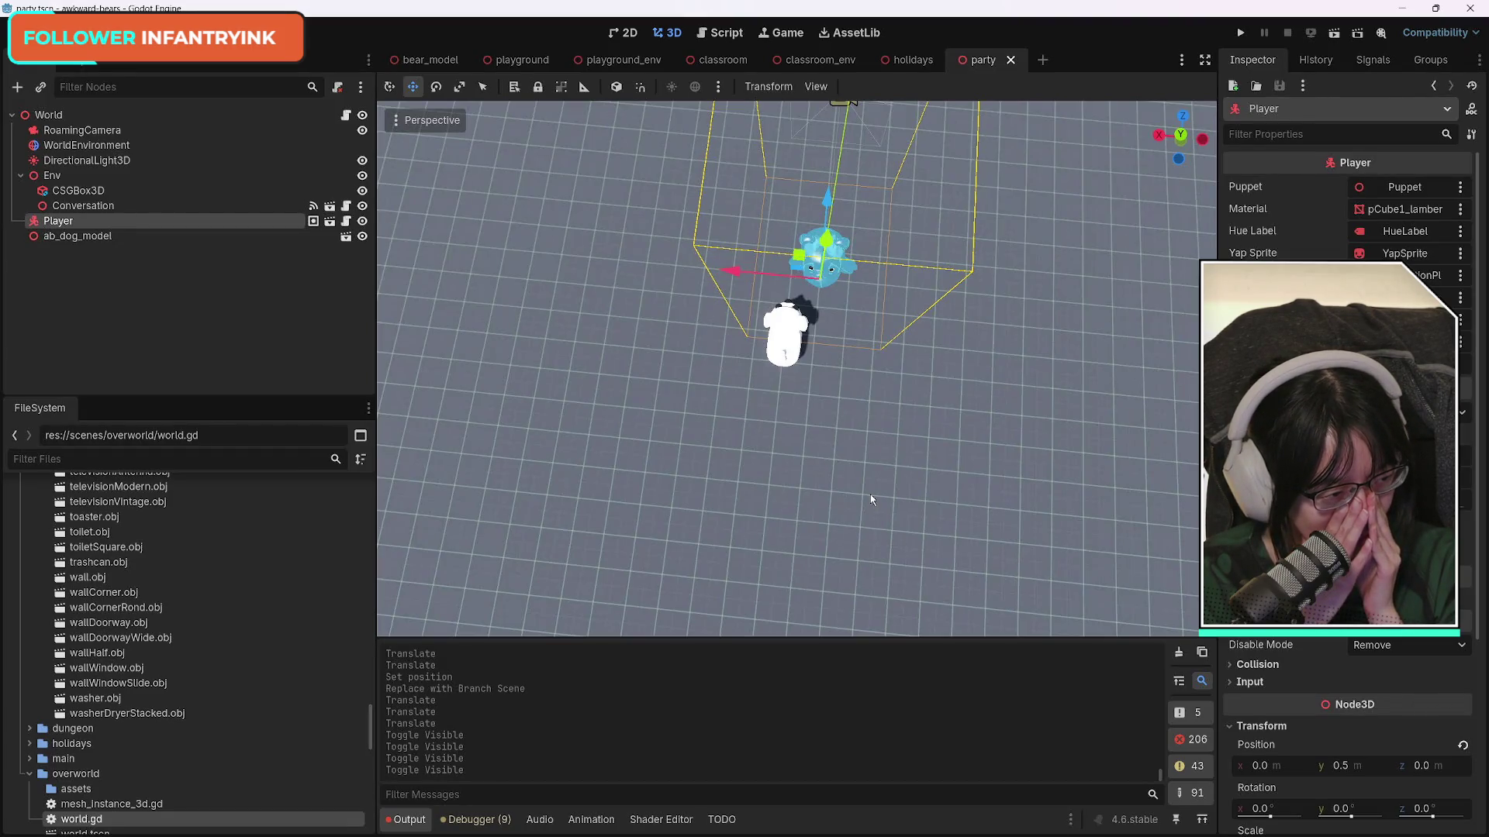
# Step: Freelook around the dog and bear in the party viewport, then bring up classroom_env
pyautogui.hotkey('shift', 'f')
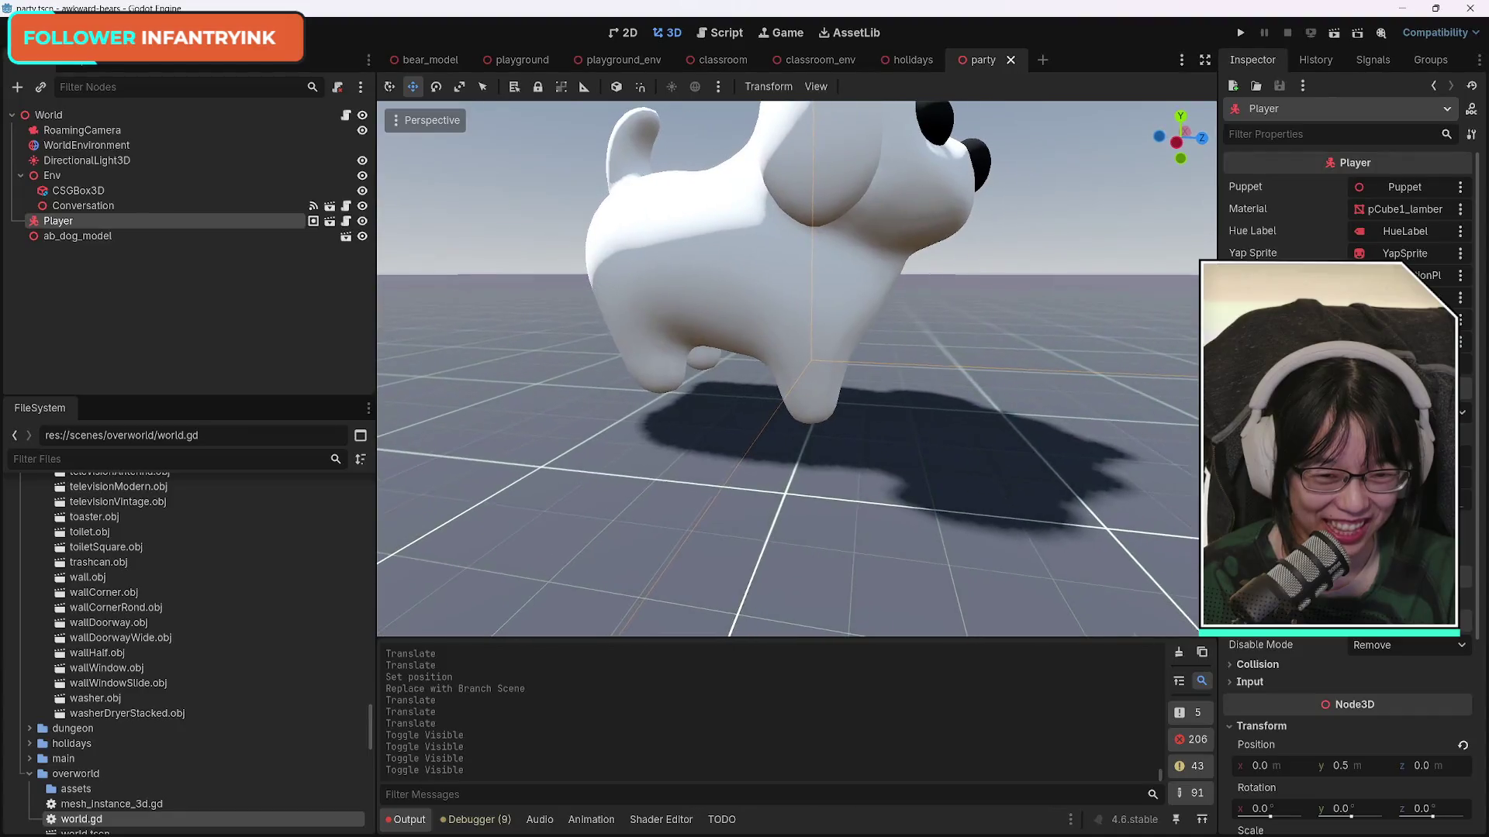
pyautogui.press('s')
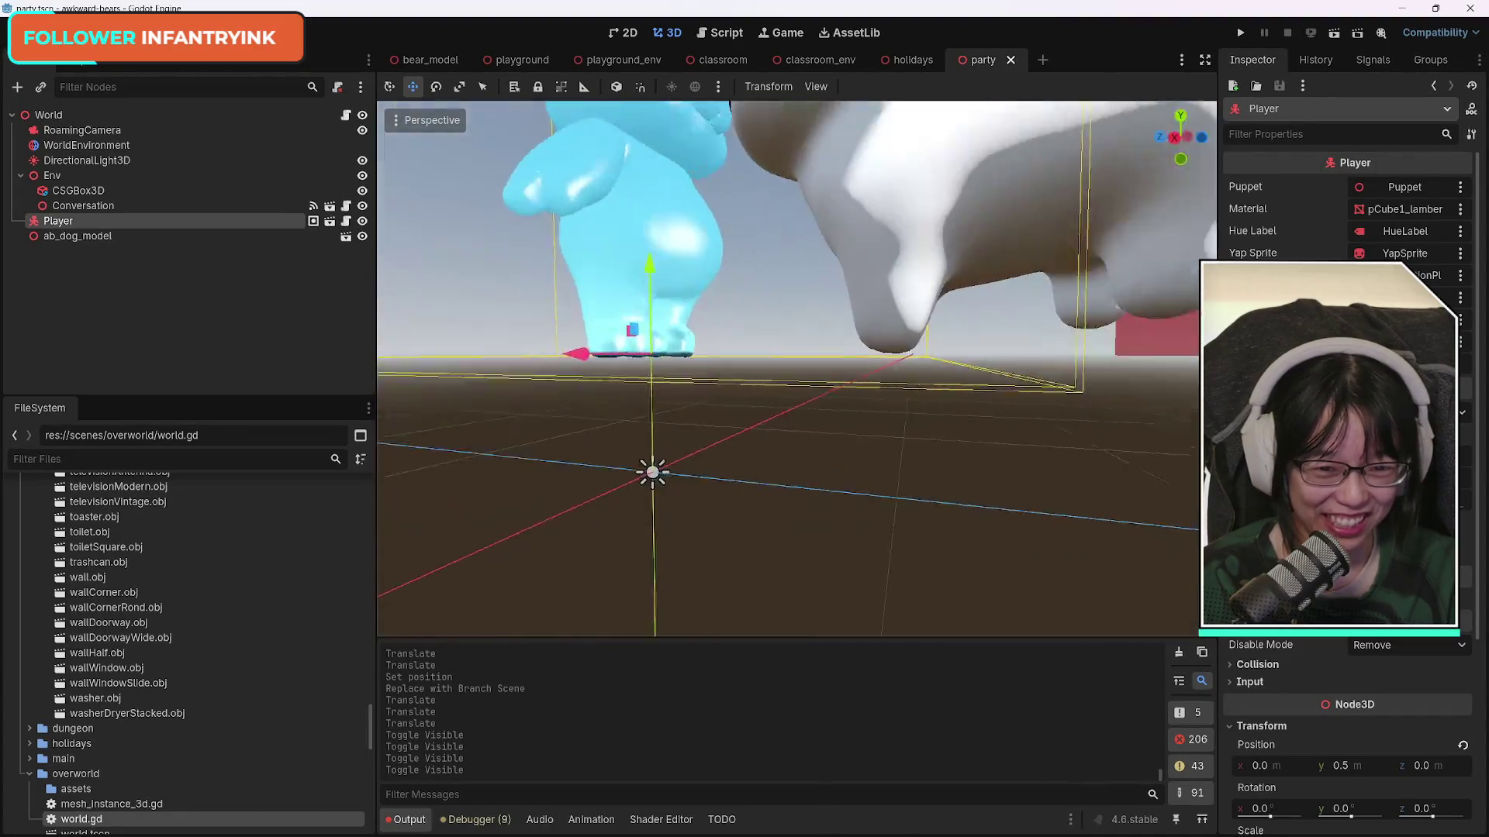
pyautogui.press('s')
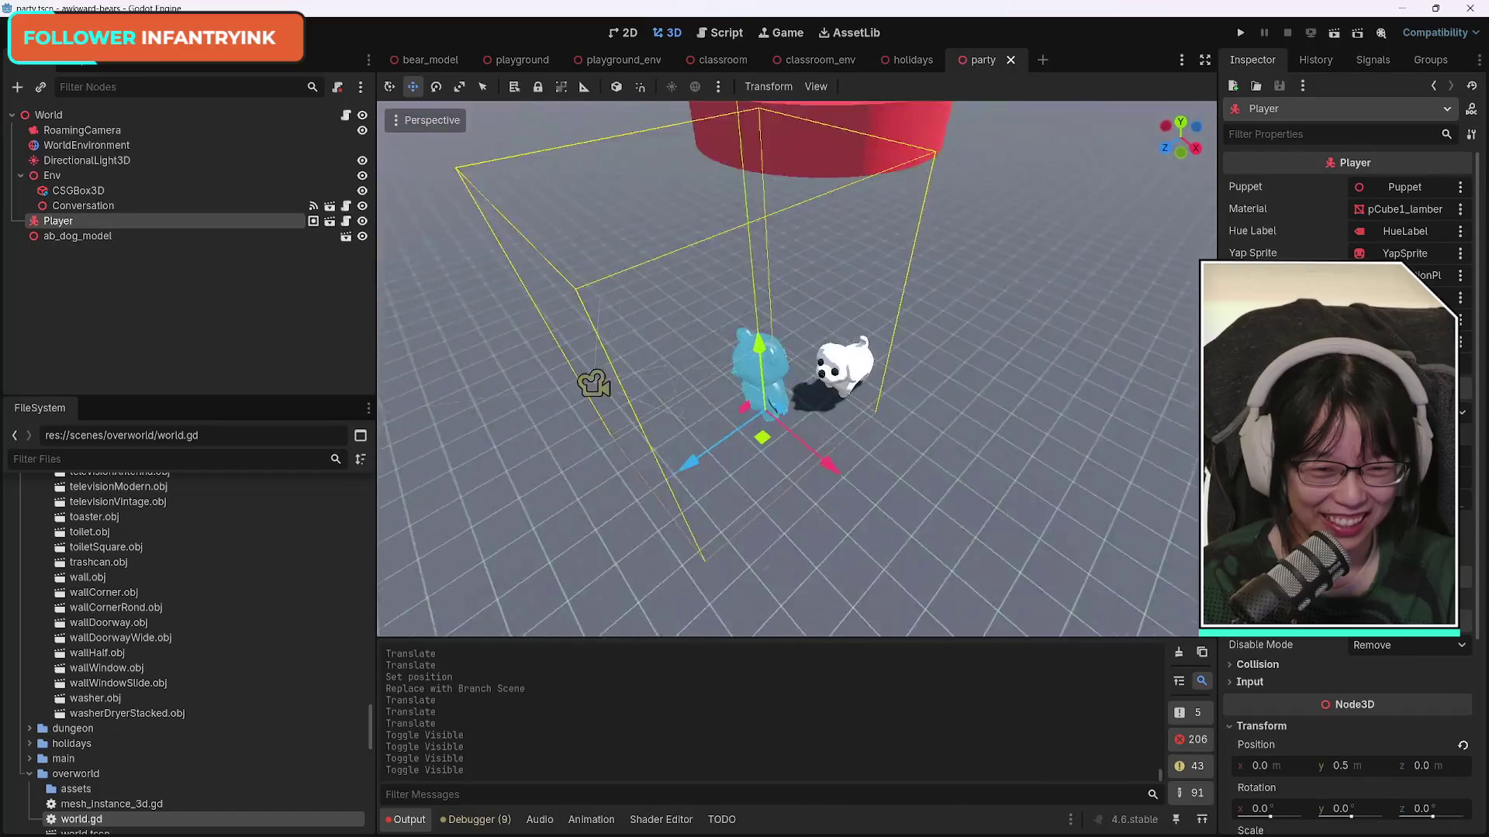
pyautogui.press('s')
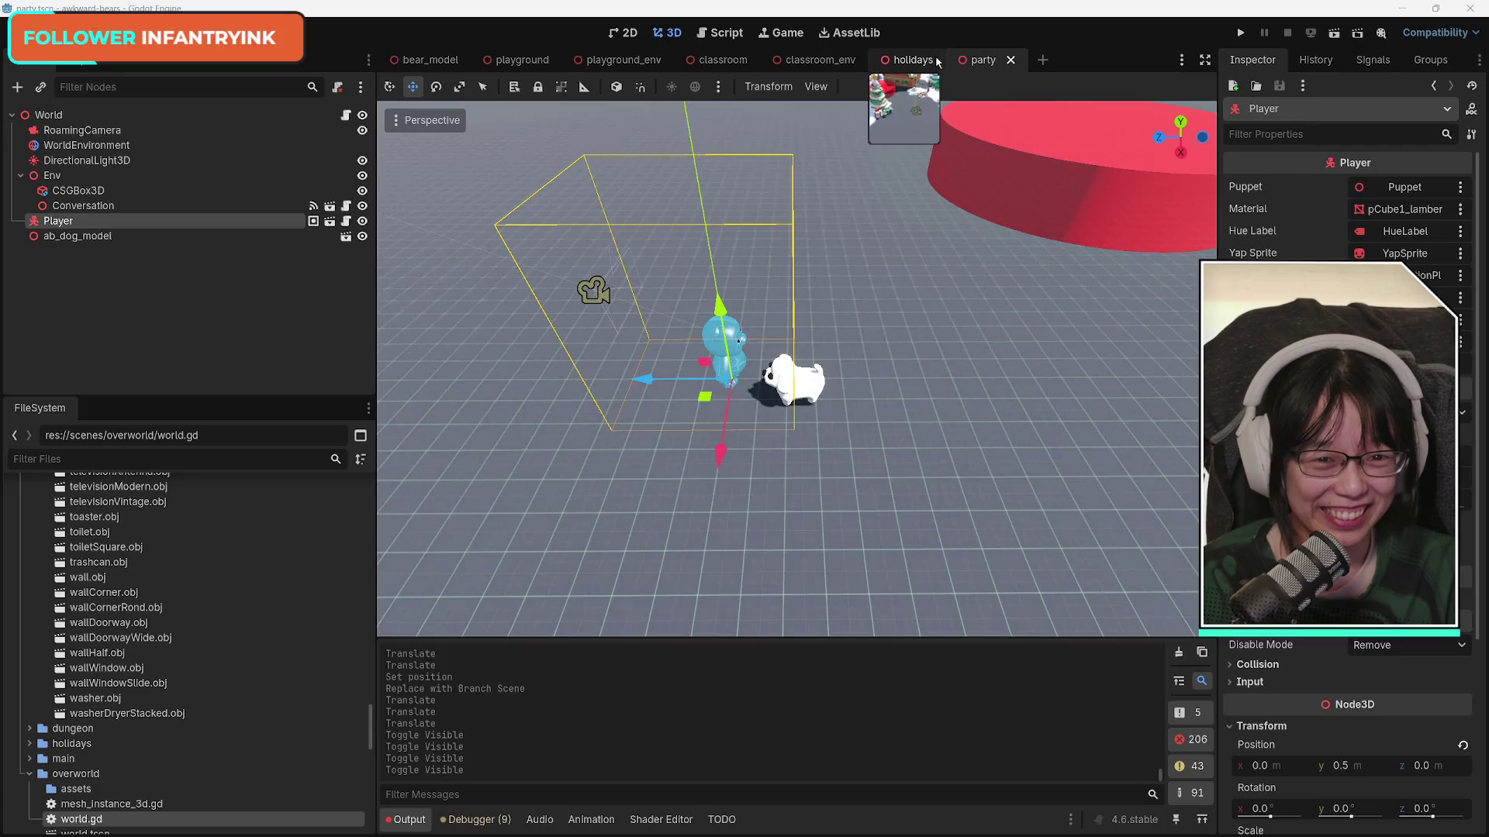
pyautogui.click(814, 61)
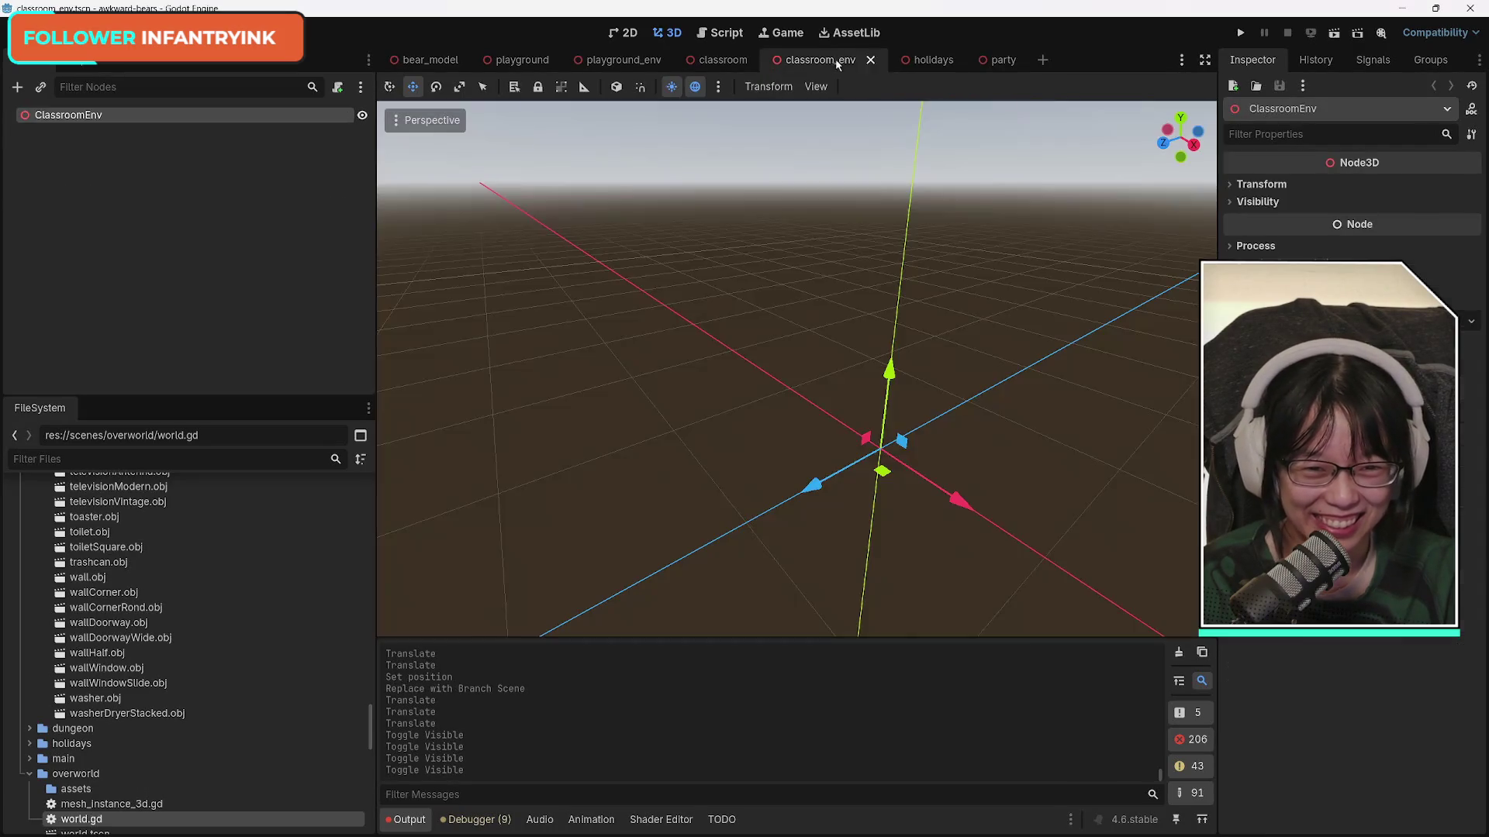
# Step: Close classroom_env and playground_env, then cycle through the classroom, holidays and party scenes
pyautogui.click(870, 62)
pyautogui.click(644, 66)
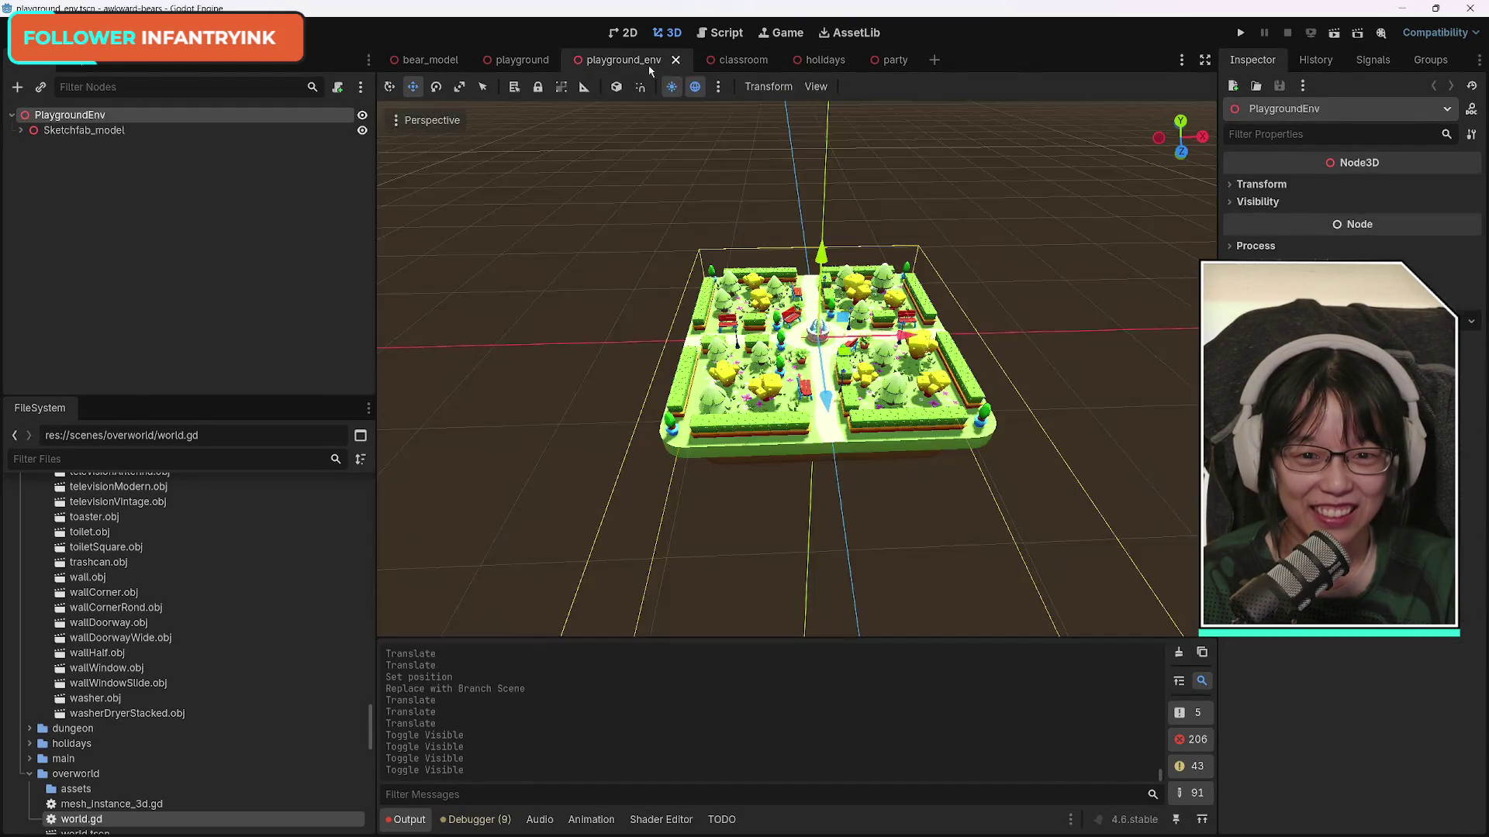
pyautogui.click(676, 60)
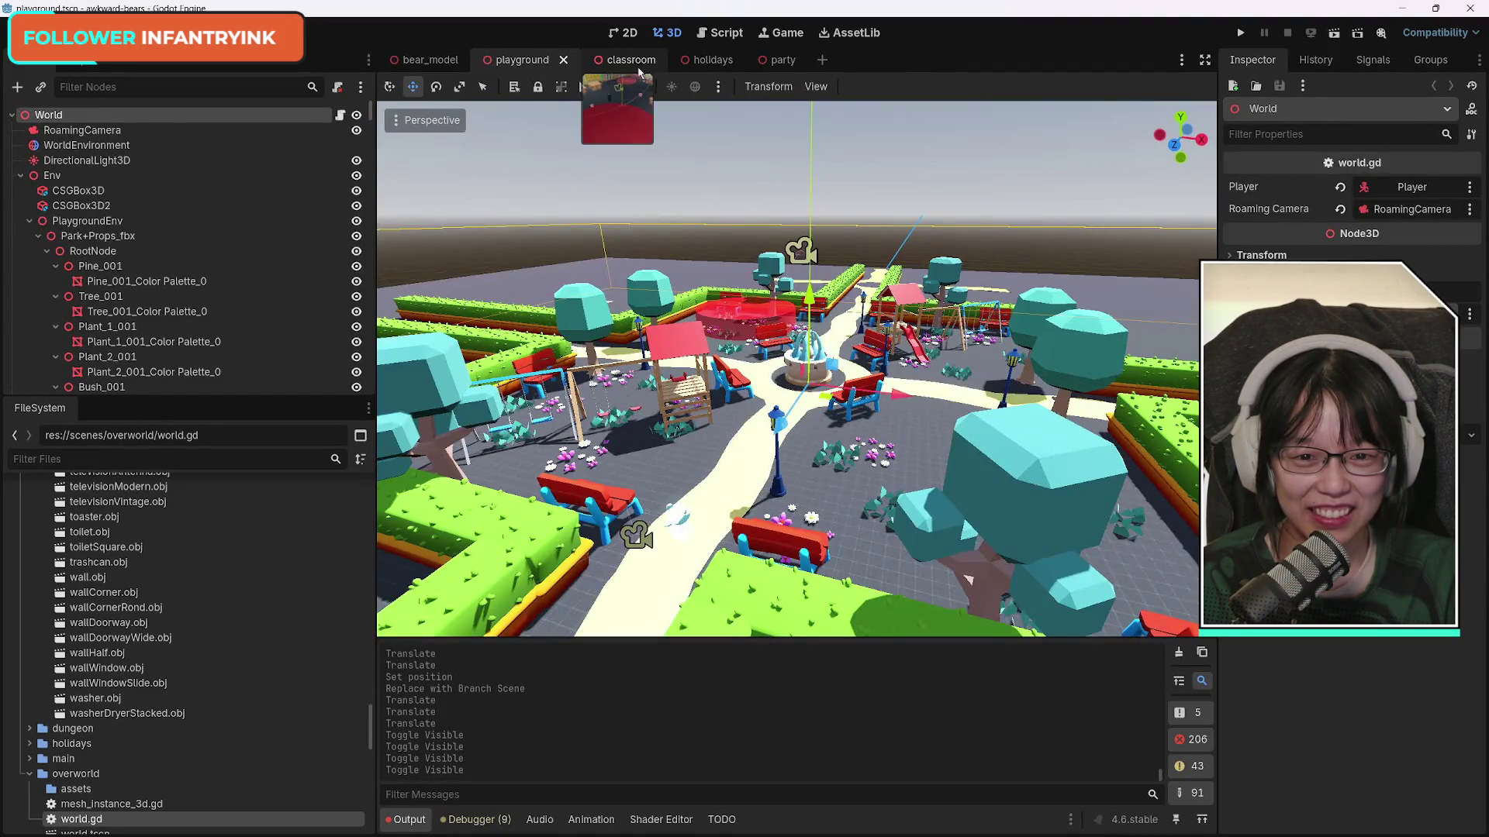
pyautogui.click(637, 69)
pyautogui.click(710, 66)
pyautogui.click(779, 62)
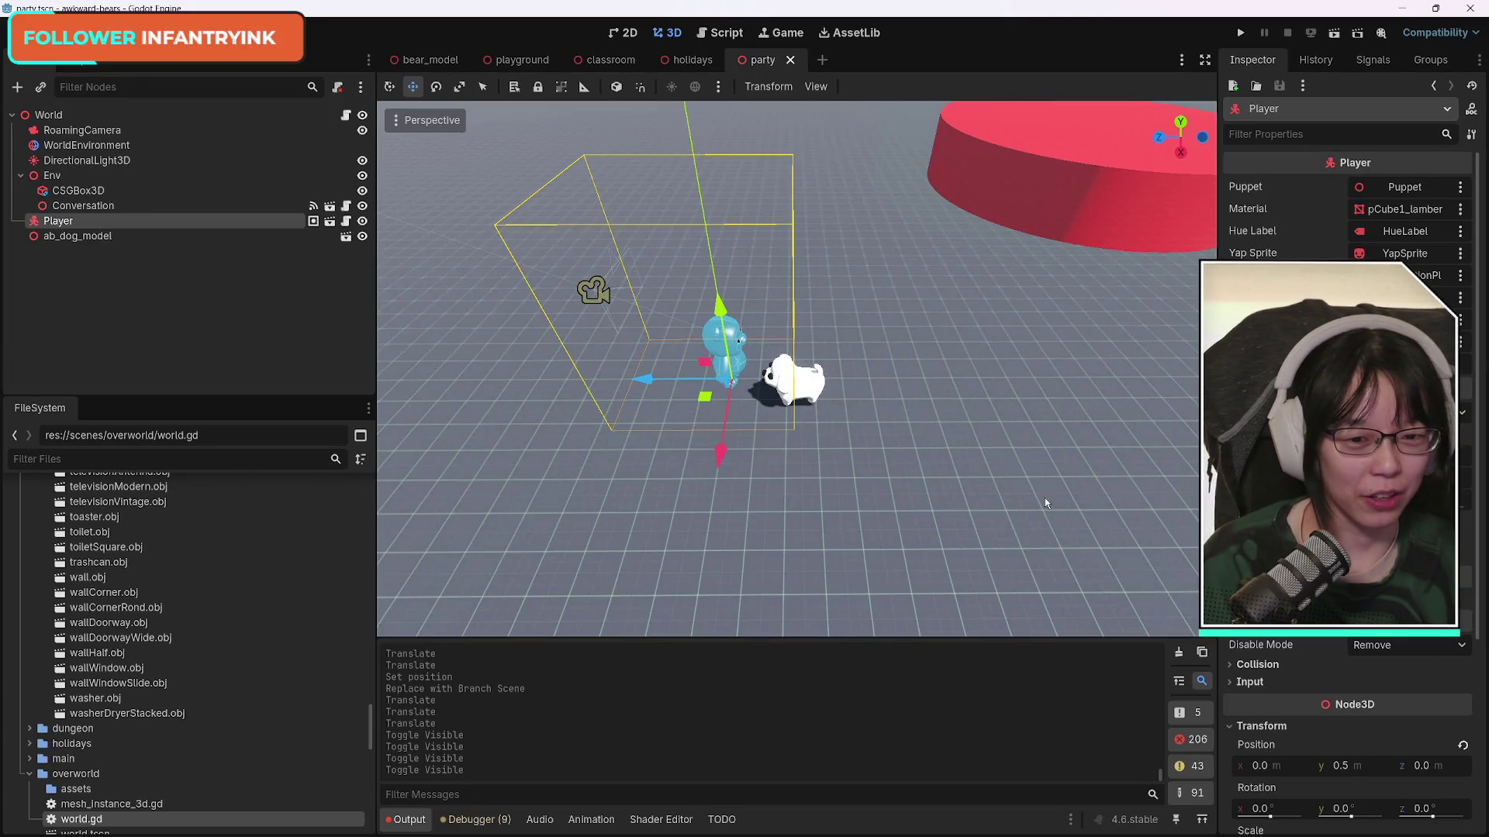
# Step: Freelook around the dog and bear in the party viewport, dipping below the floor and back up
pyautogui.moveTo(1047, 503); pyautogui.dragTo(1047, 502)
pyautogui.press('w')
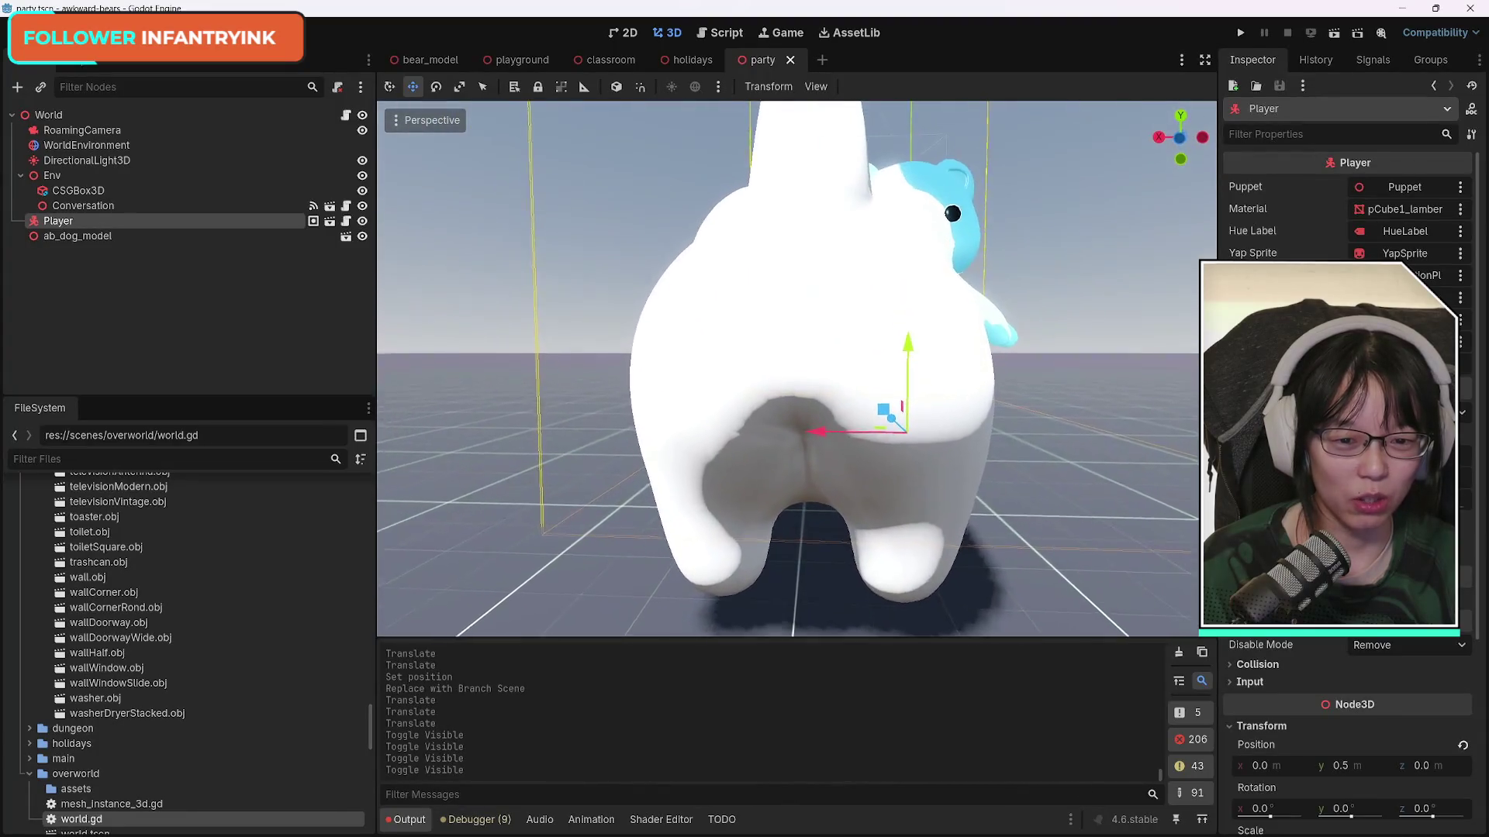
pyautogui.press('d')
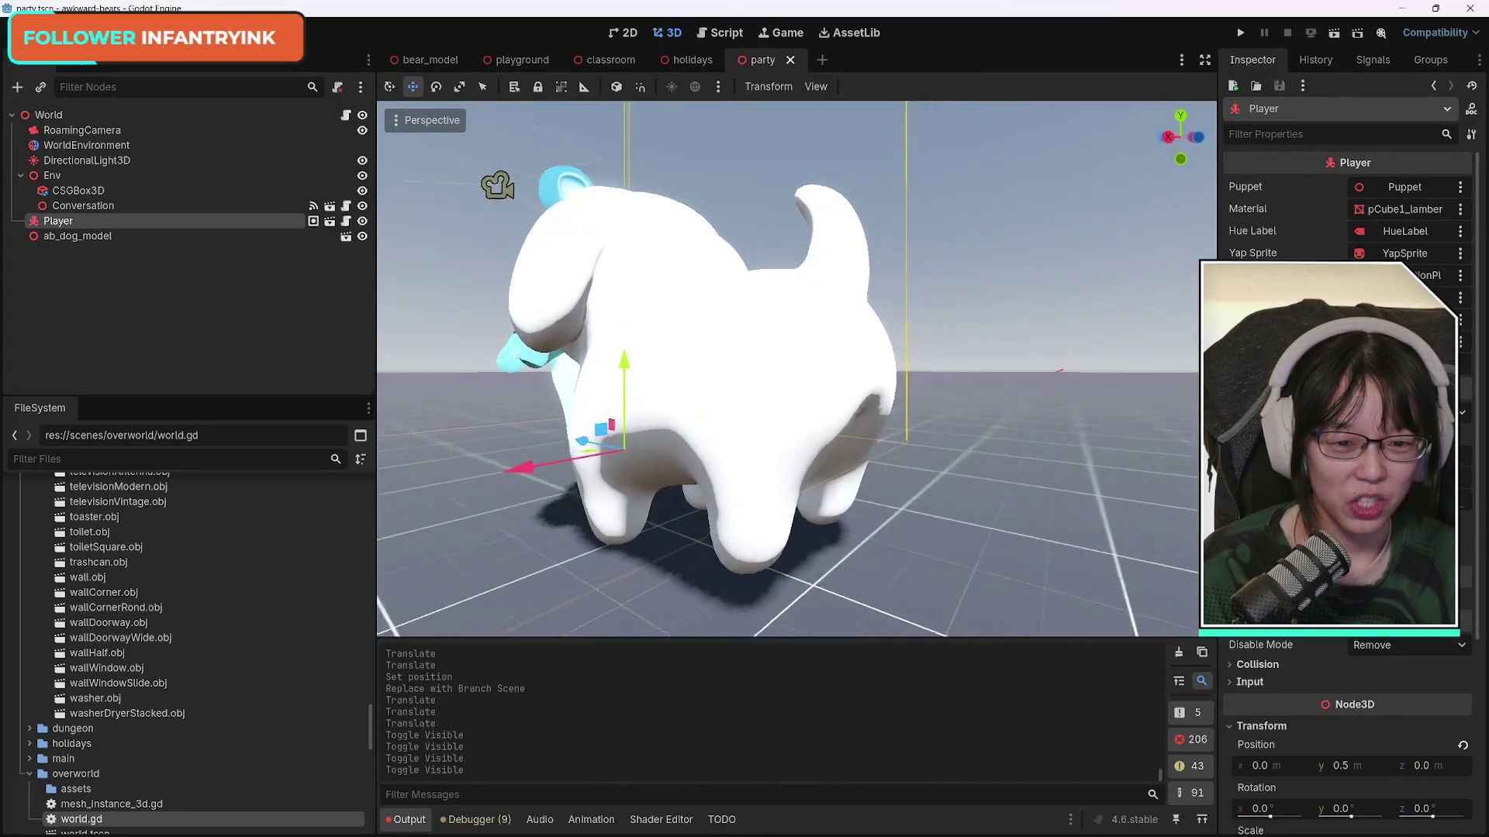
pyautogui.press('s')
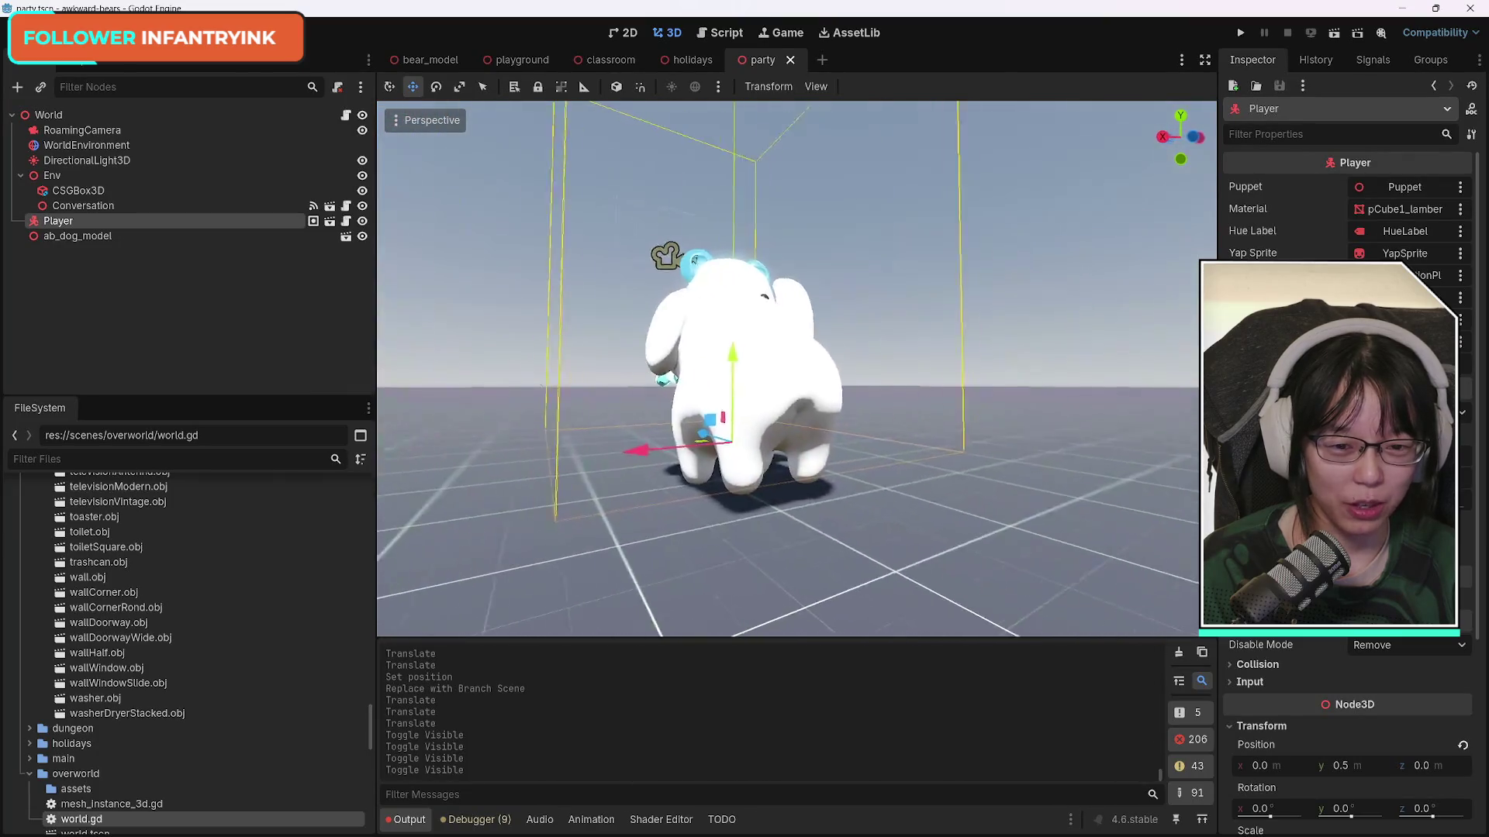
pyautogui.press('w')
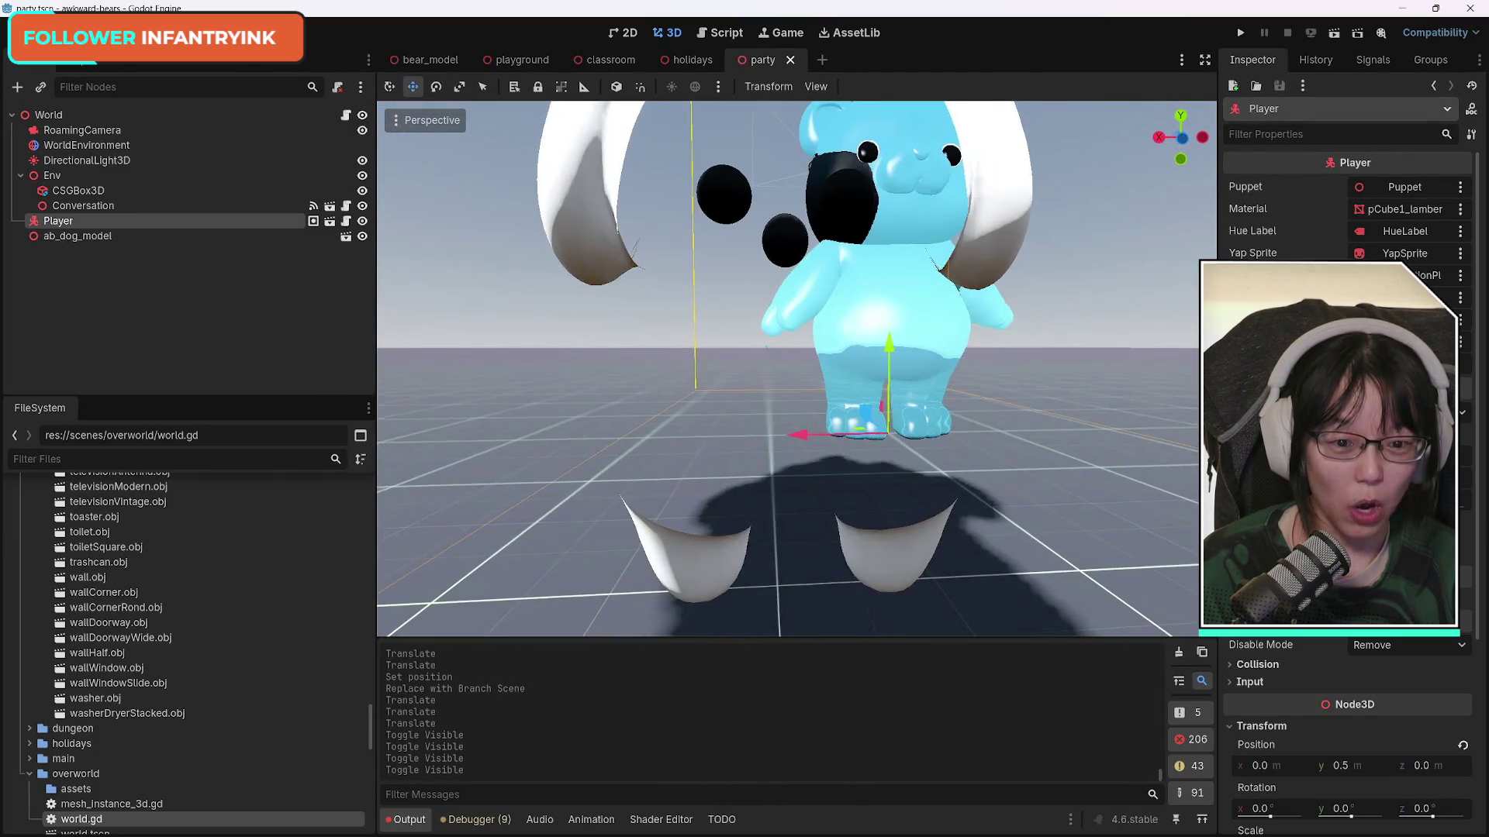
pyautogui.press('s')
pyautogui.press('d')
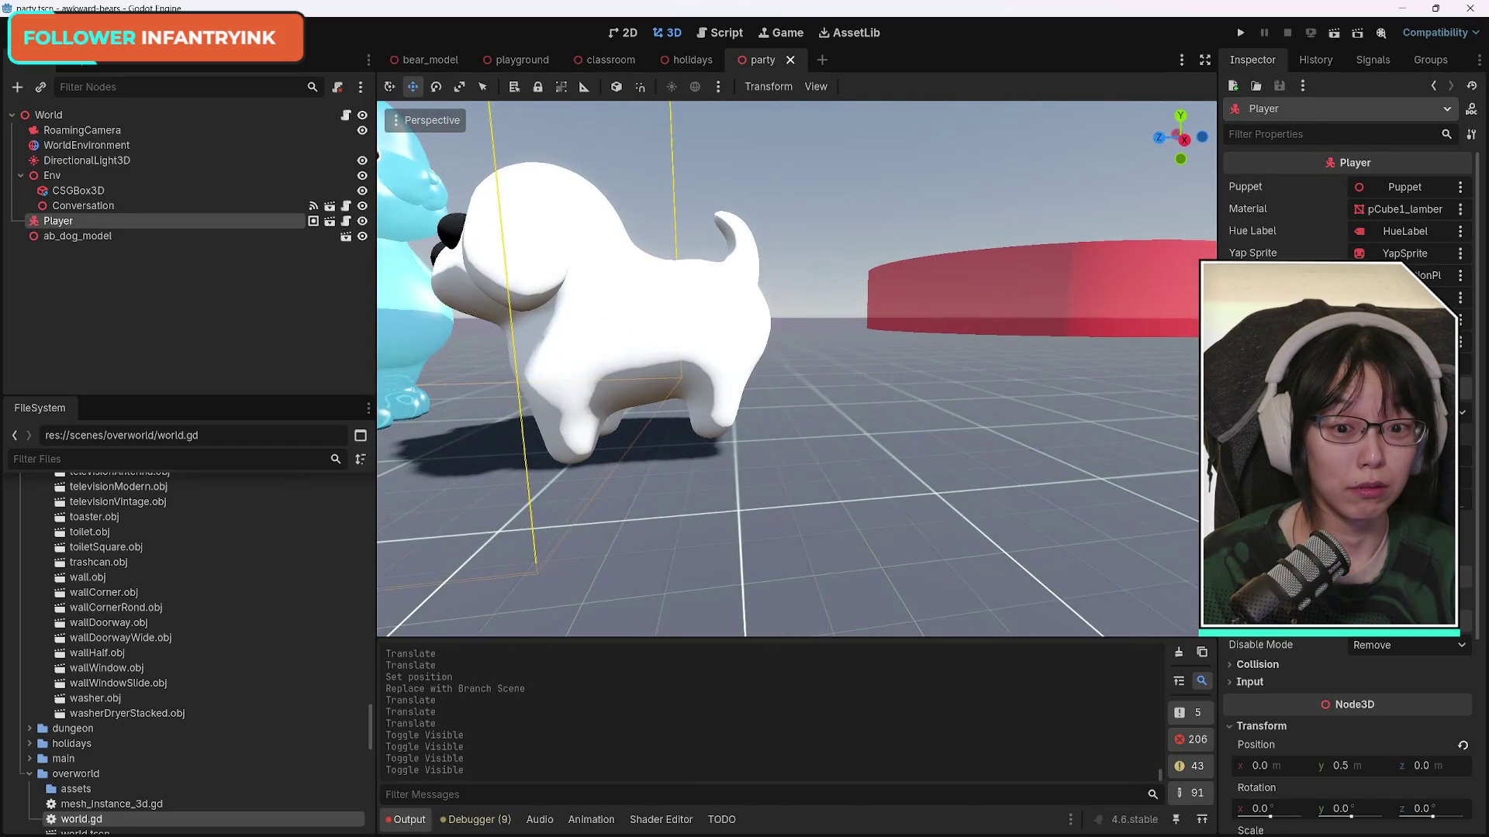
pyautogui.press('q')
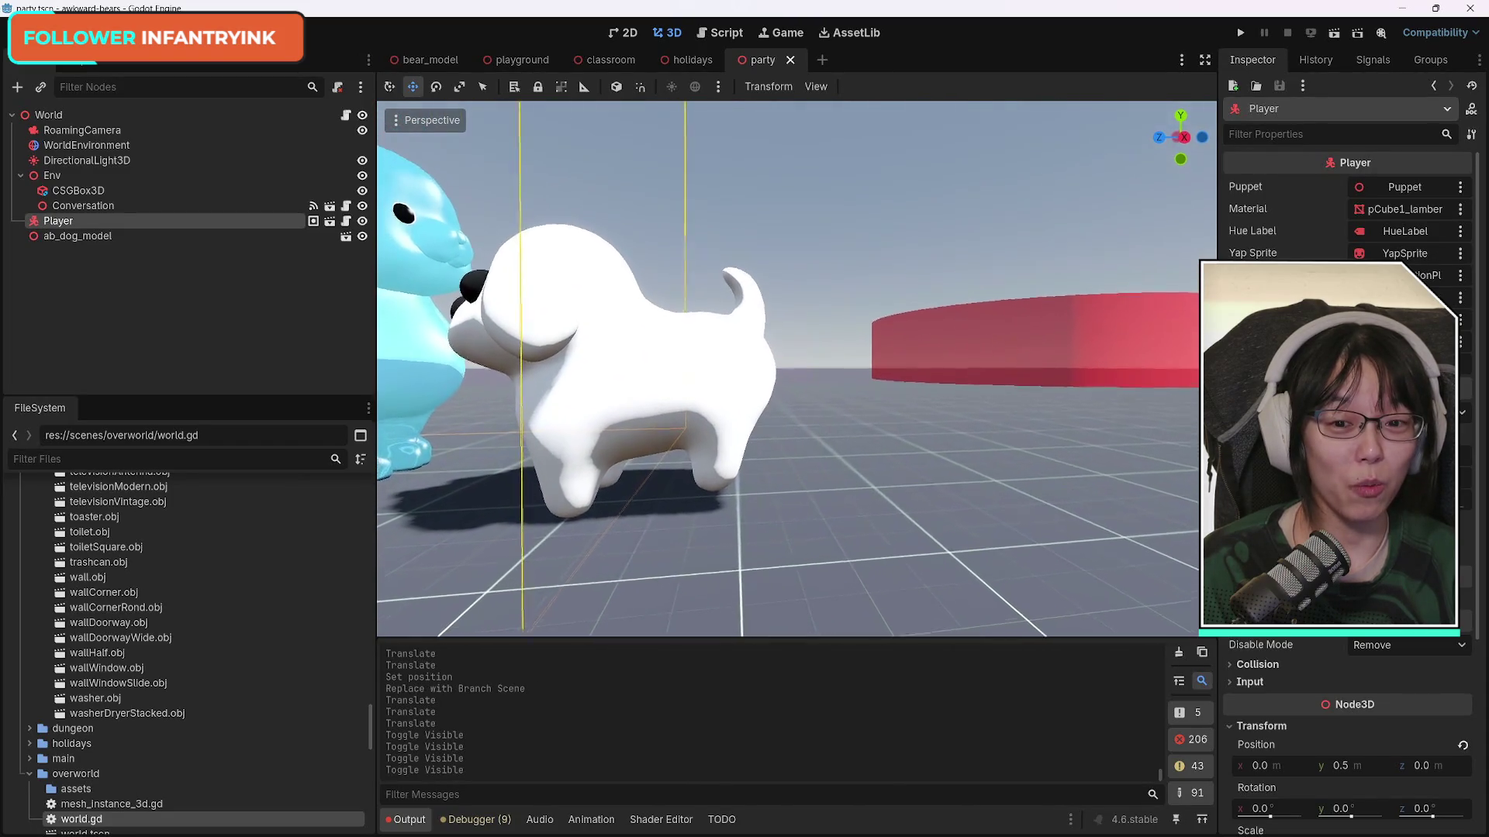
pyautogui.press('e')
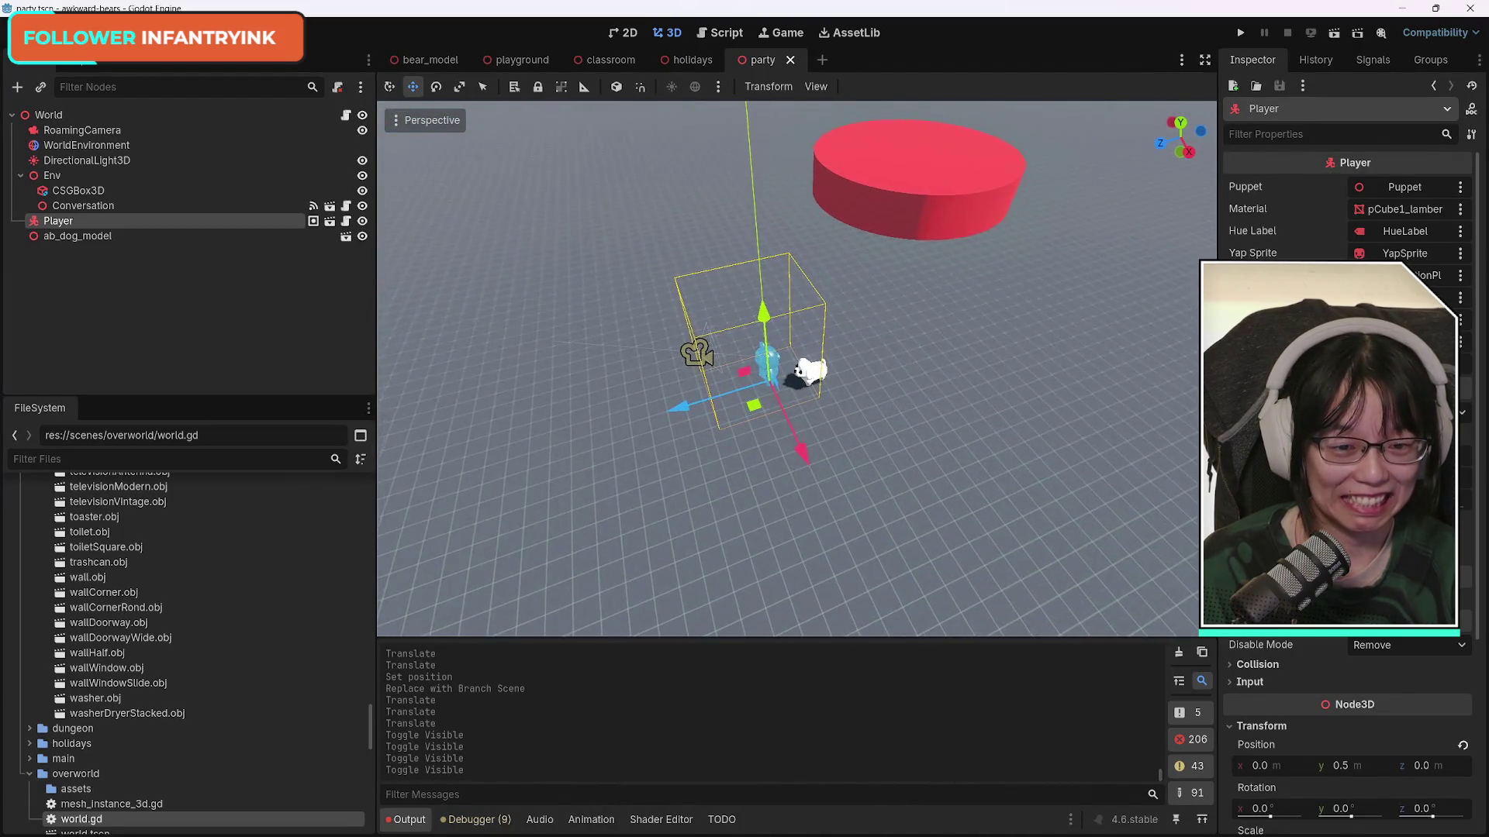
pyautogui.press('e')
pyautogui.press('w')
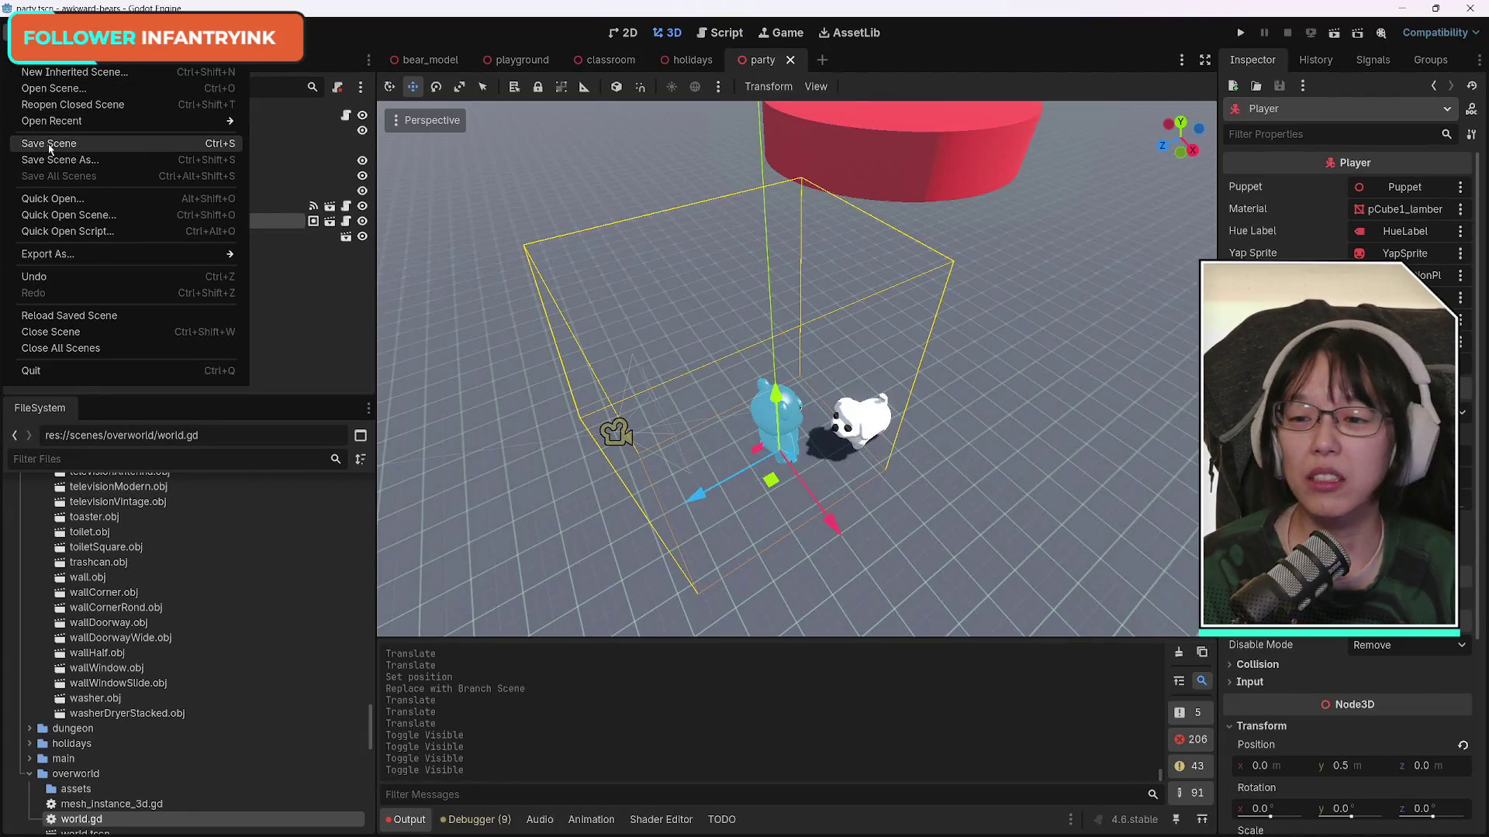
# Step: Save the party scene, then save it again from the Scene menu
pyautogui.click(50, 145)
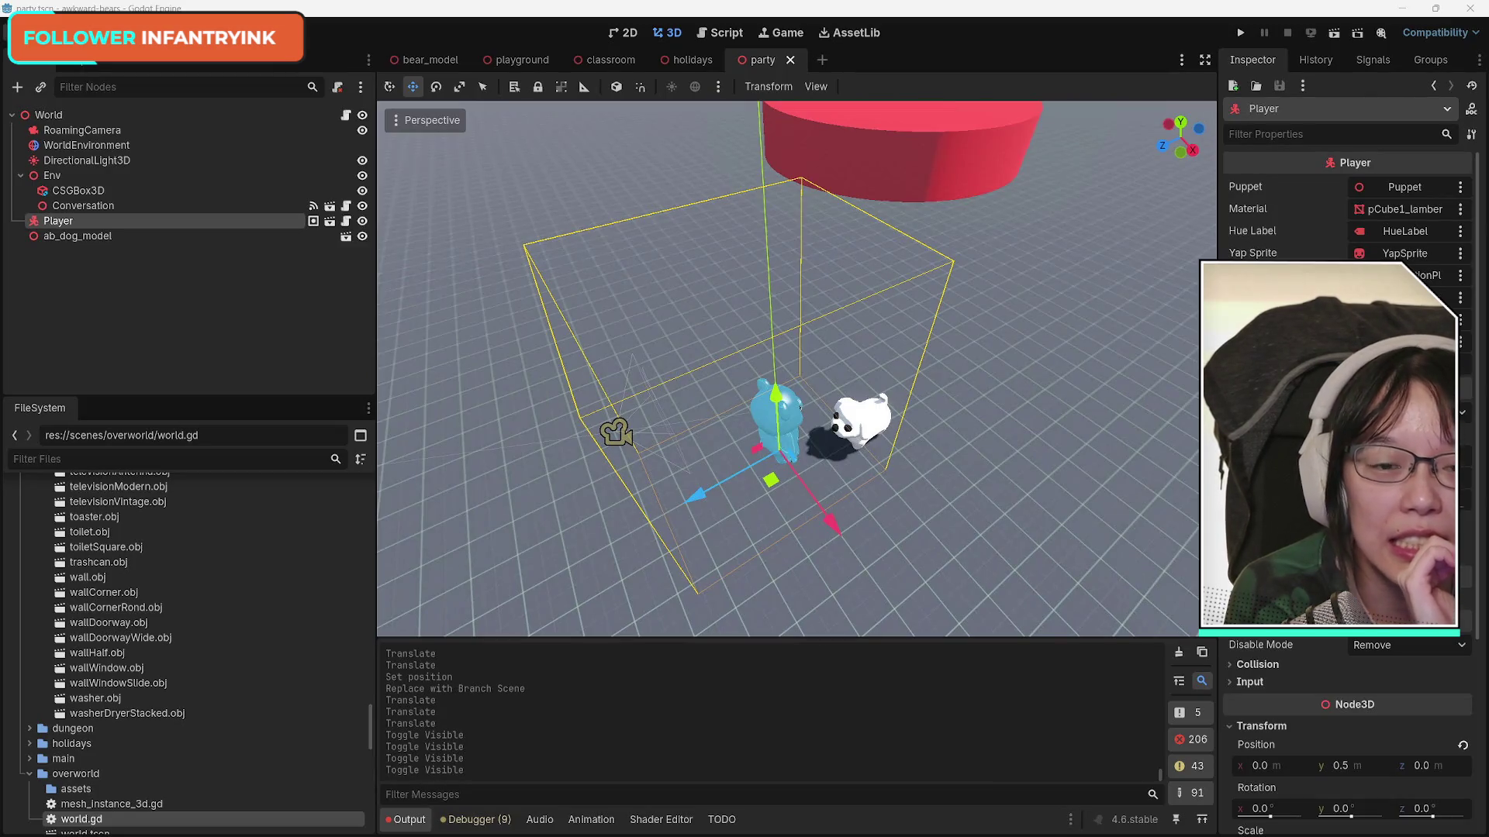
pyautogui.click(25, 33)
pyautogui.click(31, 147)
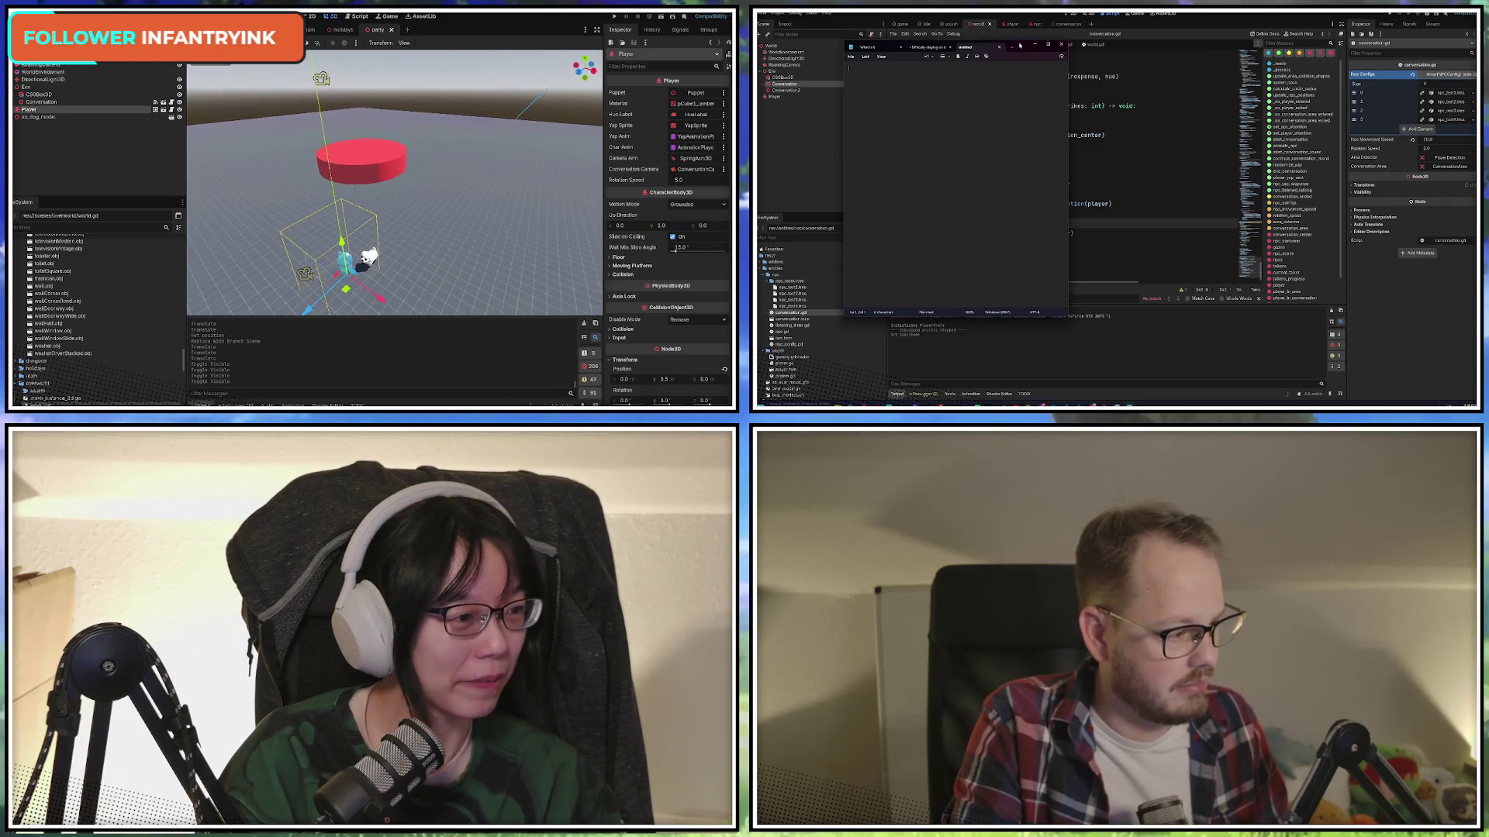
# Step: Add 'Sound FX Music' and 'Level Complete Game Over' to the notes, ending on a fresh line
pyautogui.moveTo(1020, 45)
pyautogui.mouseDown()
pyautogui.moveTo(1119, 65)
pyautogui.moveTo(1076, 60)
pyautogui.mouseUp()
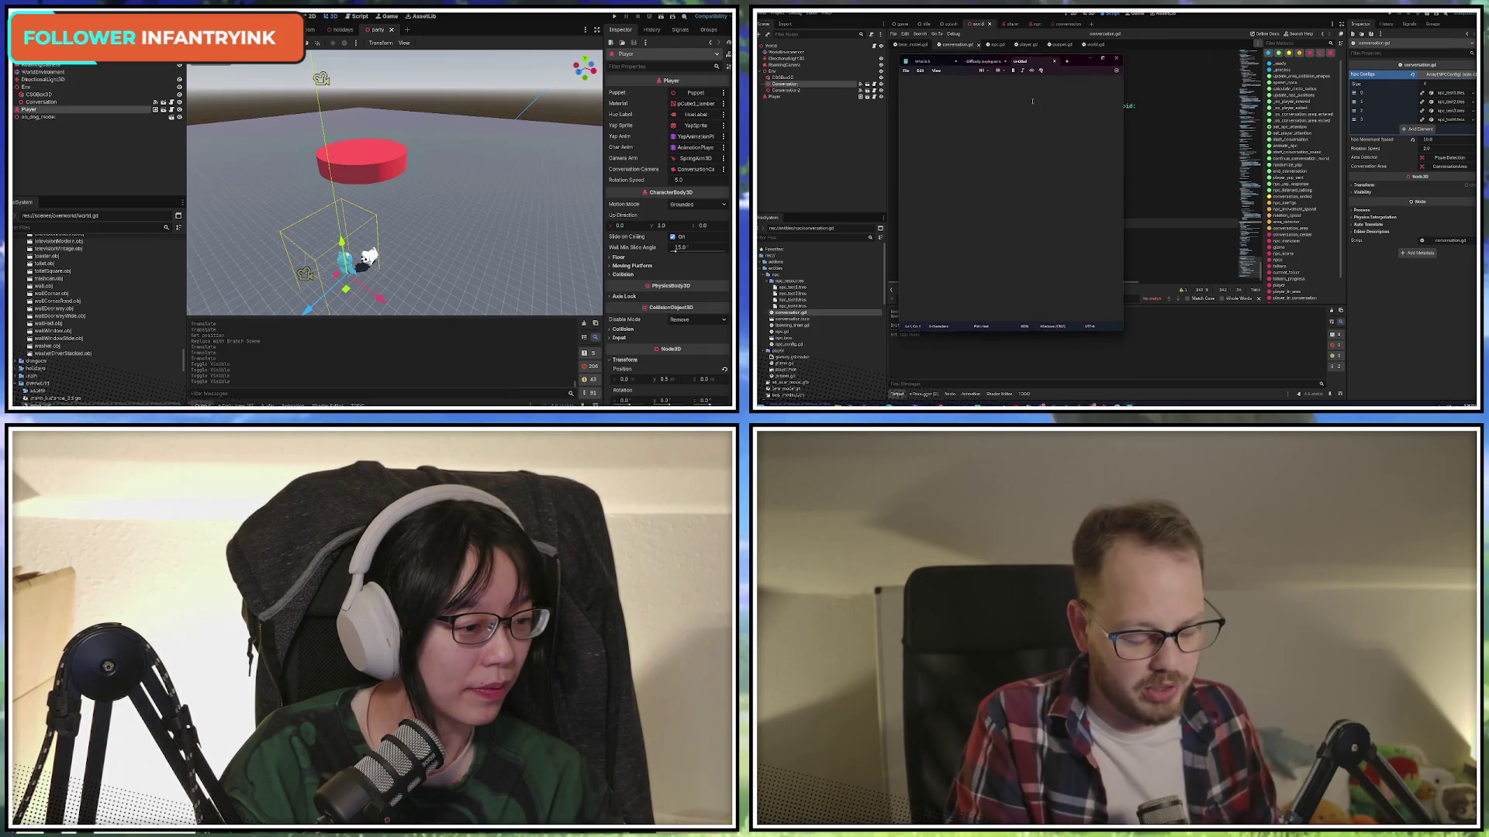
pyautogui.write('Sound FX ')
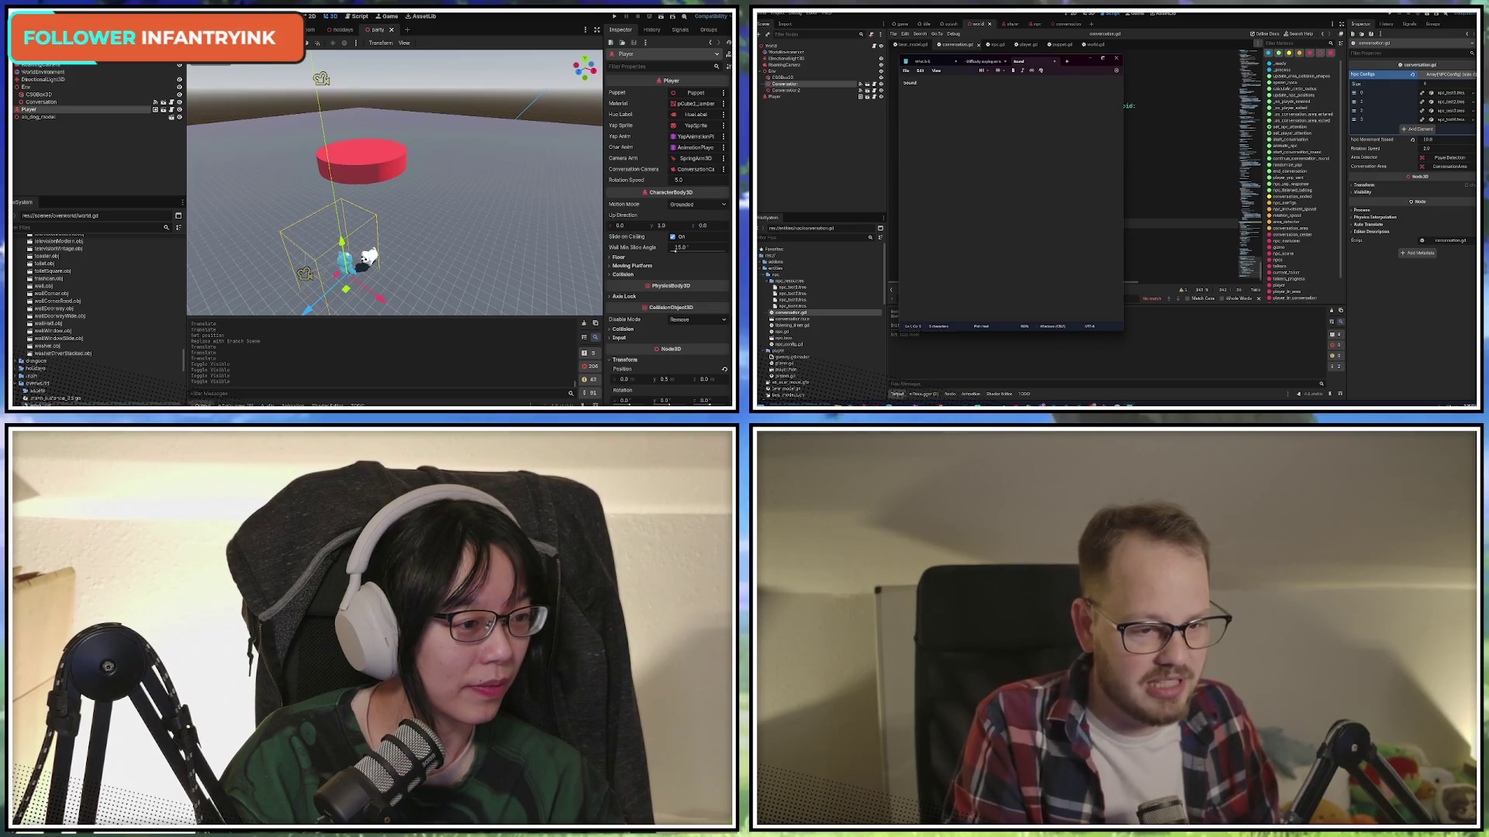
pyautogui.write('Music')
pyautogui.press('Return')
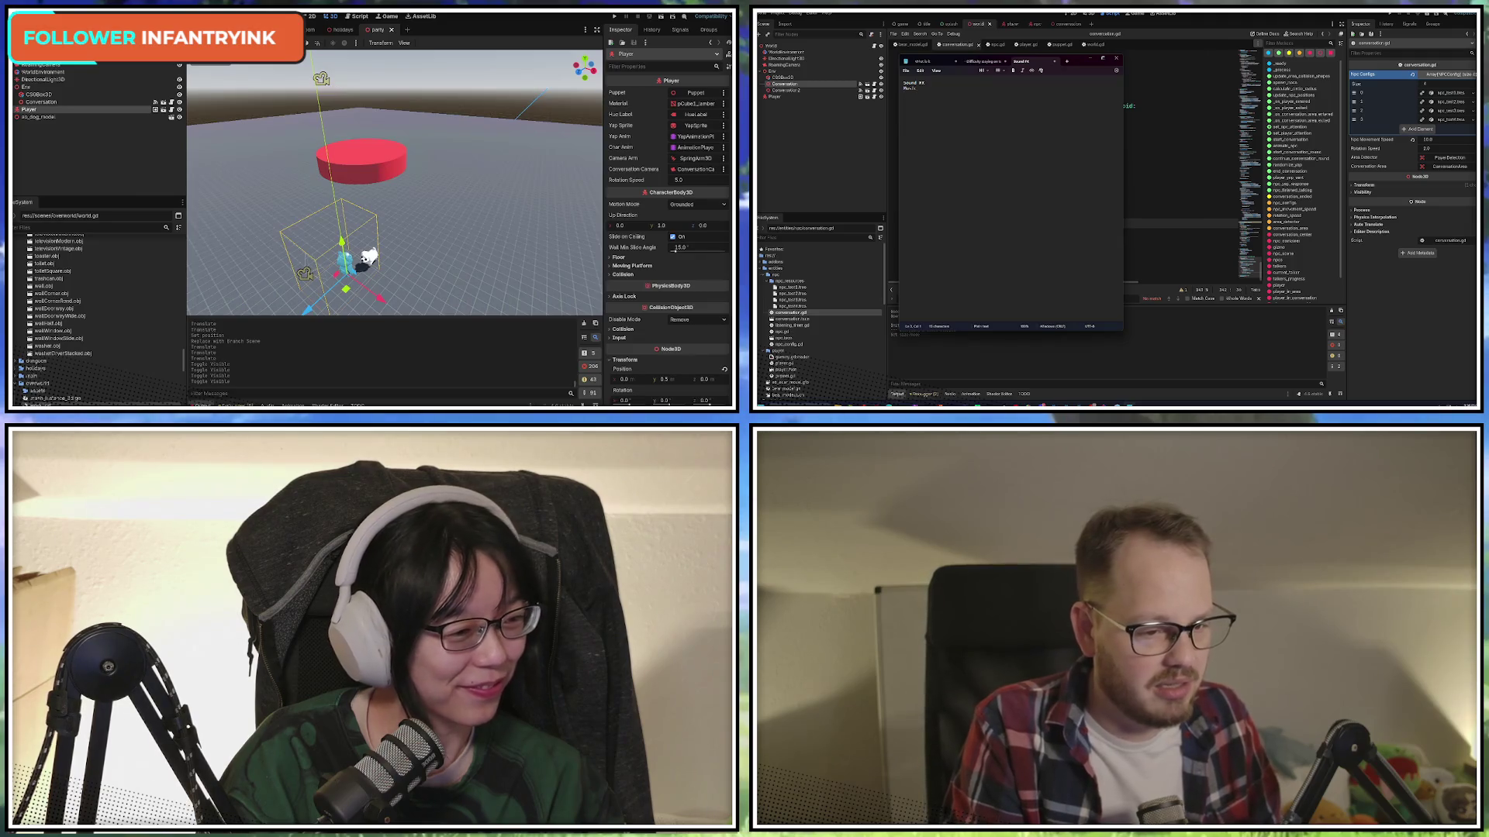
pyautogui.press('Return')
pyautogui.write('st')
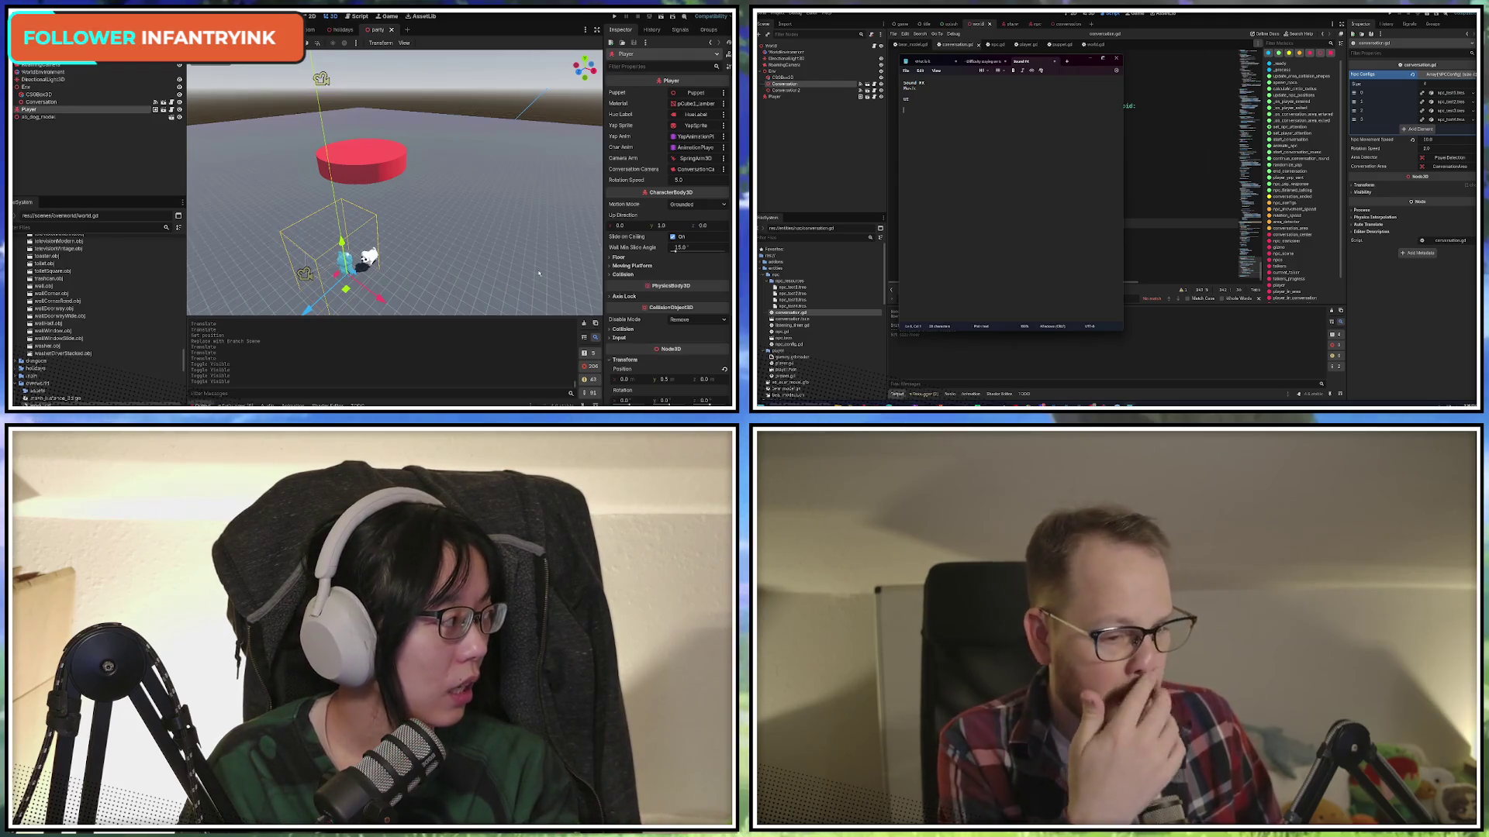
pyautogui.write('Level Complete Game')
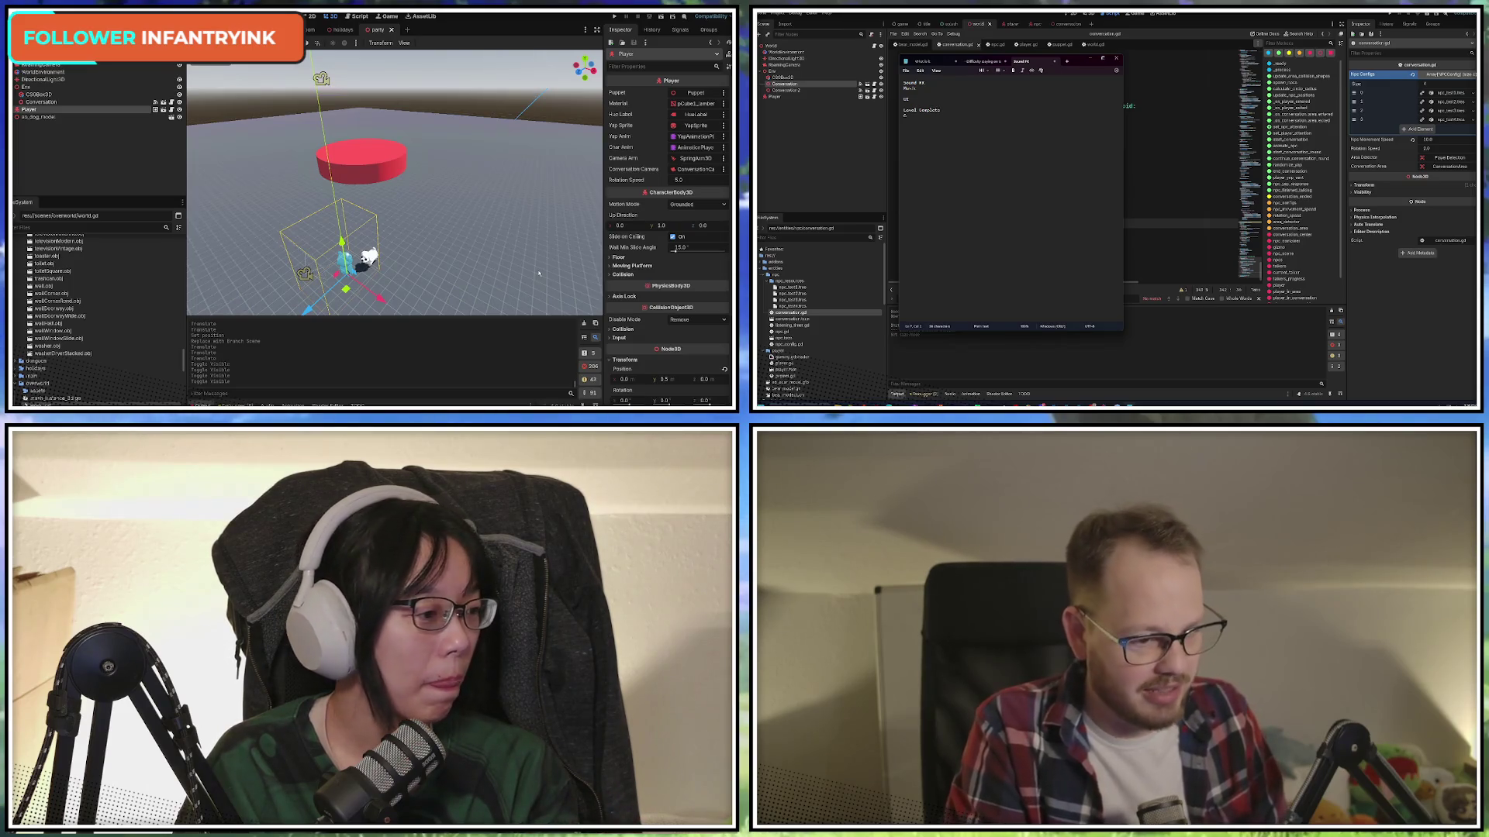
pyautogui.write(' Over')
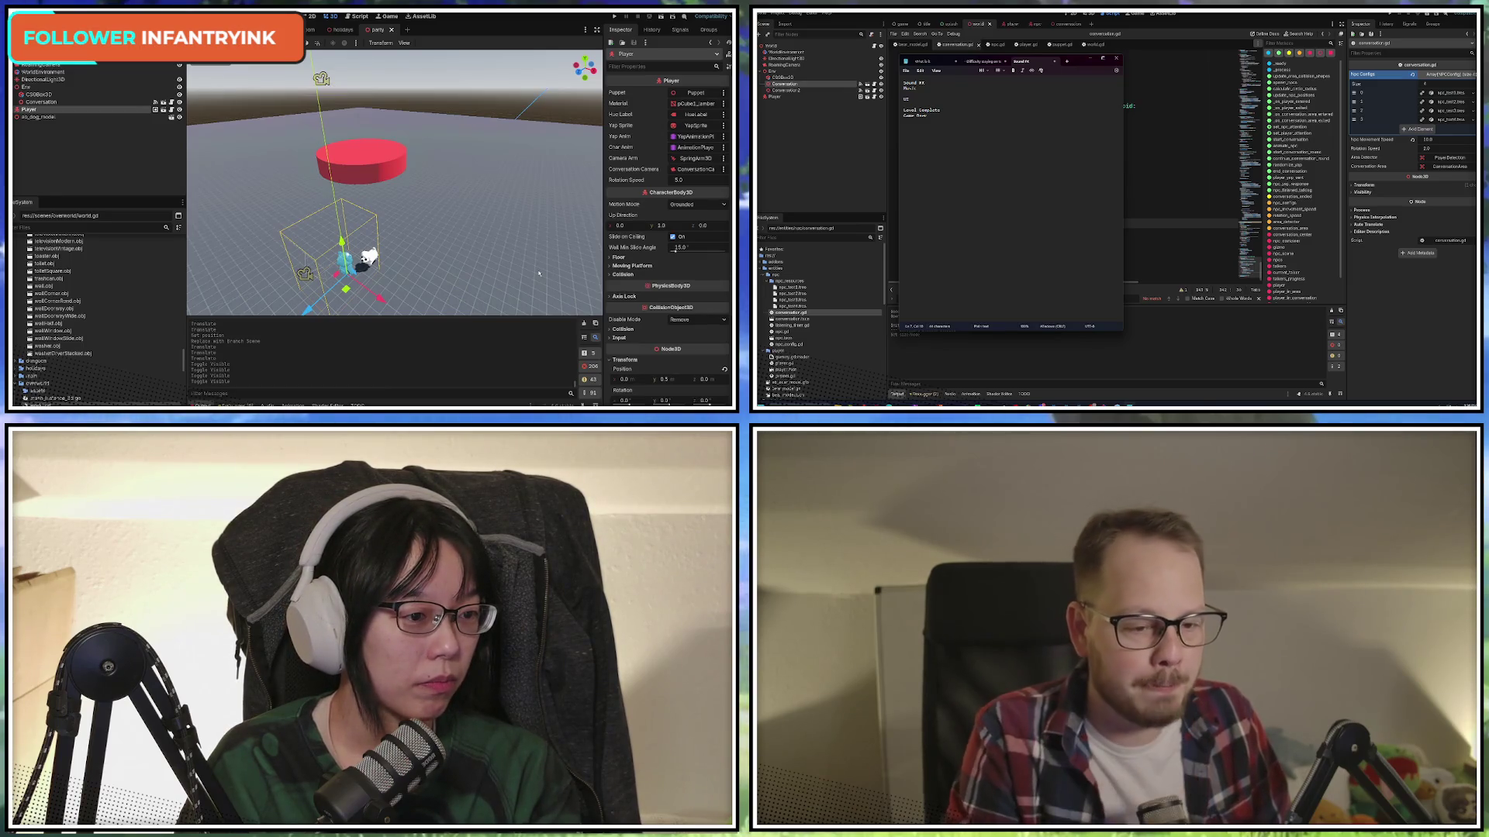
pyautogui.press('Return')
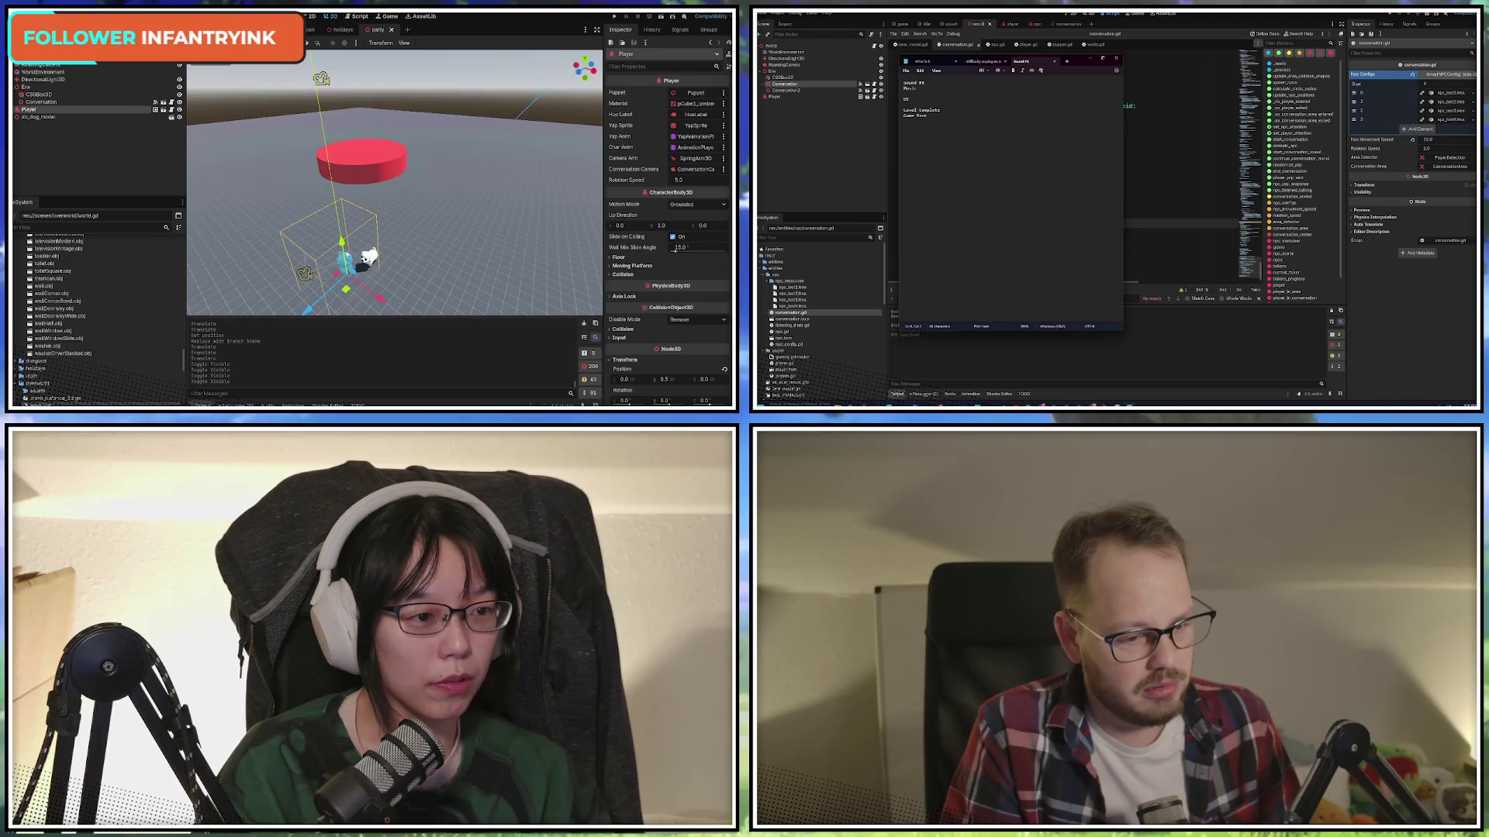
# Step: Write 'Social Battery hookup' below Game Over with a 'code' line above it, then add a new line
pyautogui.click(940, 128)
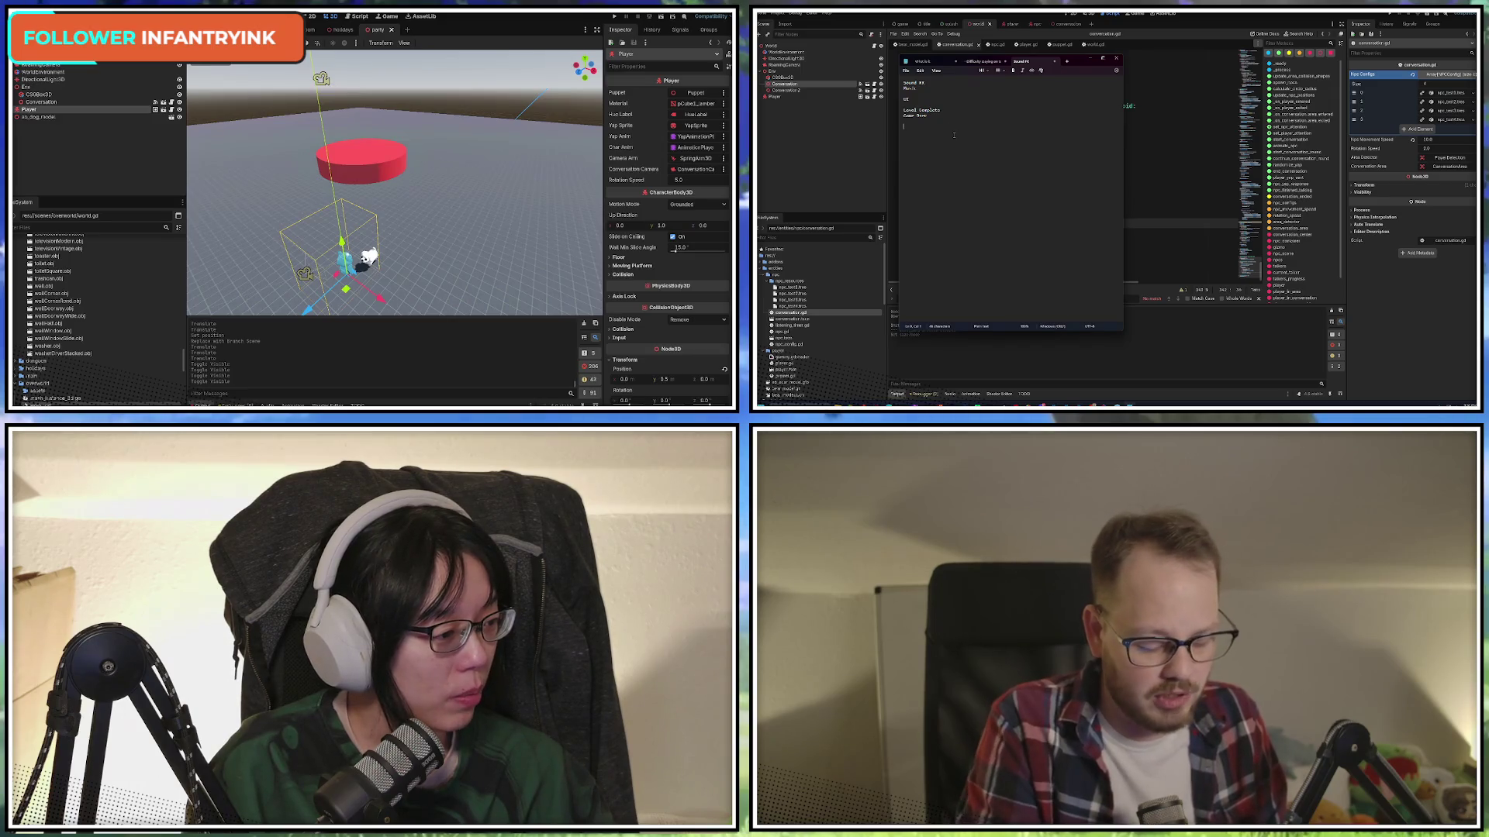
pyautogui.write('cial')
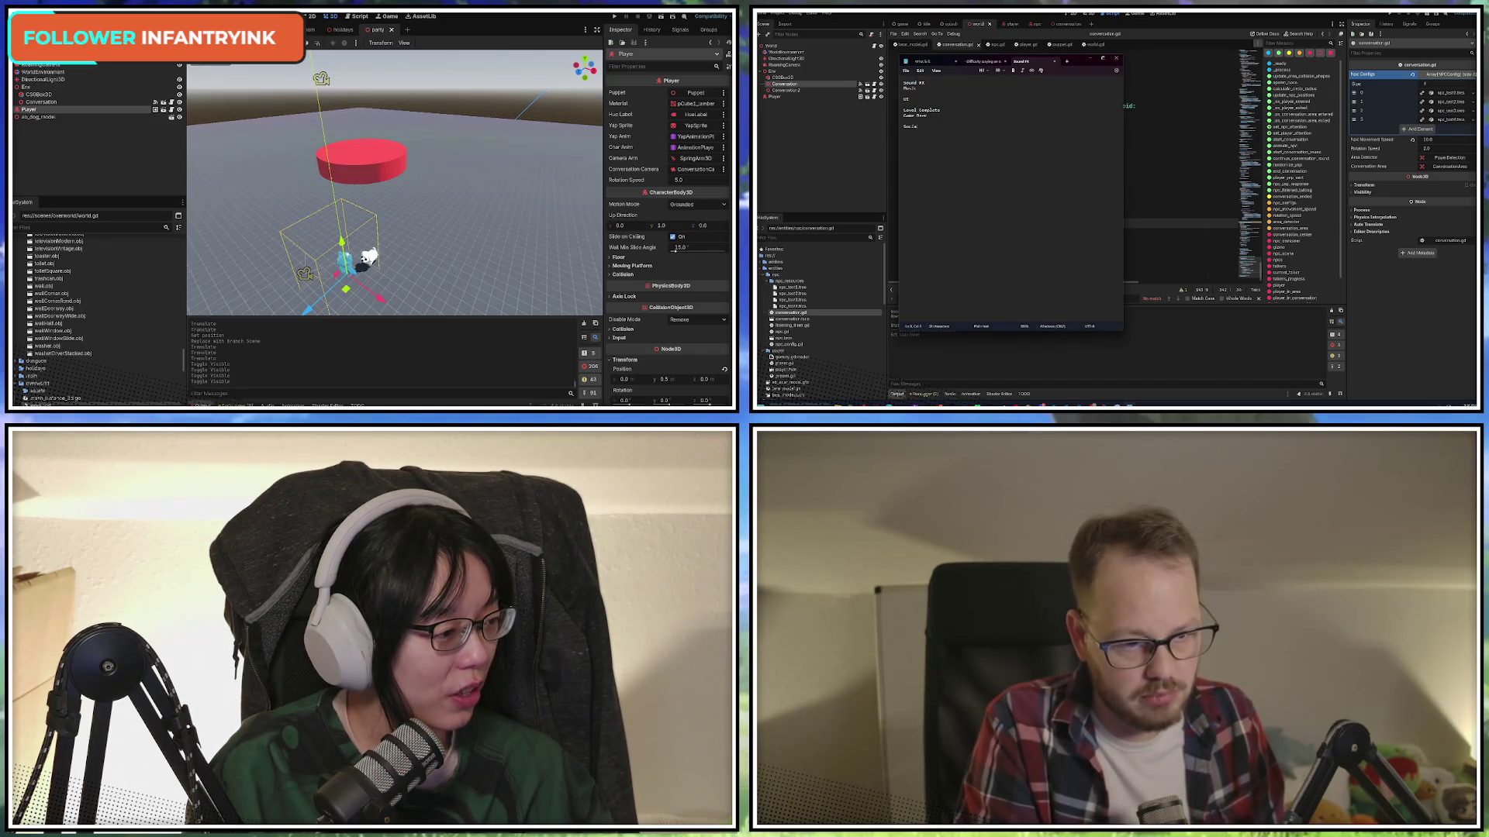
pyautogui.write('ery')
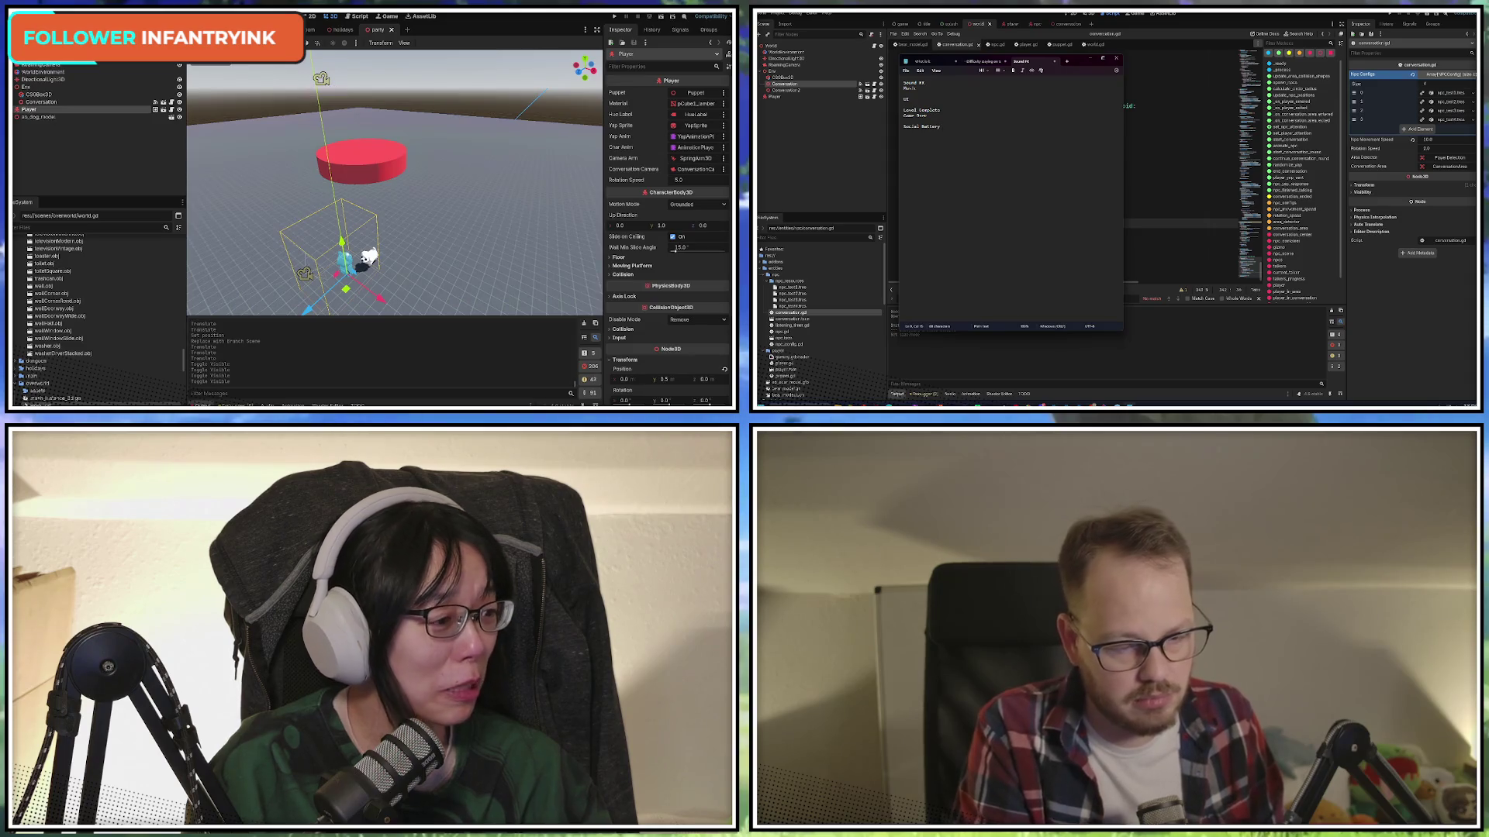
pyautogui.write(' bool')
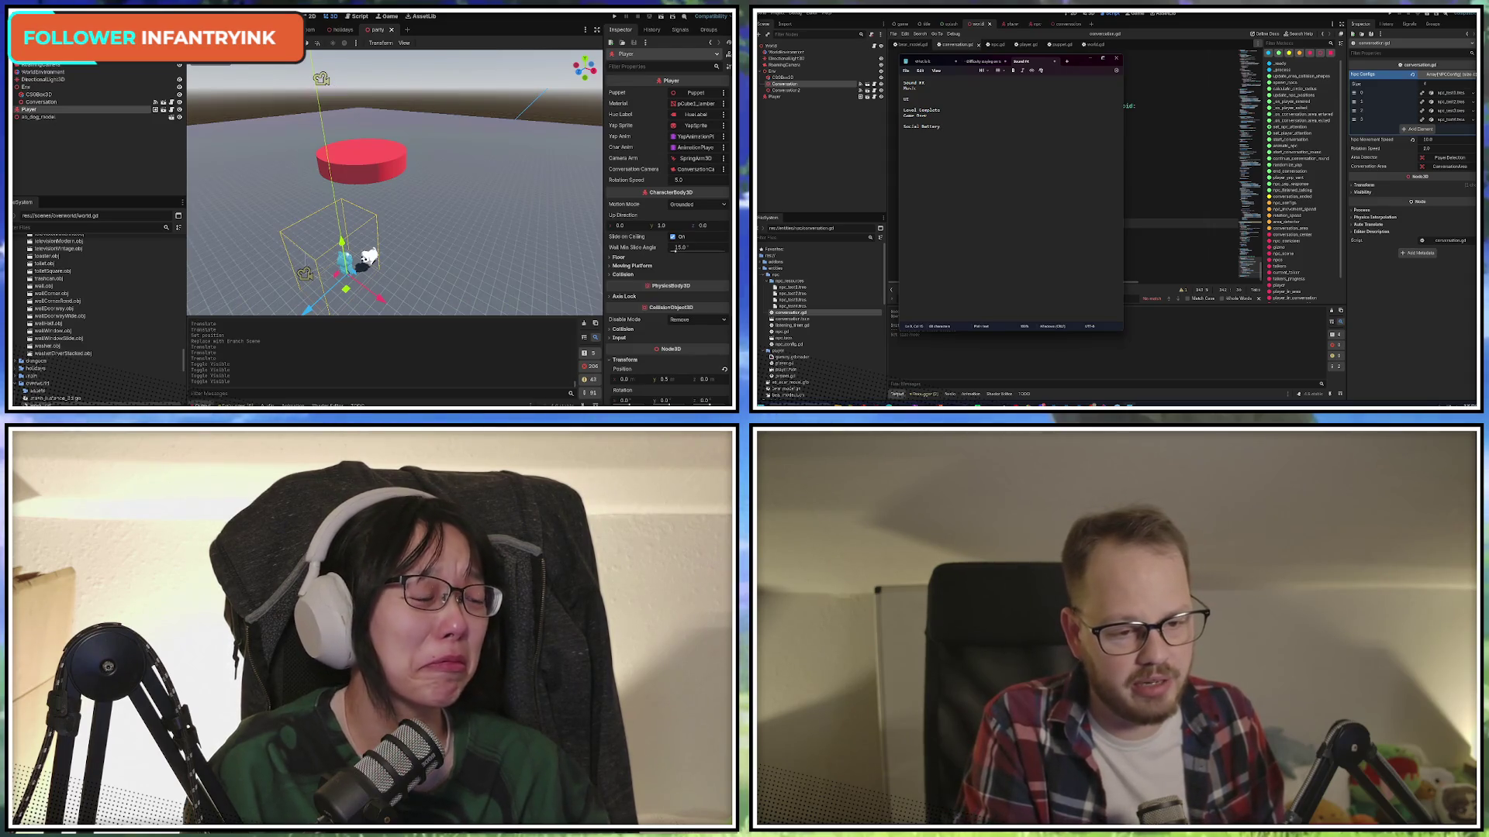
pyautogui.write('up')
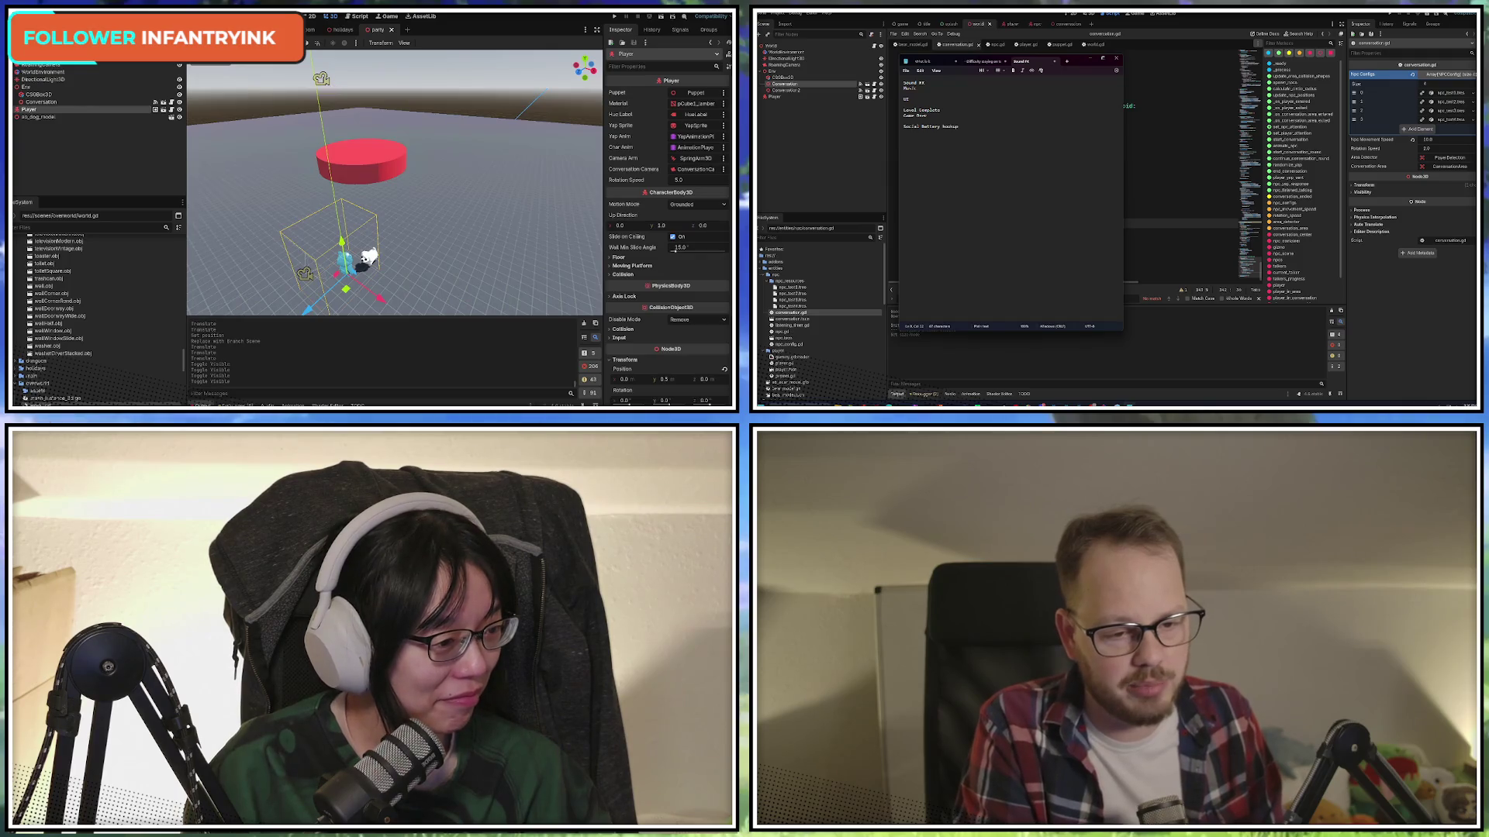
pyautogui.press('Home')
pyautogui.press('Return')
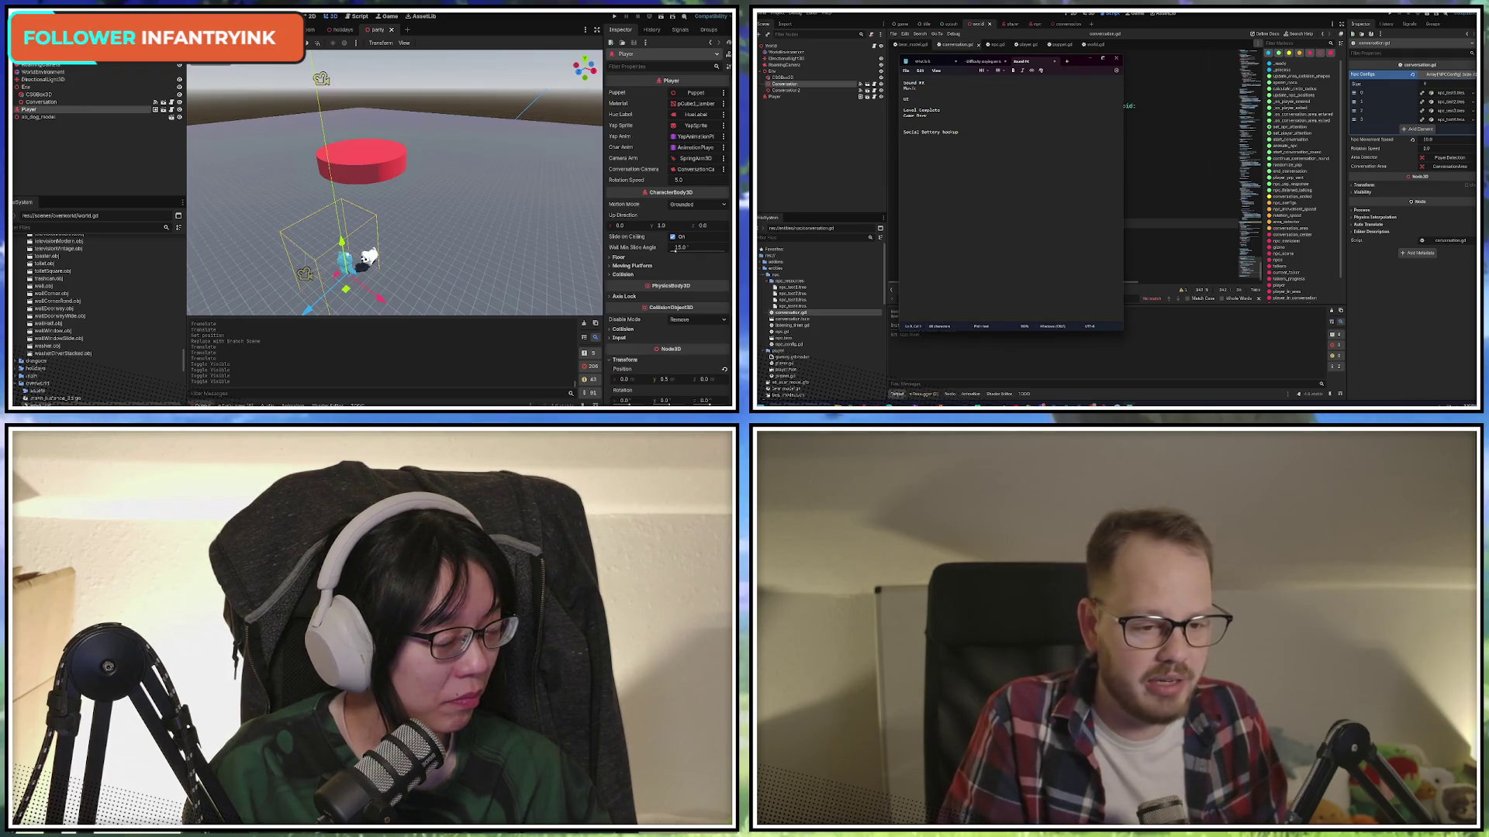
pyautogui.write('de')
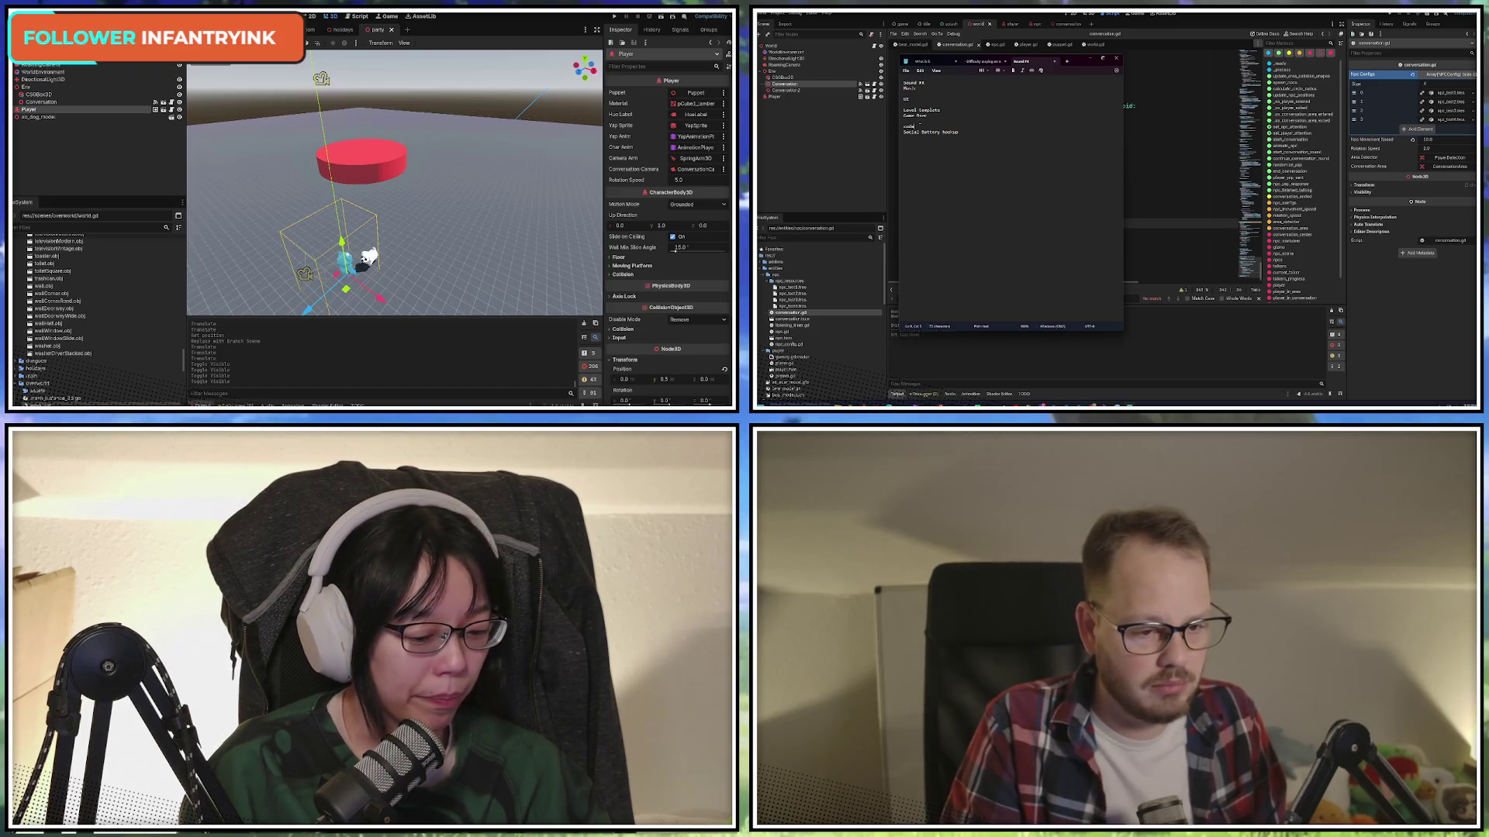
pyautogui.click(978, 140)
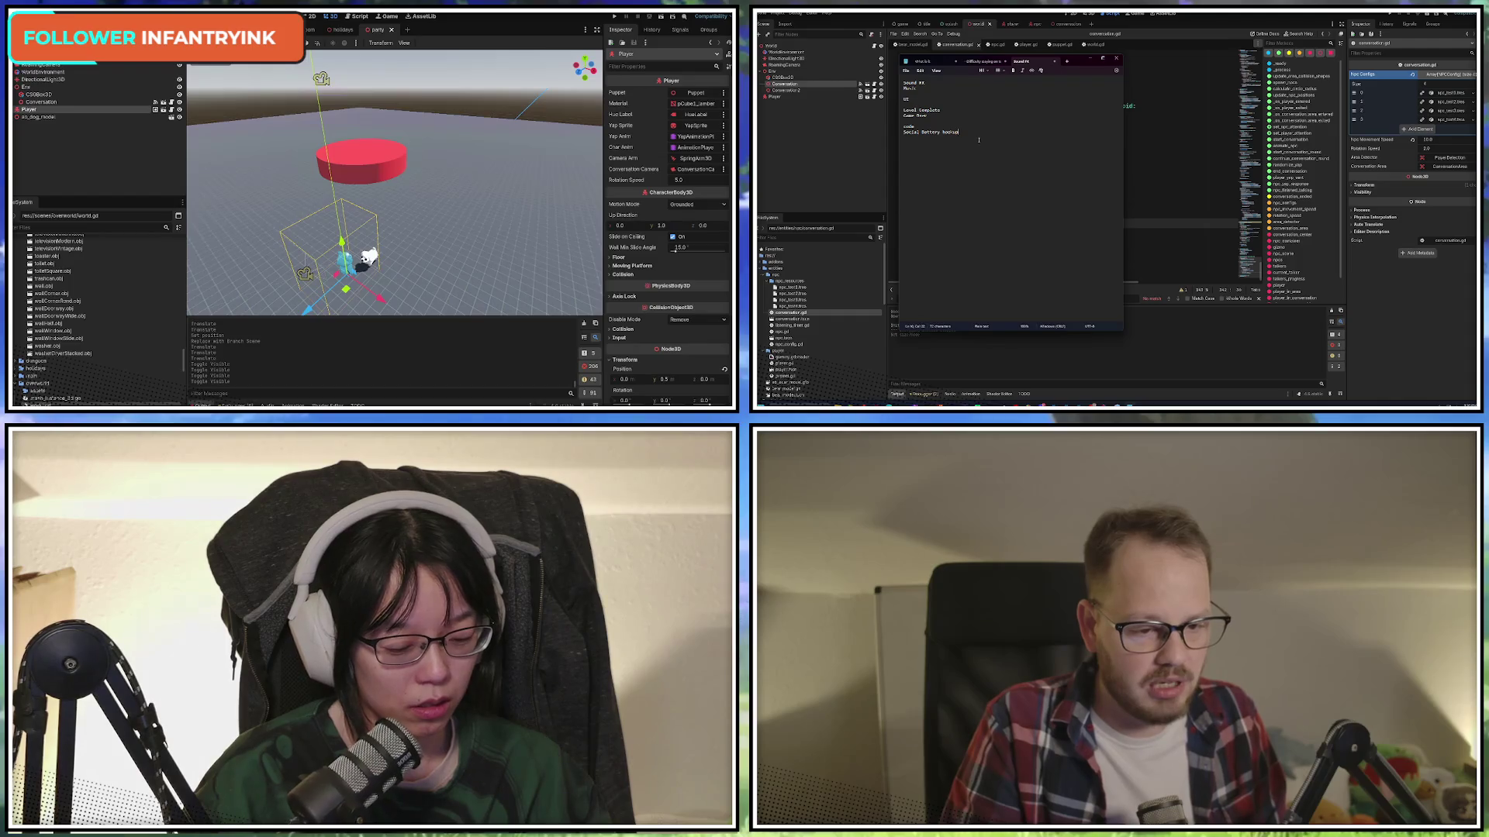
pyautogui.press('Return')
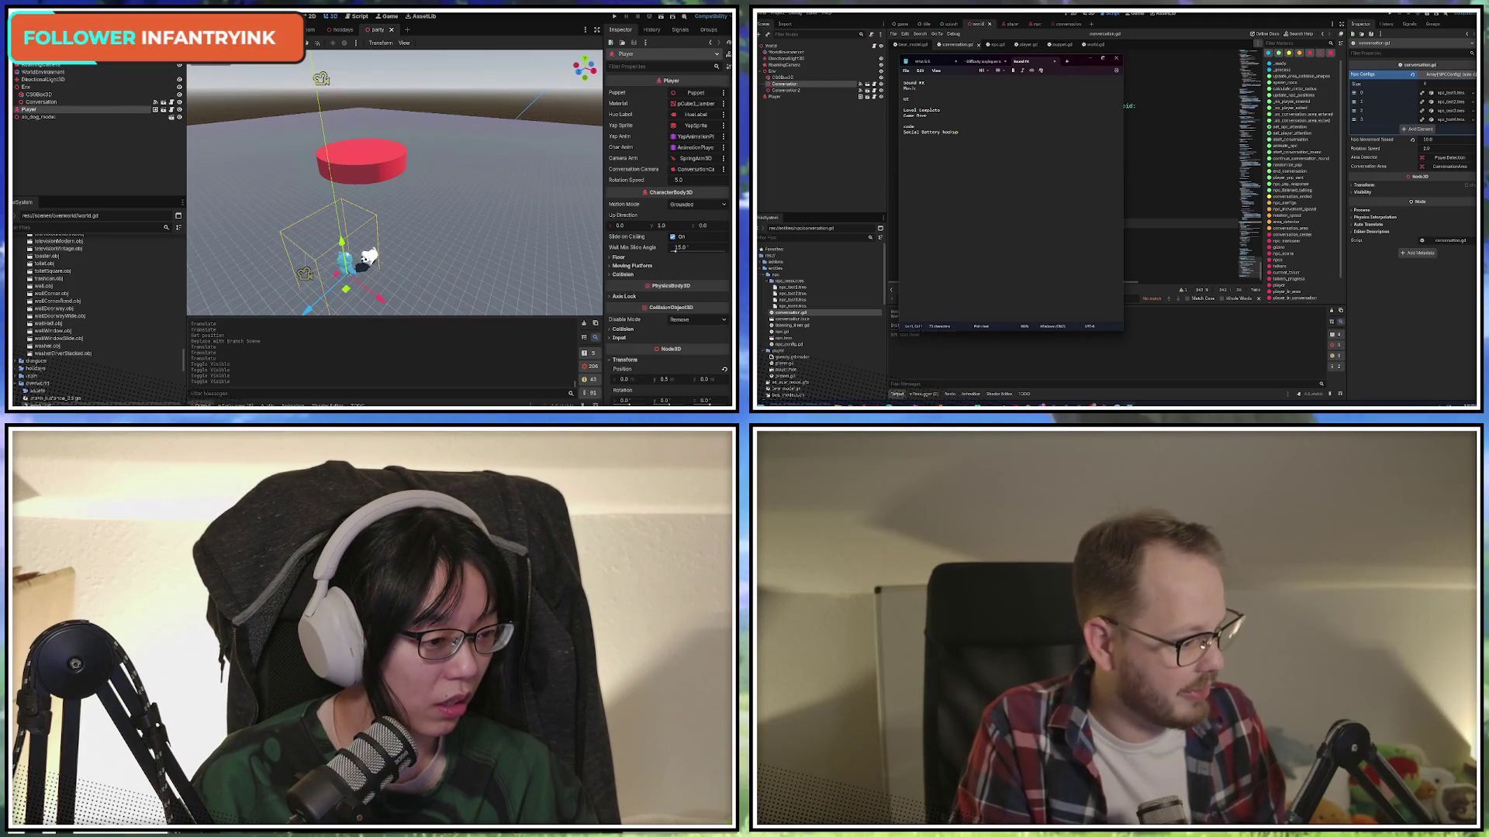
# Step: Browse to SLICK (S:) > Game Makers > Awkward Bears and open UI screen mockups in Photoshop
pyautogui.press('super+Down')
pyautogui.click(469, 325)
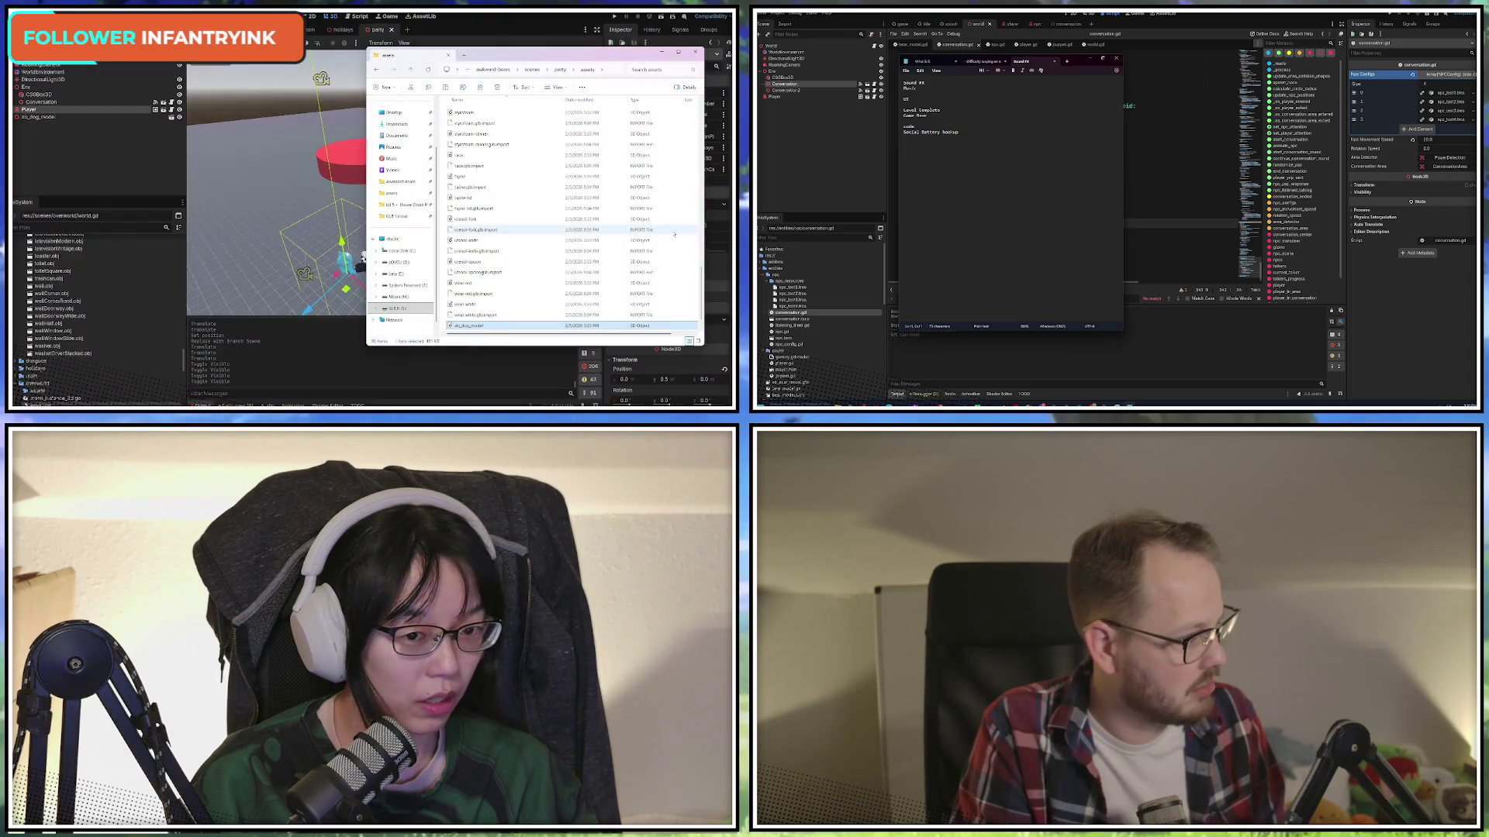
pyautogui.click(397, 307)
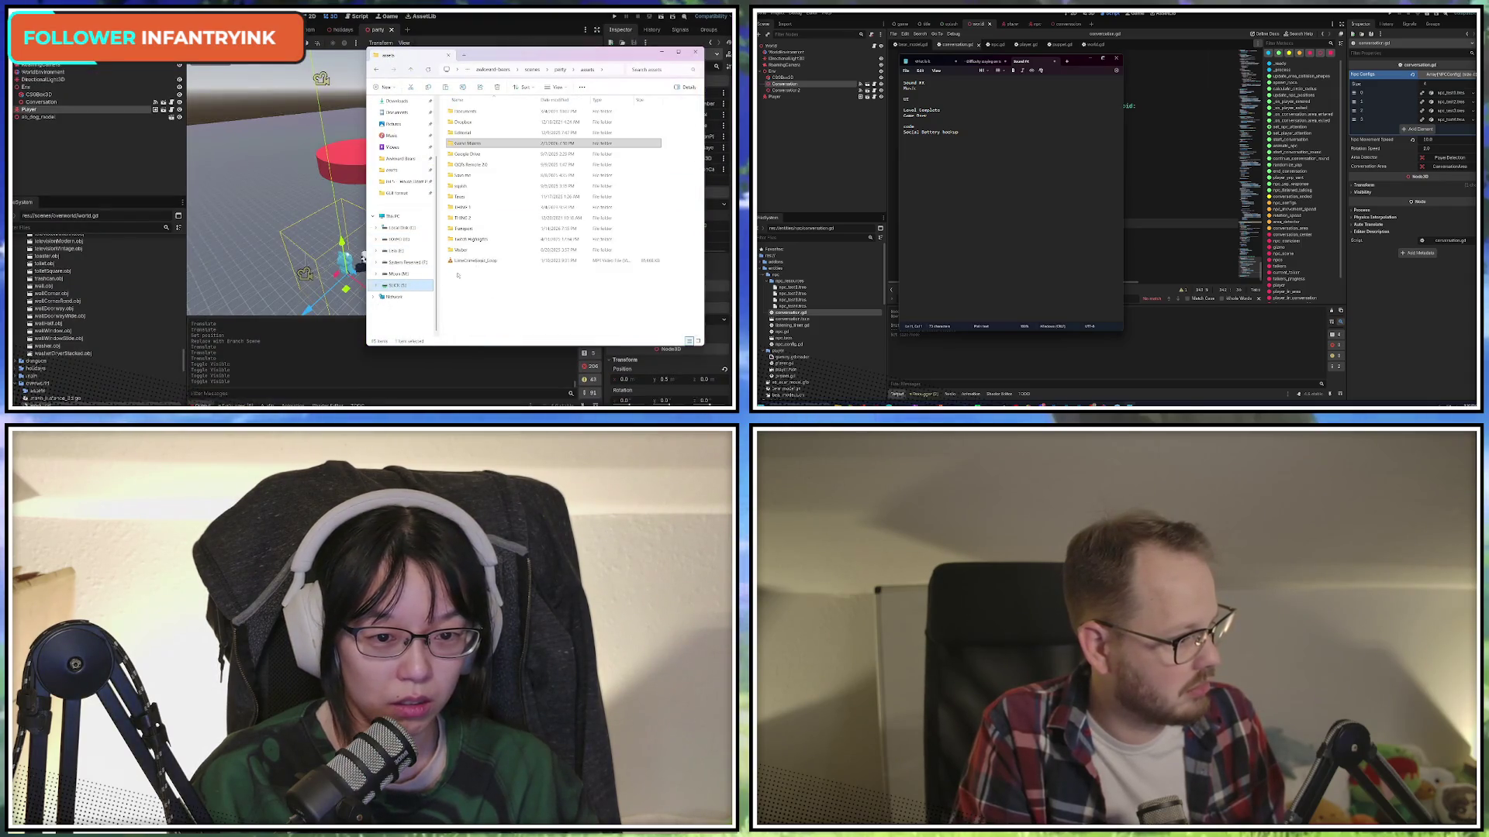
pyautogui.click(480, 145)
pyautogui.doubleClick(480, 145)
pyautogui.doubleClick(482, 153)
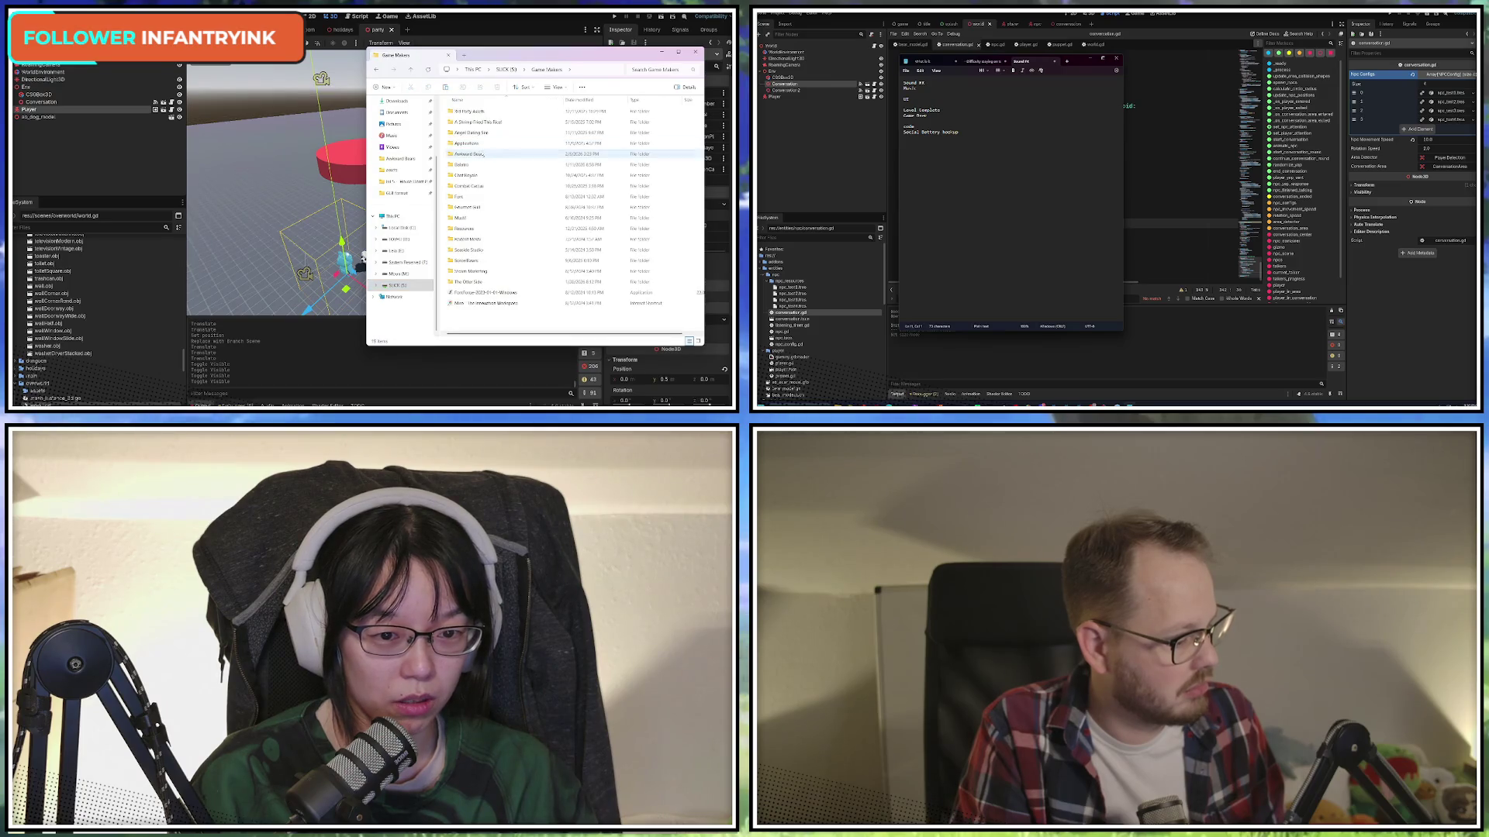
pyautogui.click(479, 230)
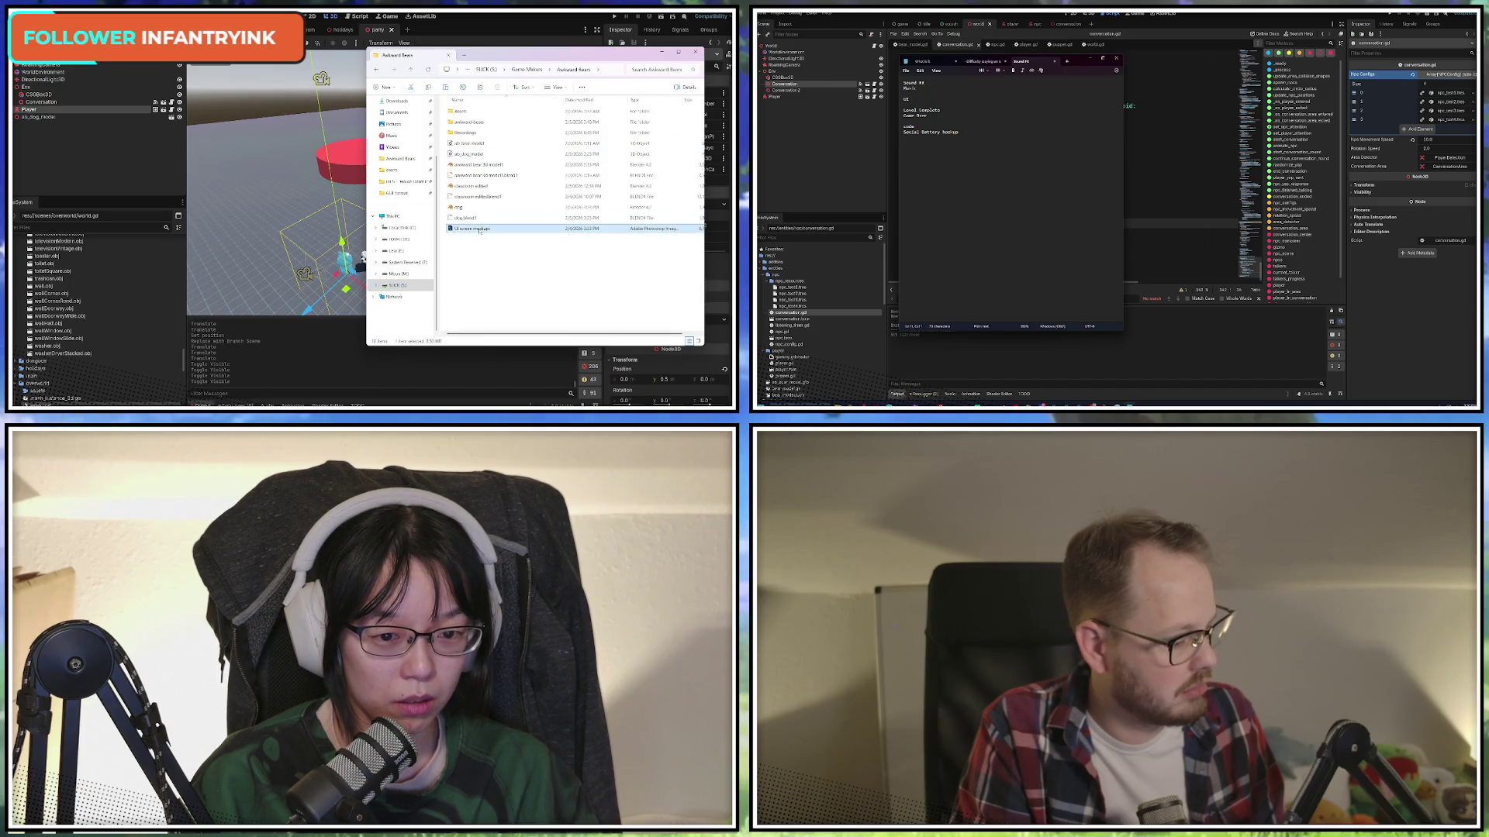
pyautogui.doubleClick(493, 232)
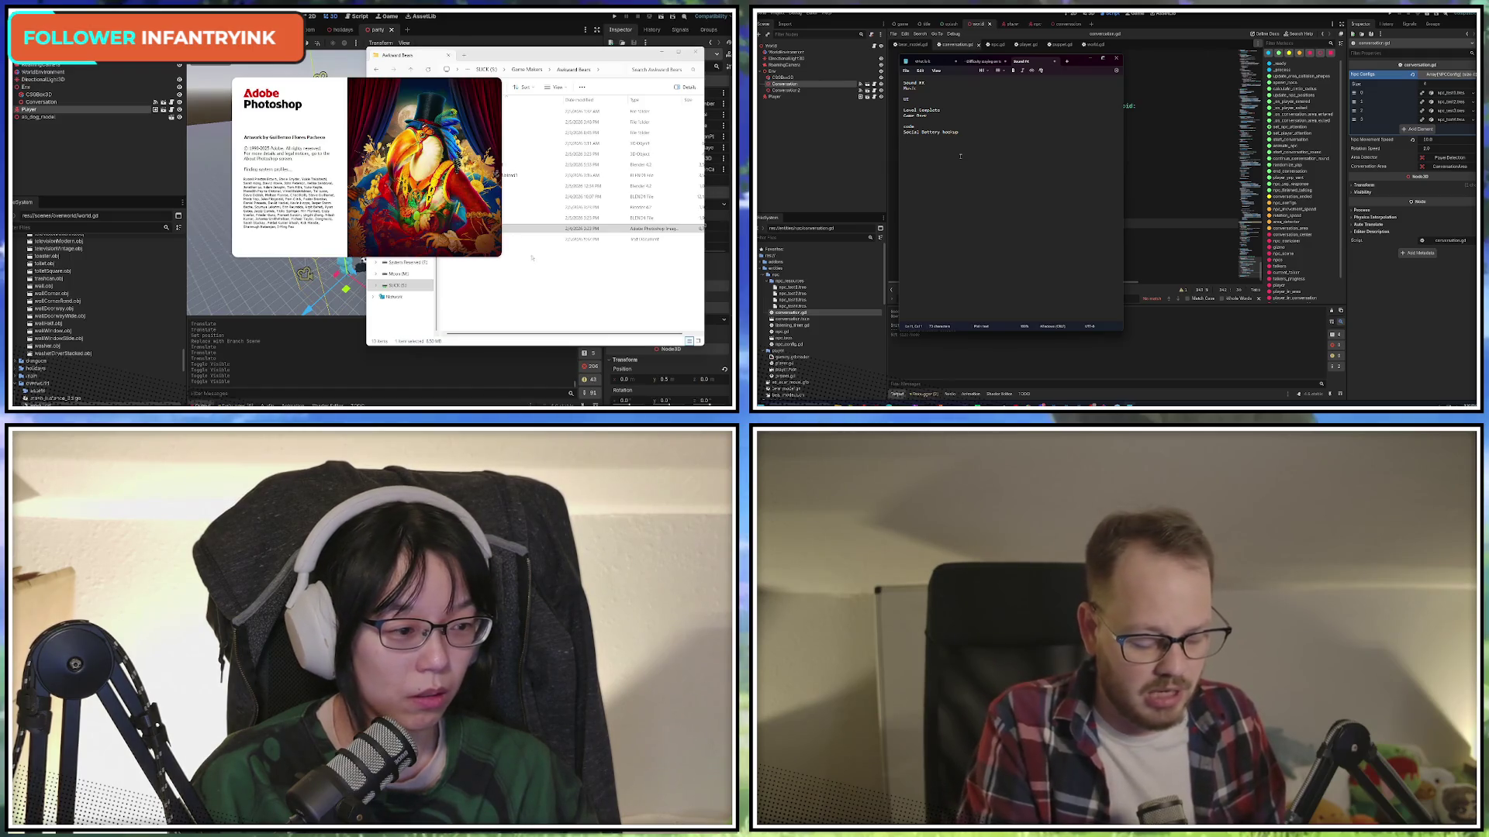
# Step: Add 'UI for color wheel' to the notes, reposition Photoshop, and hide the social bar layer
pyautogui.press('Return')
pyautogui.write('UI')
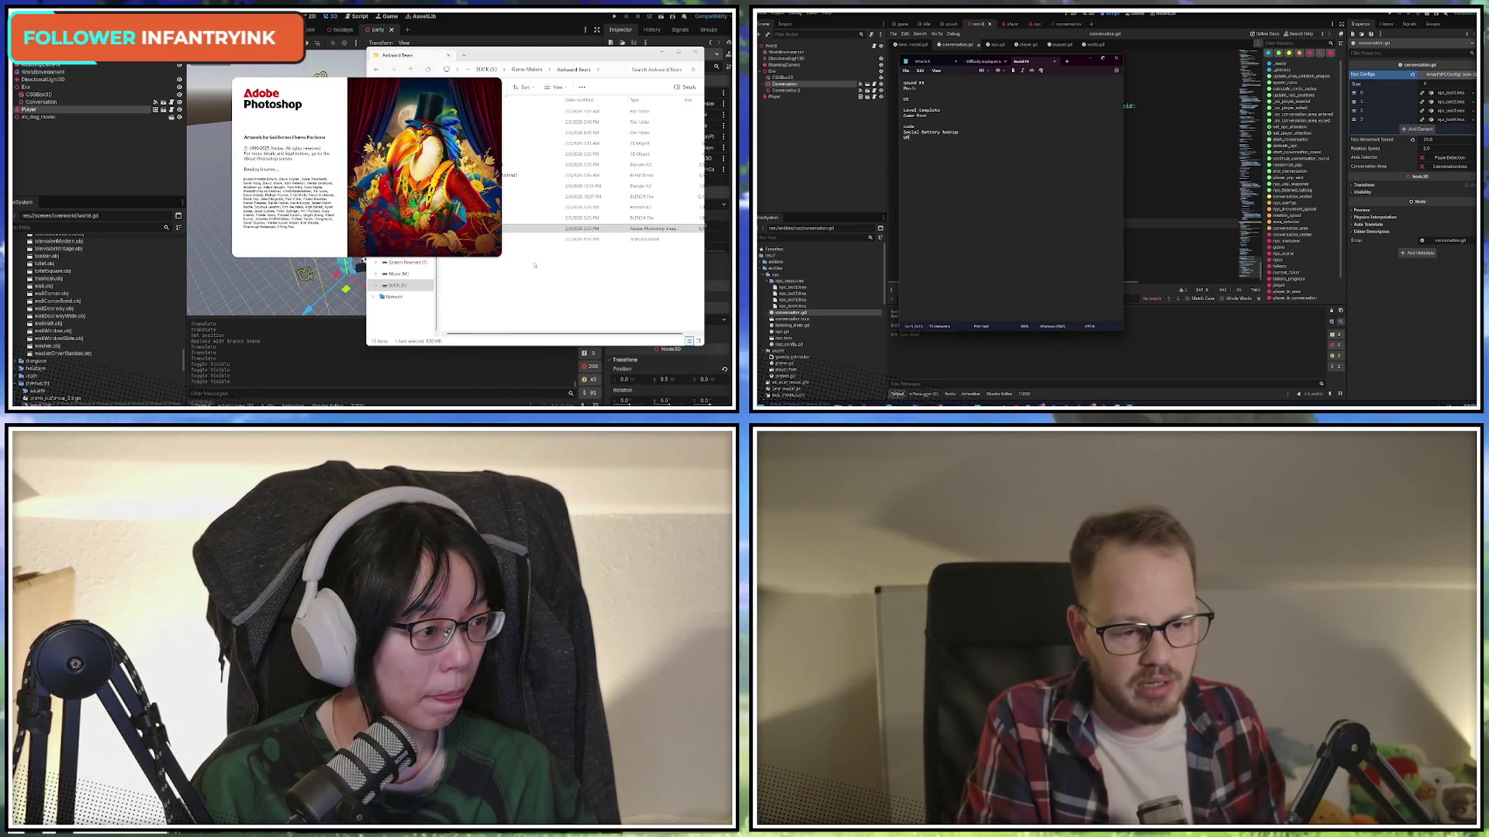
pyautogui.write(' for c')
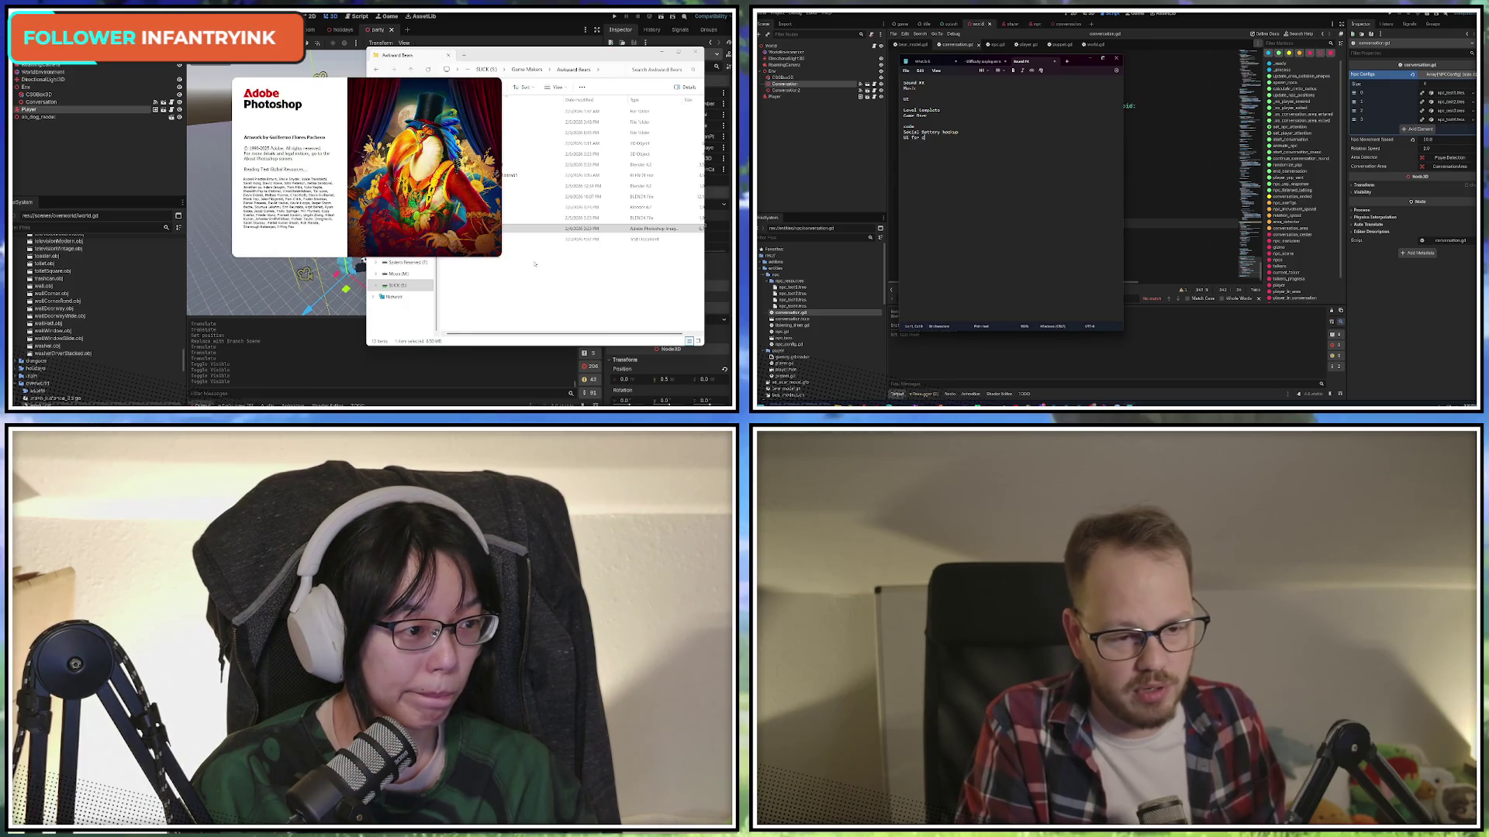
pyautogui.write('olor')
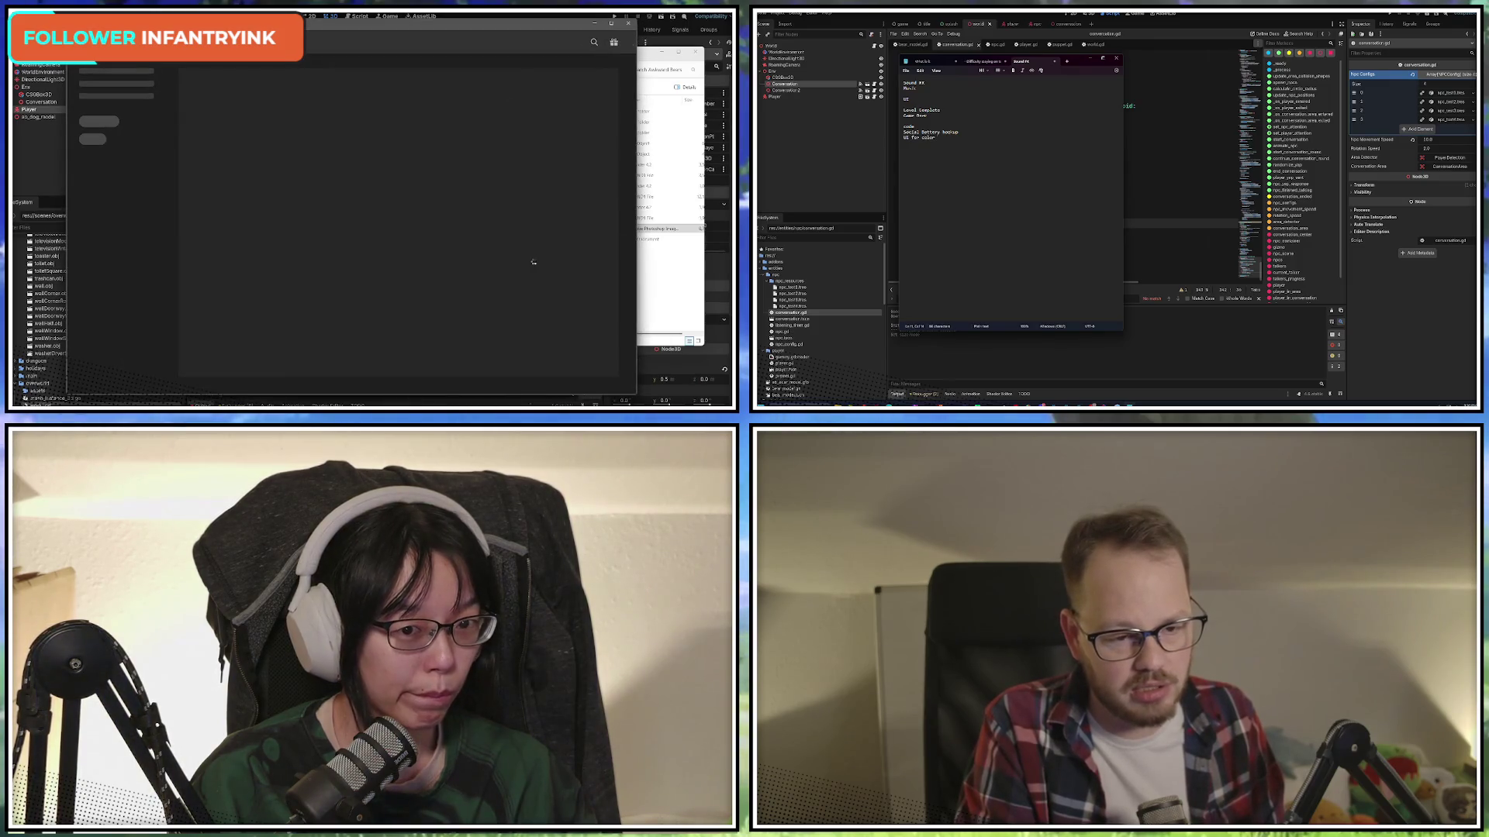
pyautogui.moveTo(460, 29); pyautogui.dragTo(477, 27)
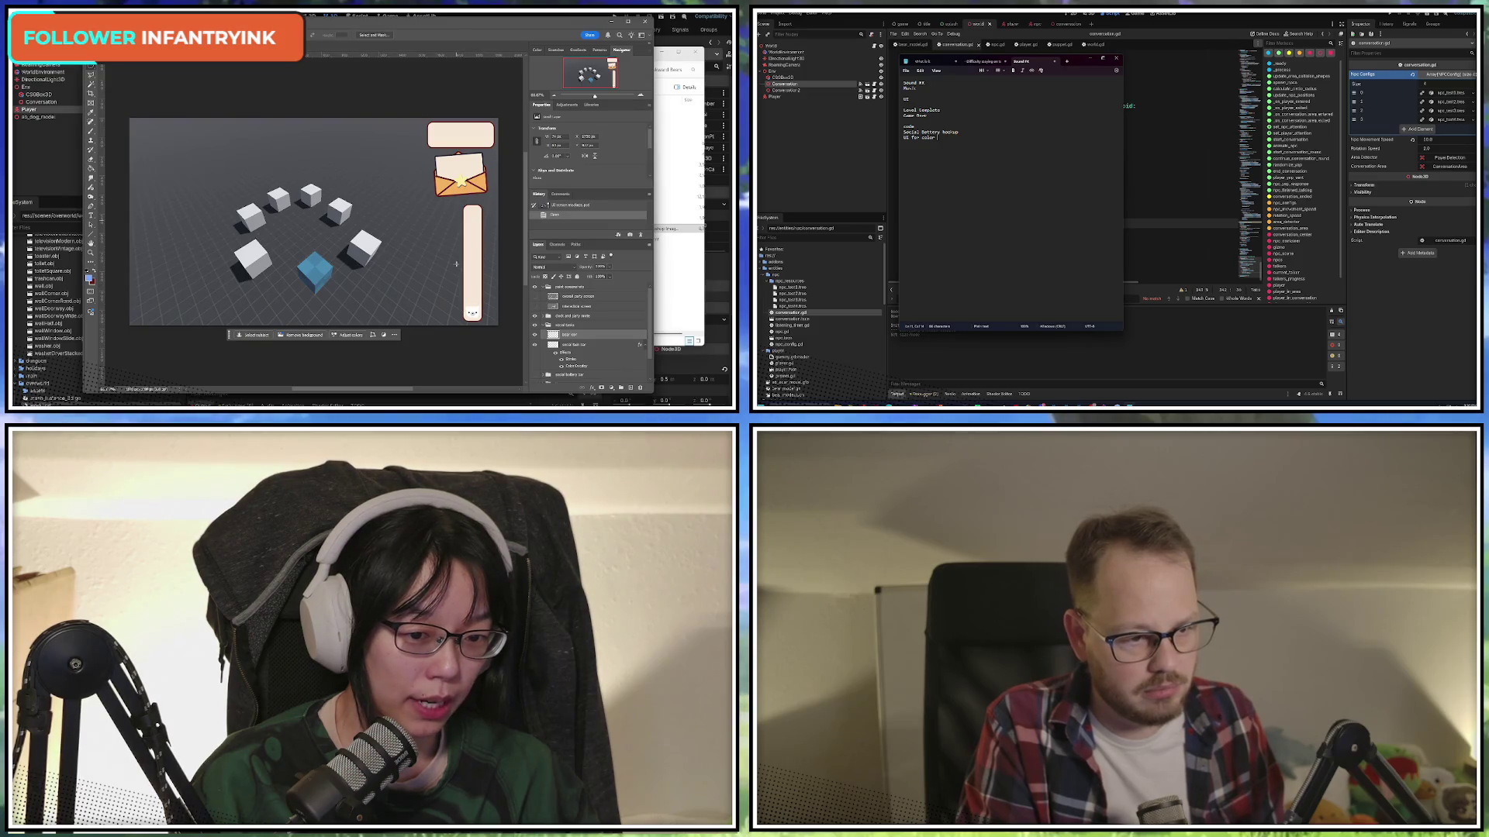
pyautogui.write('wheel')
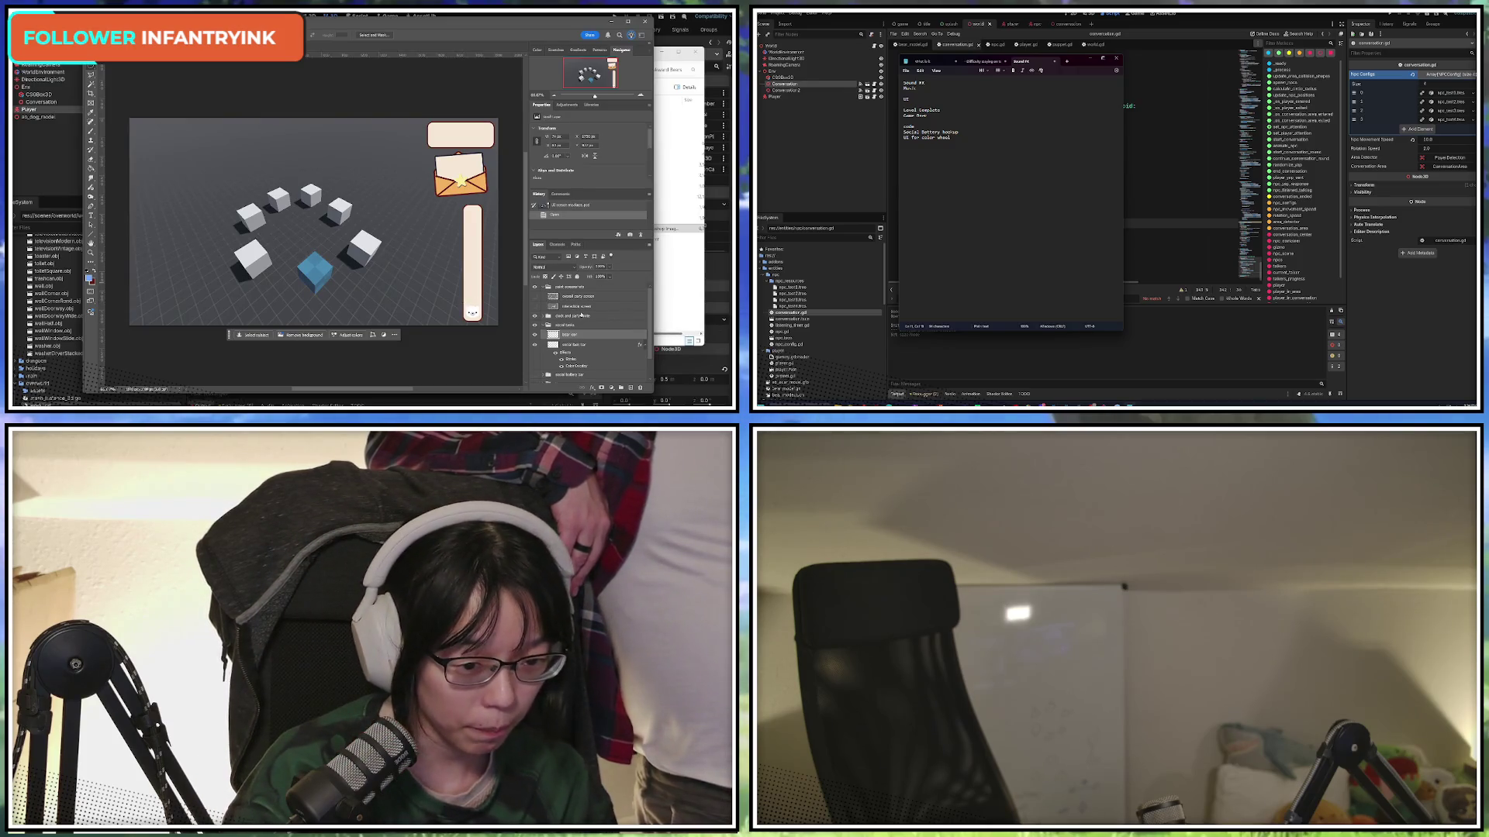
pyautogui.scroll(-2, 593, 344)
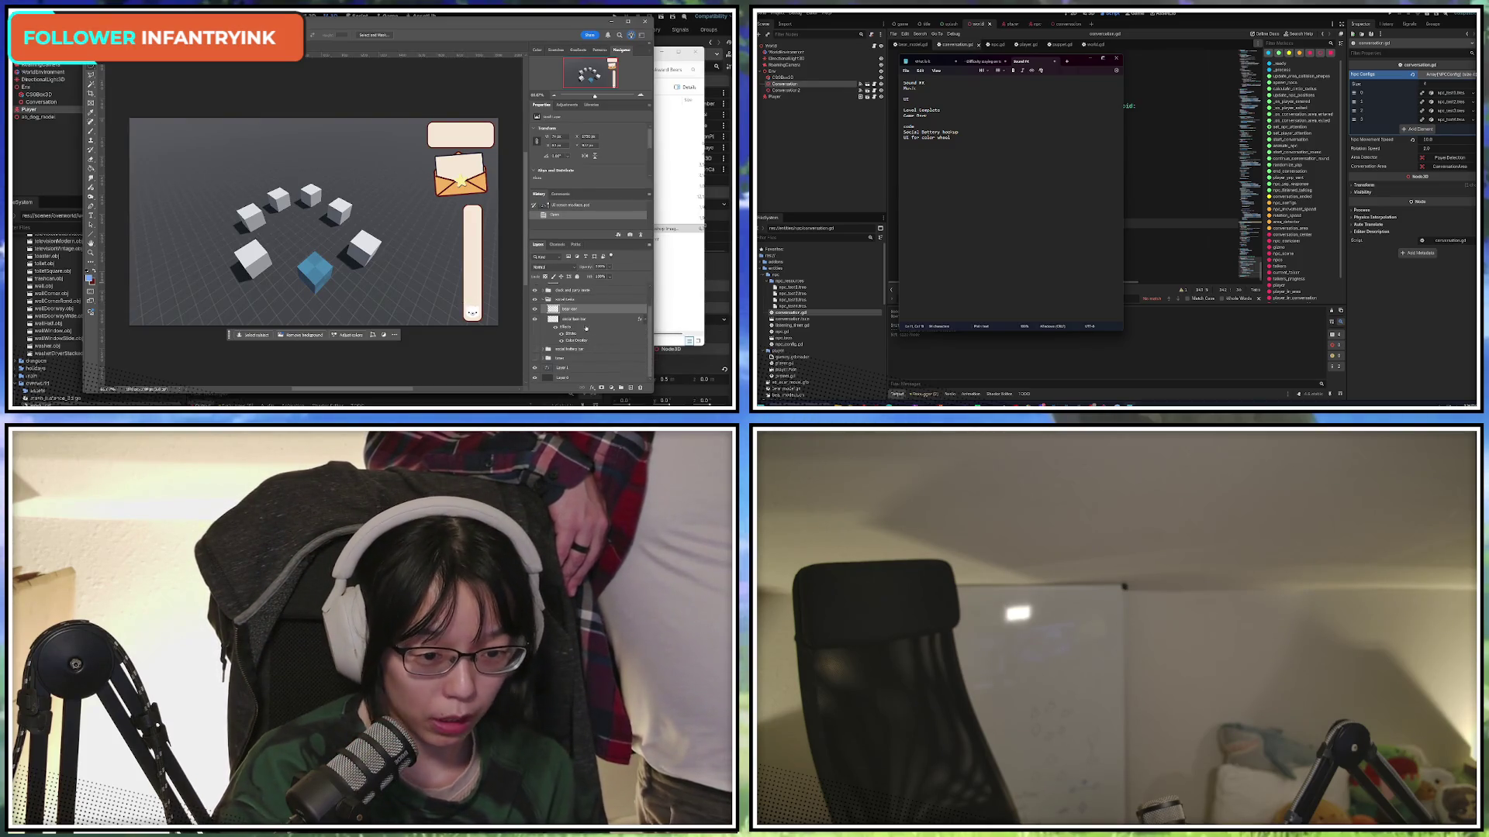
pyautogui.click(535, 319)
# Step: Show the social bar layer again and hide the speech box and envelope layer
pyautogui.click(535, 319)
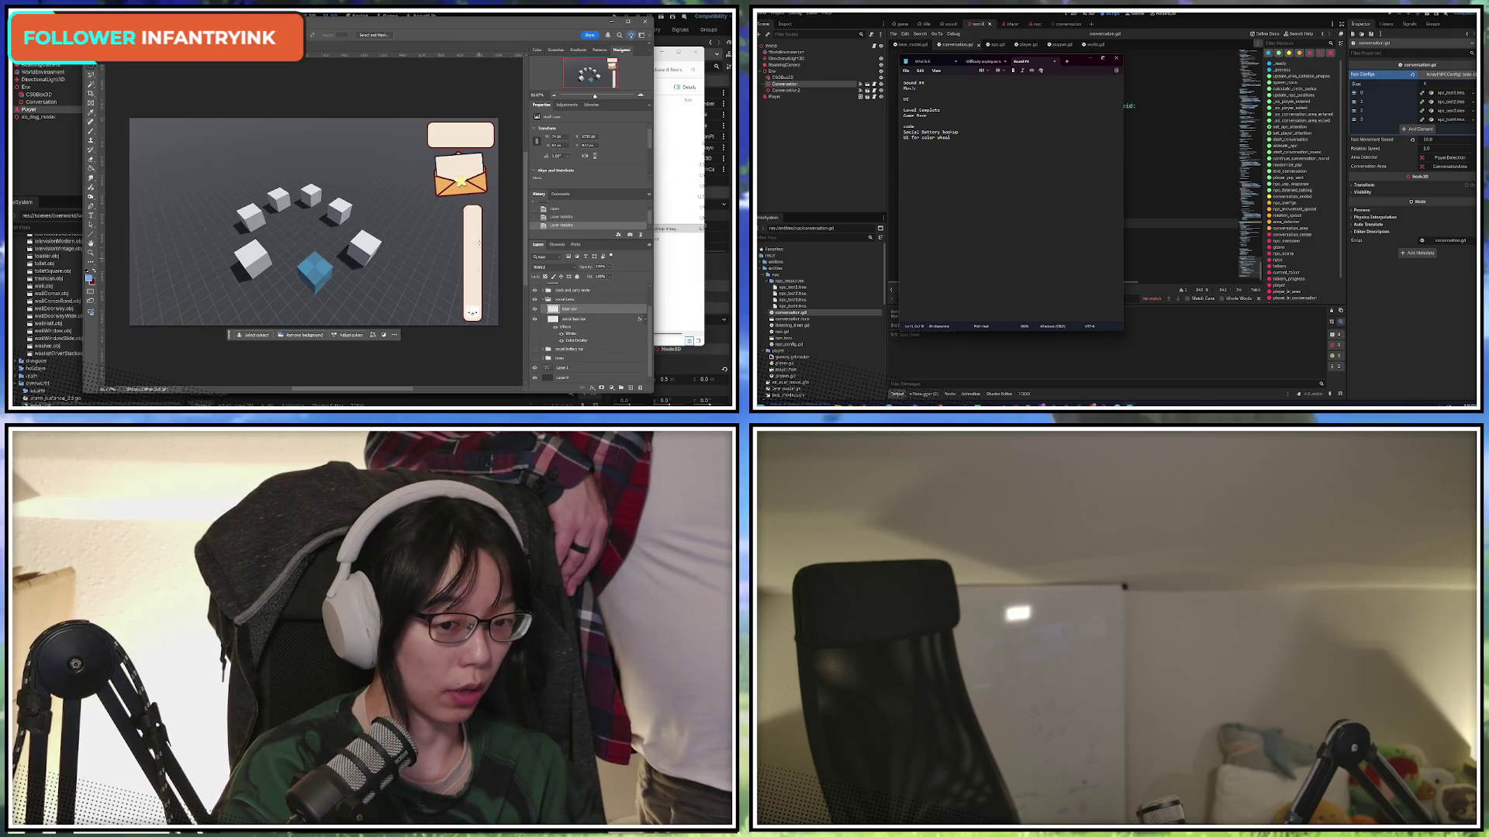
pyautogui.scroll(2, 607, 358)
pyautogui.click(535, 317)
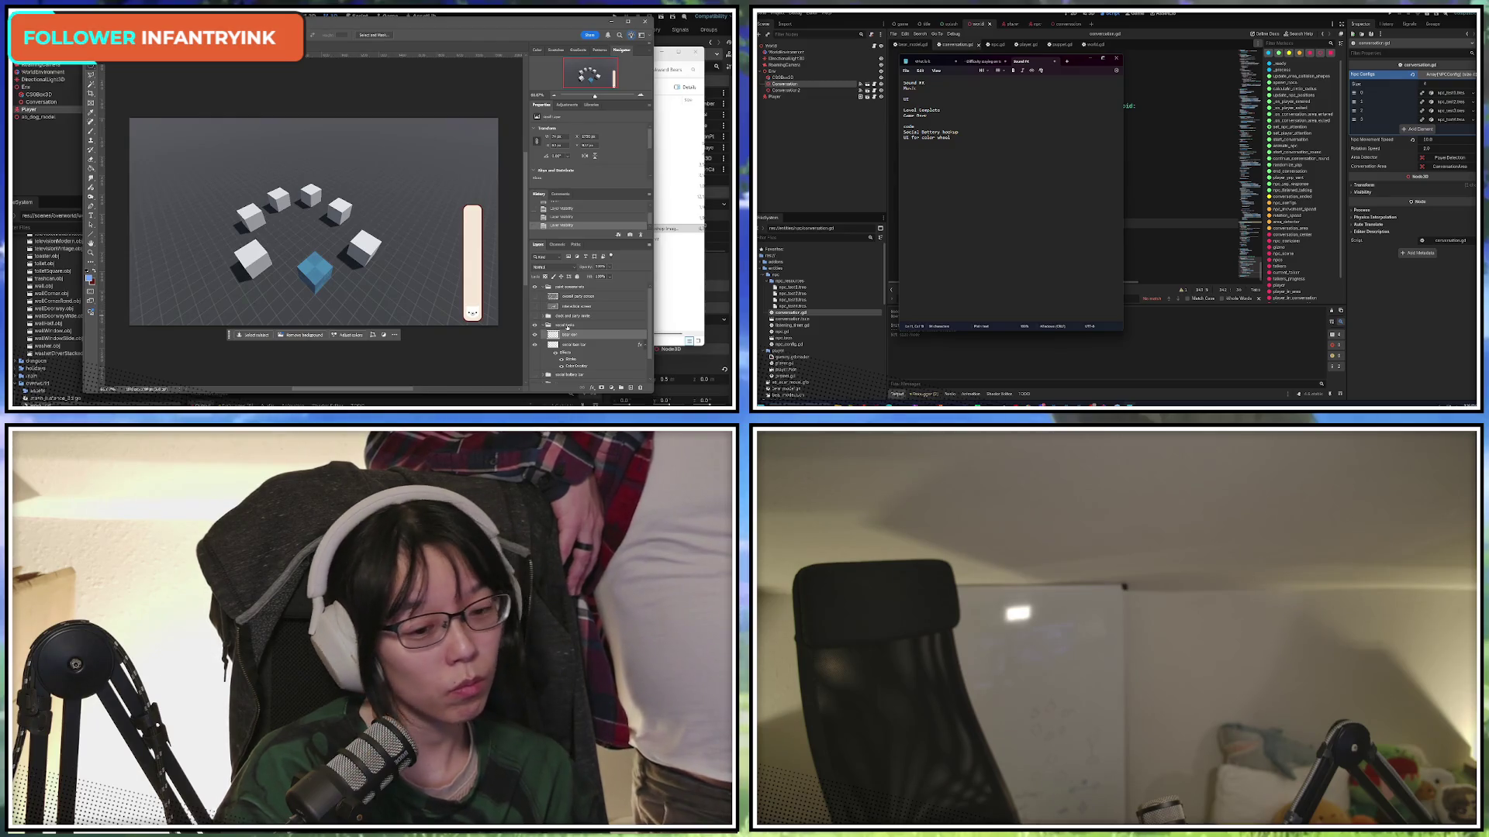
# Step: Stretch the social battery bar up toward the canvas top with Free Transform
pyautogui.click(570, 325)
pyautogui.hotkey('ctrl', 't')
pyautogui.moveTo(464, 206); pyautogui.dragTo(452, 126)
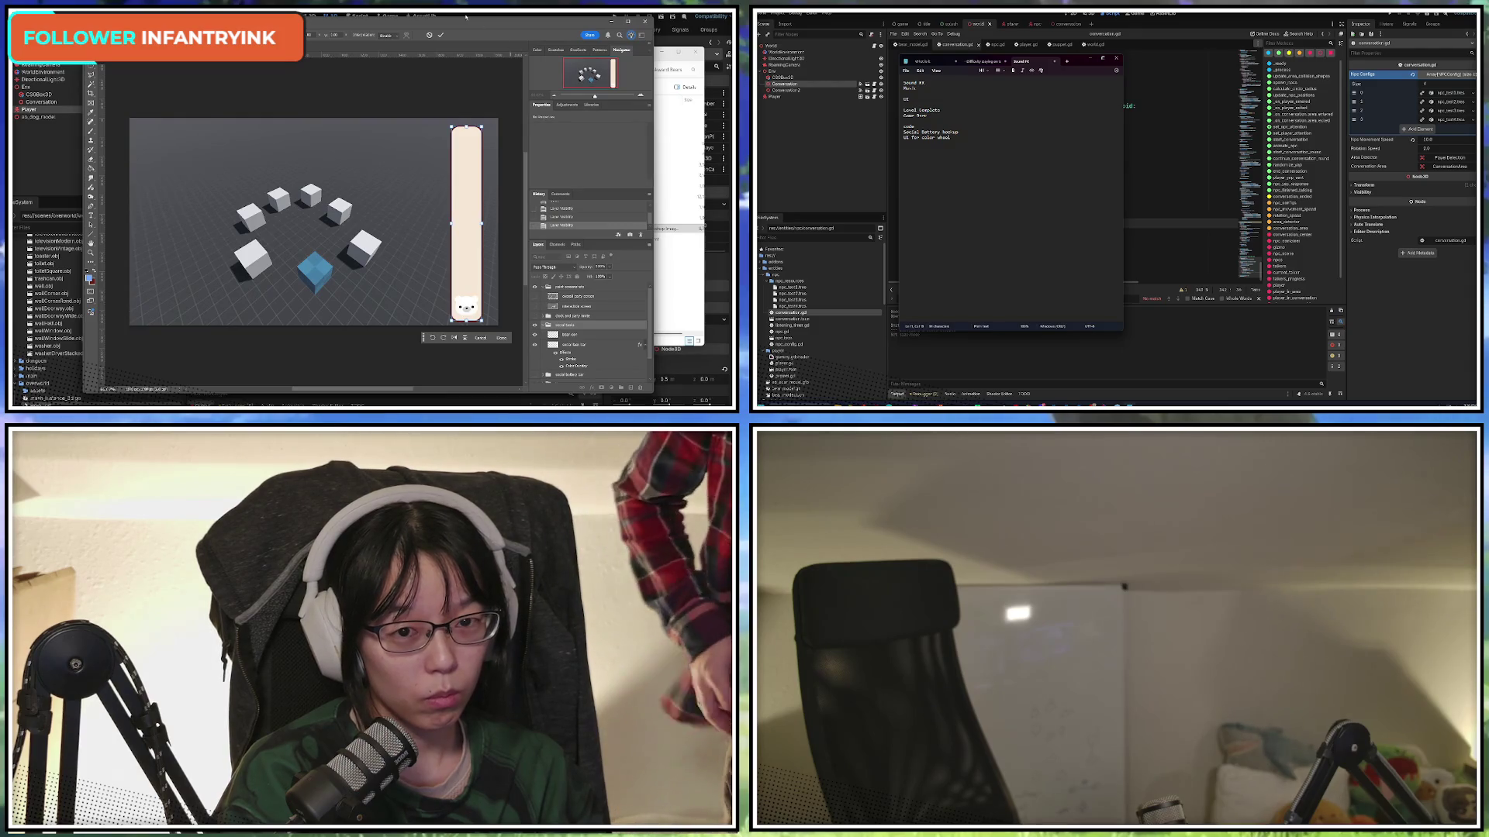
pyautogui.press('Return')
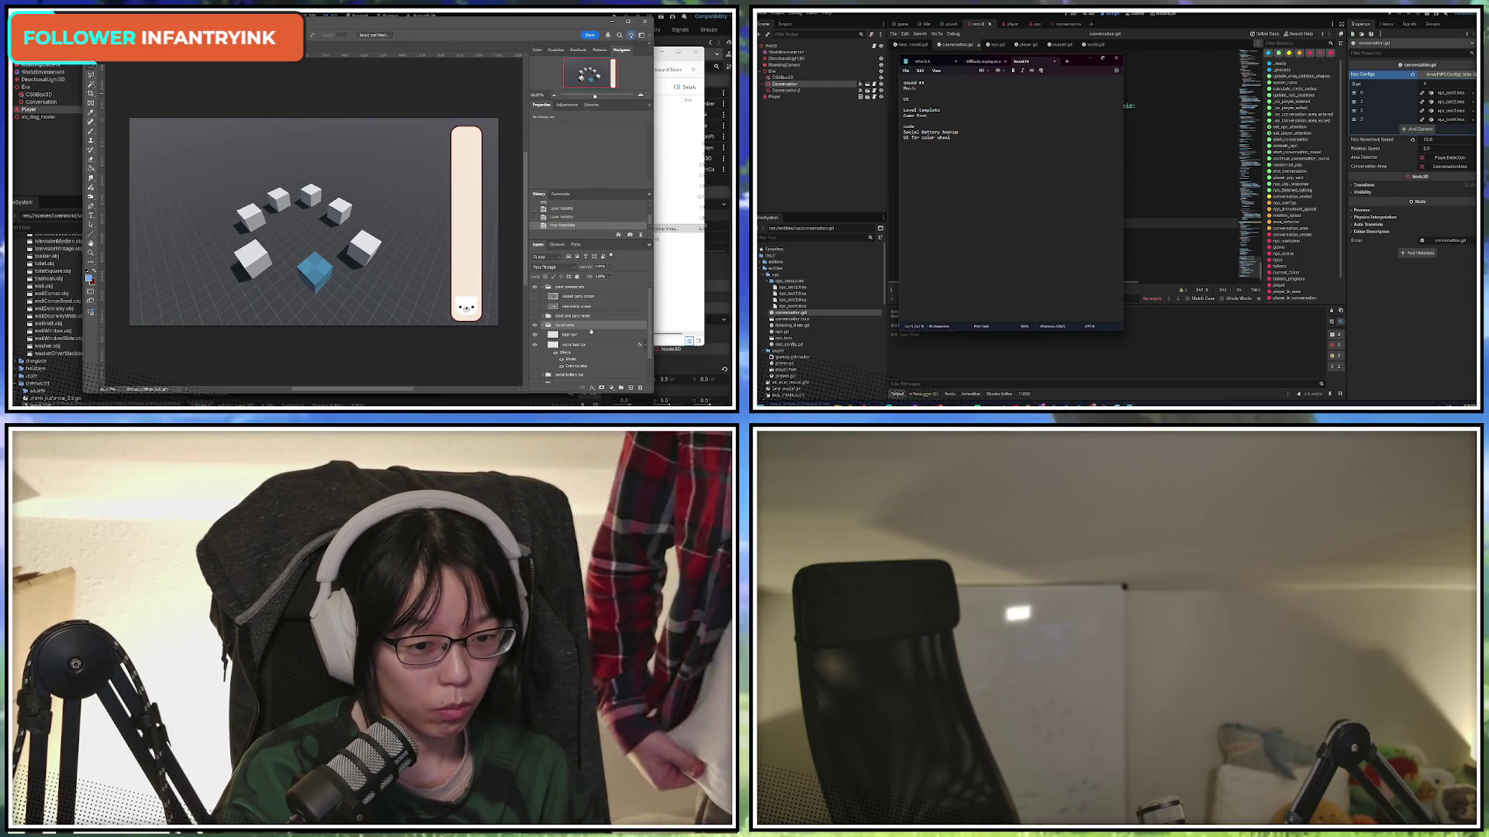
pyautogui.click(572, 346)
pyautogui.rightClick(578, 346)
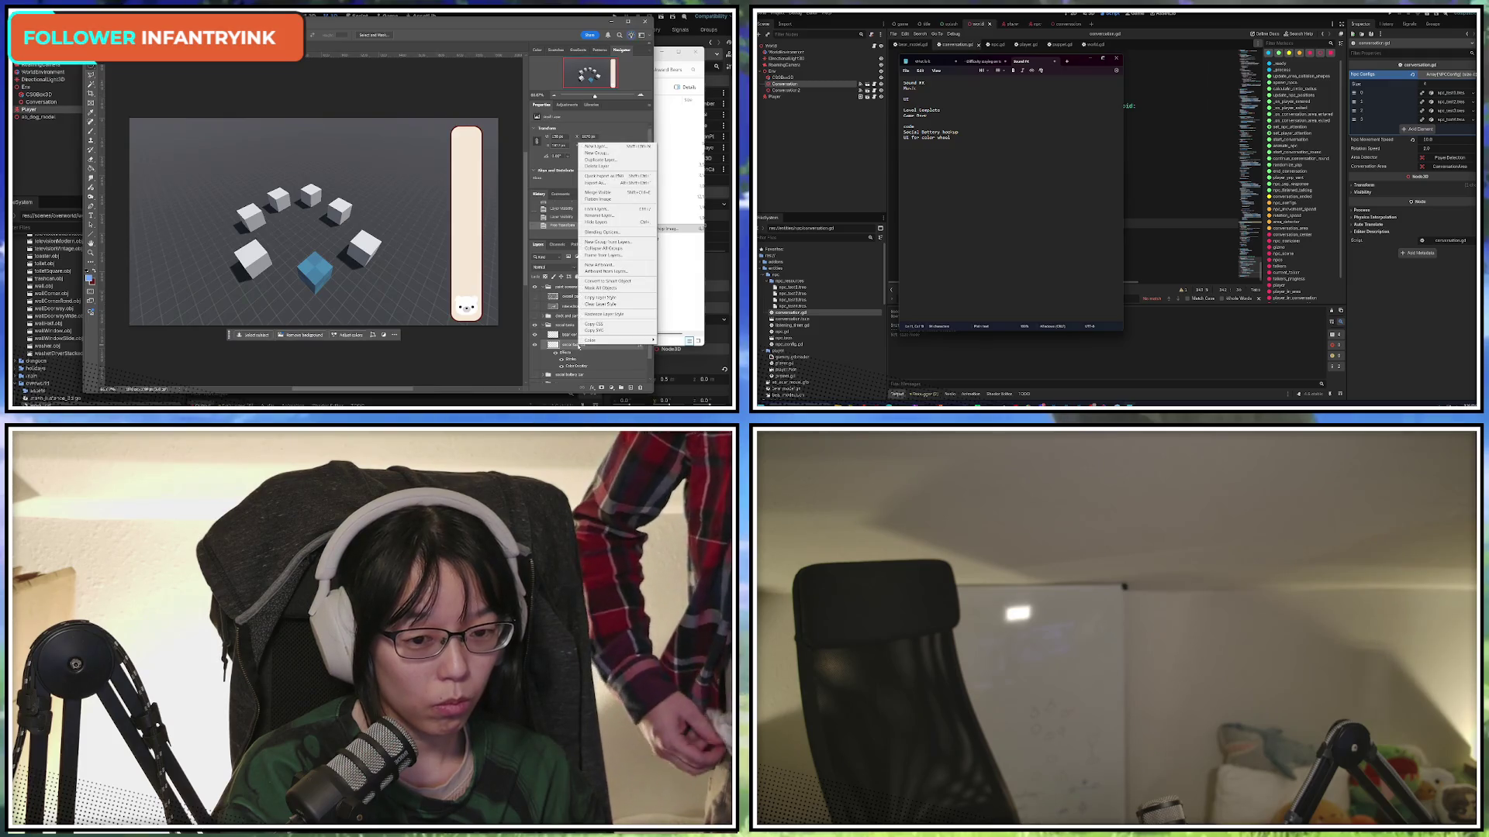
pyautogui.click(572, 347)
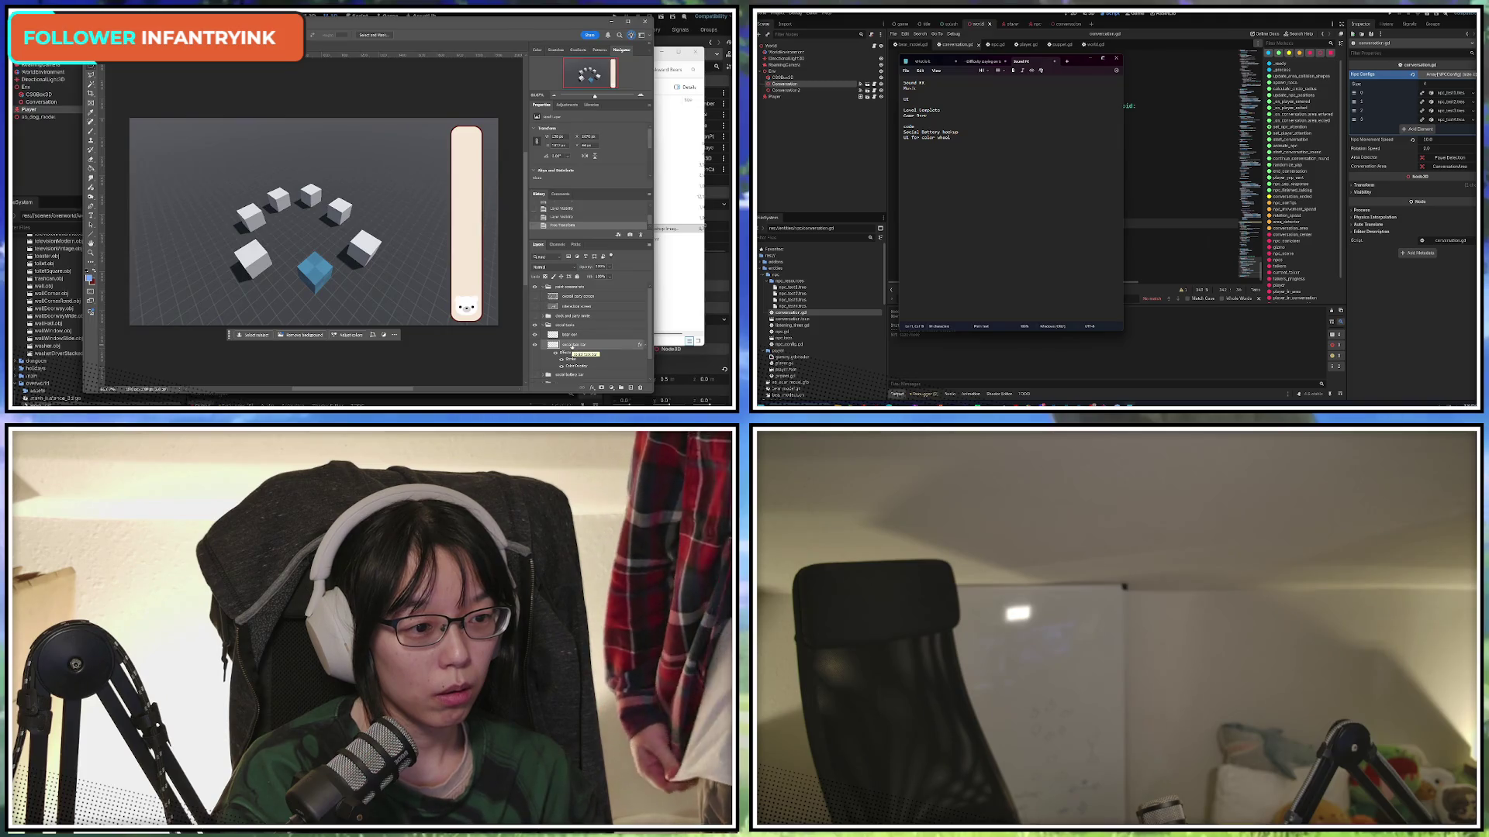
# Step: Give the social battery bar layer a thicker dark-red outline stroke
pyautogui.rightClick(572, 347)
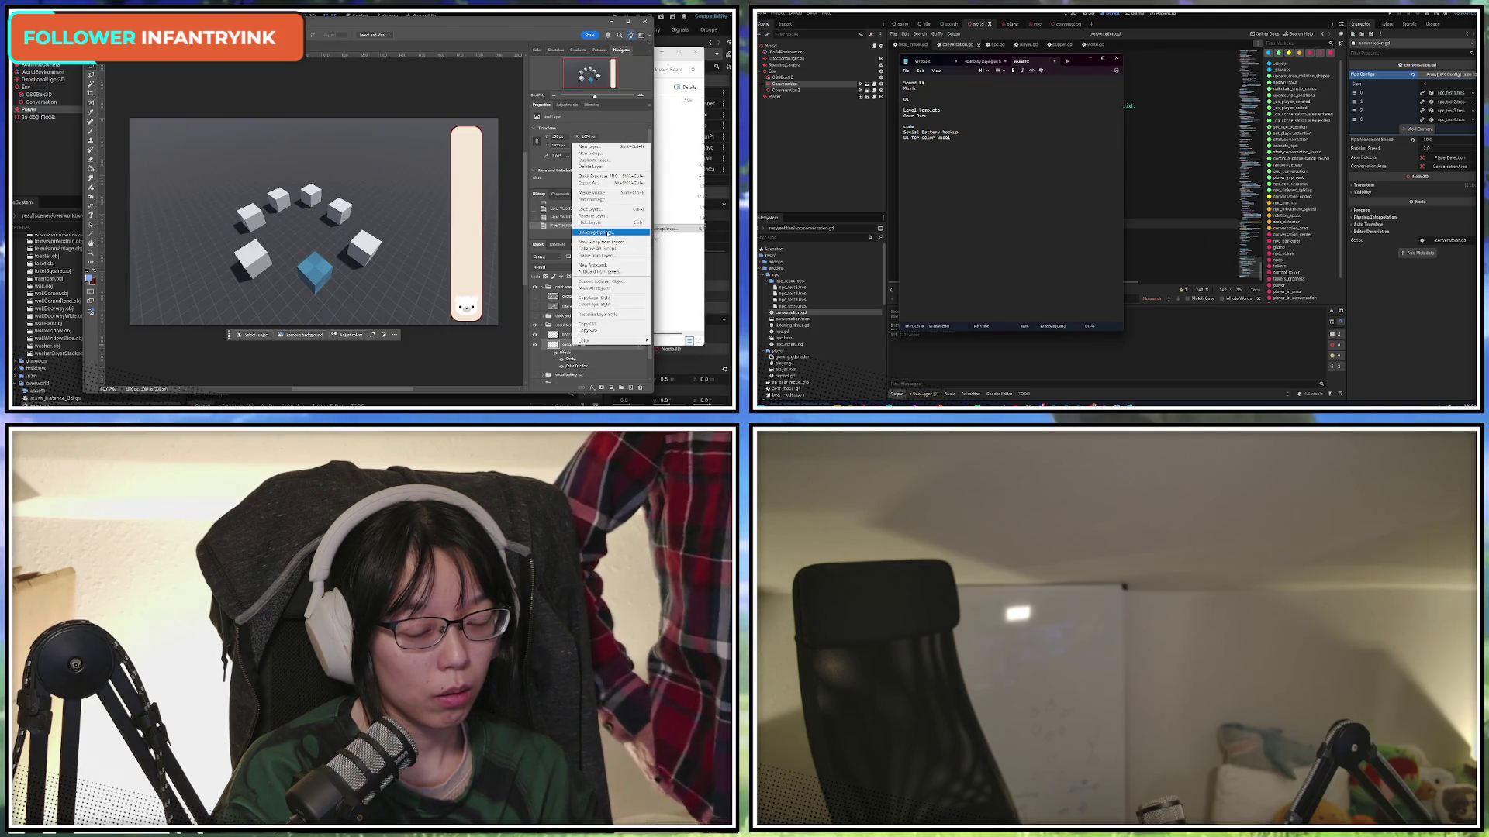
pyautogui.click(595, 231)
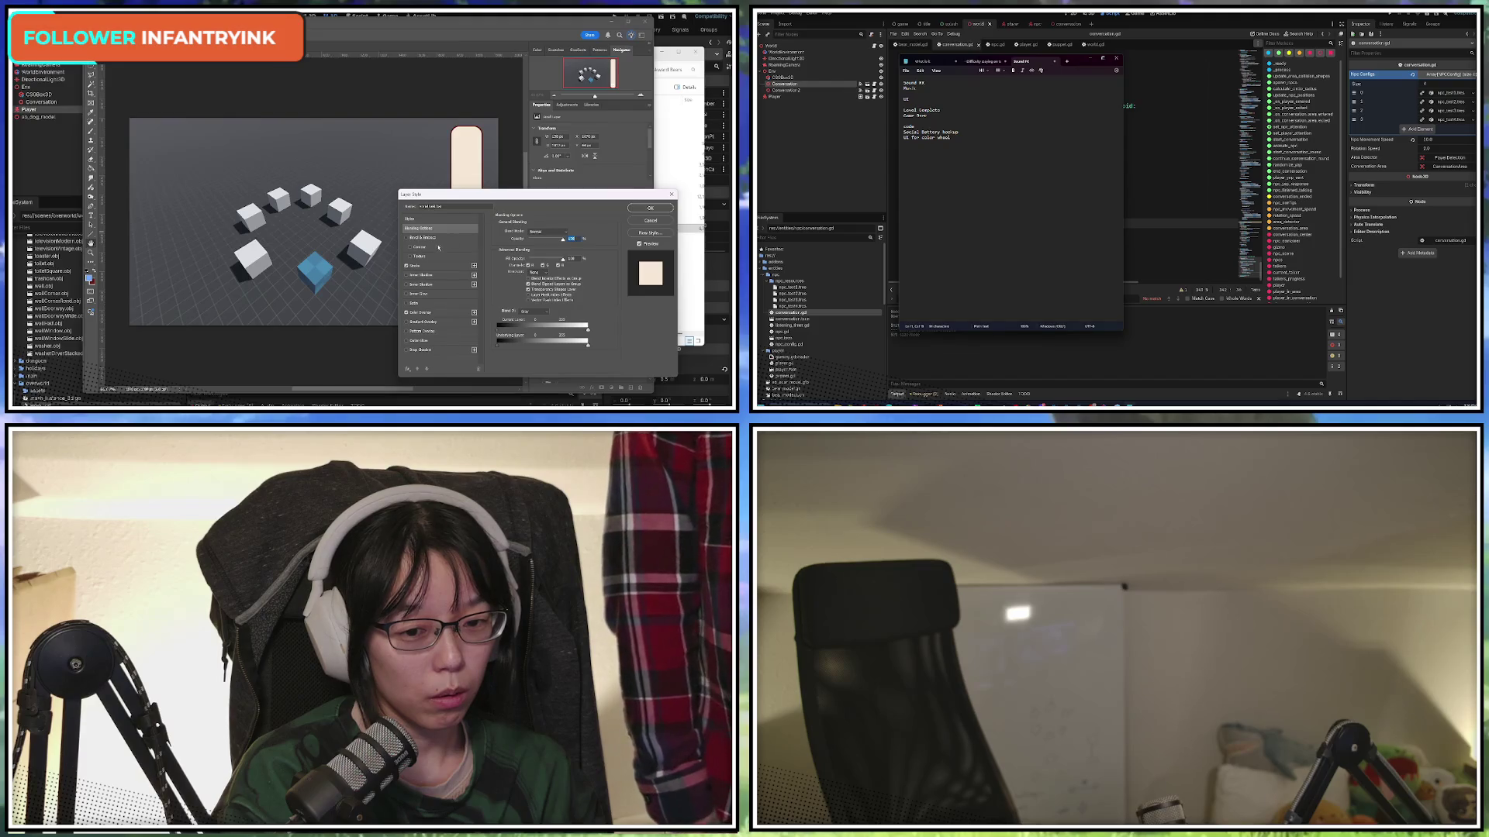
pyautogui.click(428, 266)
pyautogui.moveTo(517, 232); pyautogui.dragTo(528, 232)
pyautogui.click(651, 207)
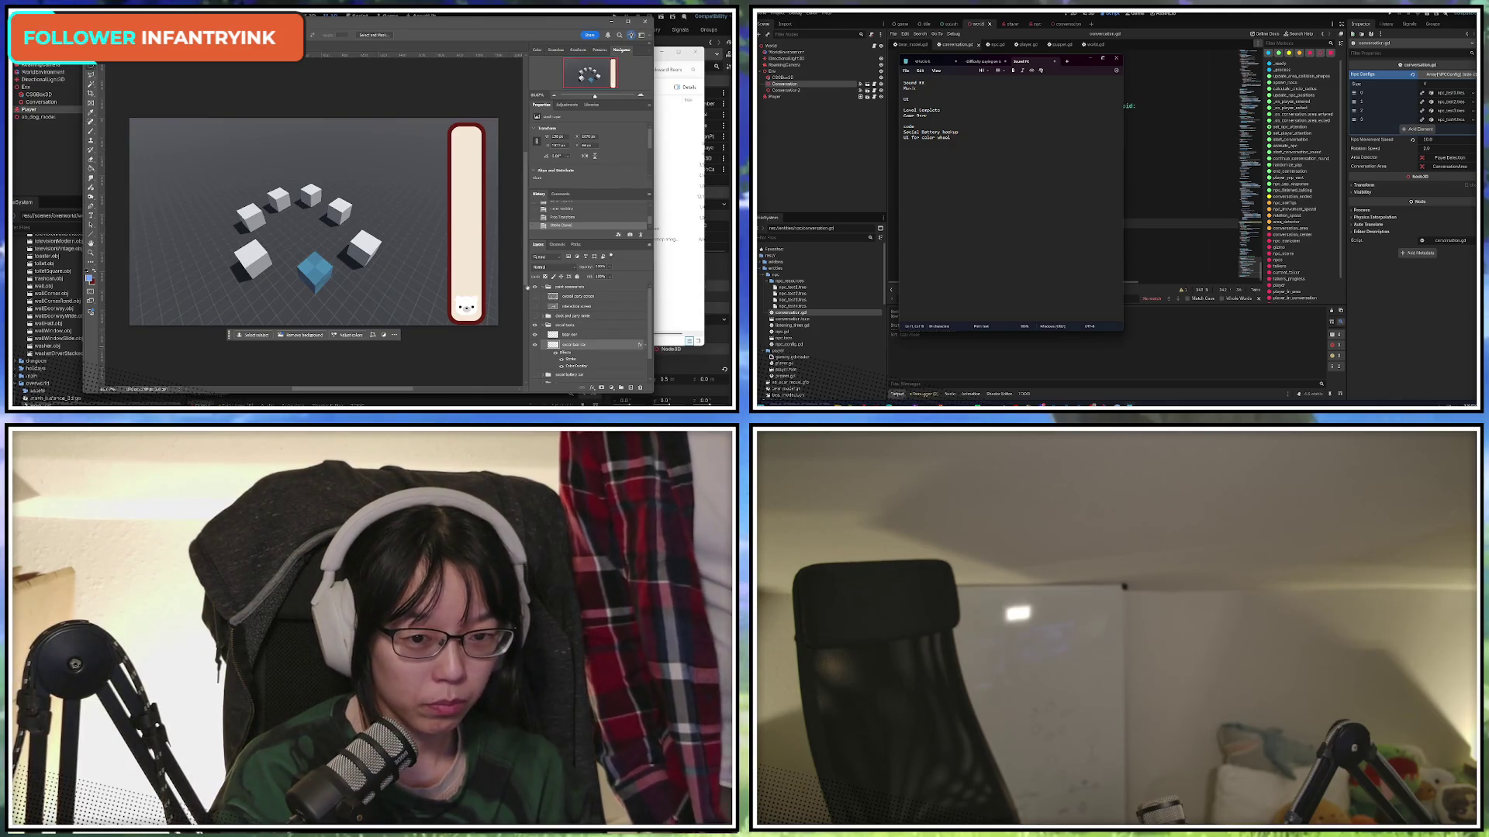
# Step: Free-transform and commit the bar layer, then go to the Godot editor
pyautogui.hotkey('ctrl', 't')
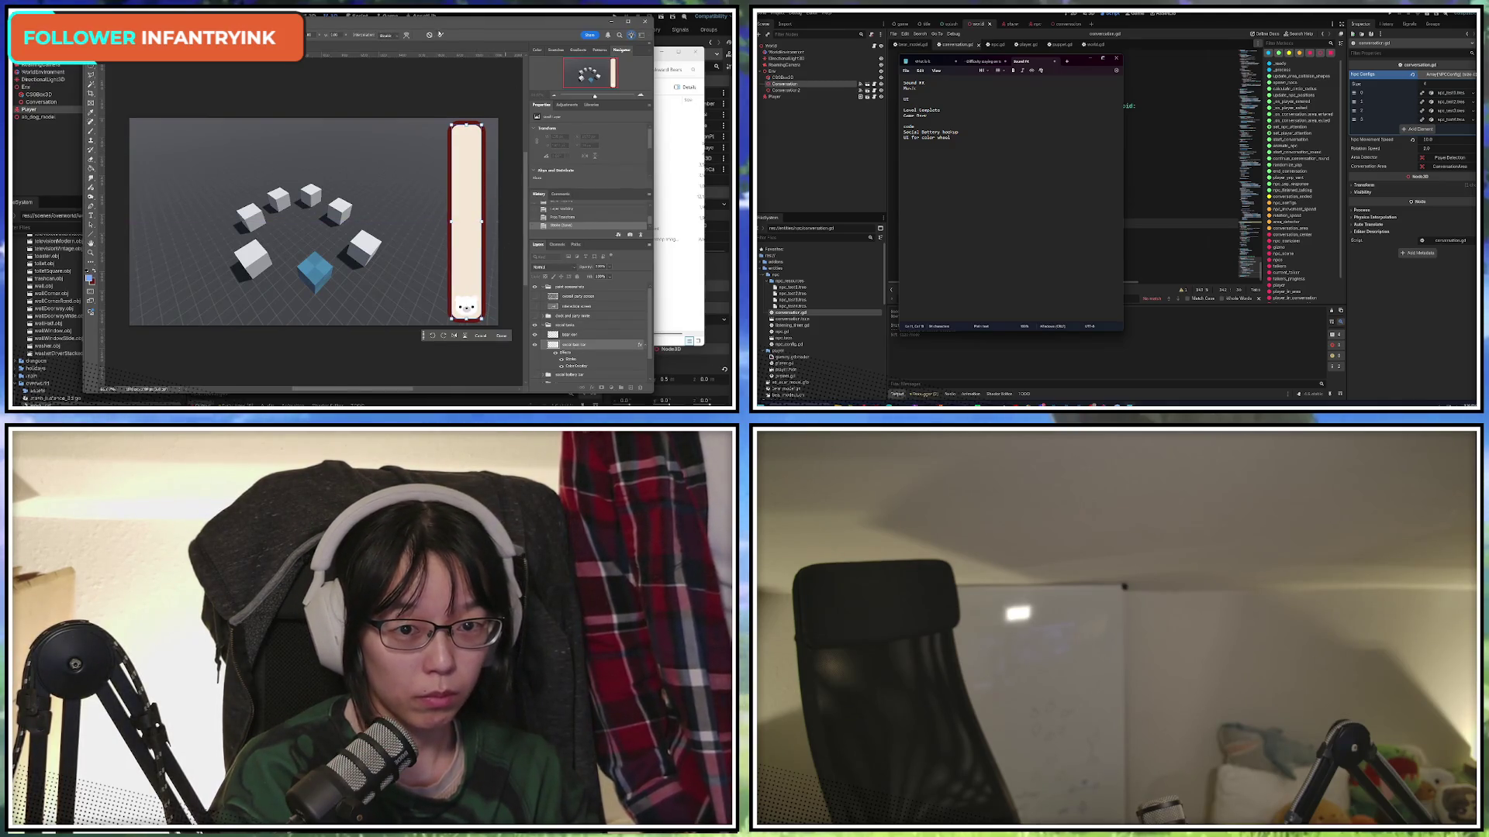
pyautogui.press('Return')
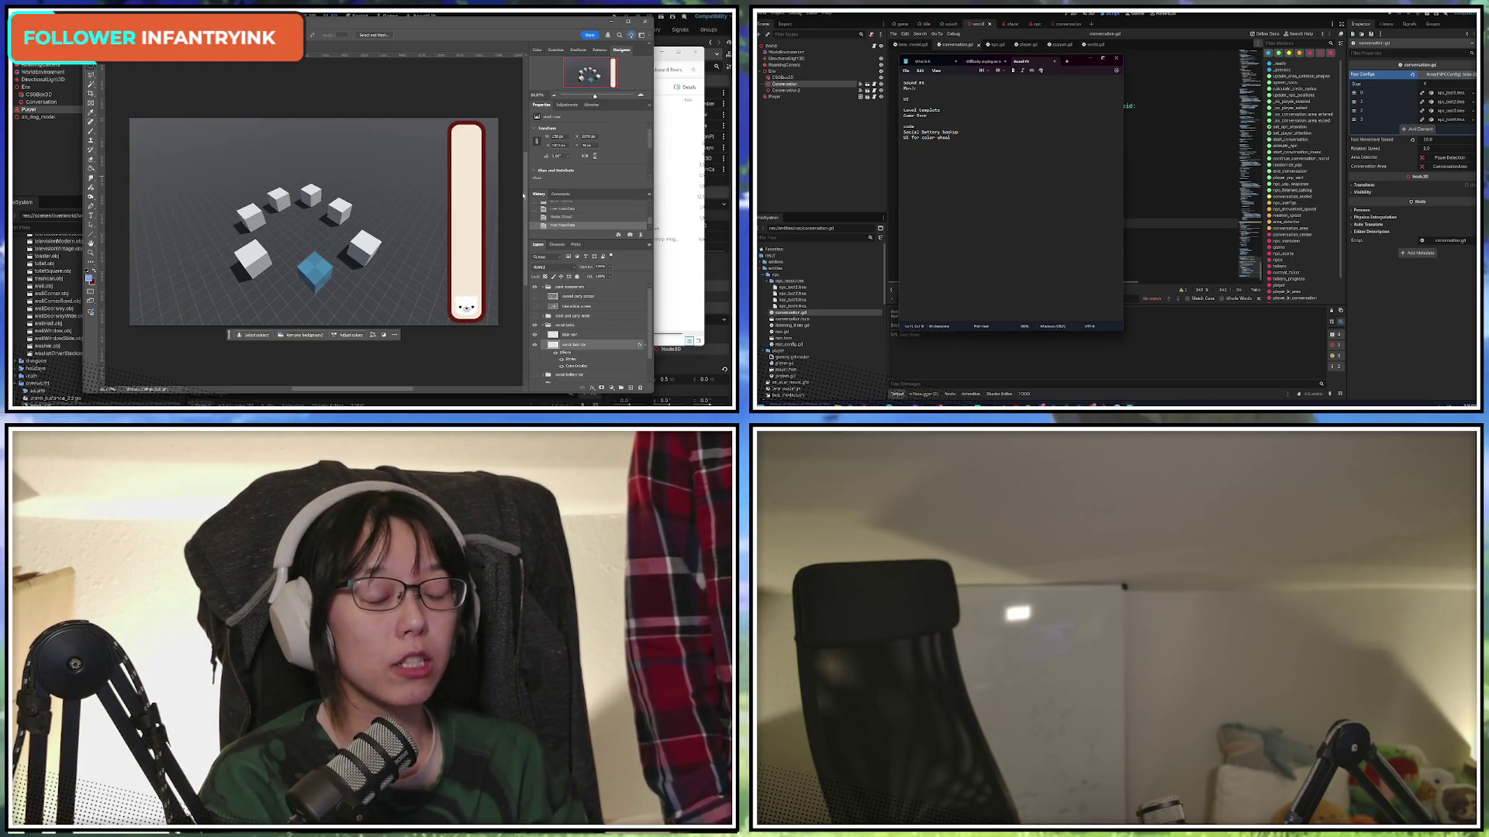
pyautogui.moveTo(525, 196); pyautogui.dragTo(527, 200)
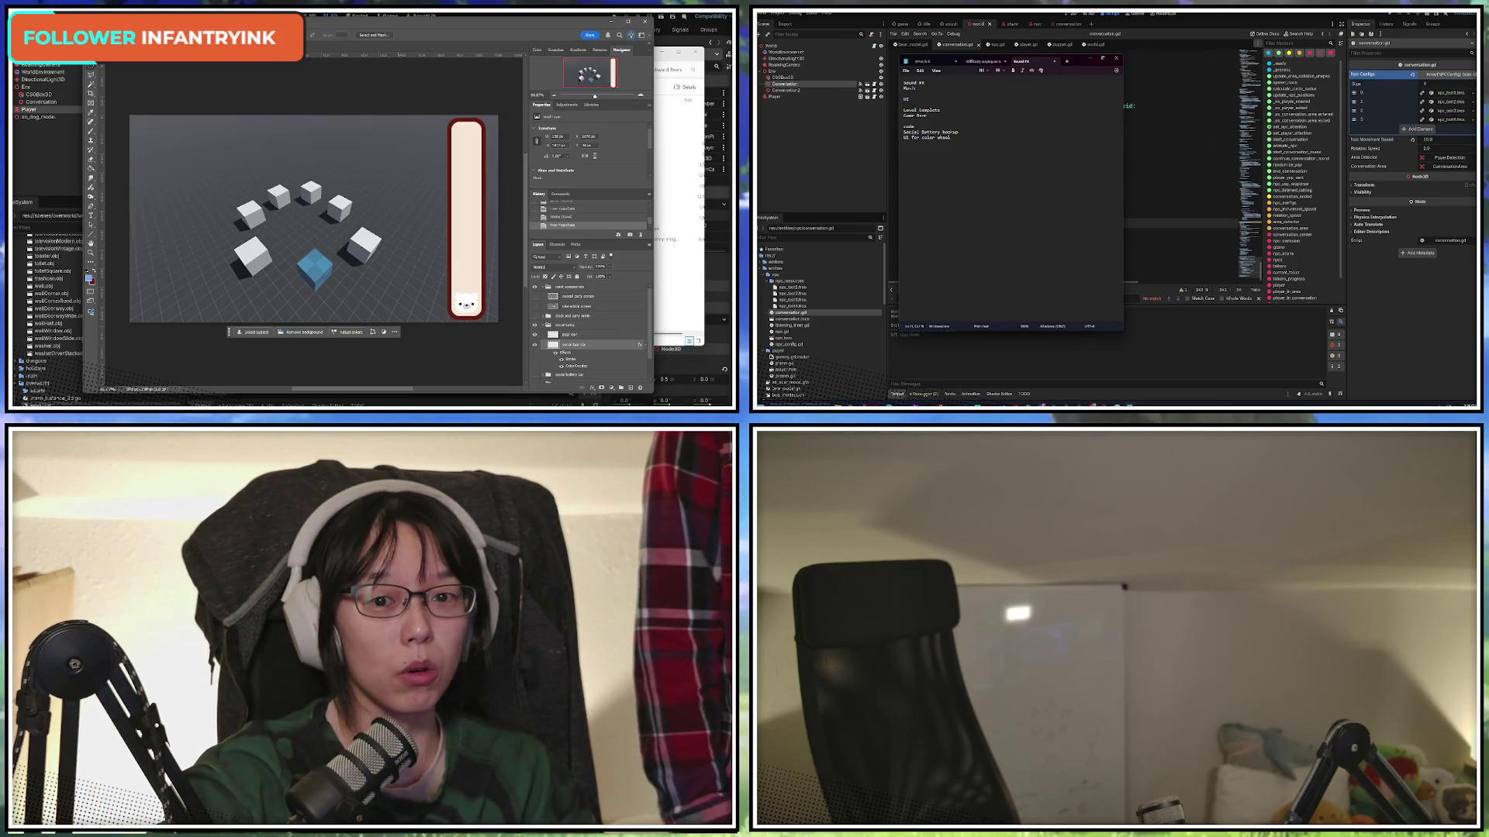
pyautogui.hotkey('alt', 'Tab')
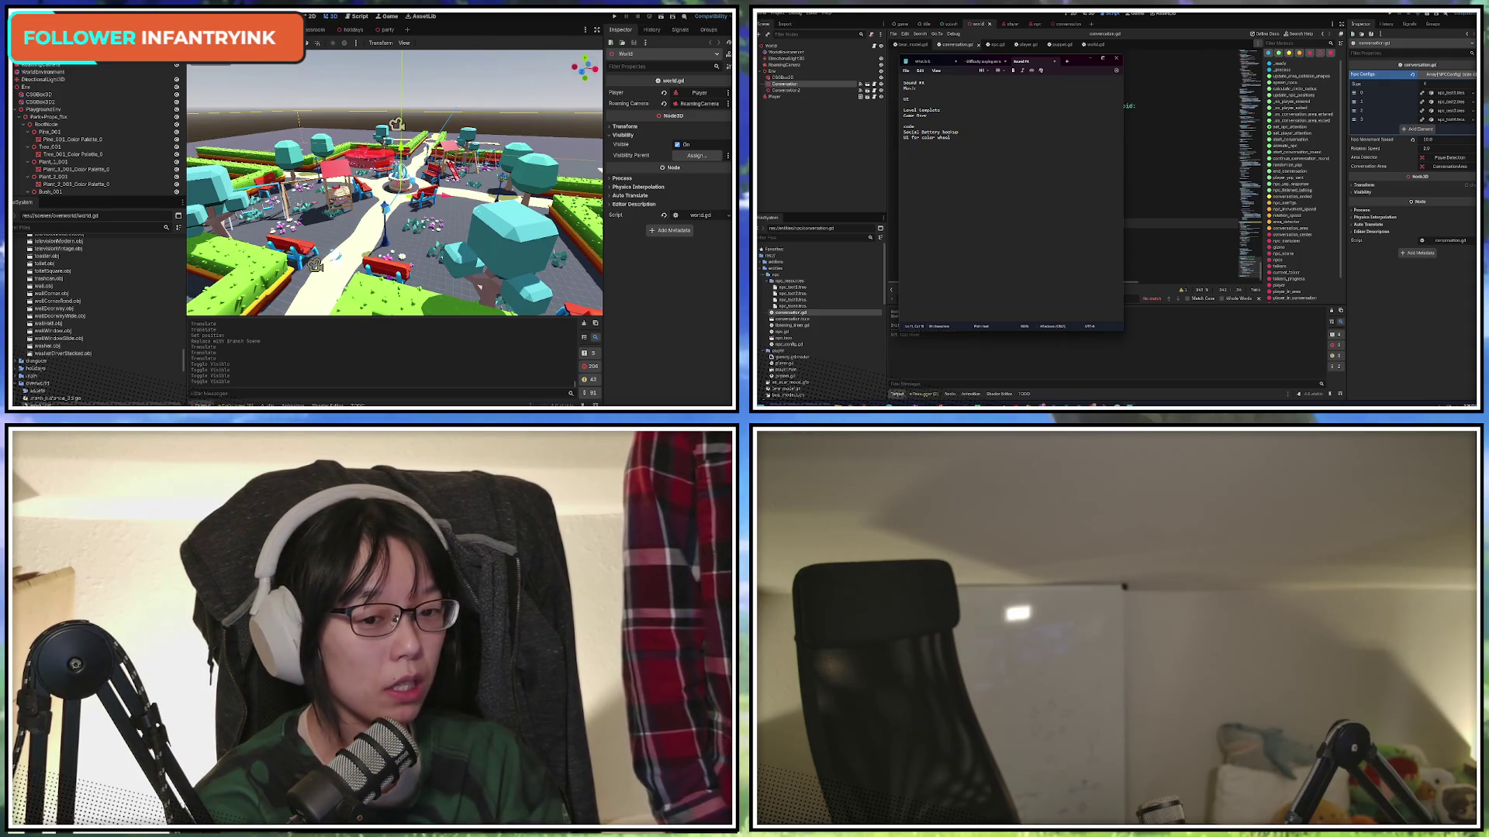
# Step: Bring the Photoshop window back to the front and move it to the right
pyautogui.moveTo(186, 406)
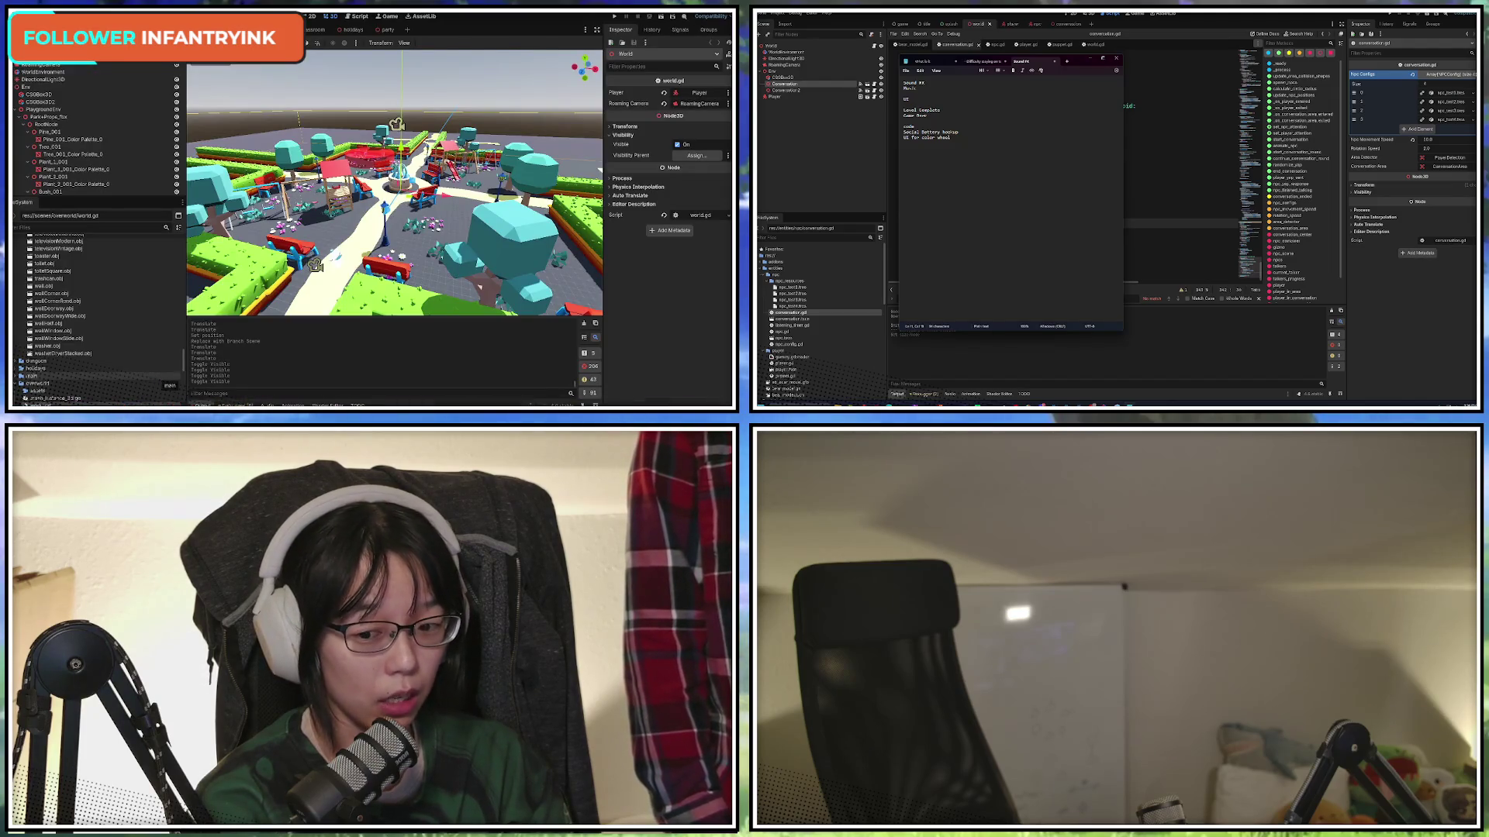
pyautogui.click(235, 404)
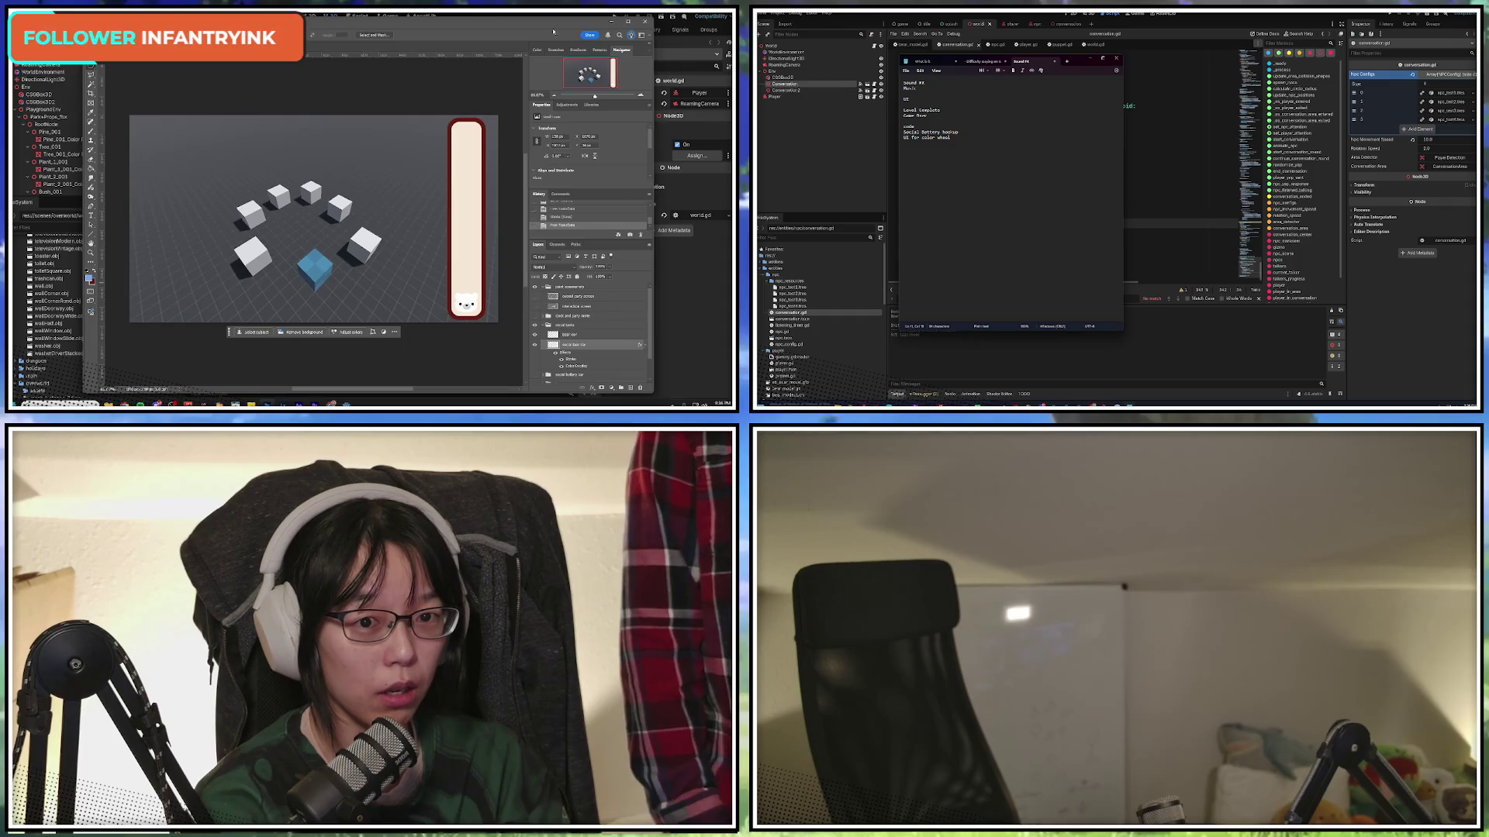
pyautogui.moveTo(486, 25); pyautogui.dragTo(553, 23)
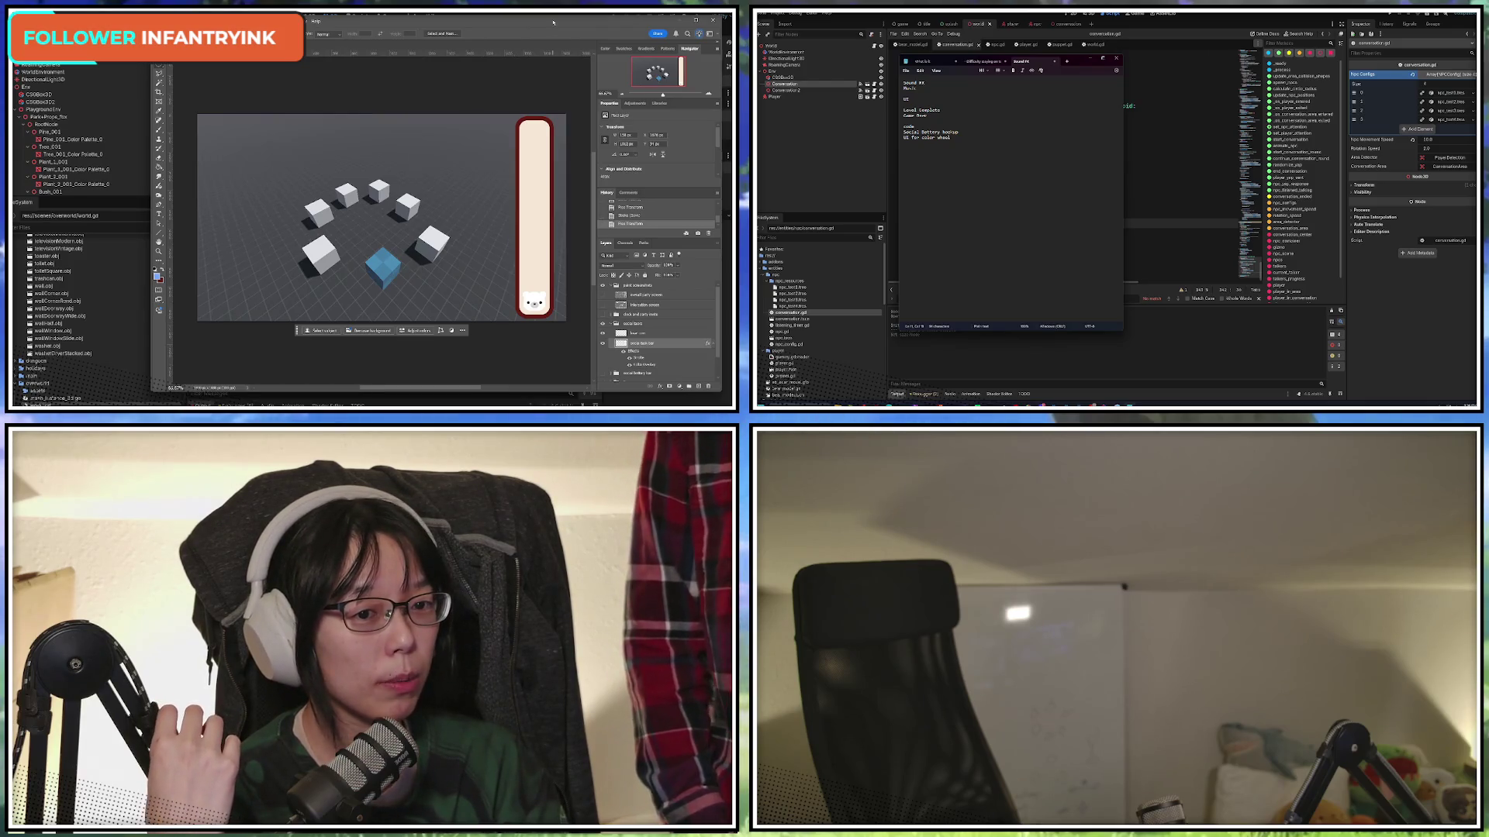
pyautogui.moveTo(553, 22); pyautogui.dragTo(549, 25)
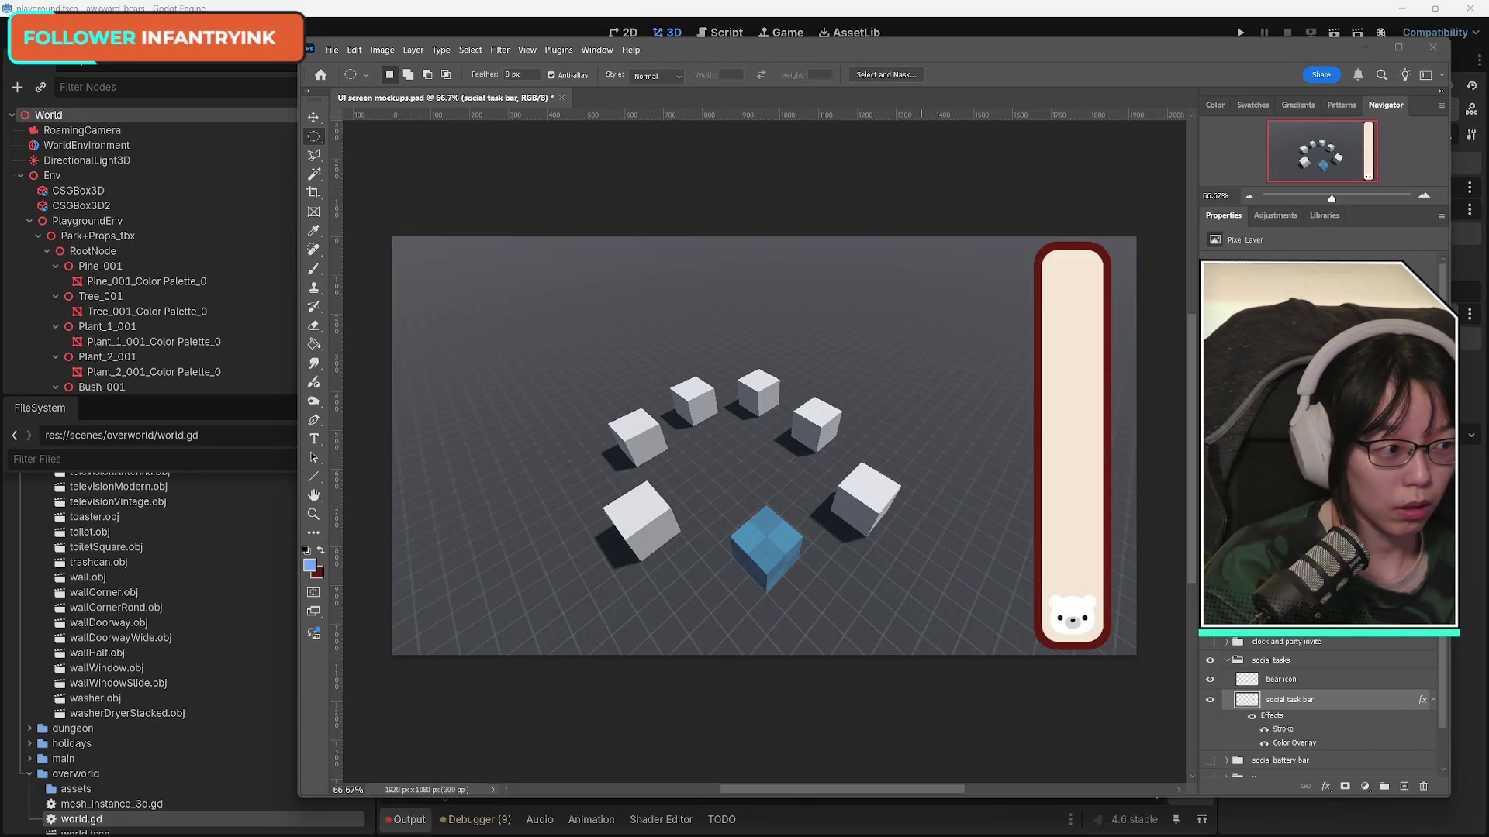
# Step: Save and close the UI screen mockups document, then begin a new line in the notes
pyautogui.click(331, 50)
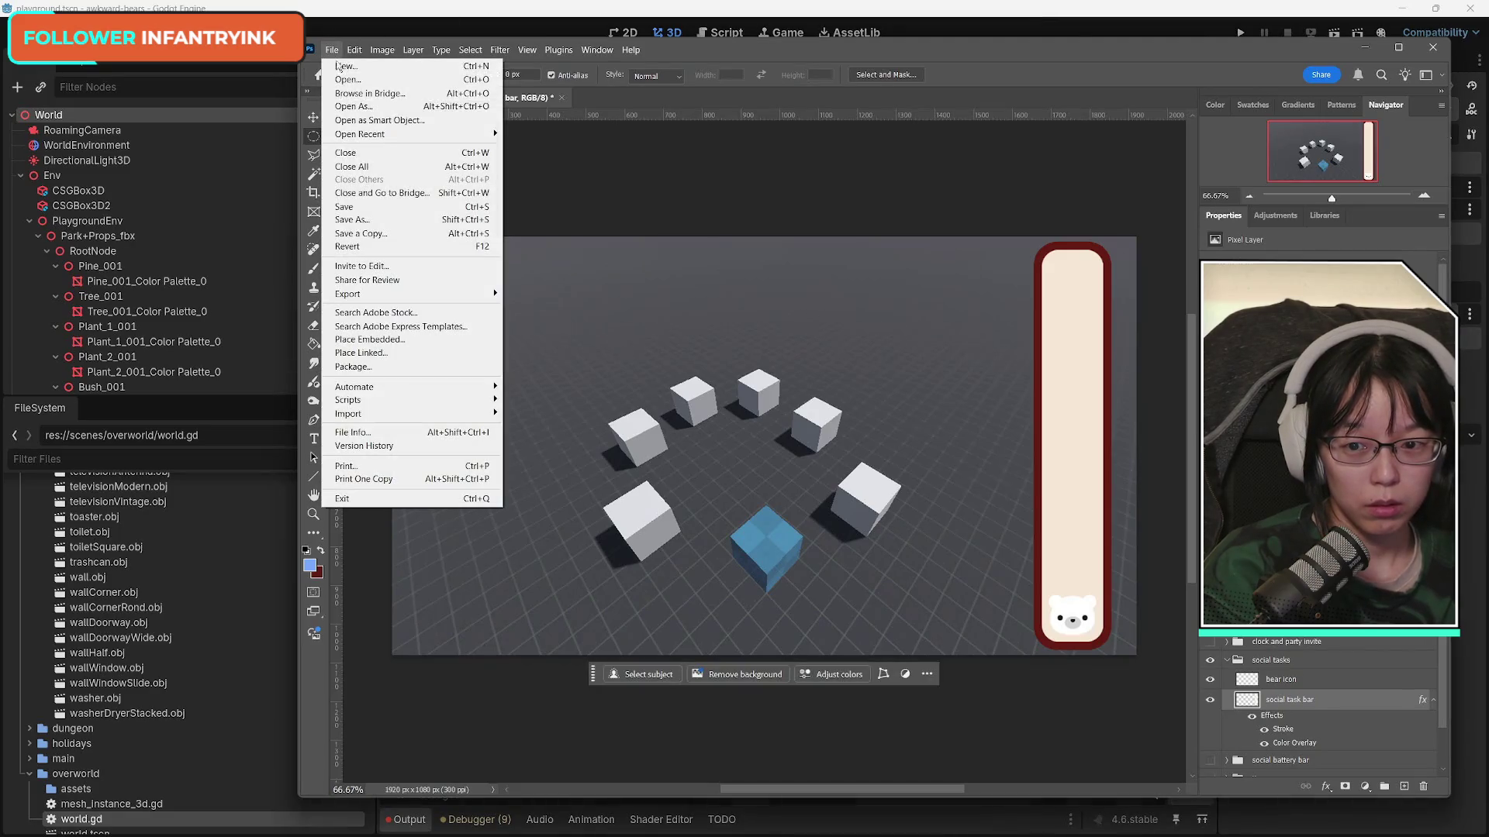
pyautogui.click(349, 207)
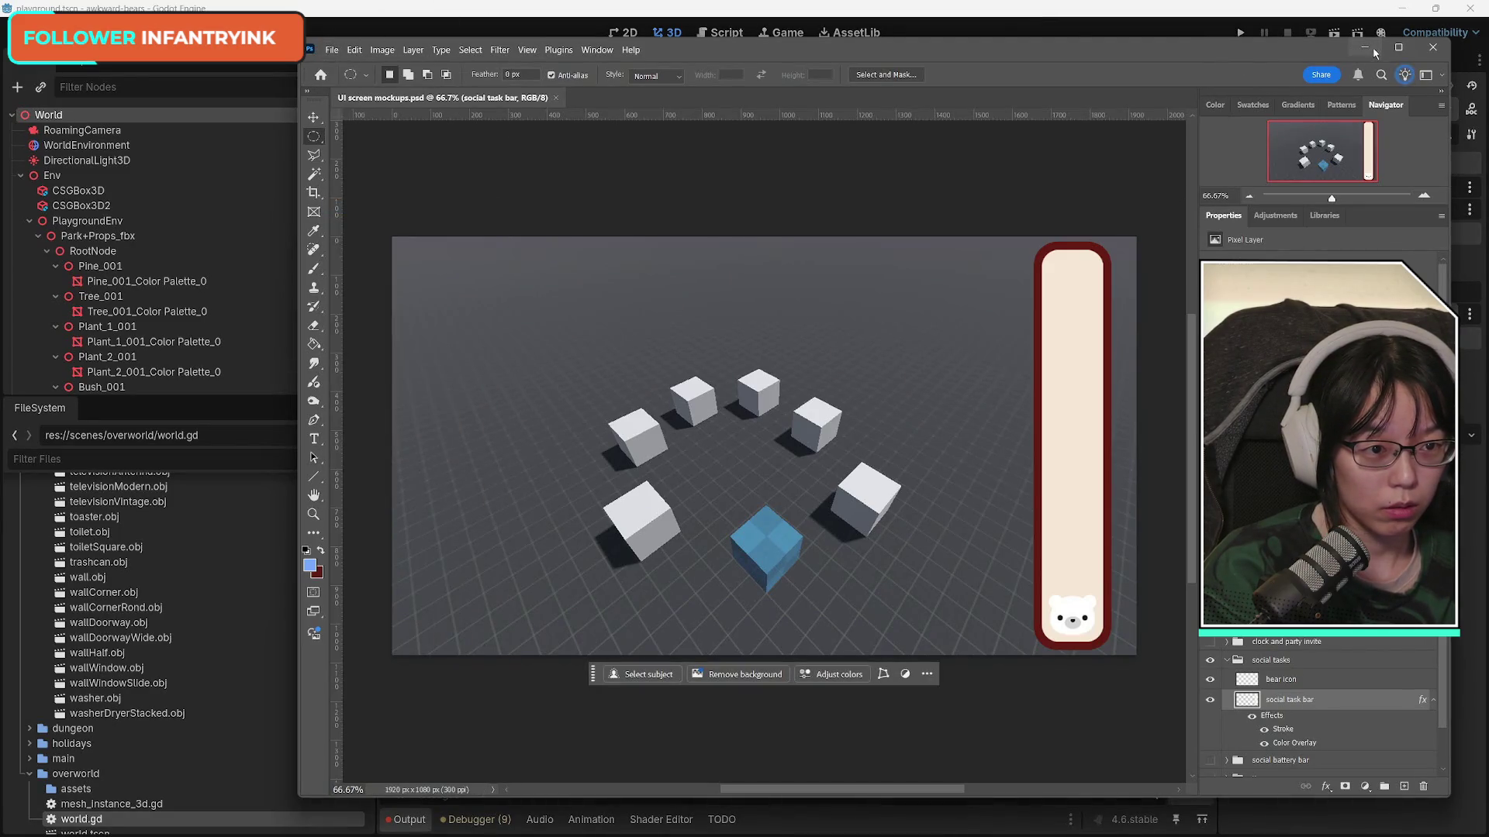
pyautogui.click(1434, 51)
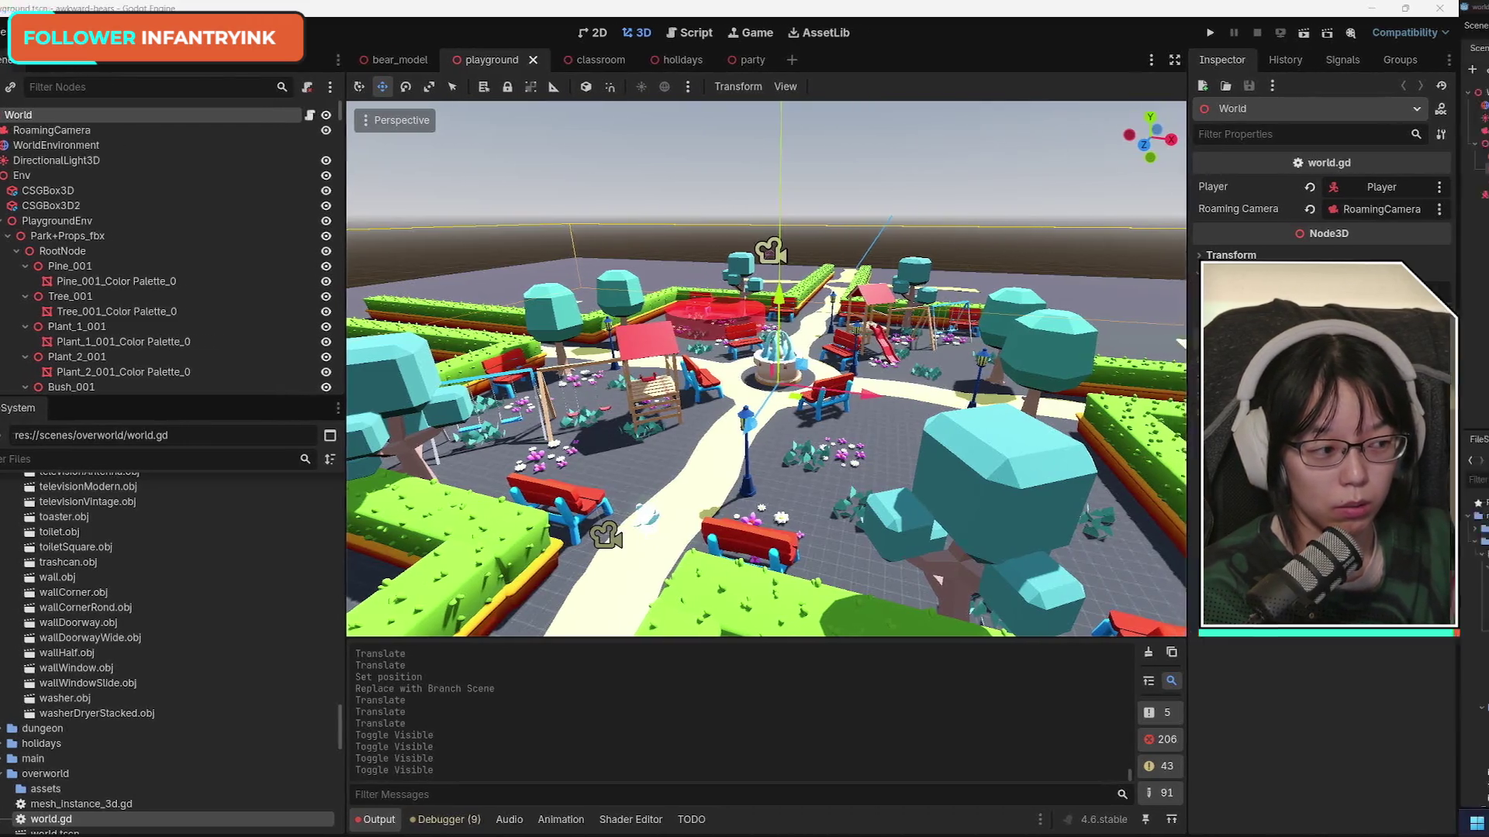
pyautogui.press('Return')
pyautogui.press('Return')
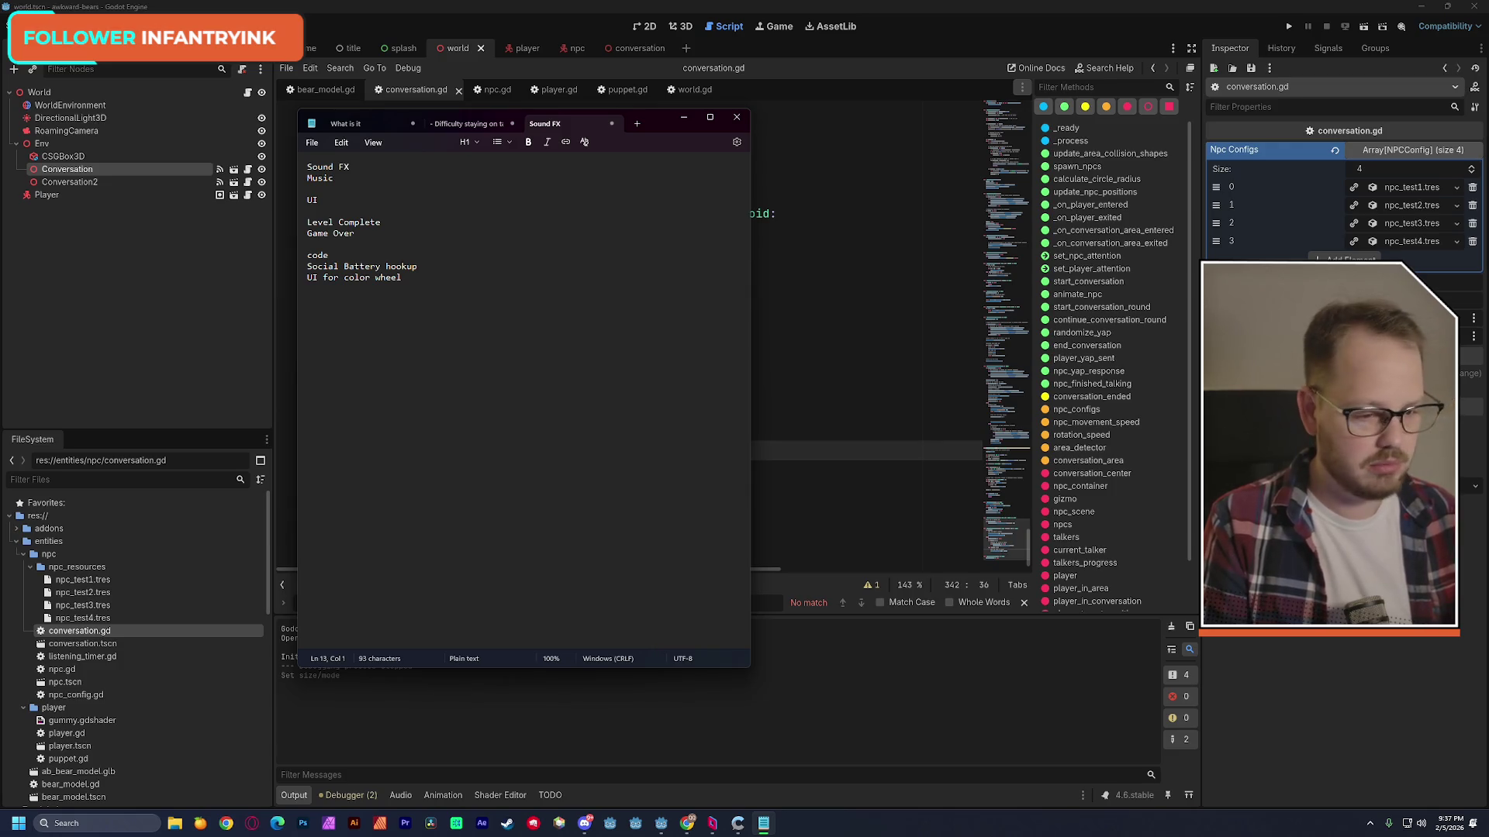
# Step: Add a 'Quests' entry with blank lines below the code items in the Notepad to-do notes
pyautogui.write('Quests')
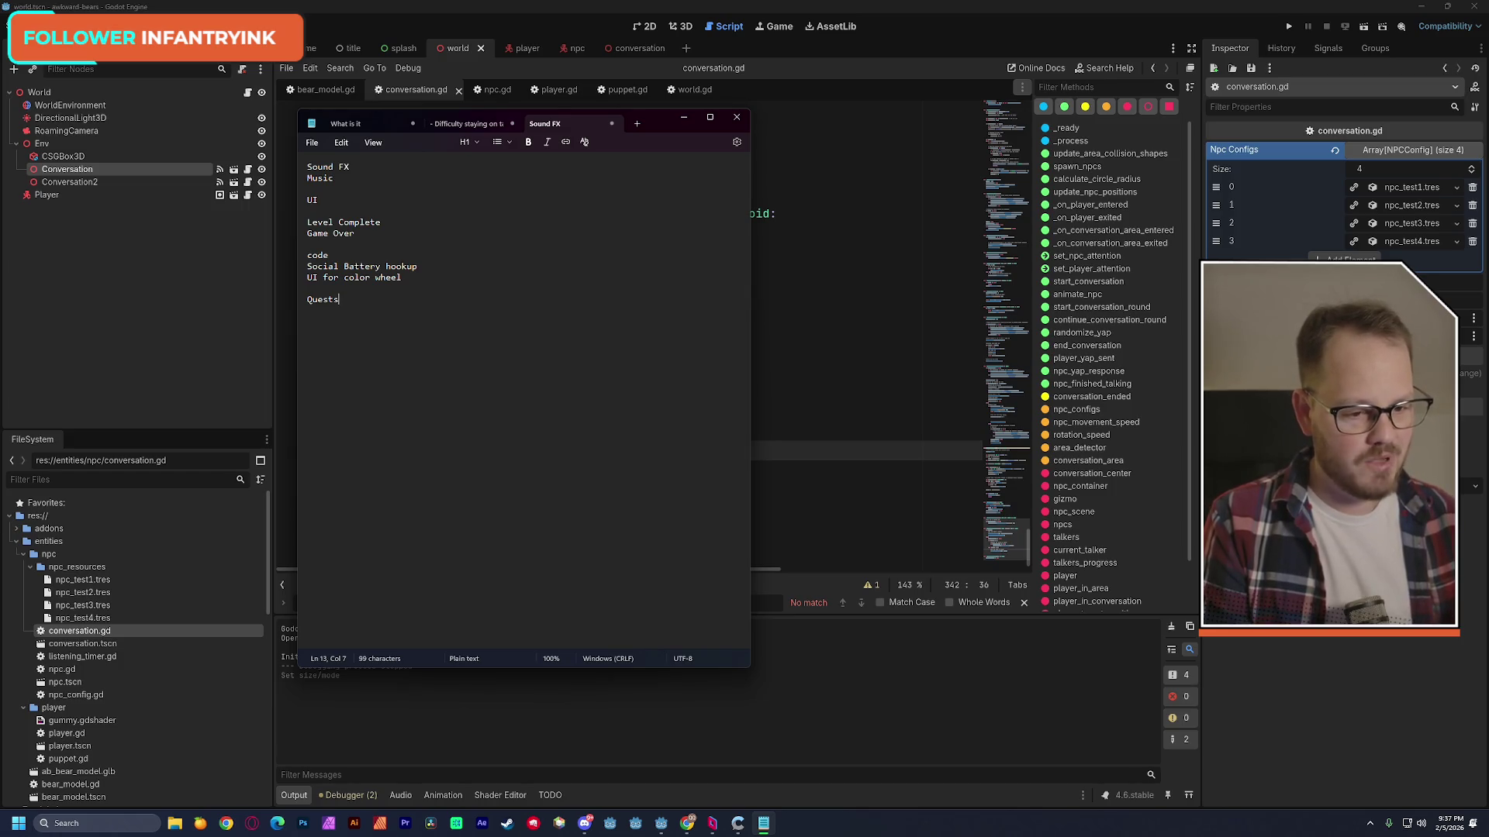
pyautogui.press('Return')
pyautogui.press('Return')
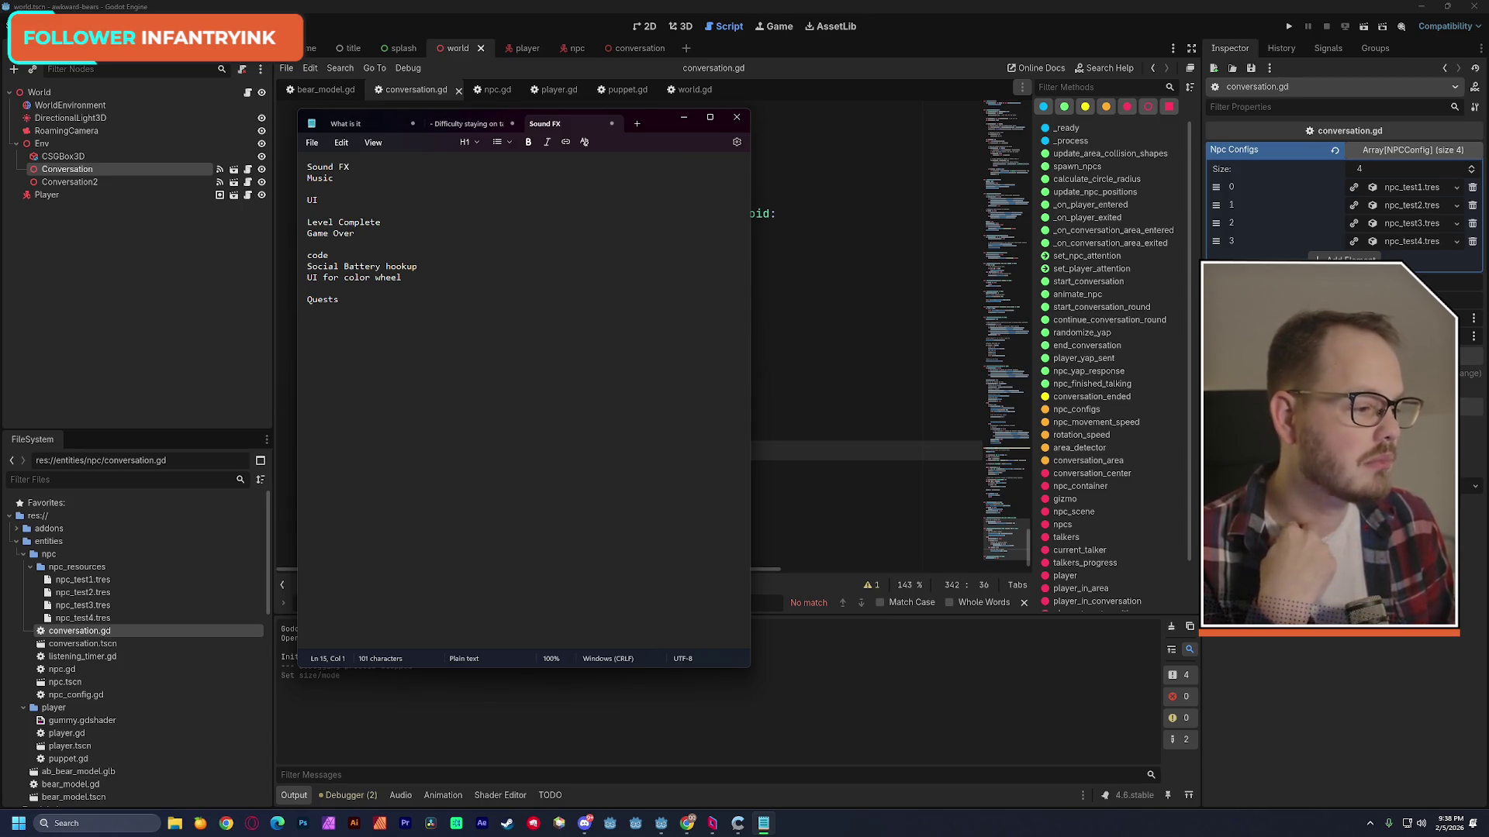
pyautogui.click(673, 3)
# Step: Open the conversation scene, select the Conversation node and scroll to the top of conversation.gd
pyautogui.click(625, 49)
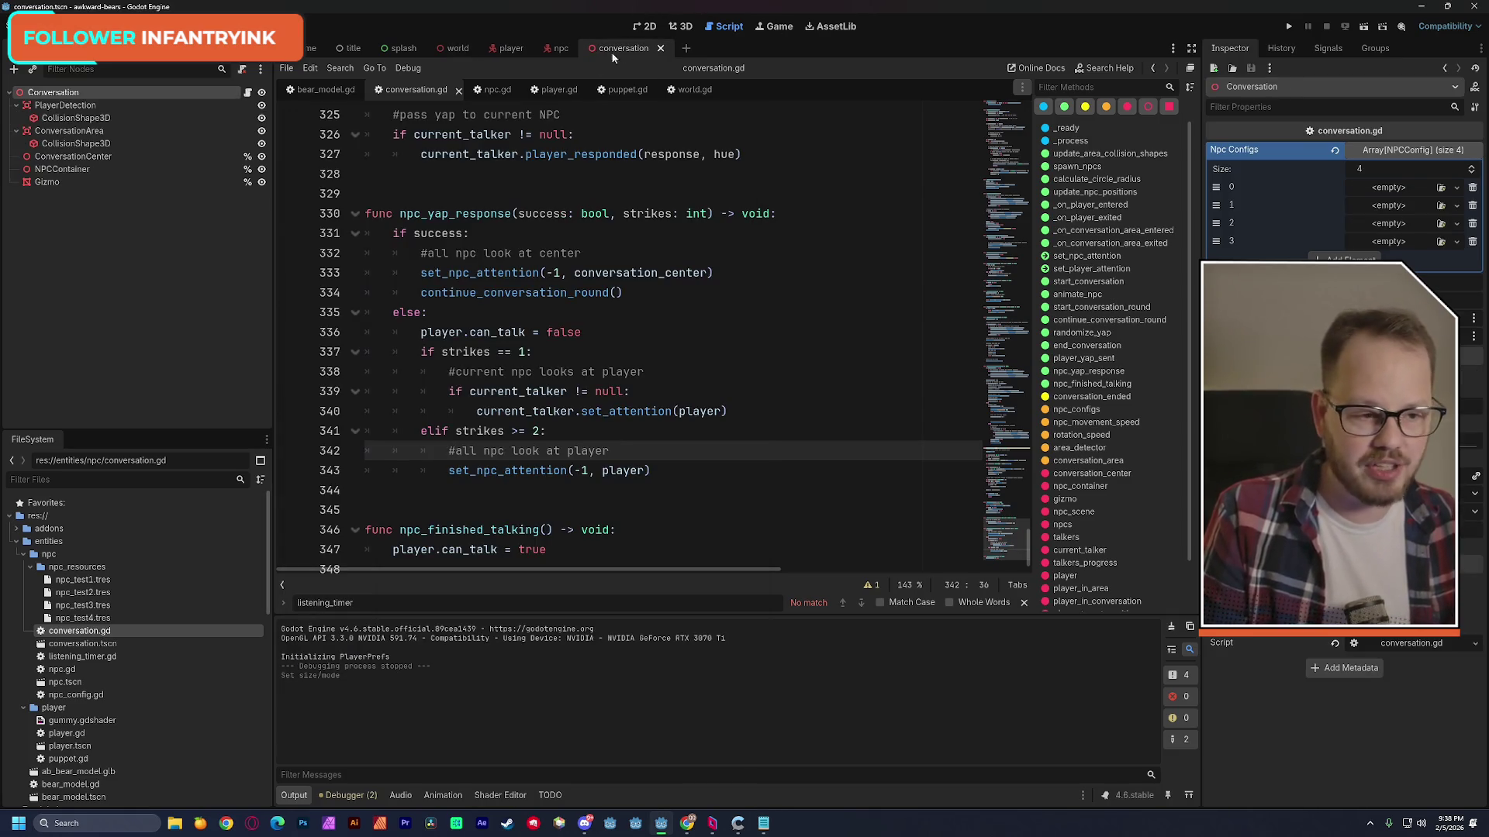
pyautogui.click(247, 93)
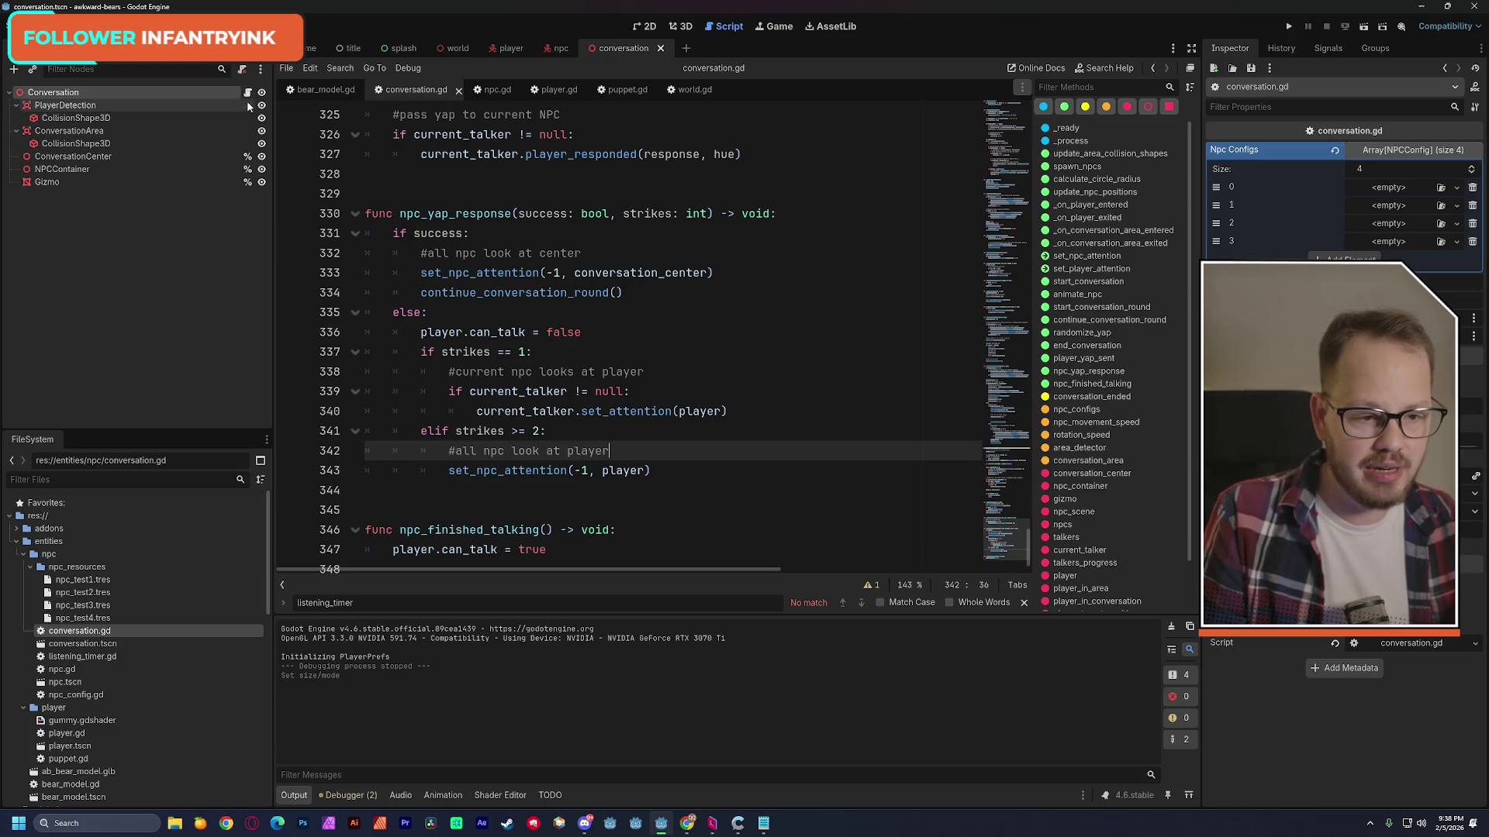
pyautogui.moveTo(1011, 509); pyautogui.dragTo(1024, 102)
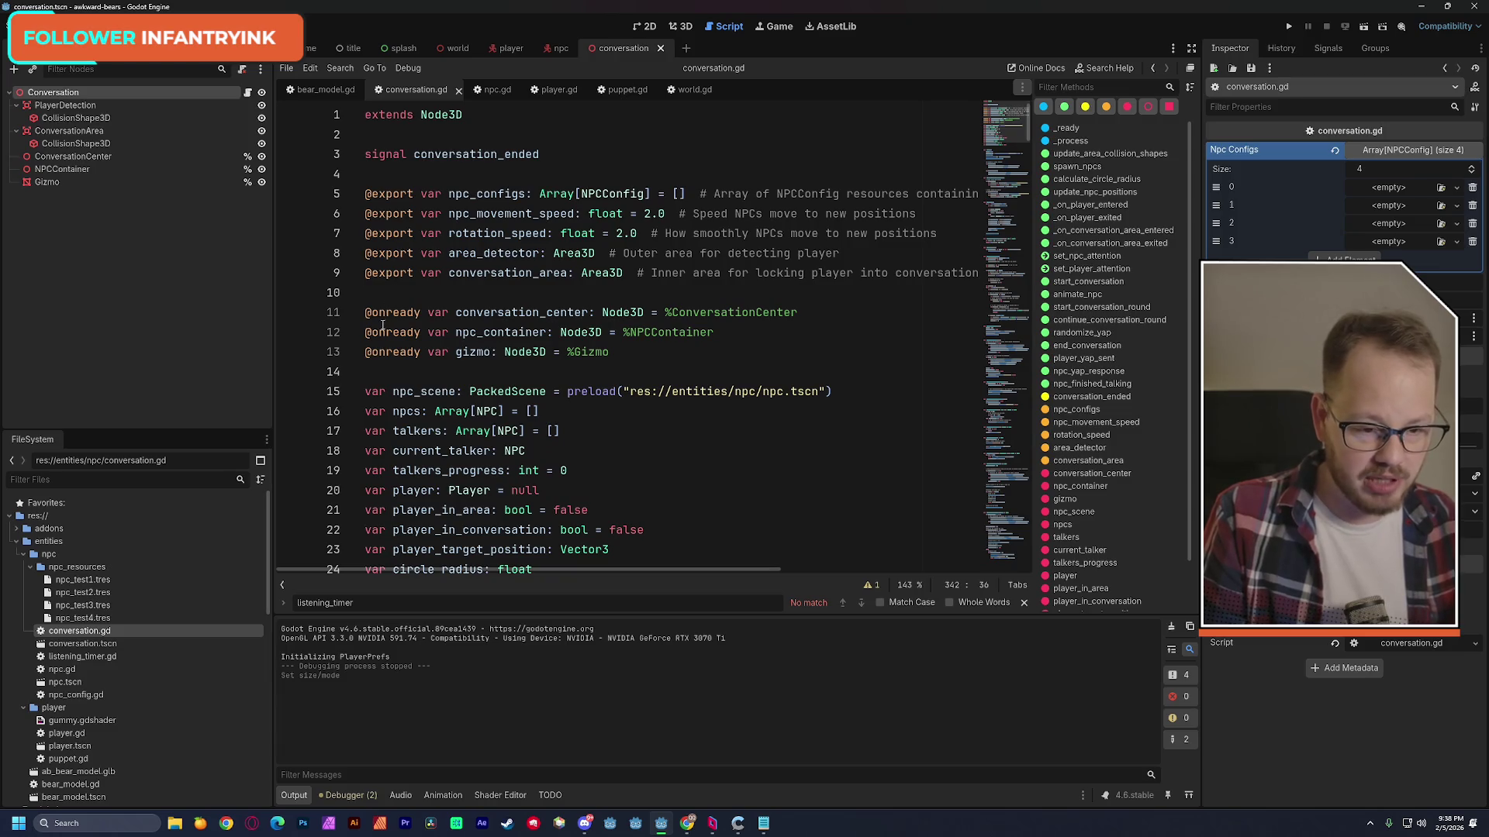
pyautogui.click(367, 194)
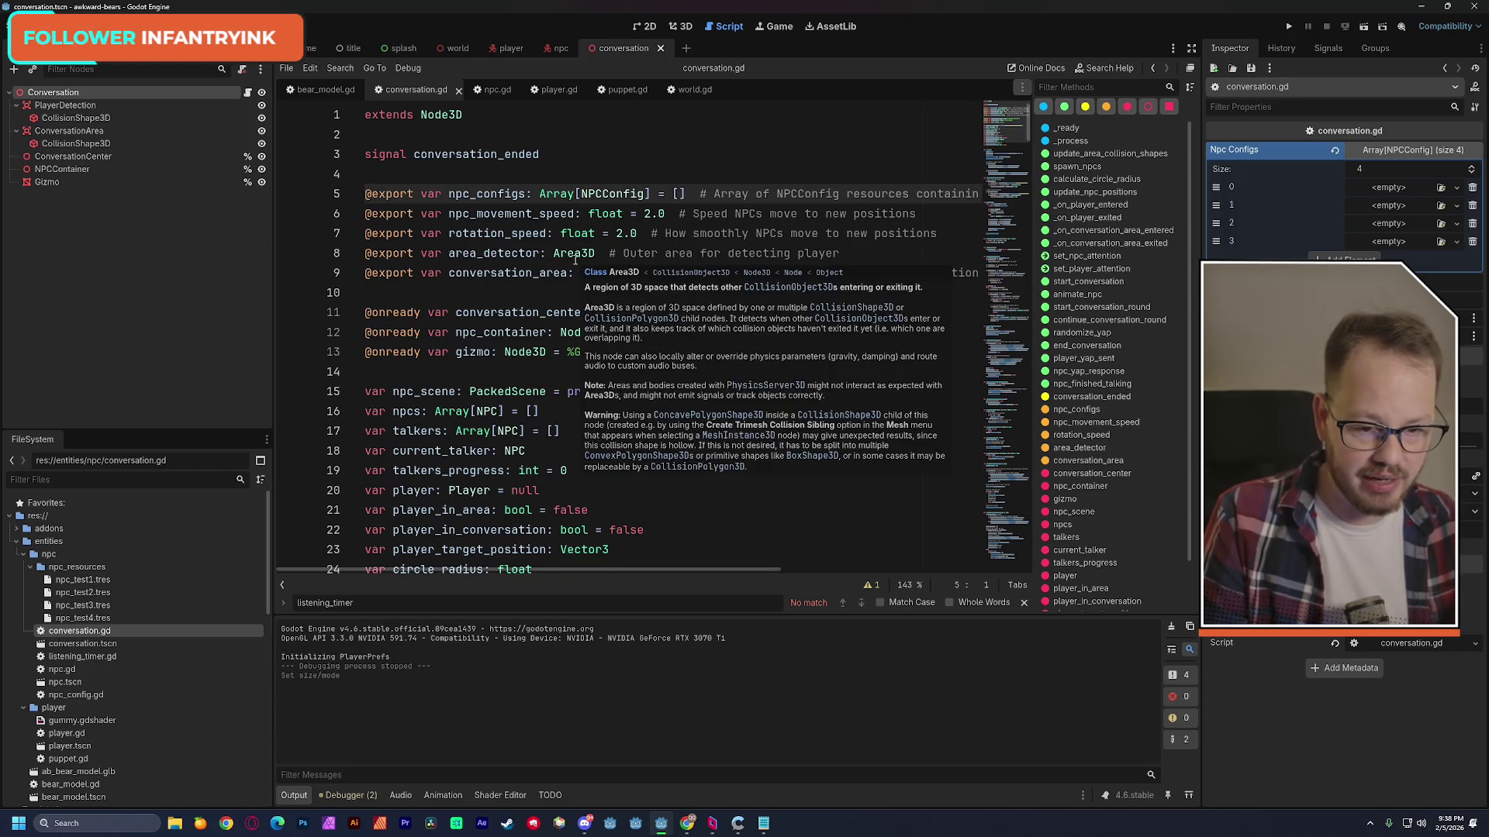
pyautogui.press('Return')
pyautogui.press('Up')
pyautogui.write('@export')
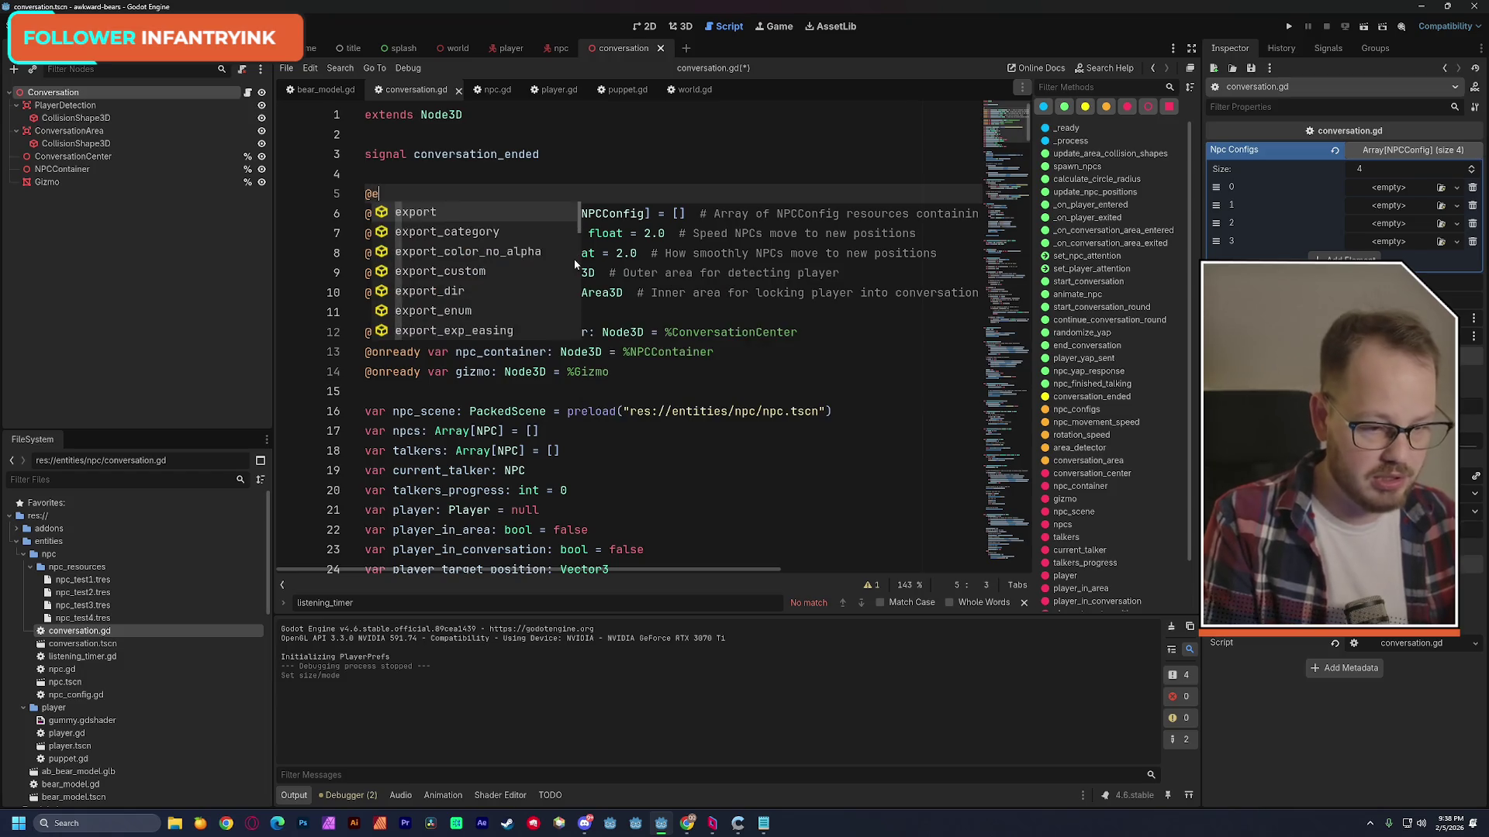
pyautogui.write(' var q')
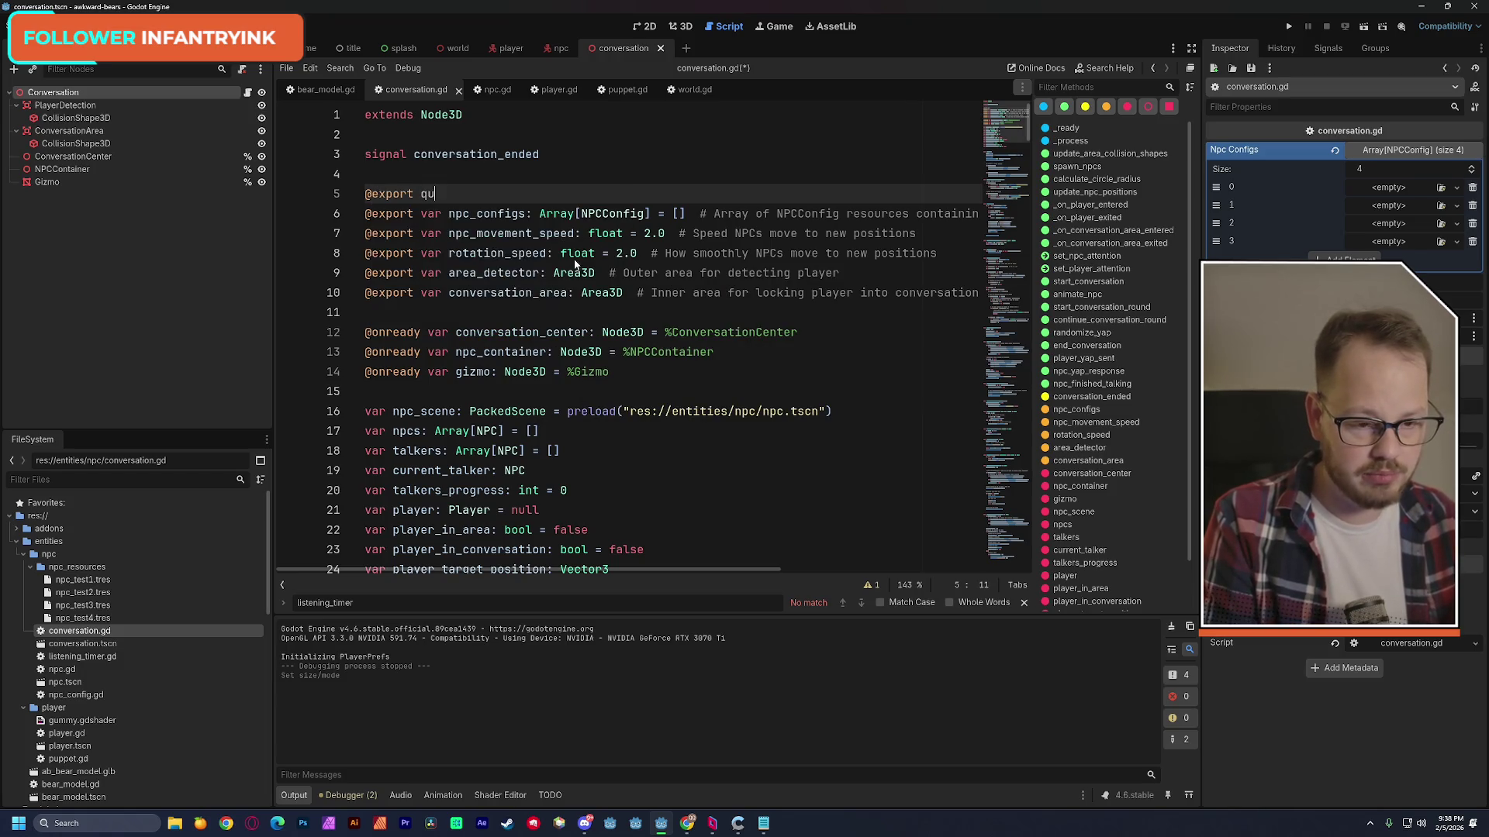
pyautogui.write('uests')
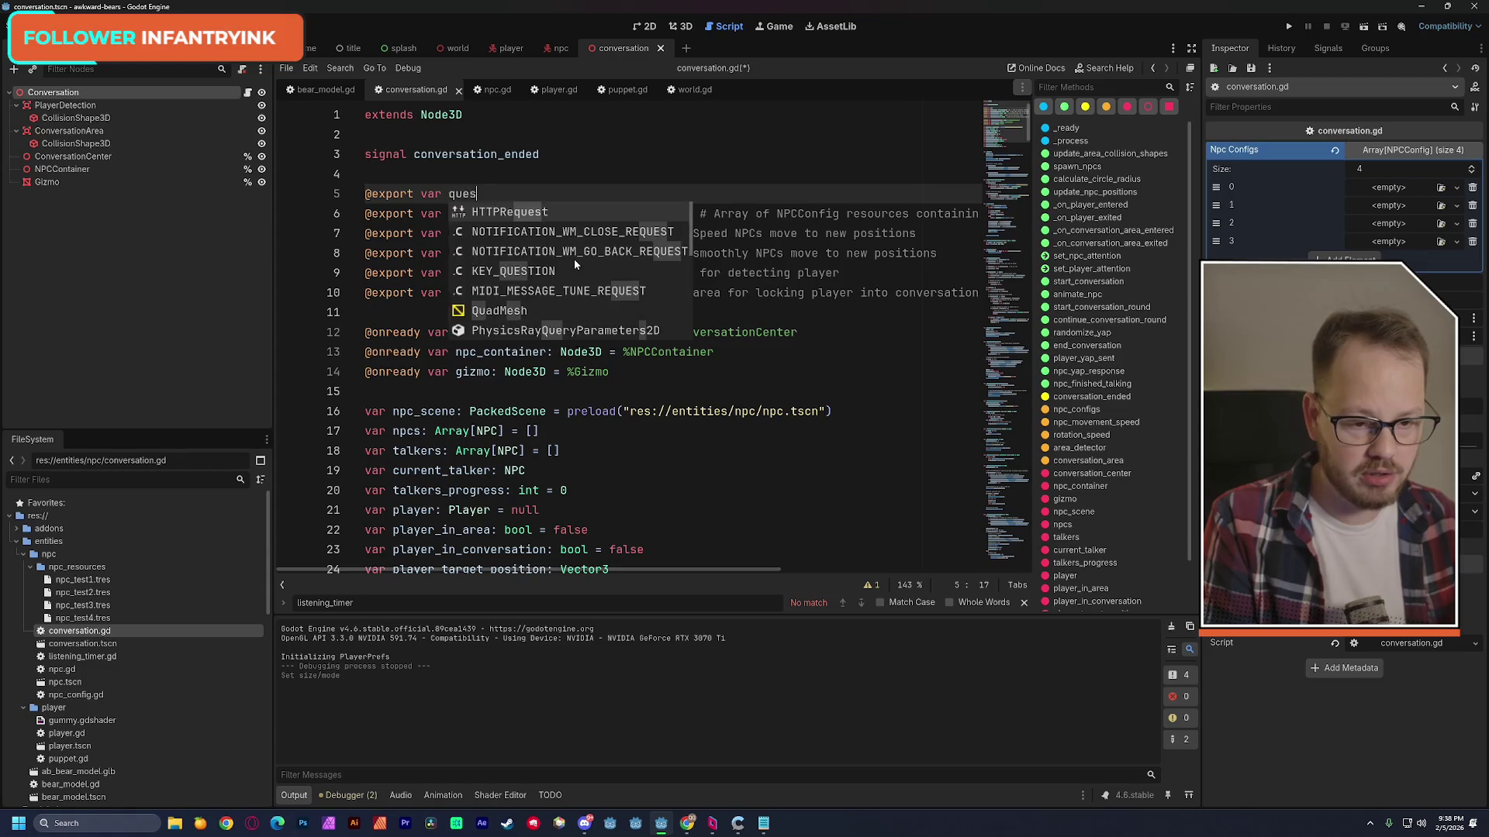
pyautogui.hotkey('shift', 'alt', 'o')
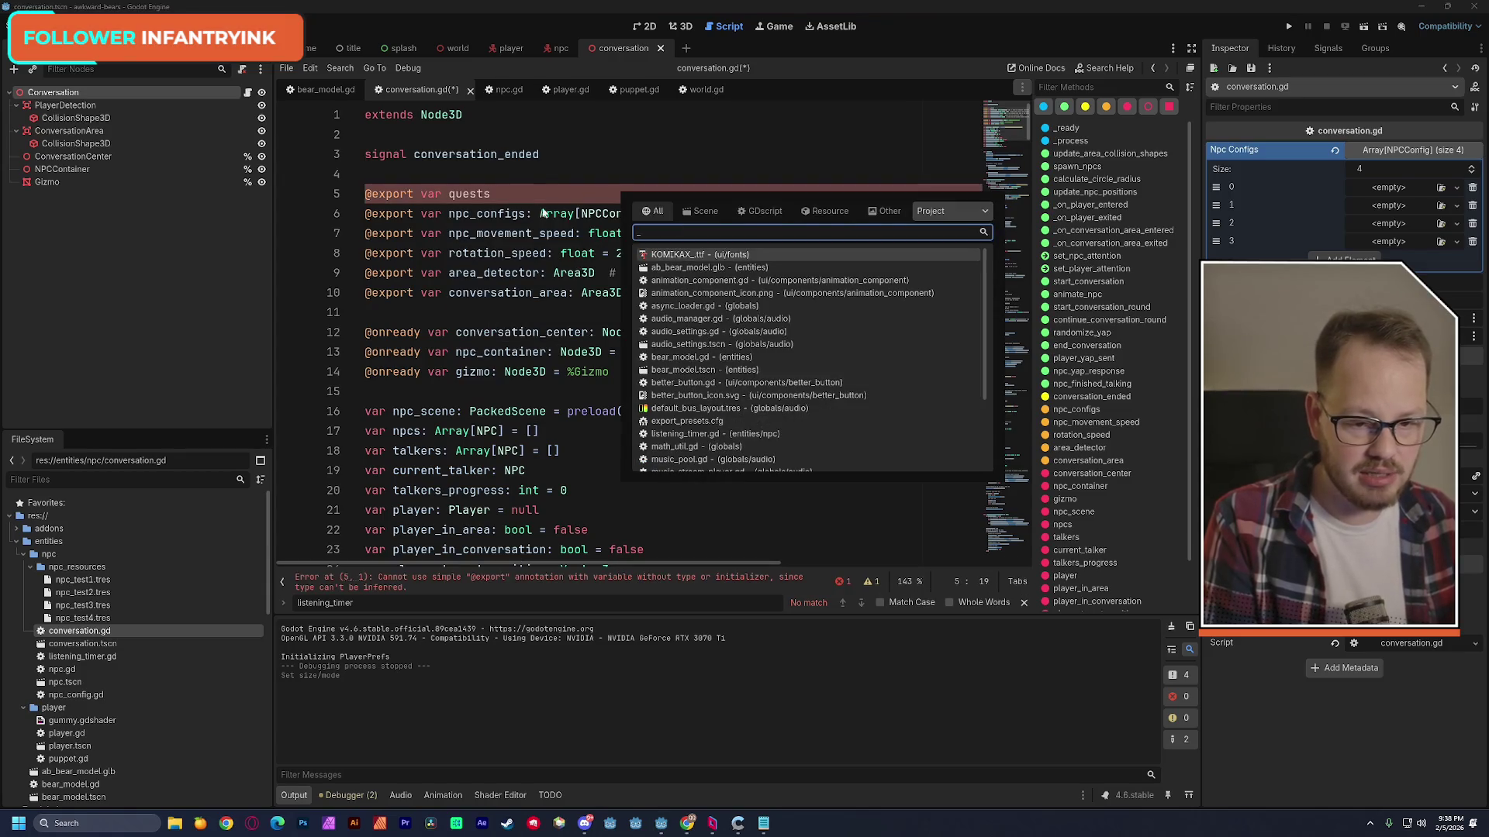
pyautogui.press('Escape')
pyautogui.write('_')
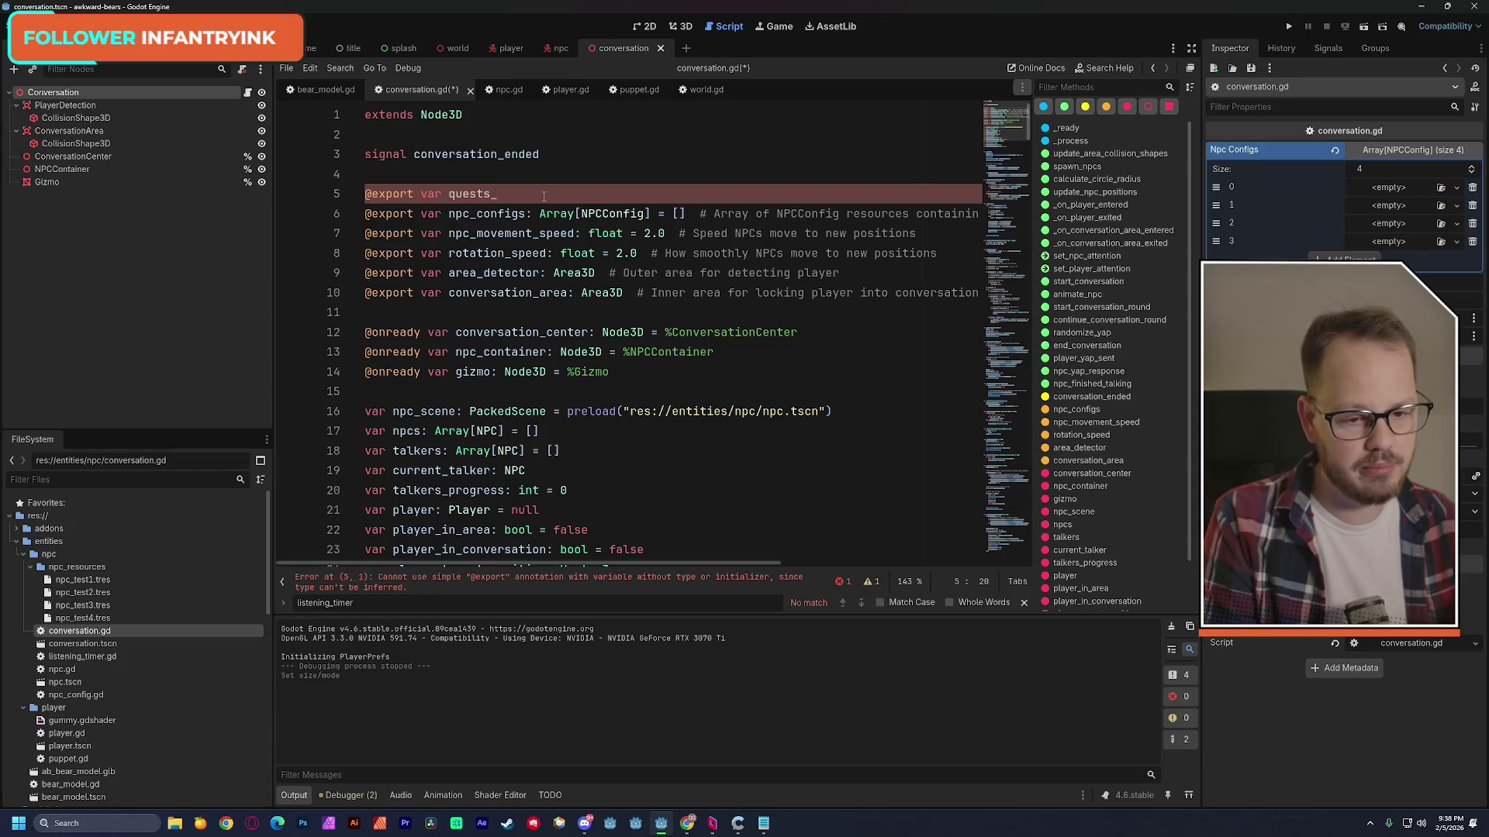
pyautogui.write('text')
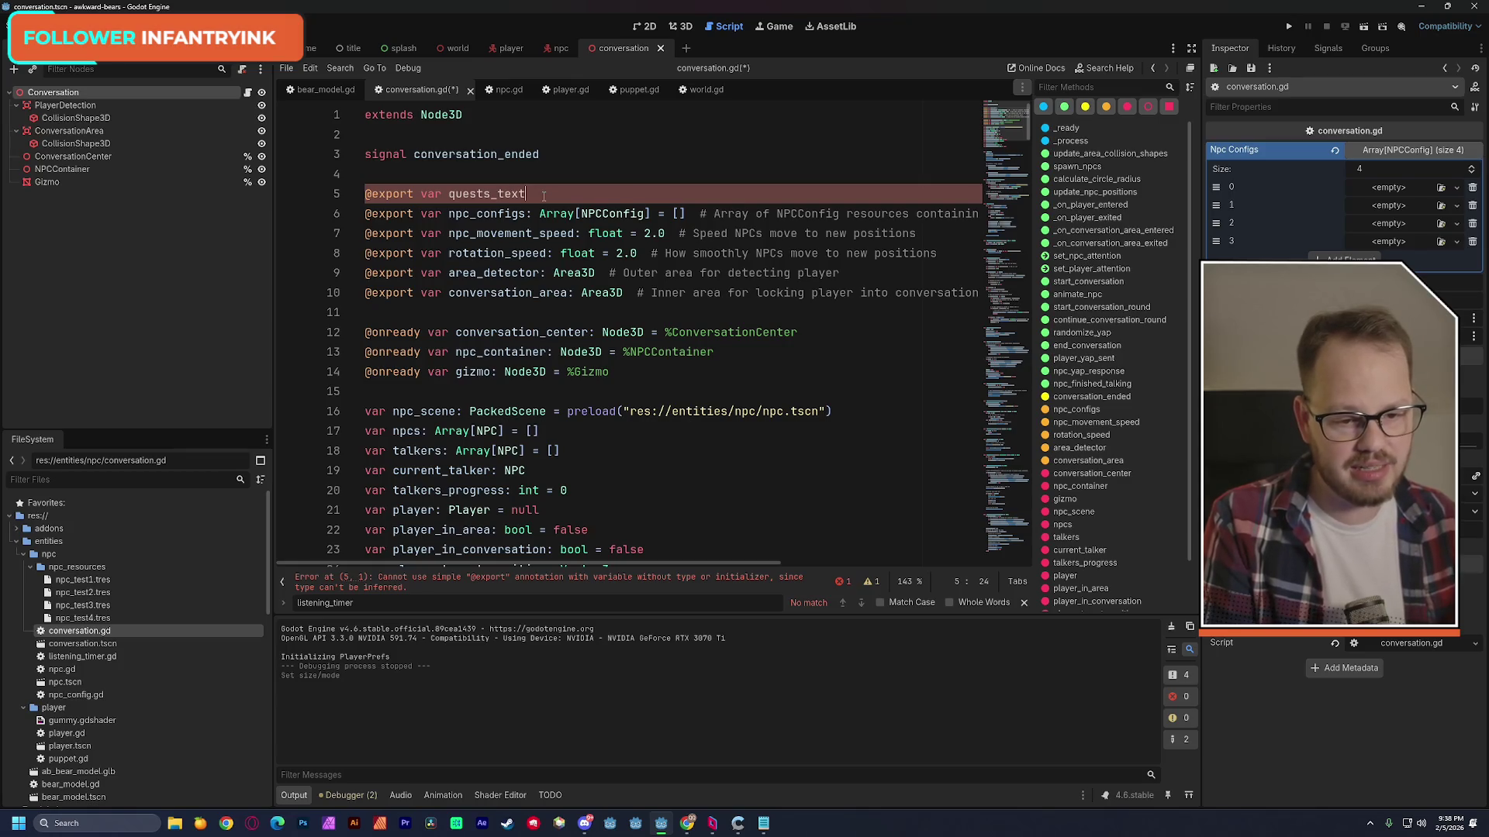
pyautogui.write(': s')
pyautogui.press('BackSpace')
pyautogui.write('str')
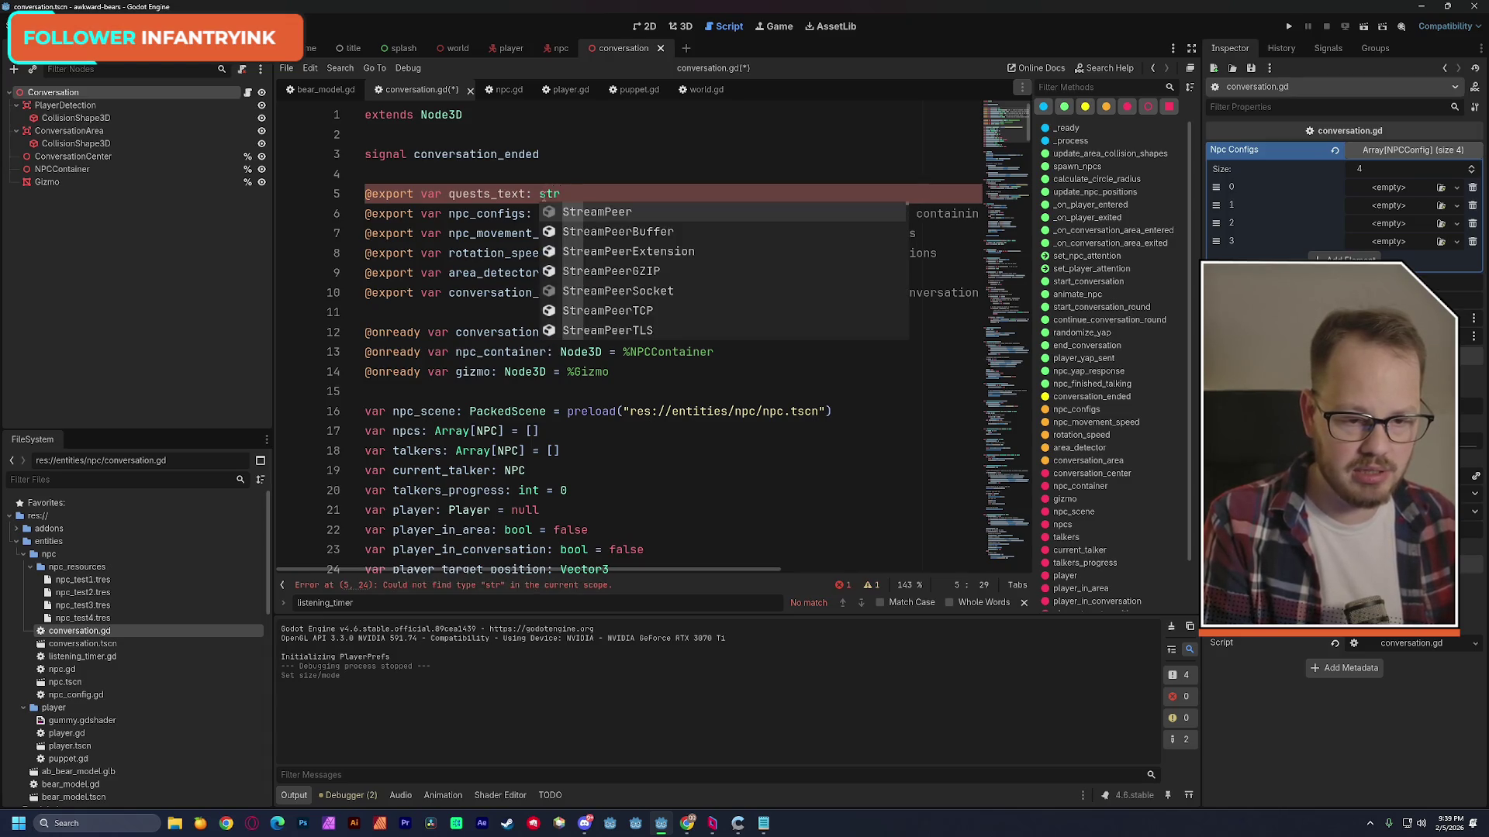
pyautogui.write('in')
pyautogui.press('Return')
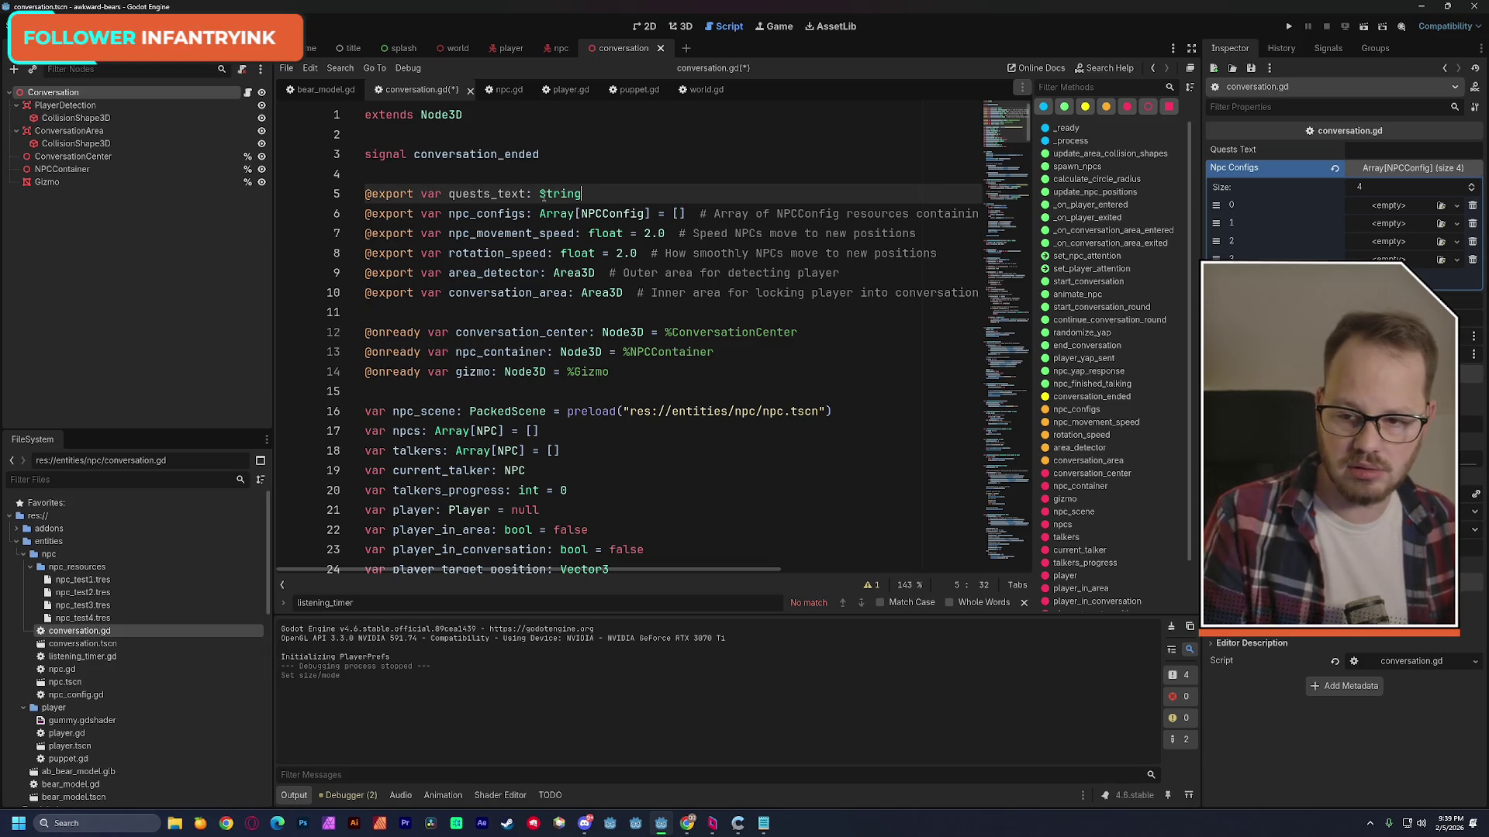
pyautogui.moveTo(553, 195)
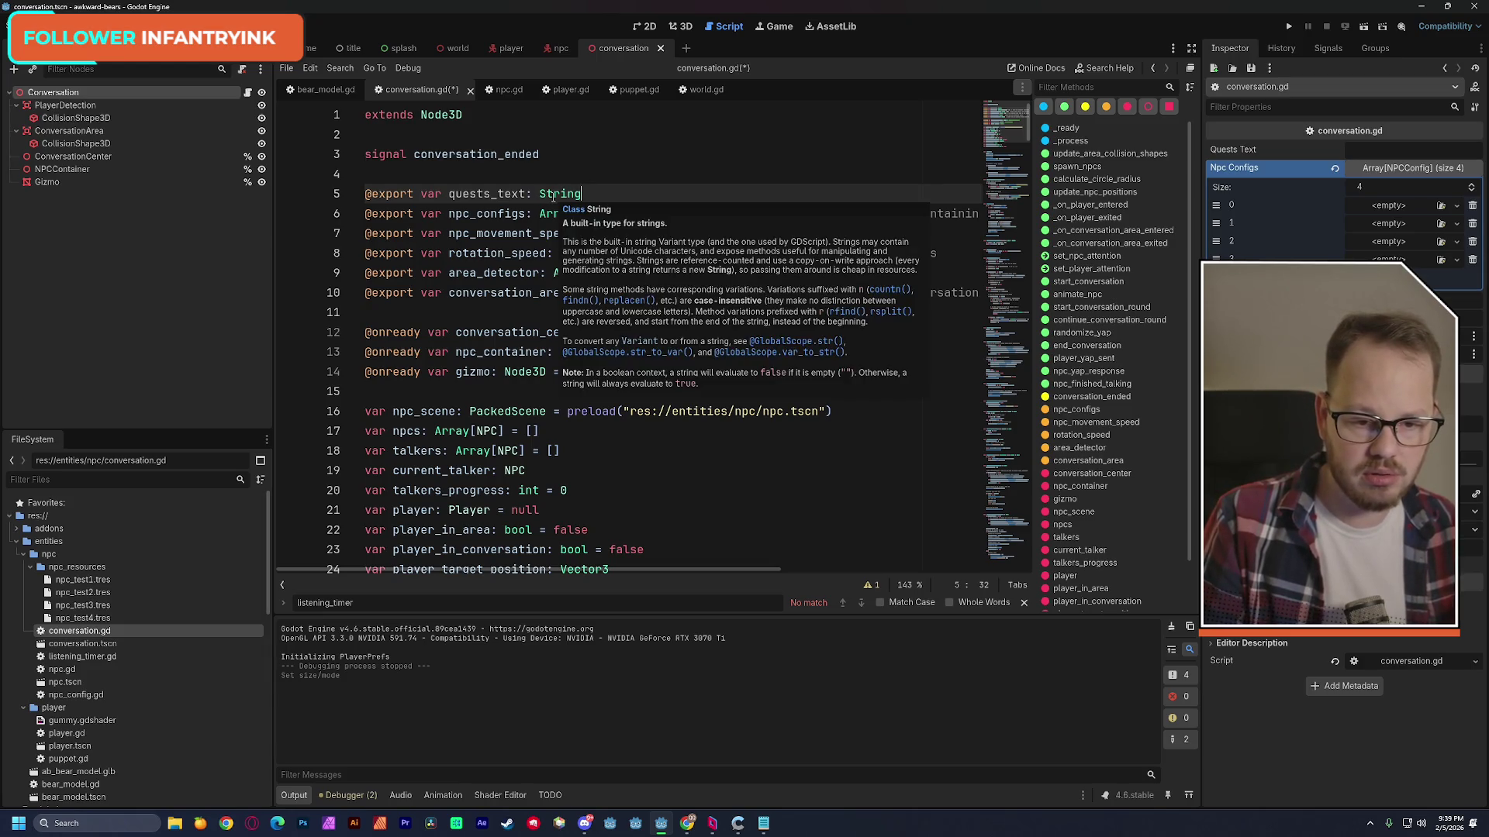
pyautogui.click(1383, 149)
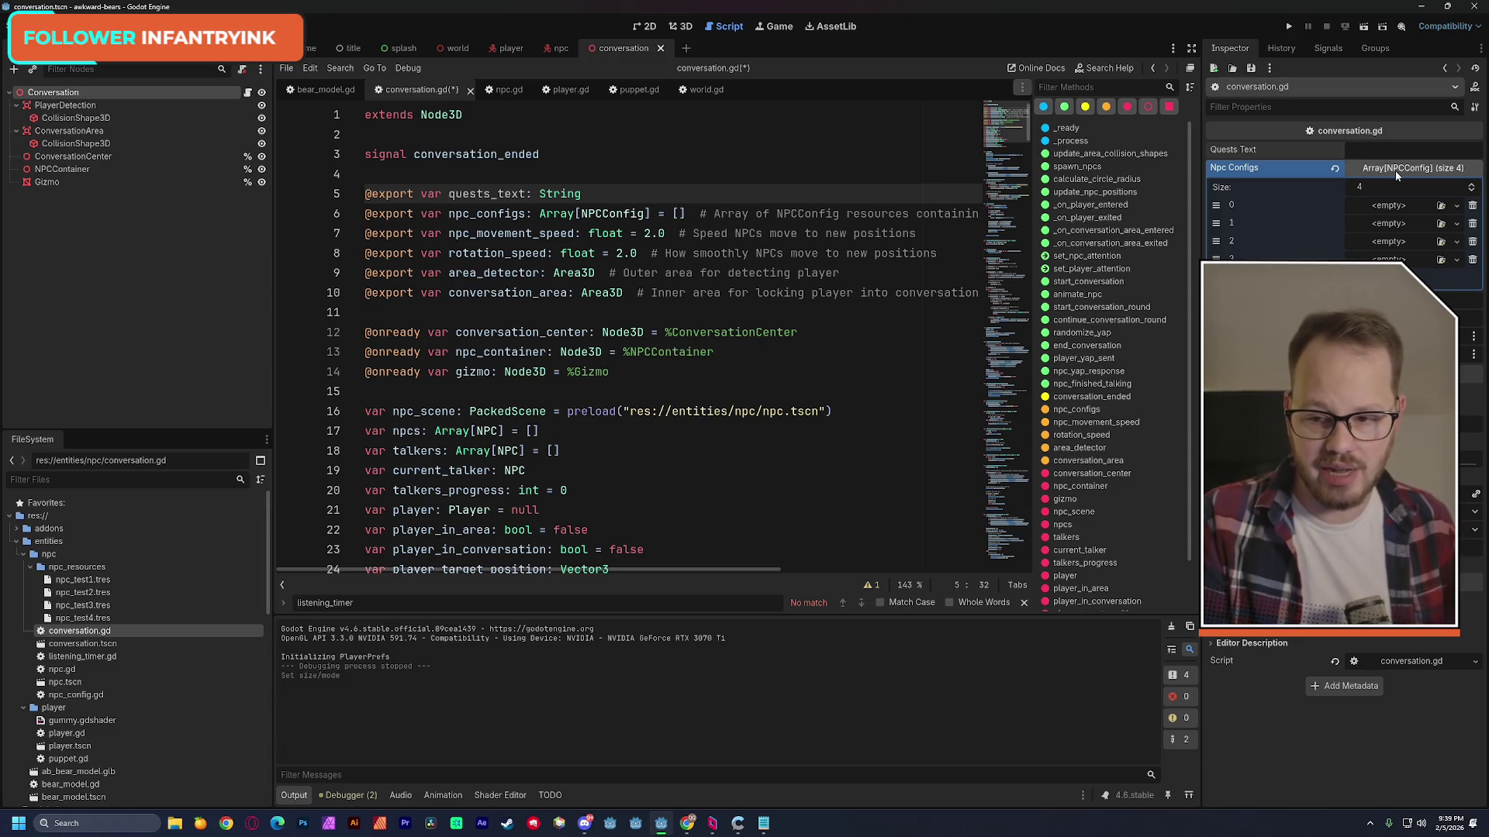
# Step: Enter 'This text shows up in quests' as the Quests Text and save
pyautogui.write('-')
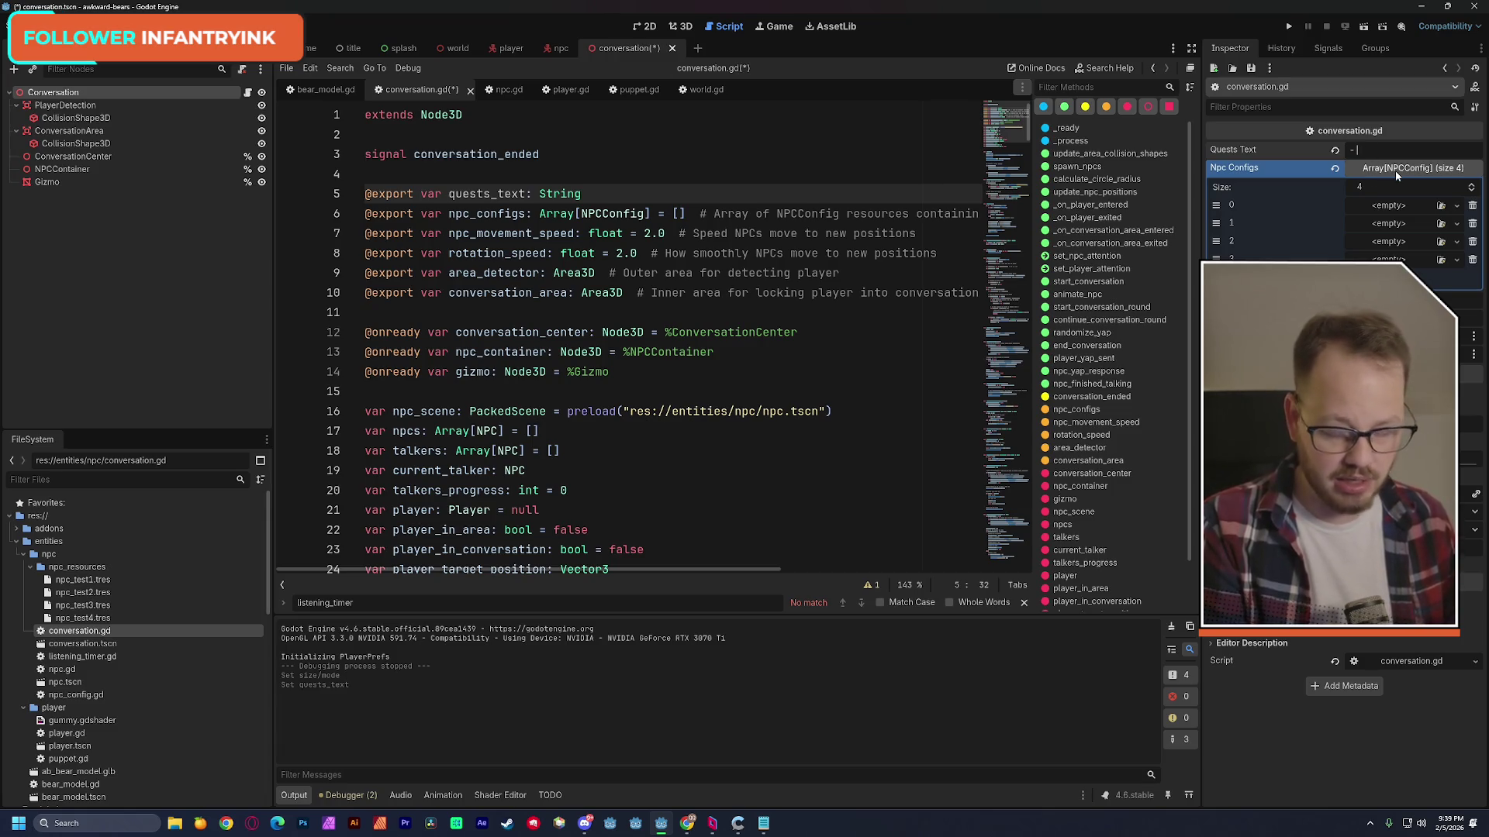
pyautogui.write('This text show')
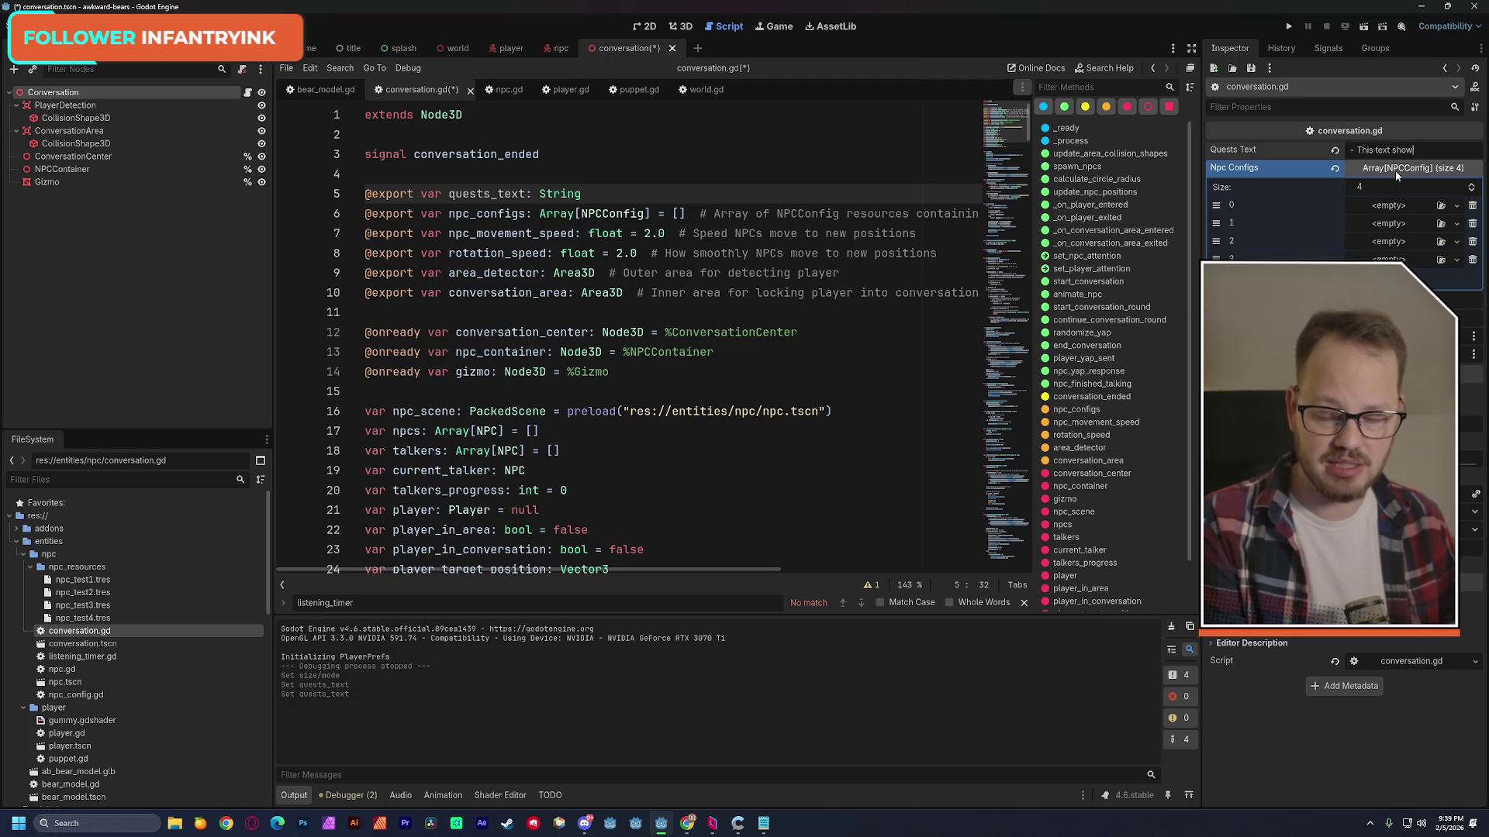
pyautogui.write(' in quests')
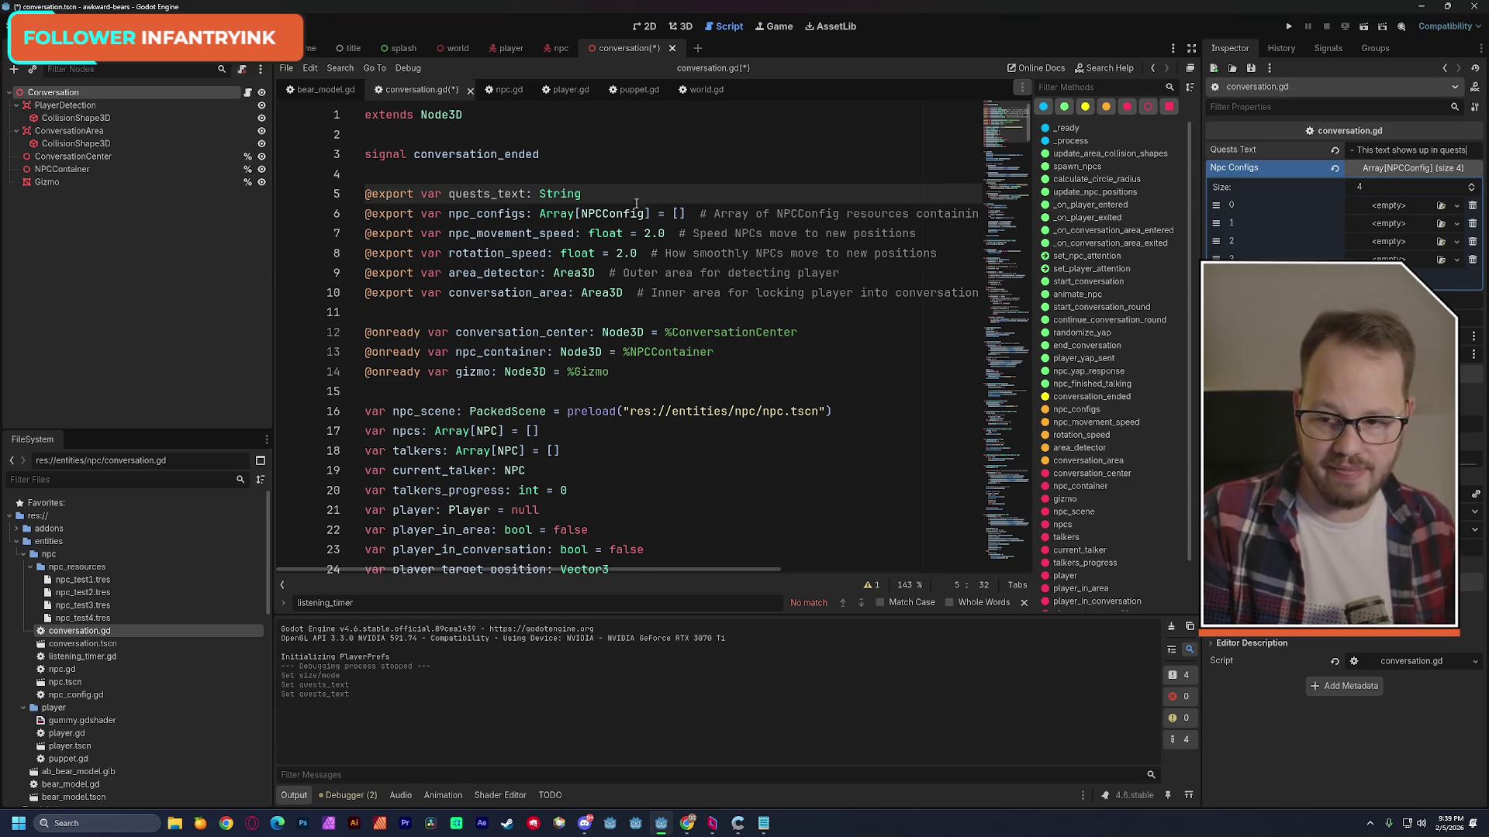
pyautogui.hotkey('alt', 'Tab')
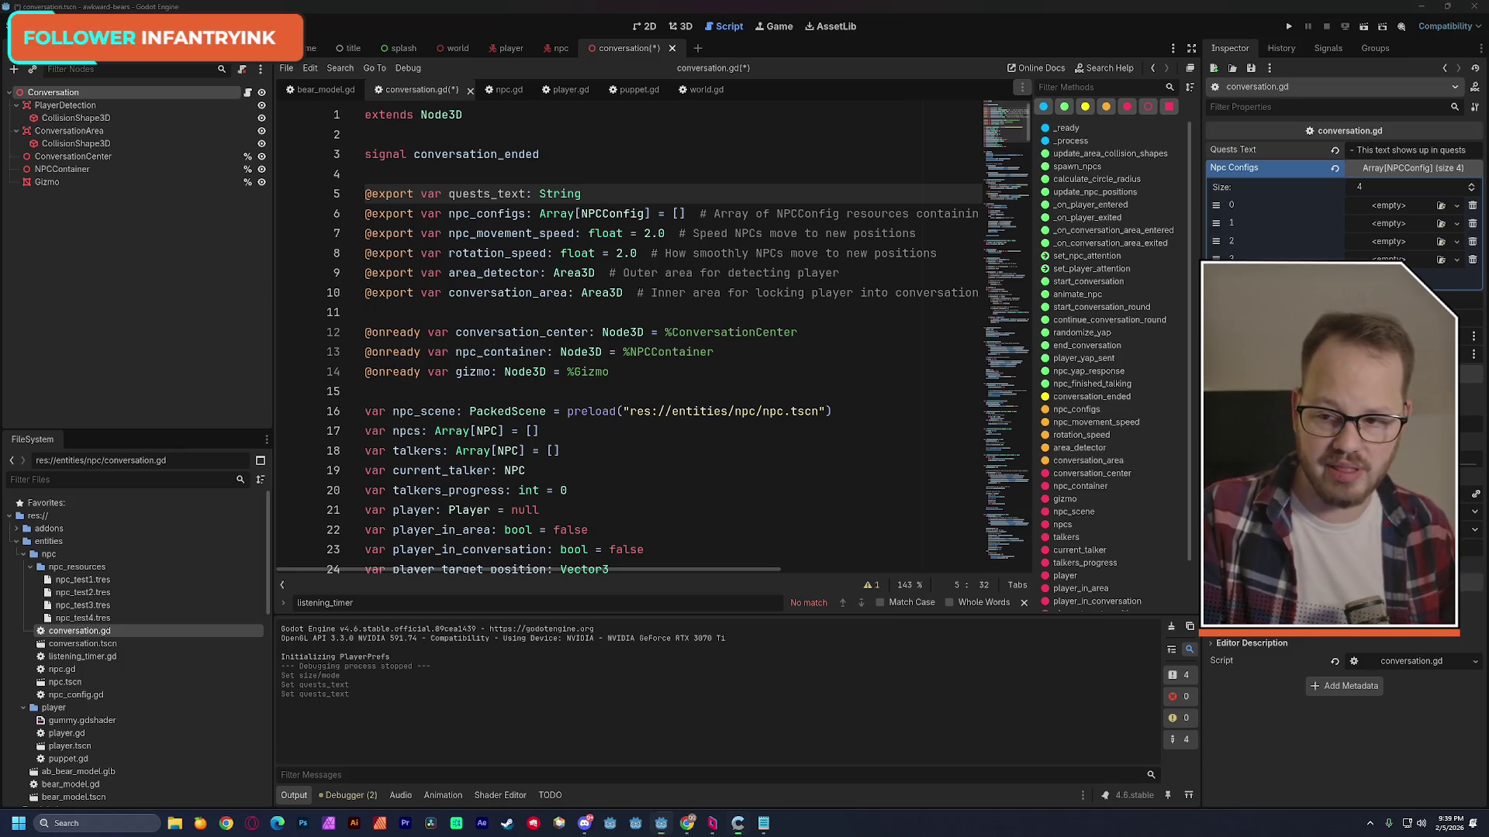
pyautogui.click(101, 302)
pyautogui.hotkey('ctrl', 's')
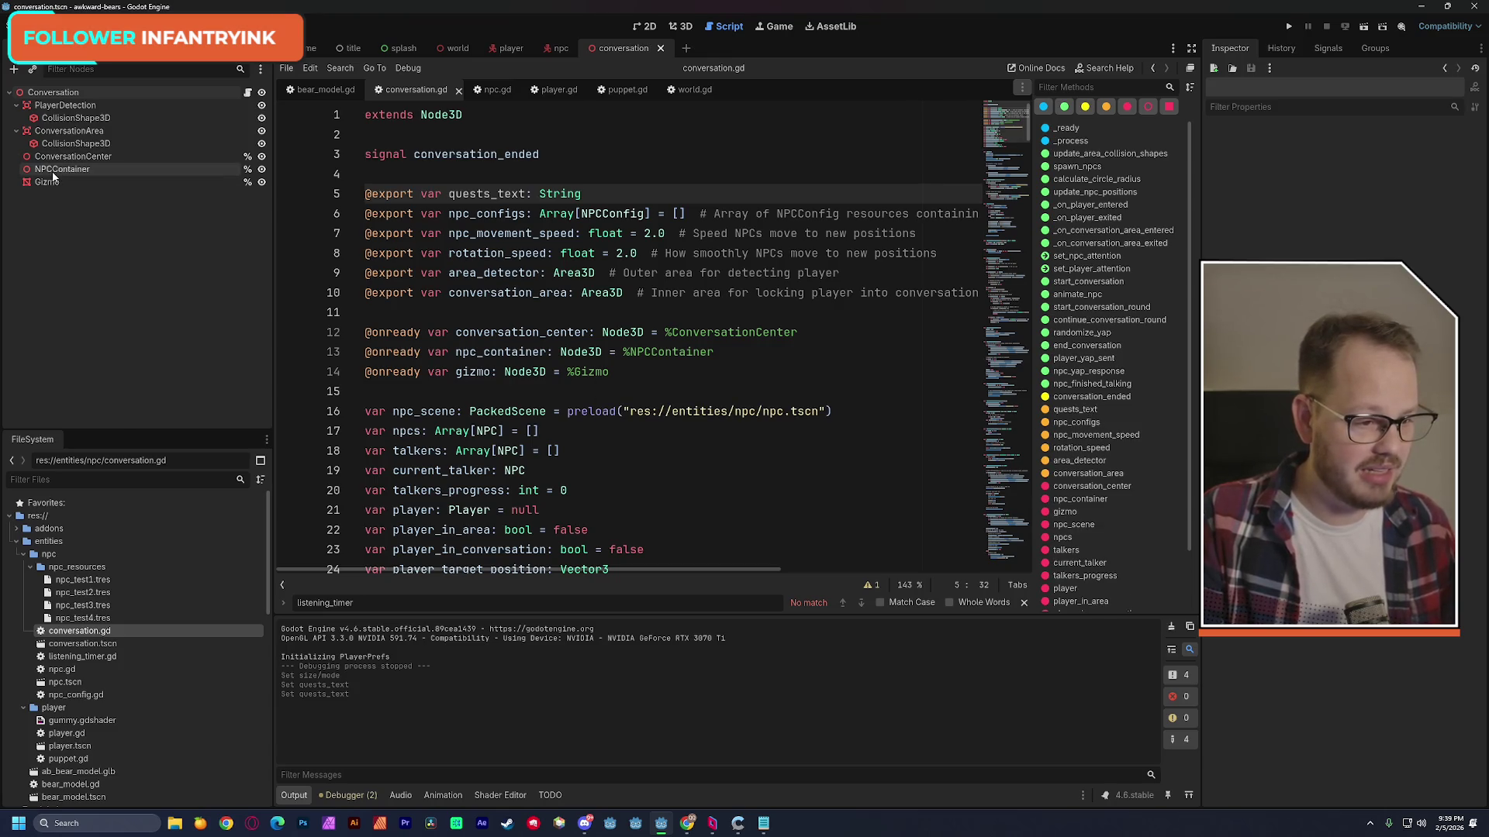
# Step: In the world scene, compare the Quests Text values of Conversation and Conversation2
pyautogui.click(466, 49)
pyautogui.click(94, 301)
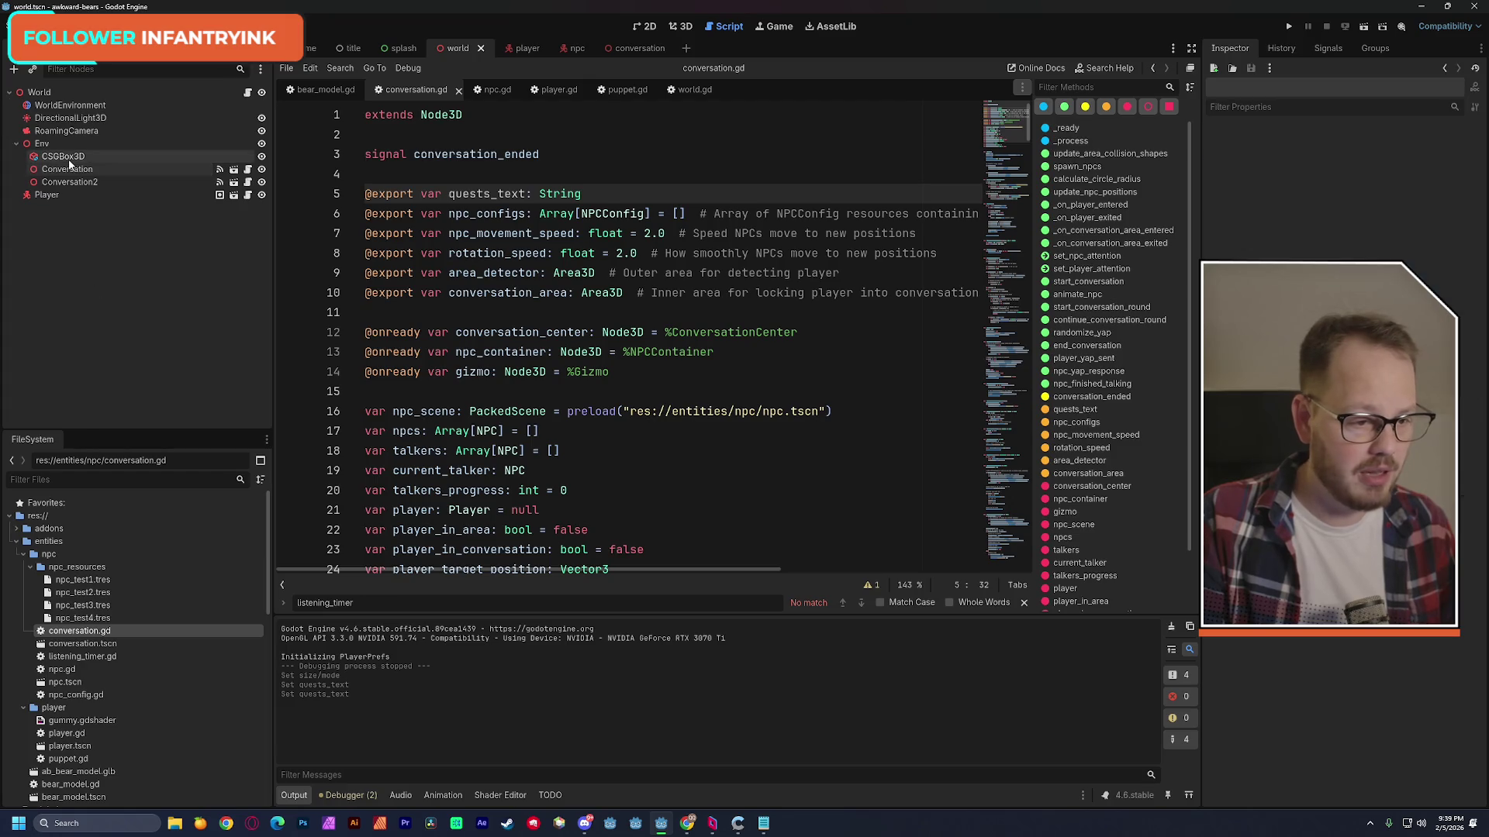
pyautogui.click(67, 169)
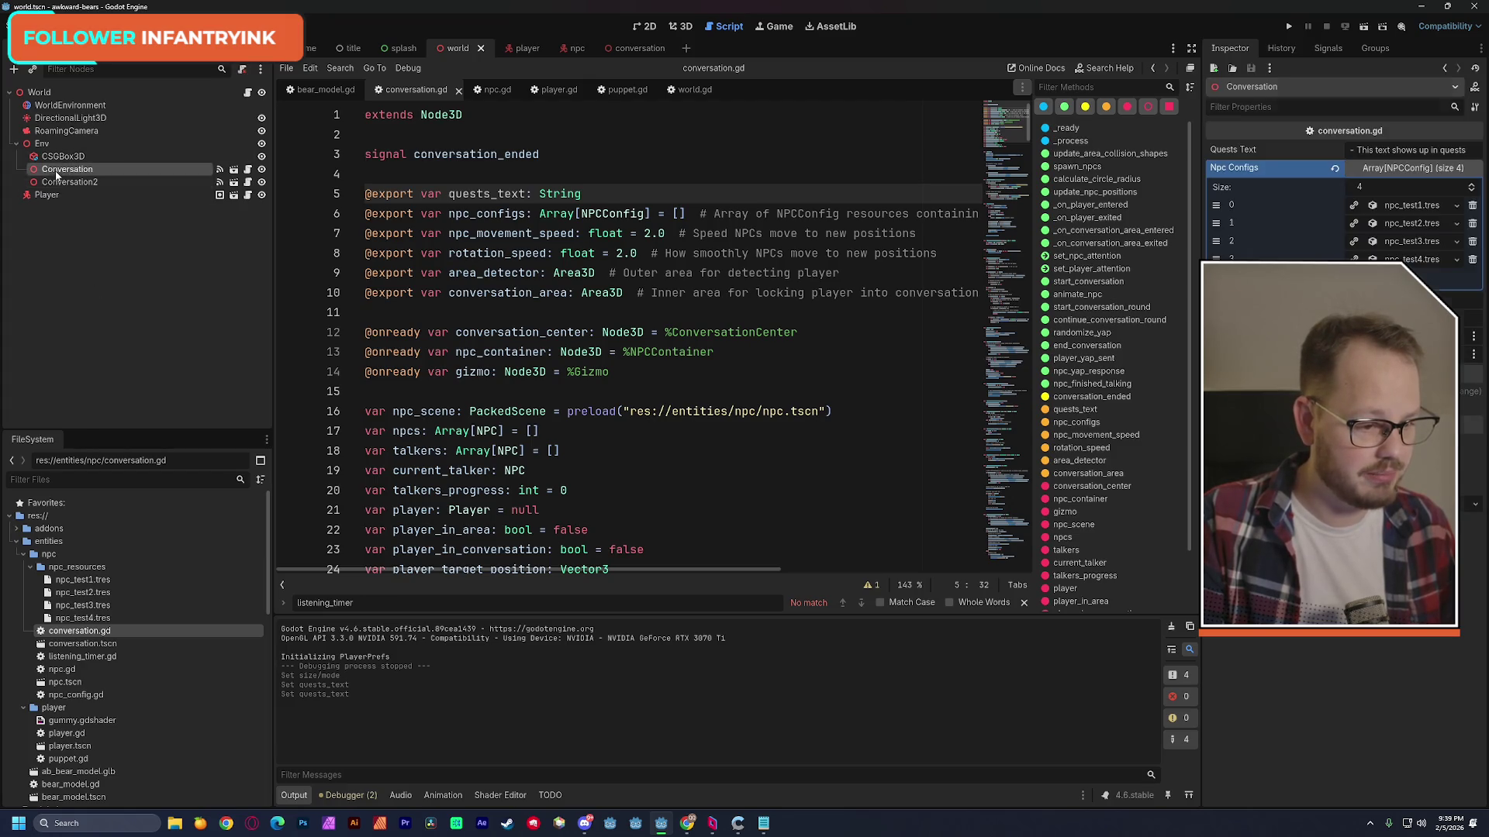
pyautogui.click(67, 183)
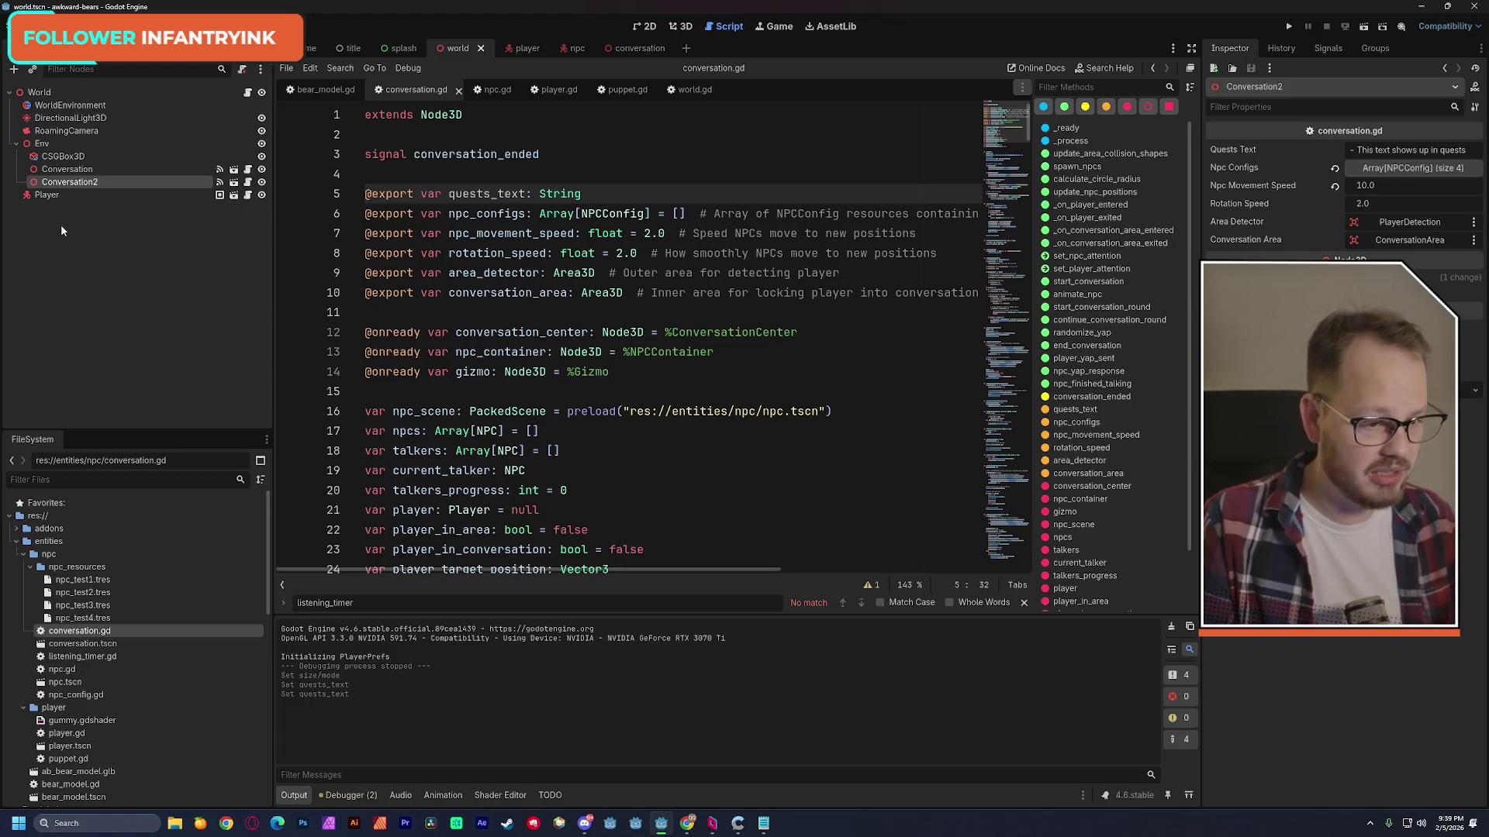
pyautogui.click(78, 171)
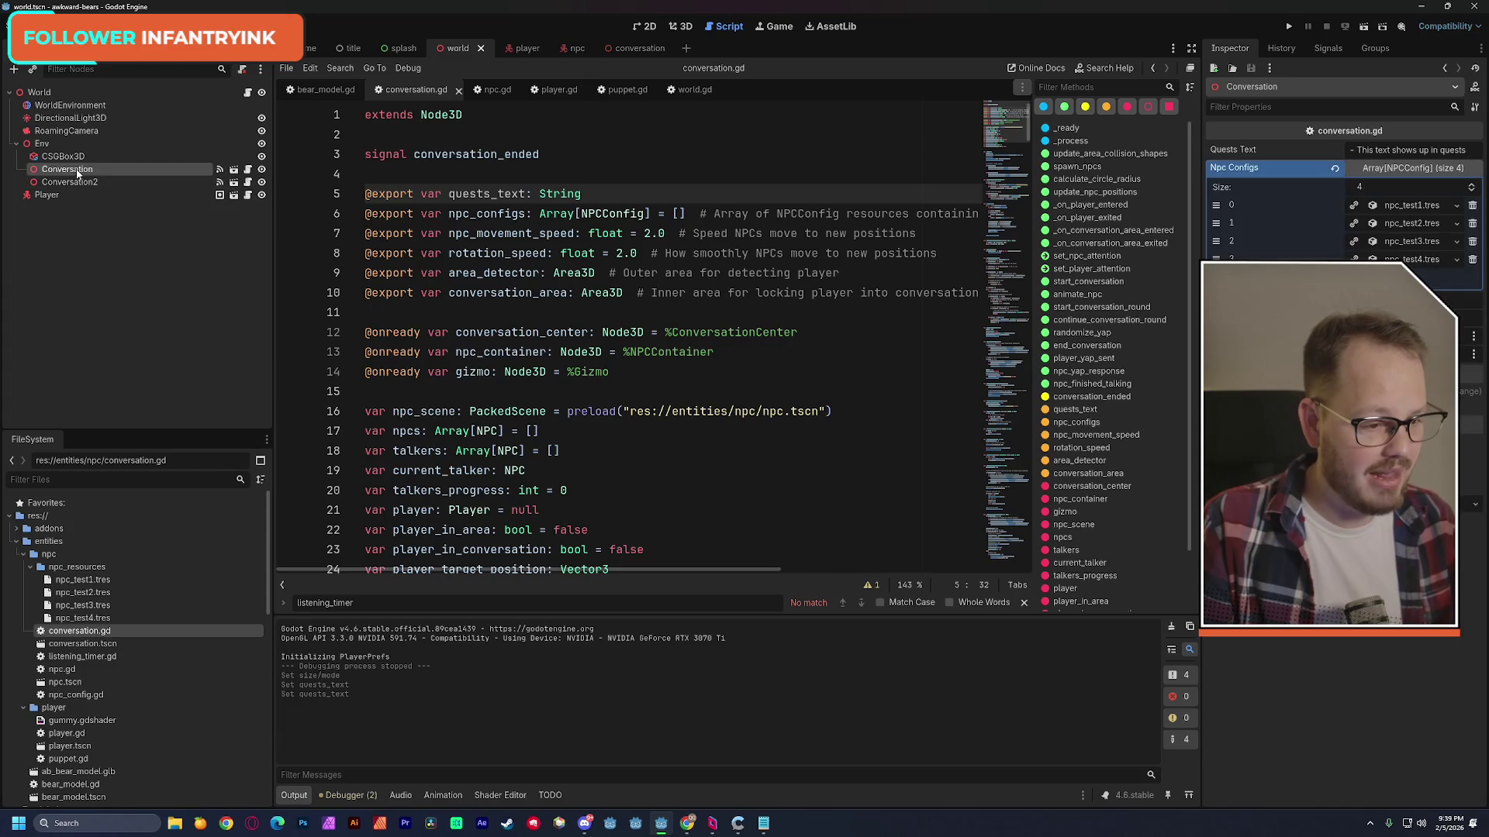
pyautogui.click(139, 182)
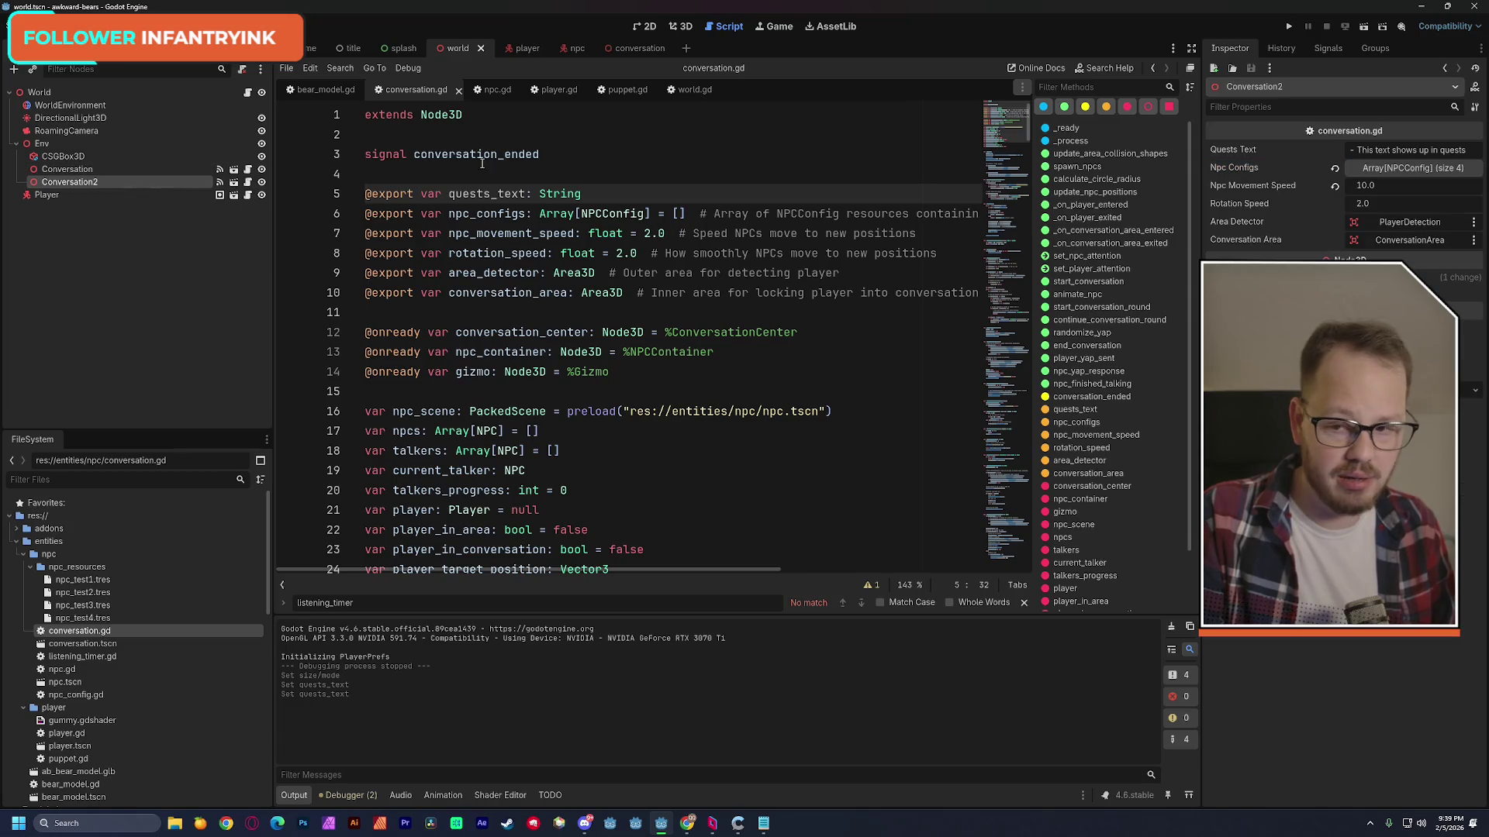
pyautogui.doubleClick(1383, 150)
pyautogui.moveTo(1462, 149); pyautogui.dragTo(1347, 149)
pyautogui.click(121, 295)
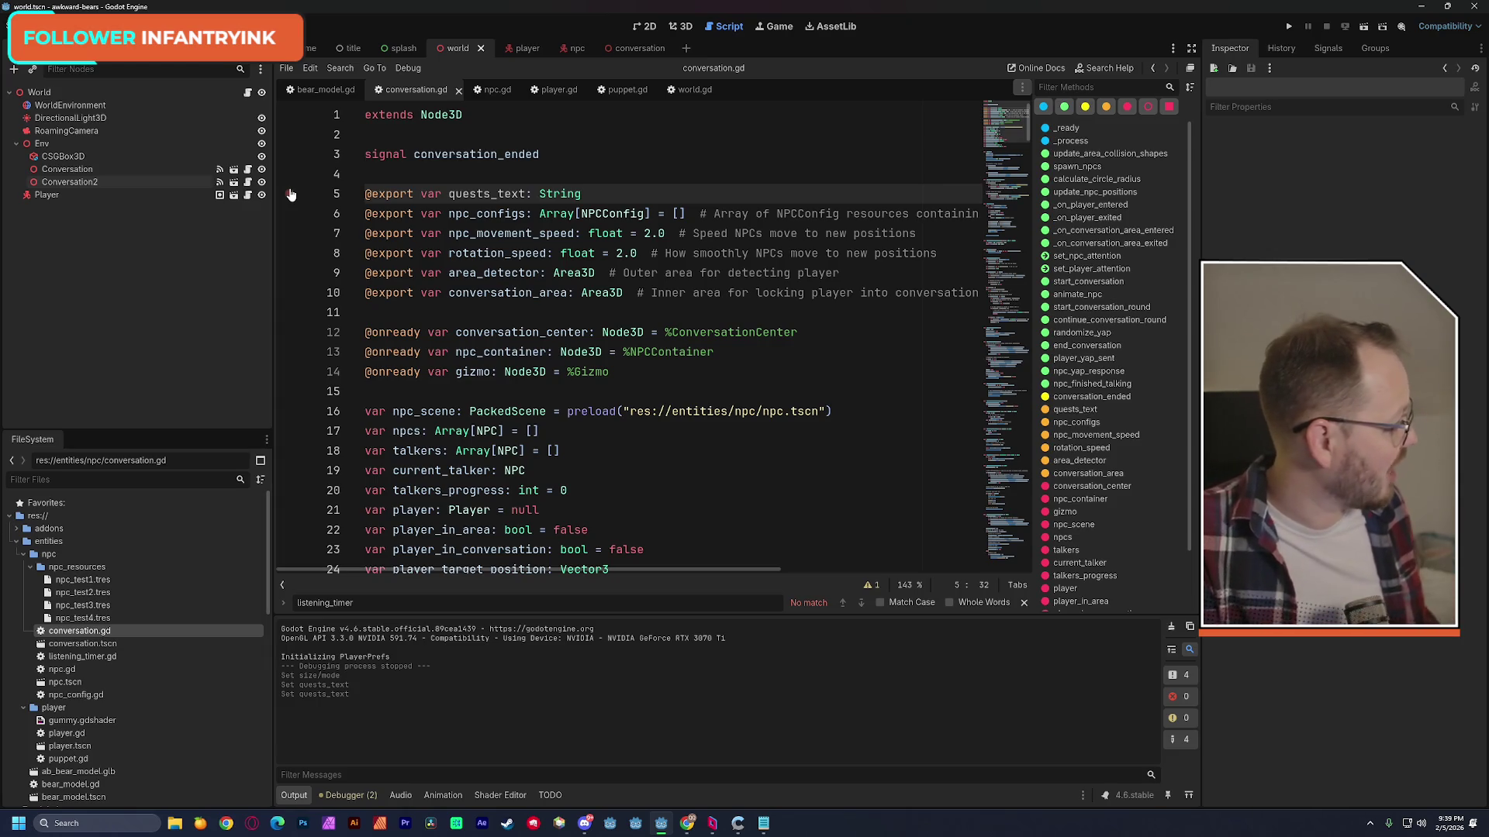
pyautogui.click(133, 169)
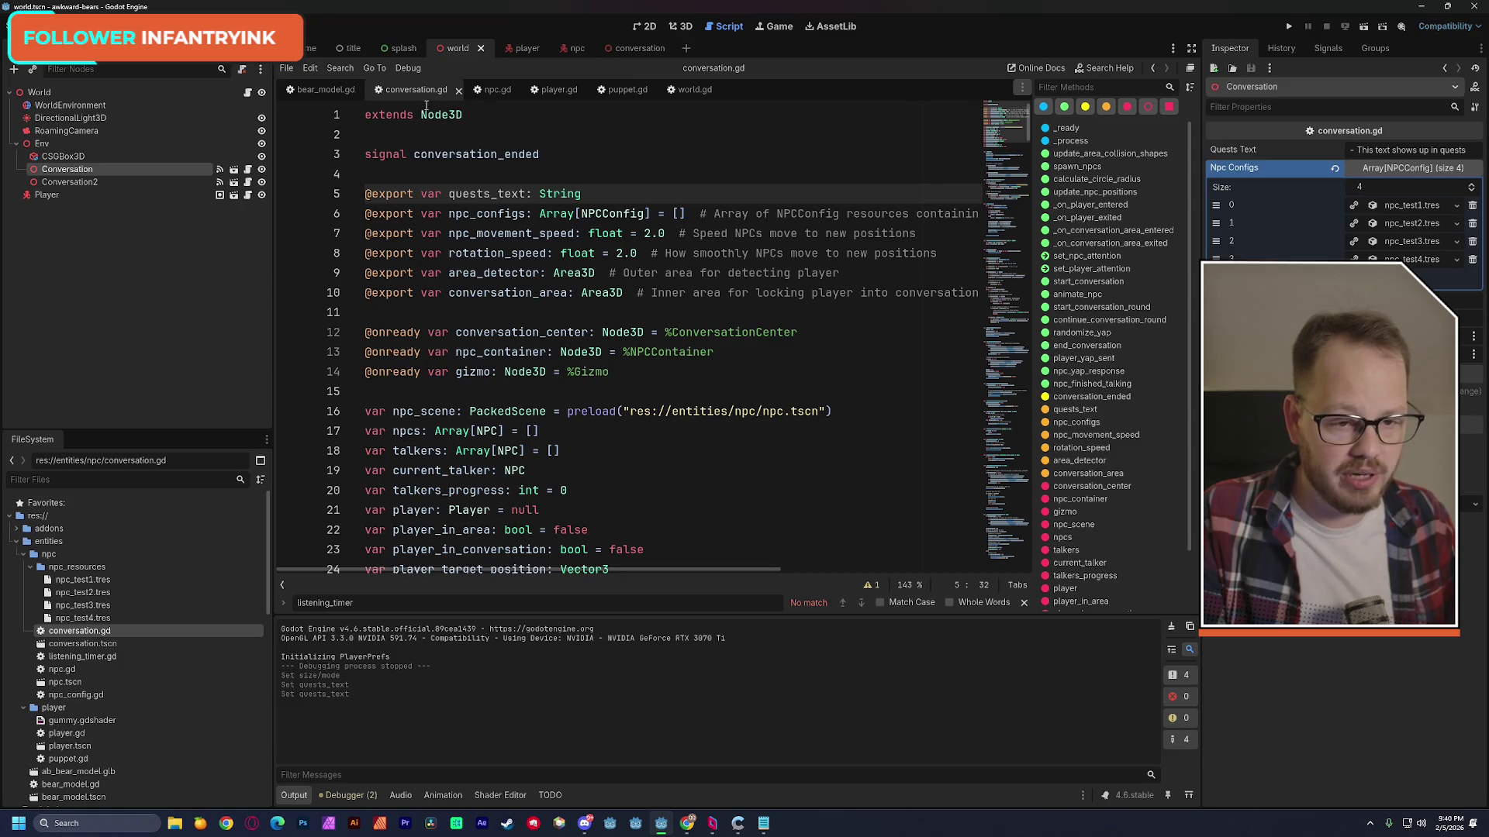
pyautogui.press('Return')
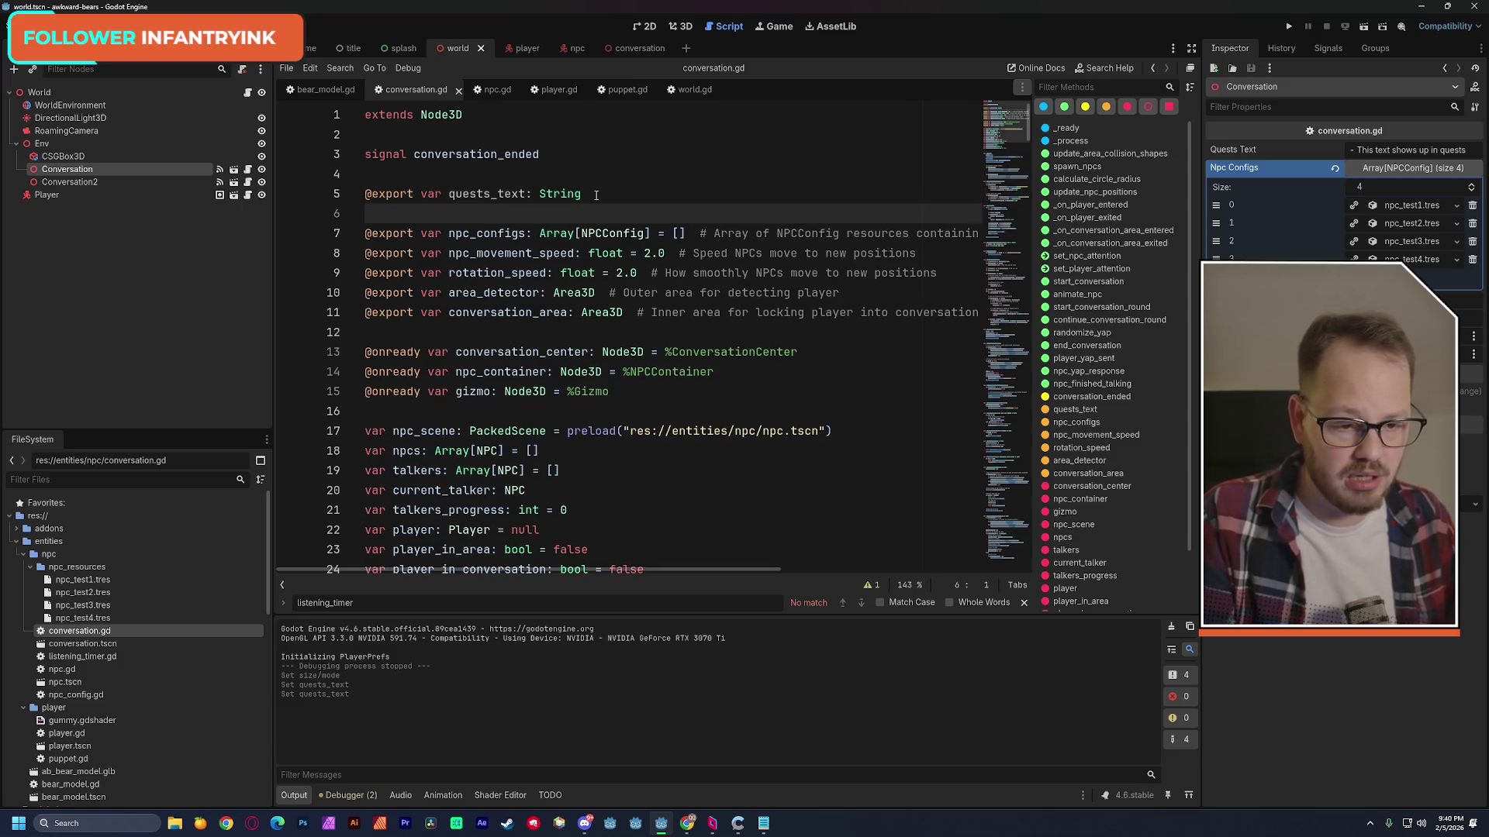
pyautogui.write('@export var ')
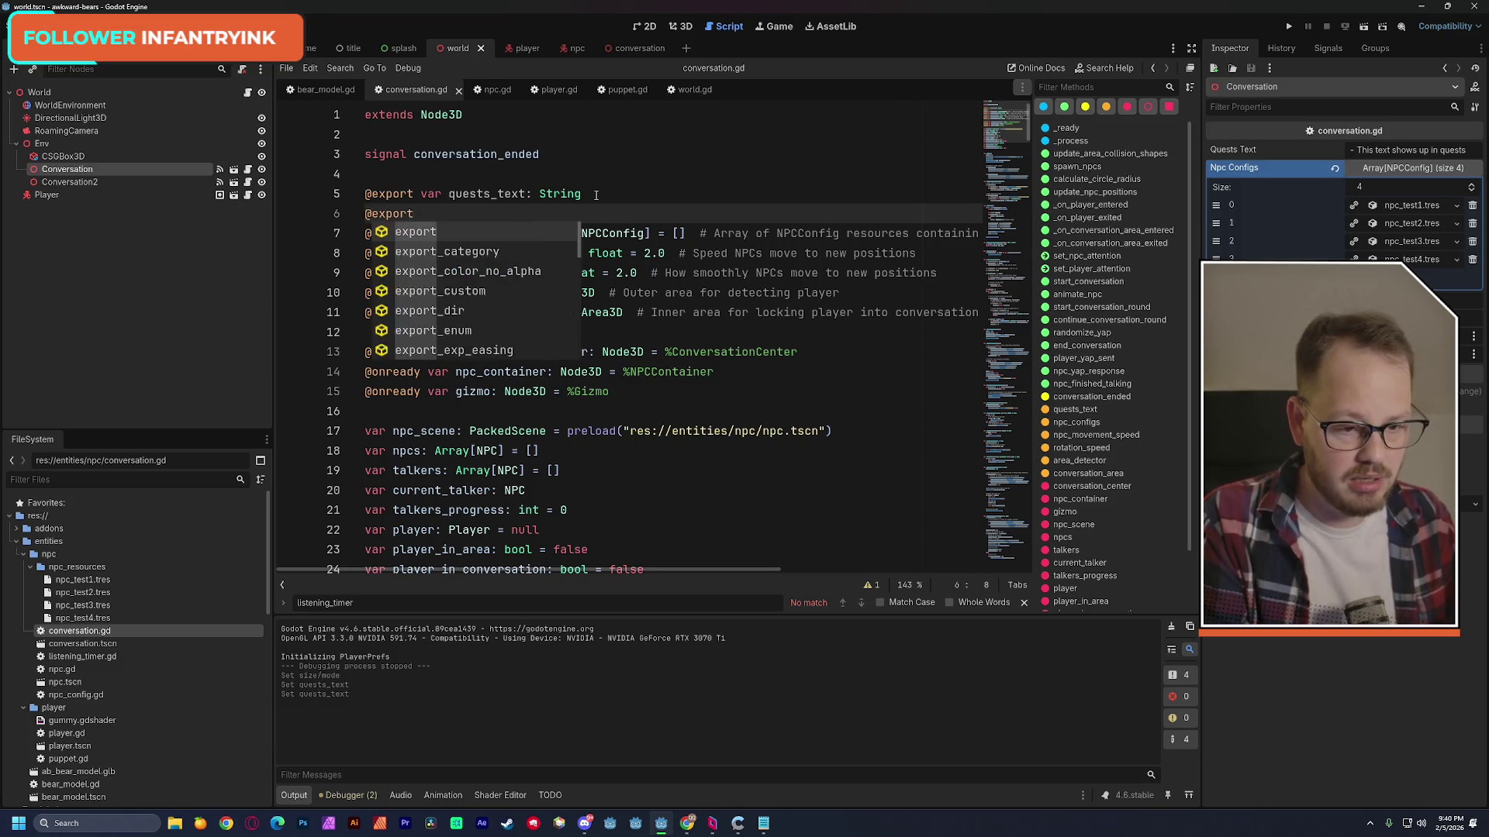
pyautogui.write('quests')
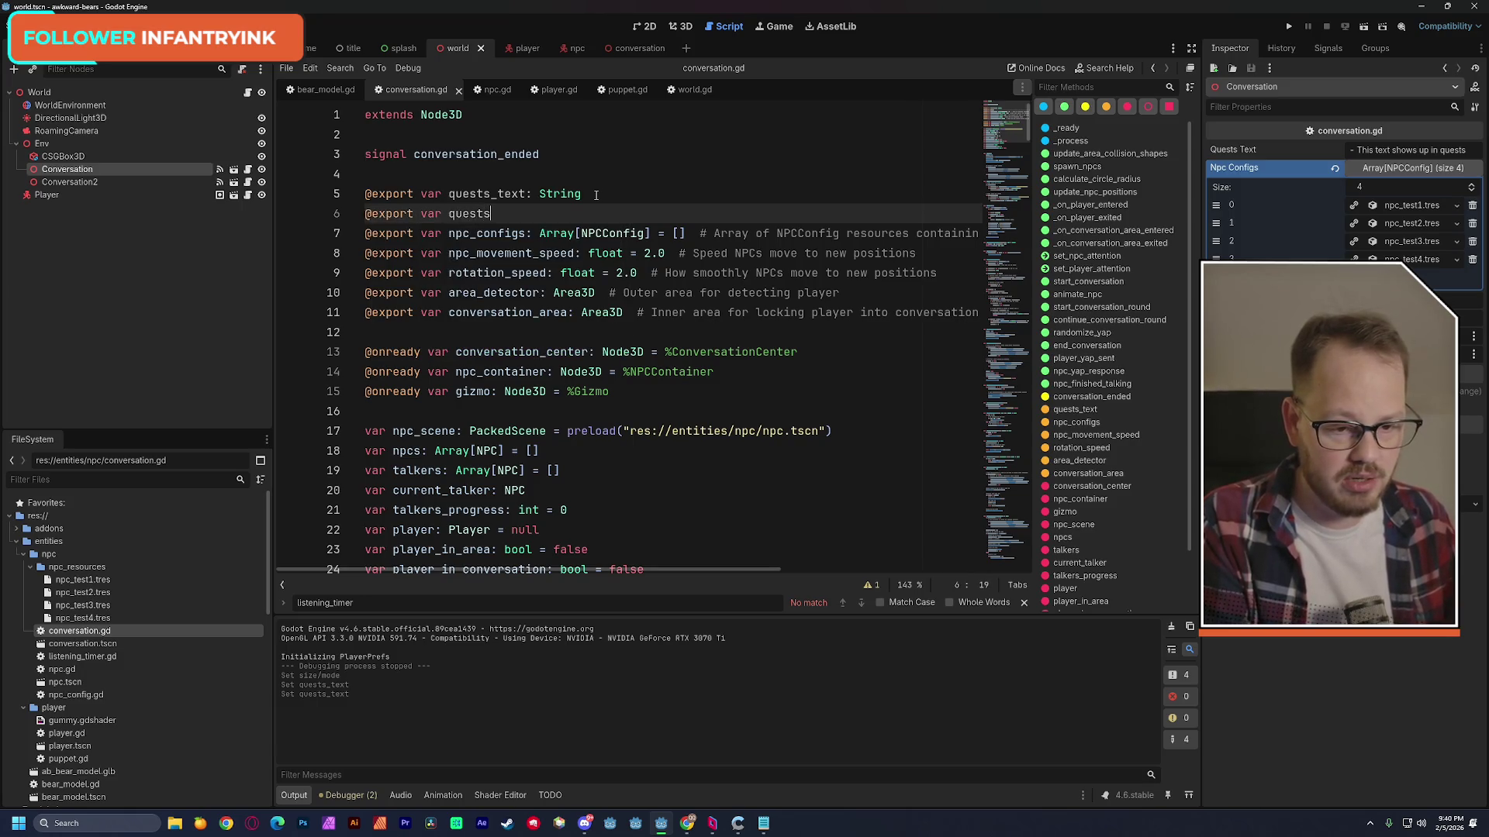
pyautogui.press('BackSpace')
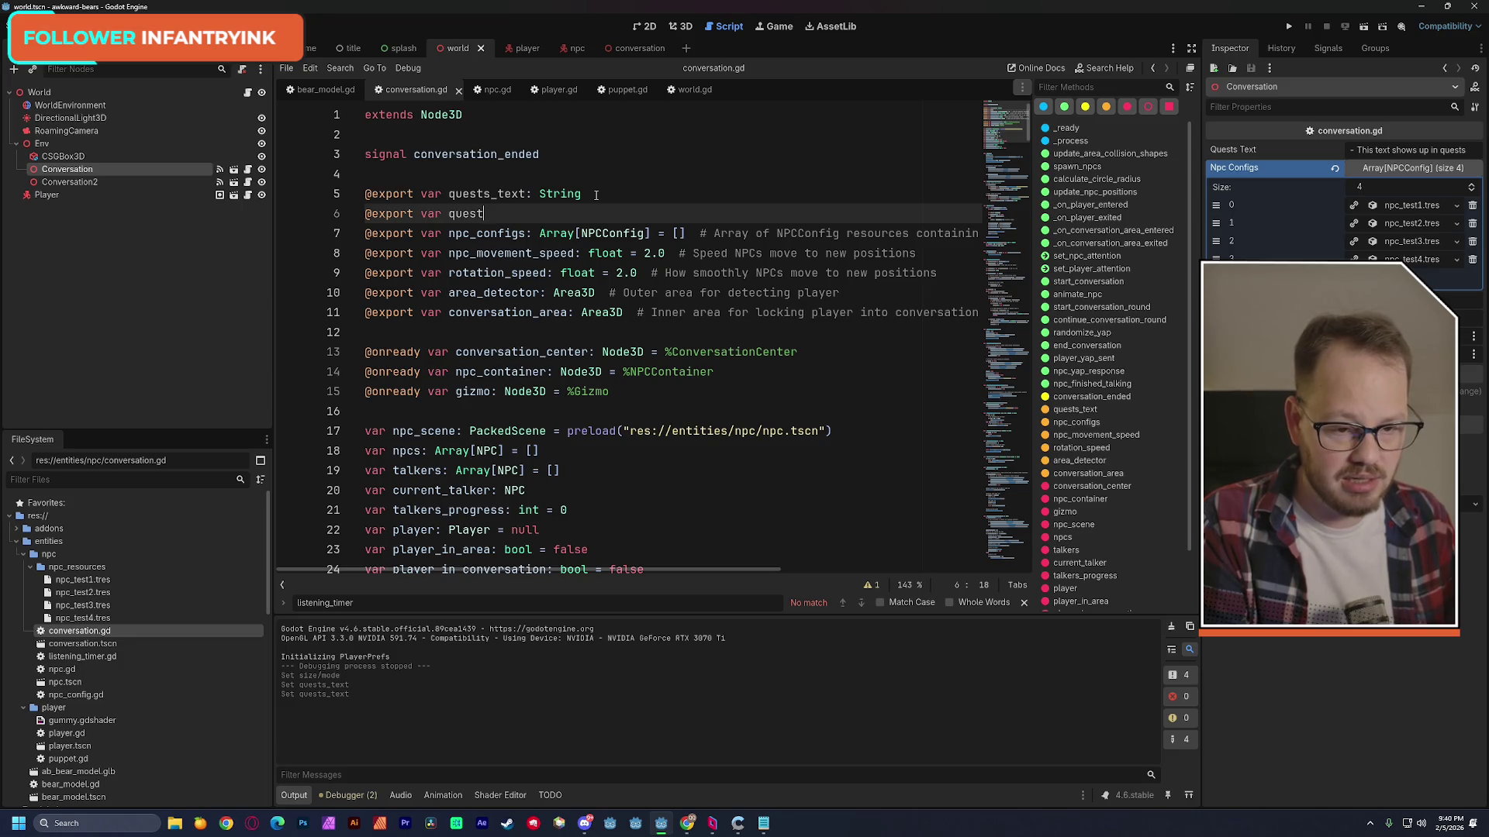
pyautogui.press('Up')
pyautogui.press('Delete')
pyautogui.press('Down')
pyautogui.write('_compl')
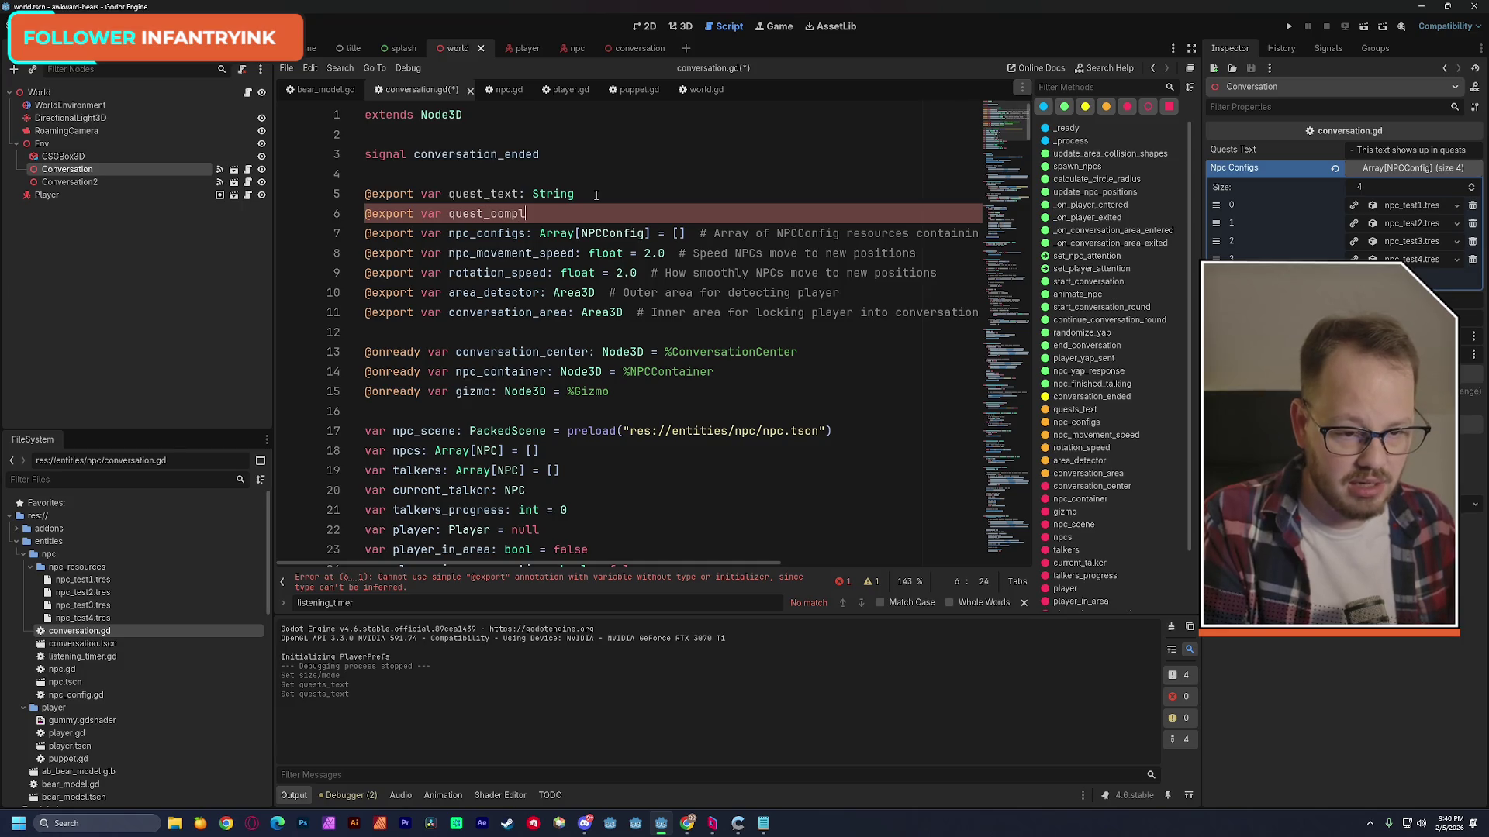
pyautogui.write('ete: beeo')
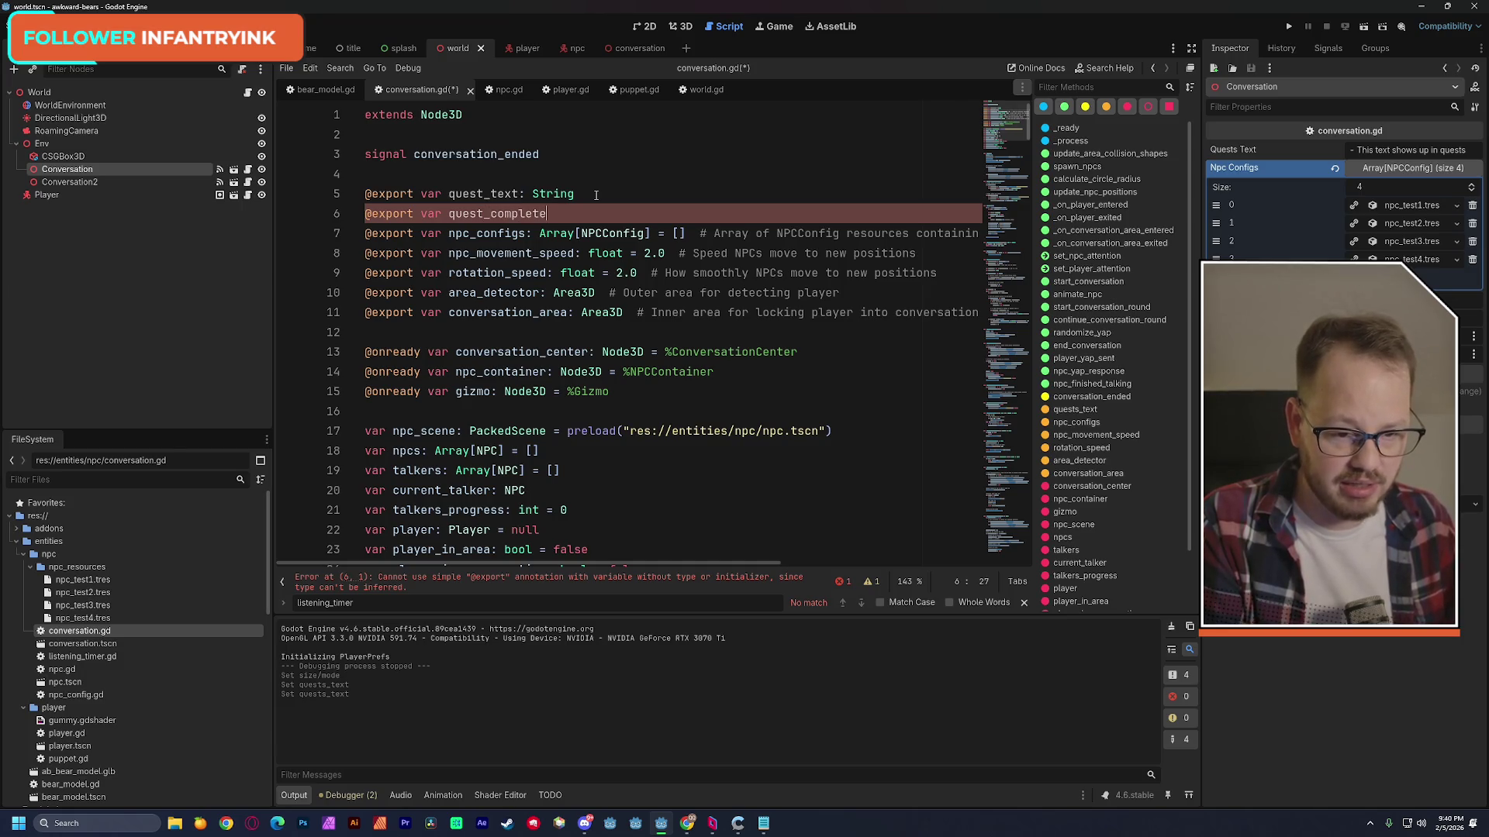
pyautogui.press('BackSpace')
pyautogui.press('BackSpace')
pyautogui.press('BackSpace')
pyautogui.write('ool')
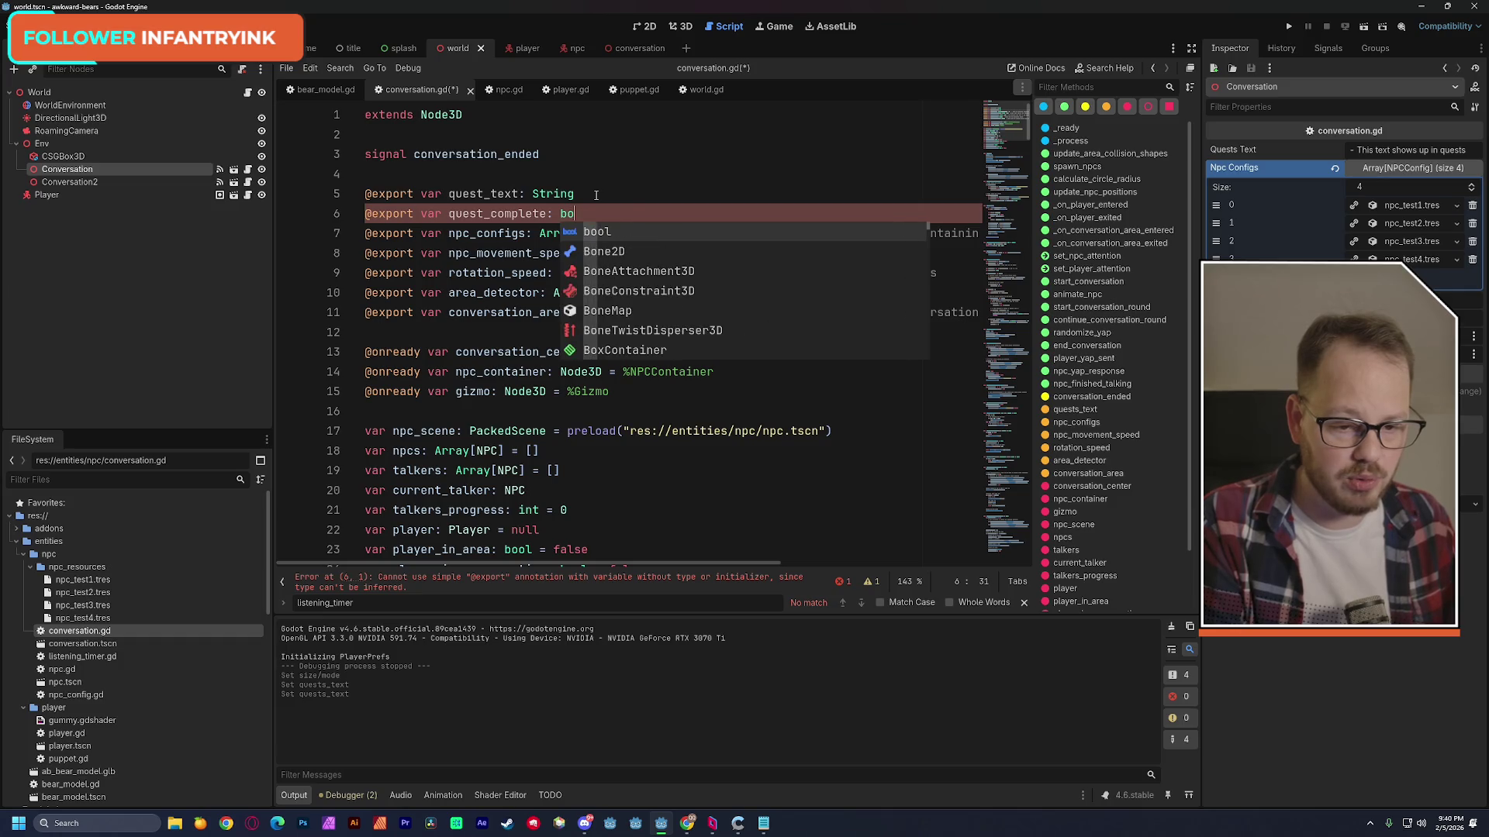
pyautogui.click(649, 190)
pyautogui.hotkey('ctrl', 's')
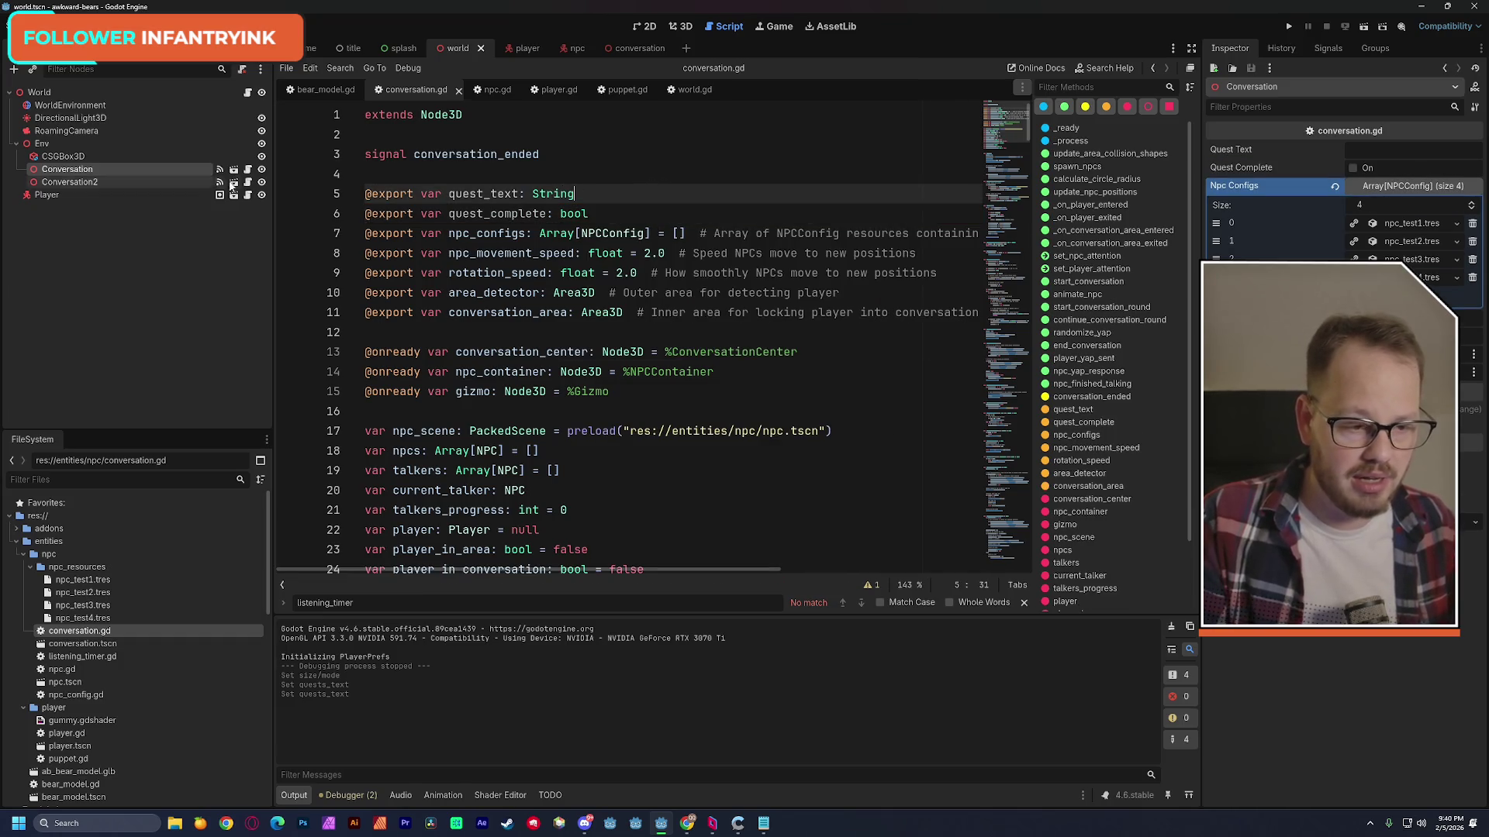
# Step: Test Quest Text with 'asdf' and toggle Quest Complete, then reset both to empty and off
pyautogui.click(1366, 151)
pyautogui.write('asdf')
pyautogui.click(1353, 168)
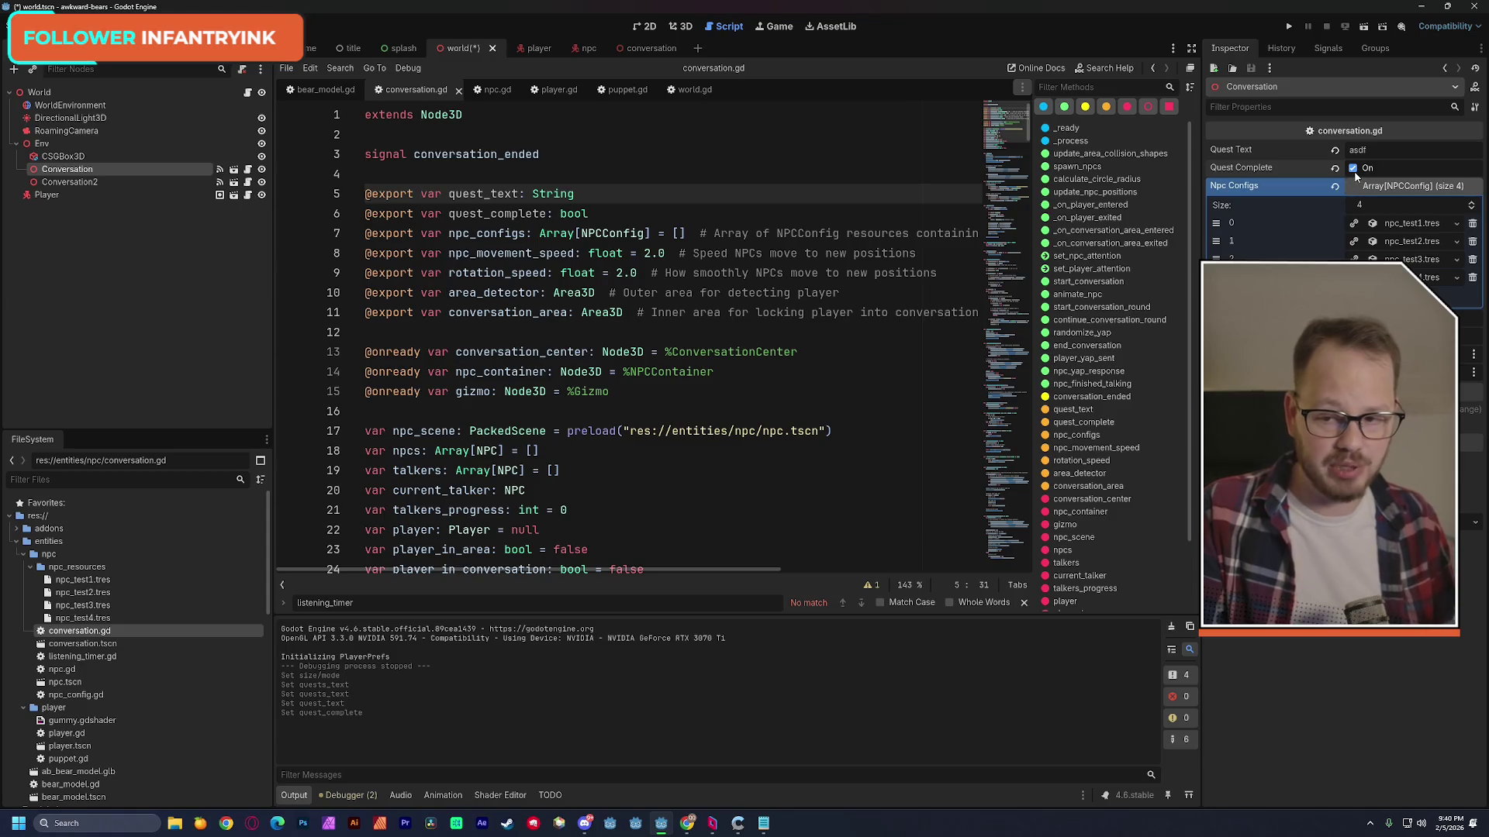
pyautogui.click(1353, 169)
pyautogui.doubleClick(1371, 152)
pyautogui.press('BackSpace')
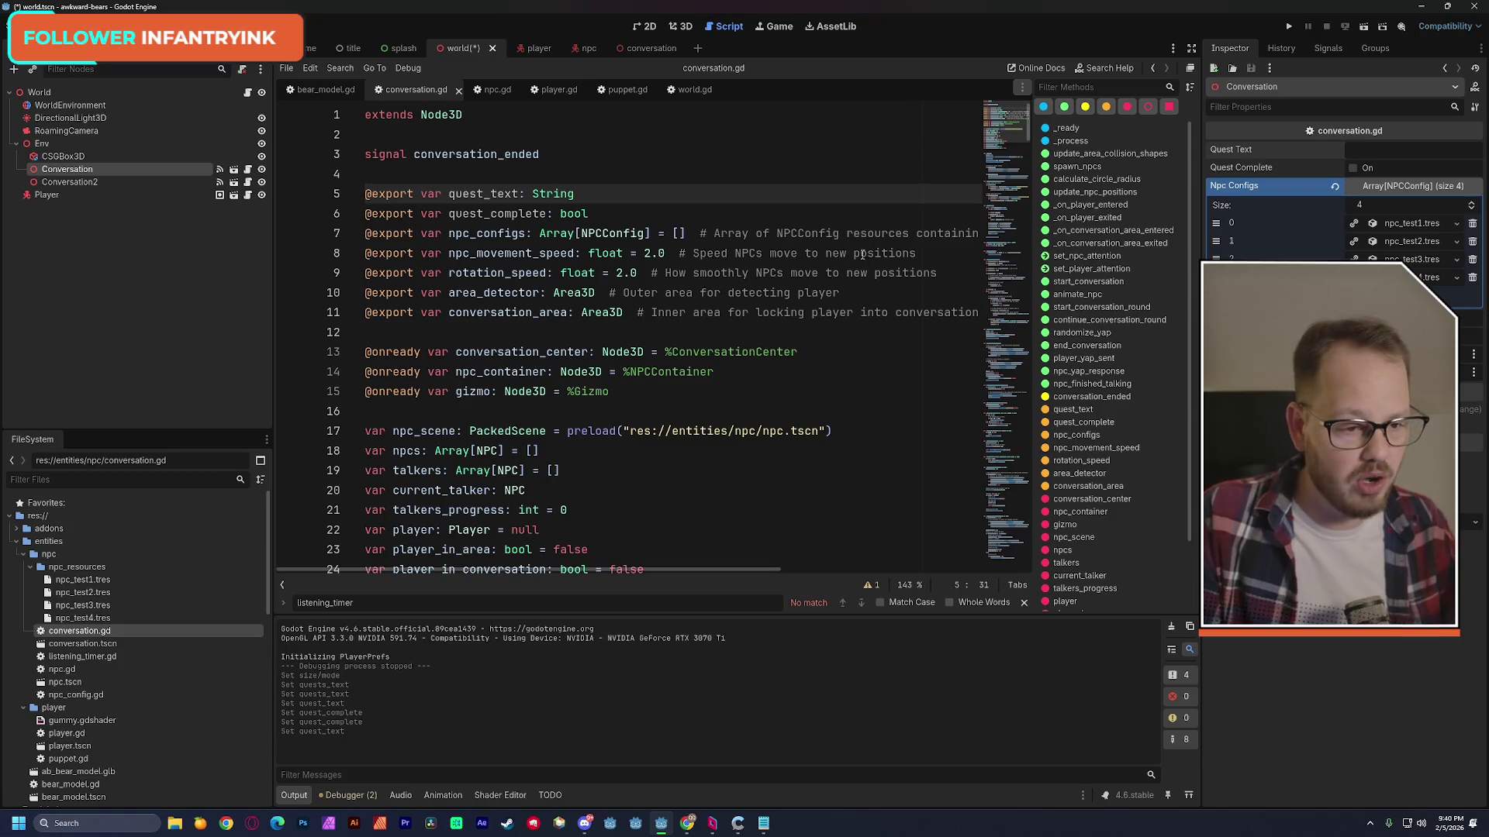
pyautogui.click(179, 265)
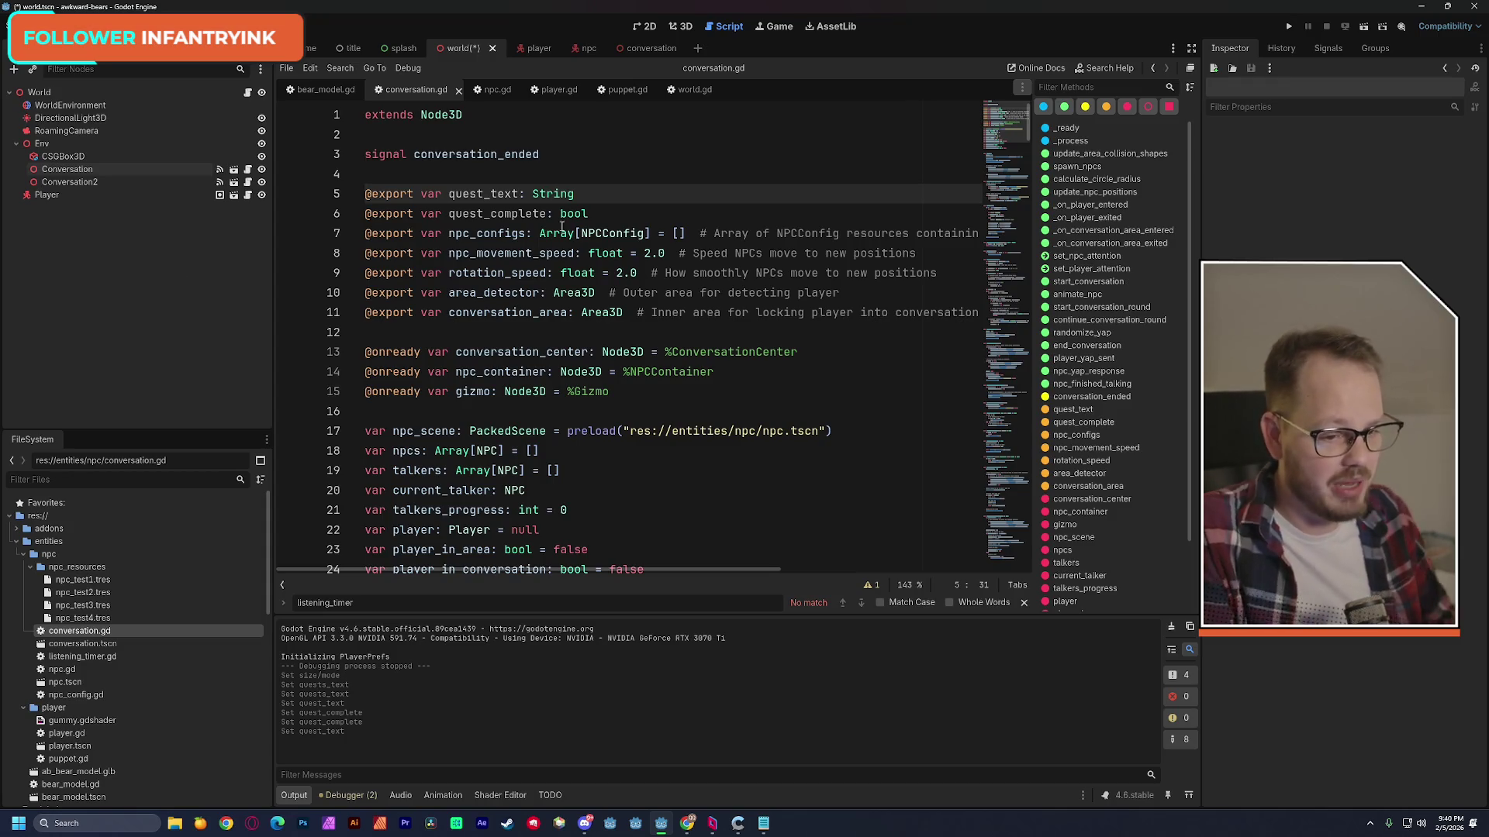
pyautogui.moveTo(1006, 132); pyautogui.dragTo(987, 535)
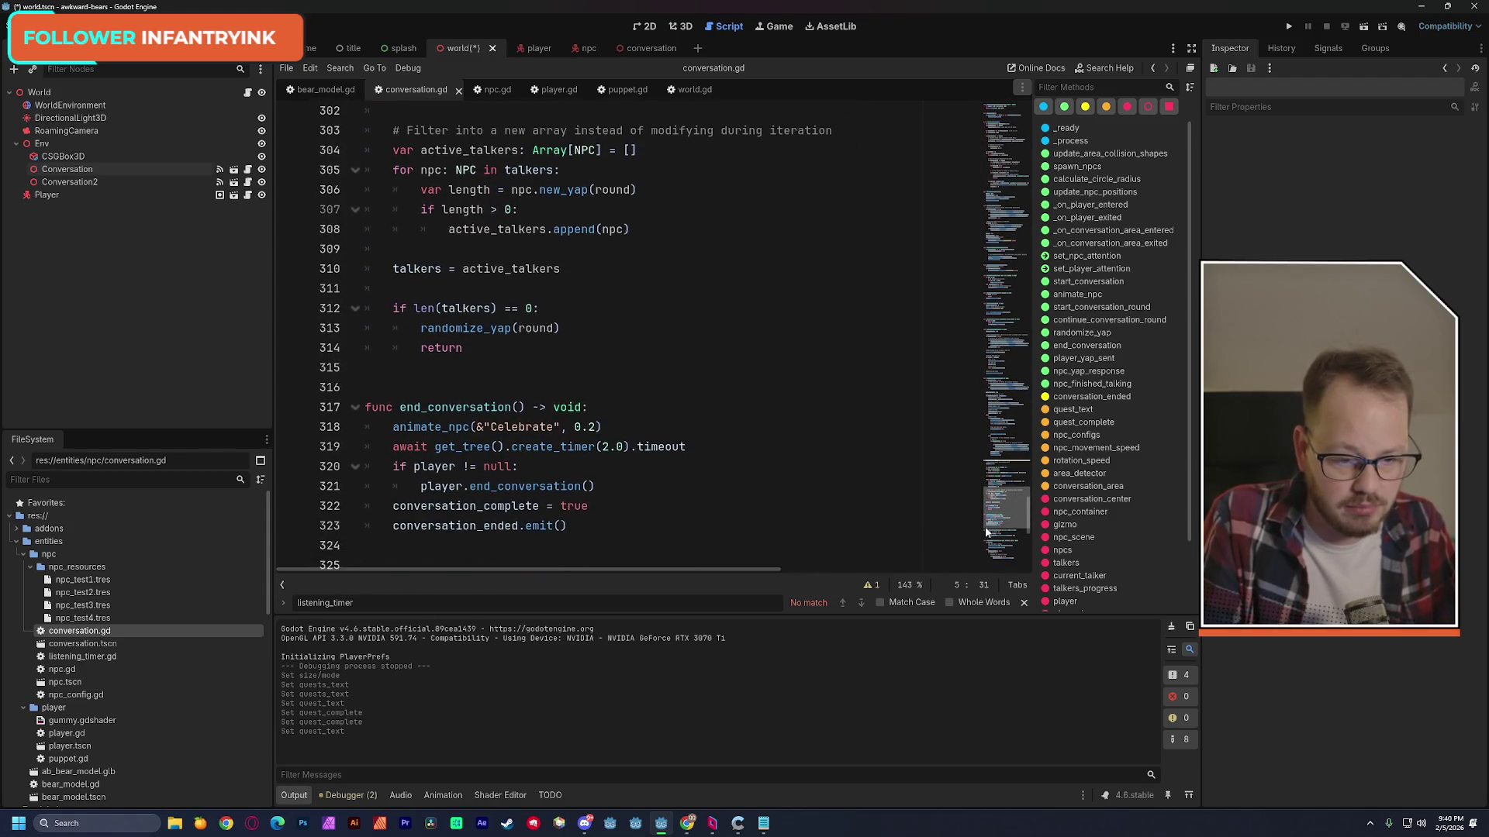
pyautogui.doubleClick(486, 389)
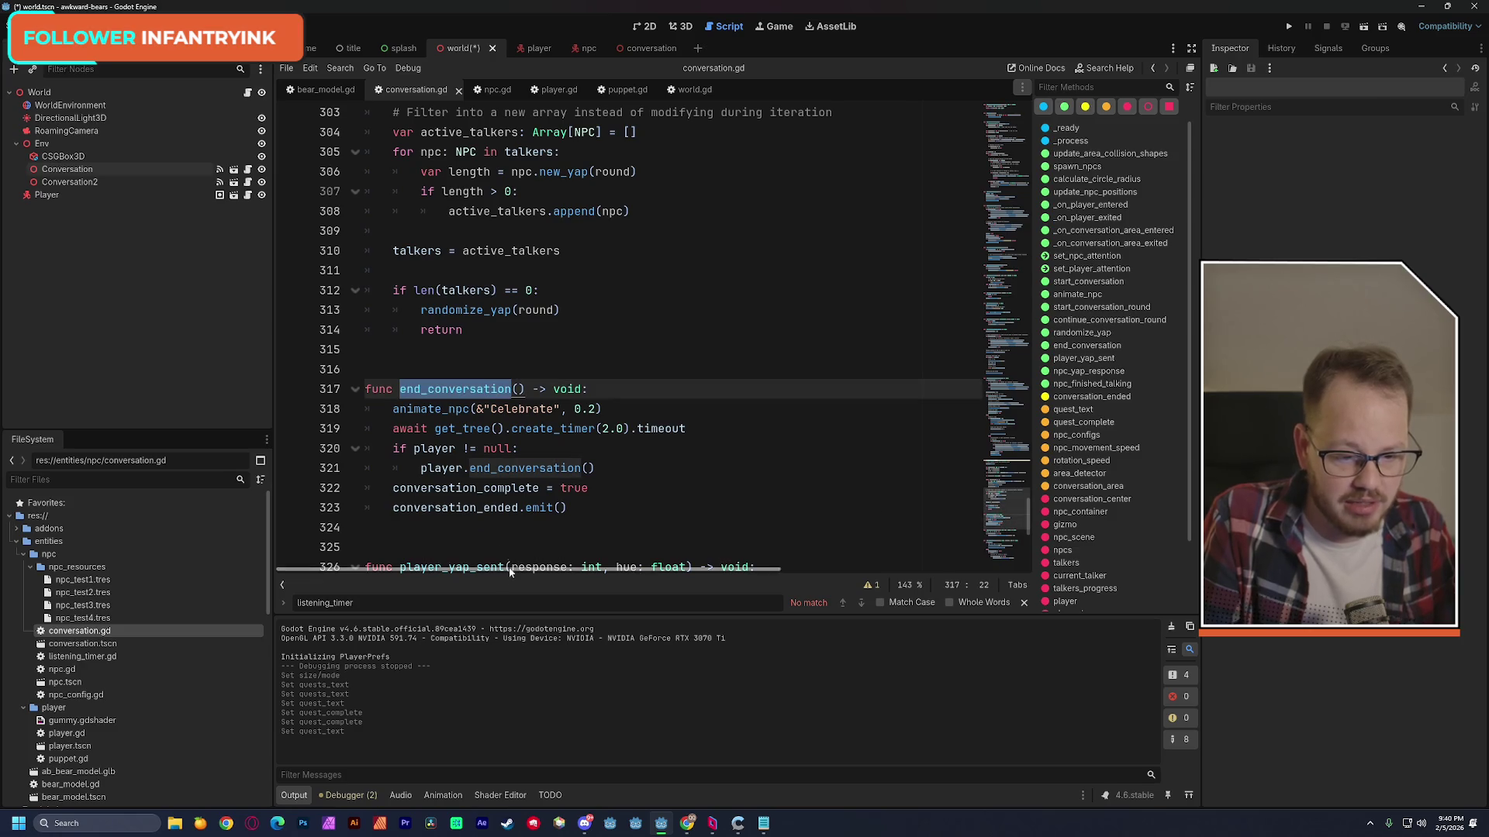
pyautogui.doubleClick(425, 511)
pyautogui.click(576, 509)
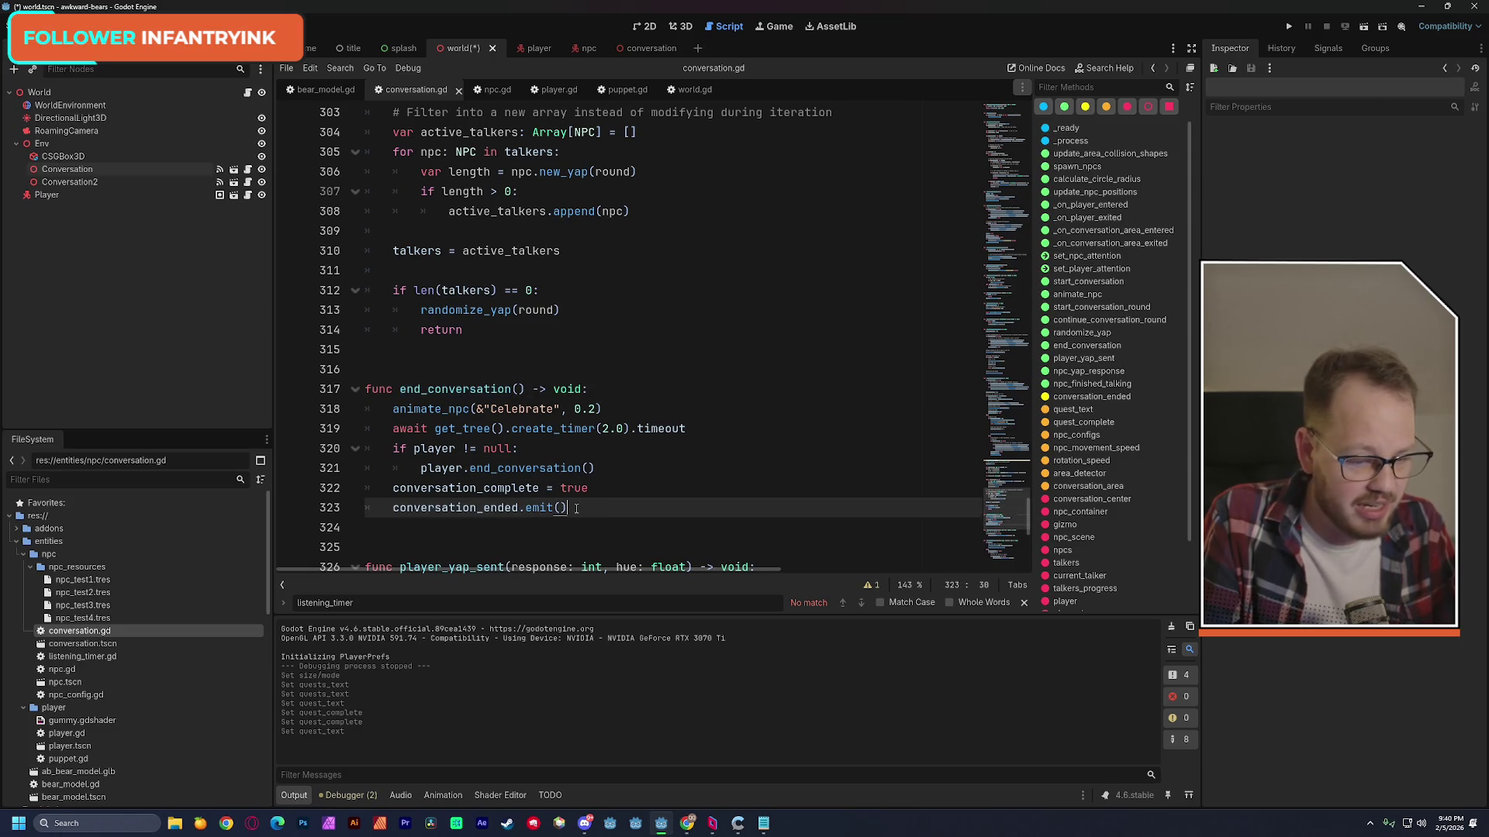
pyautogui.doubleClick(453, 508)
pyautogui.moveTo(452, 508); pyautogui.dragTo(572, 510)
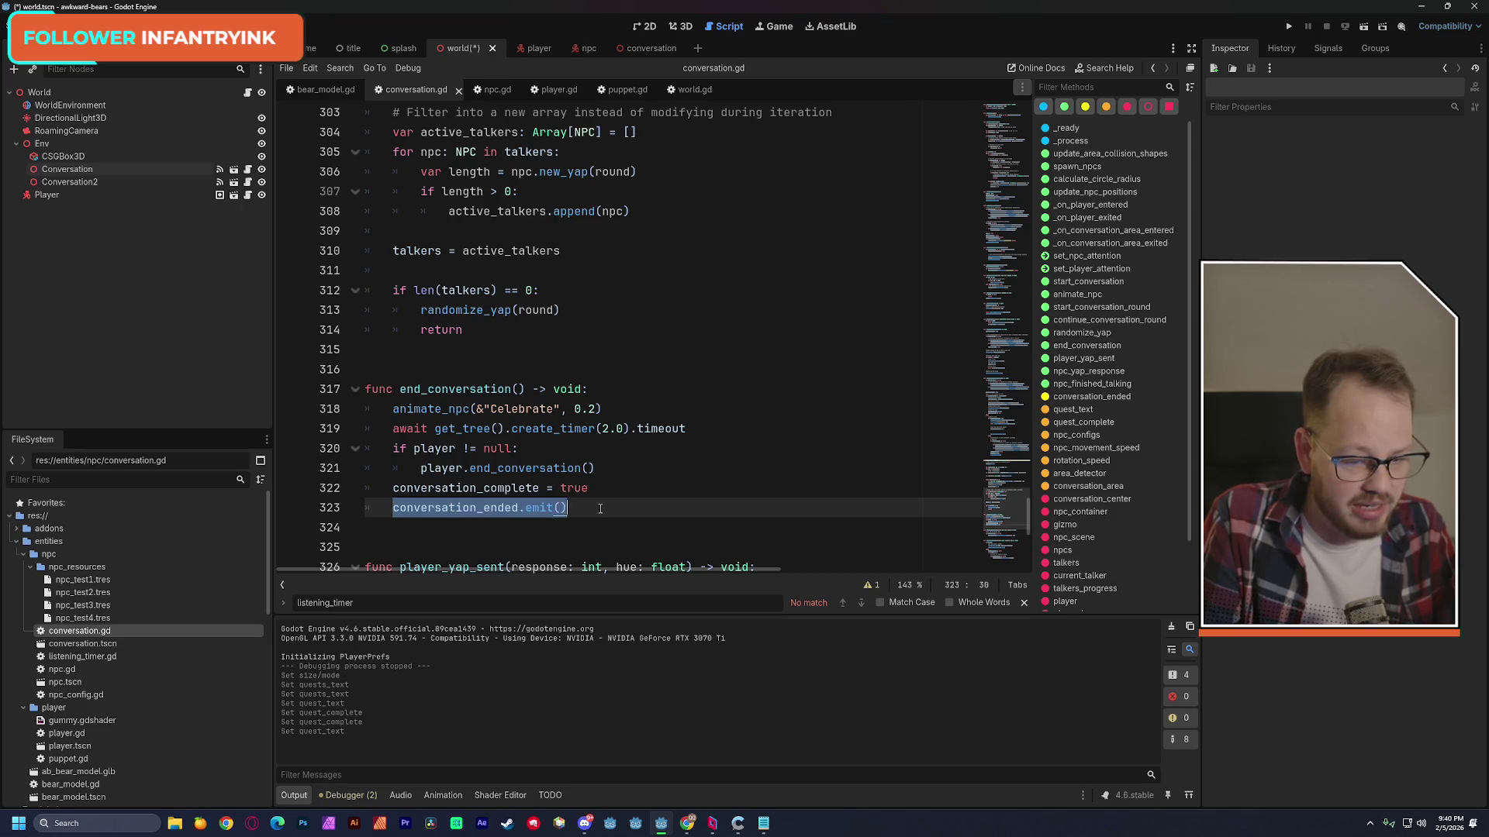
pyautogui.click(600, 509)
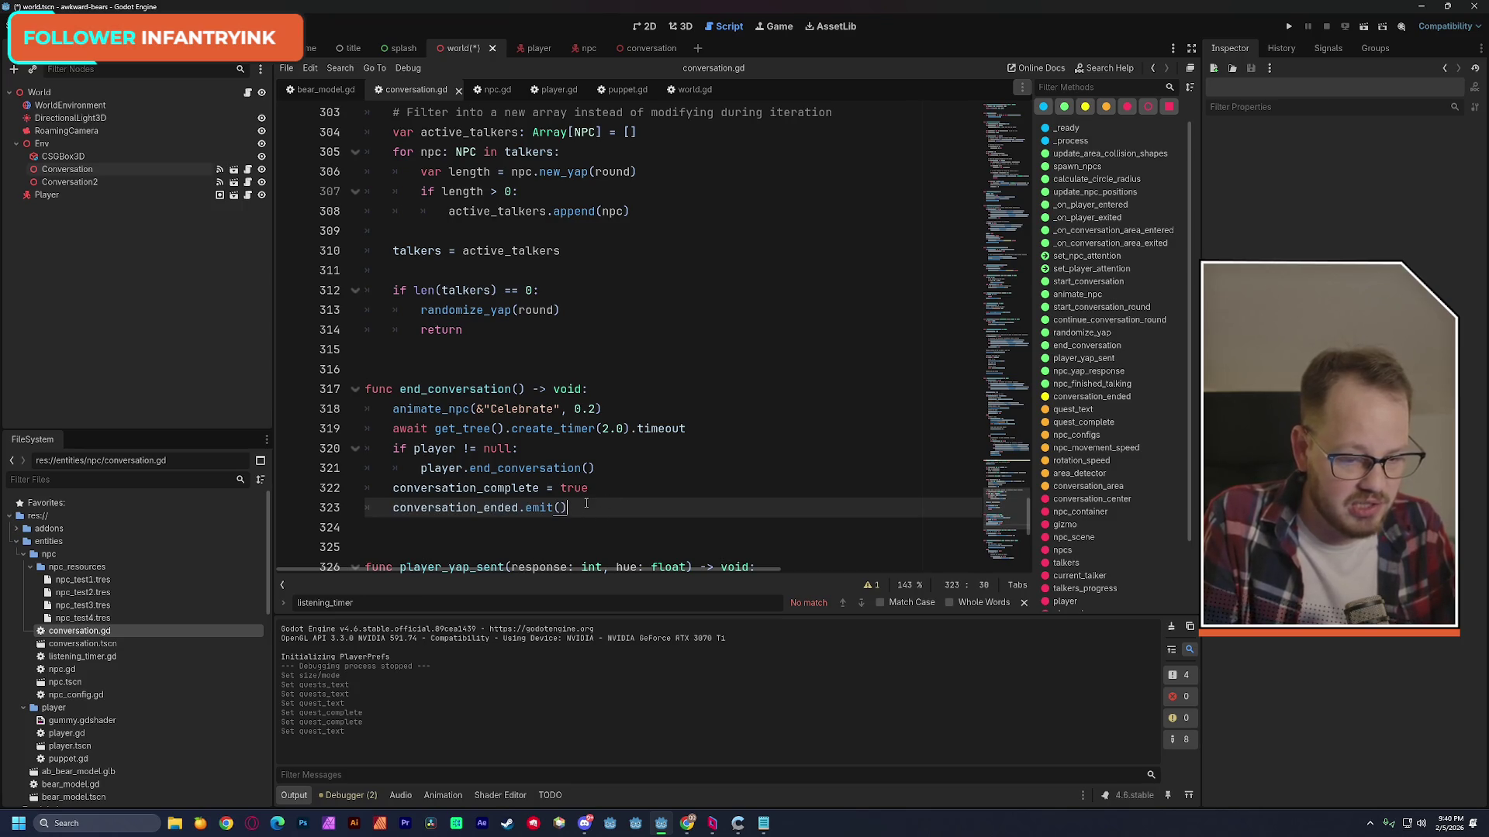
pyautogui.press('Up')
pyautogui.press('Return')
pyautogui.write('ques')
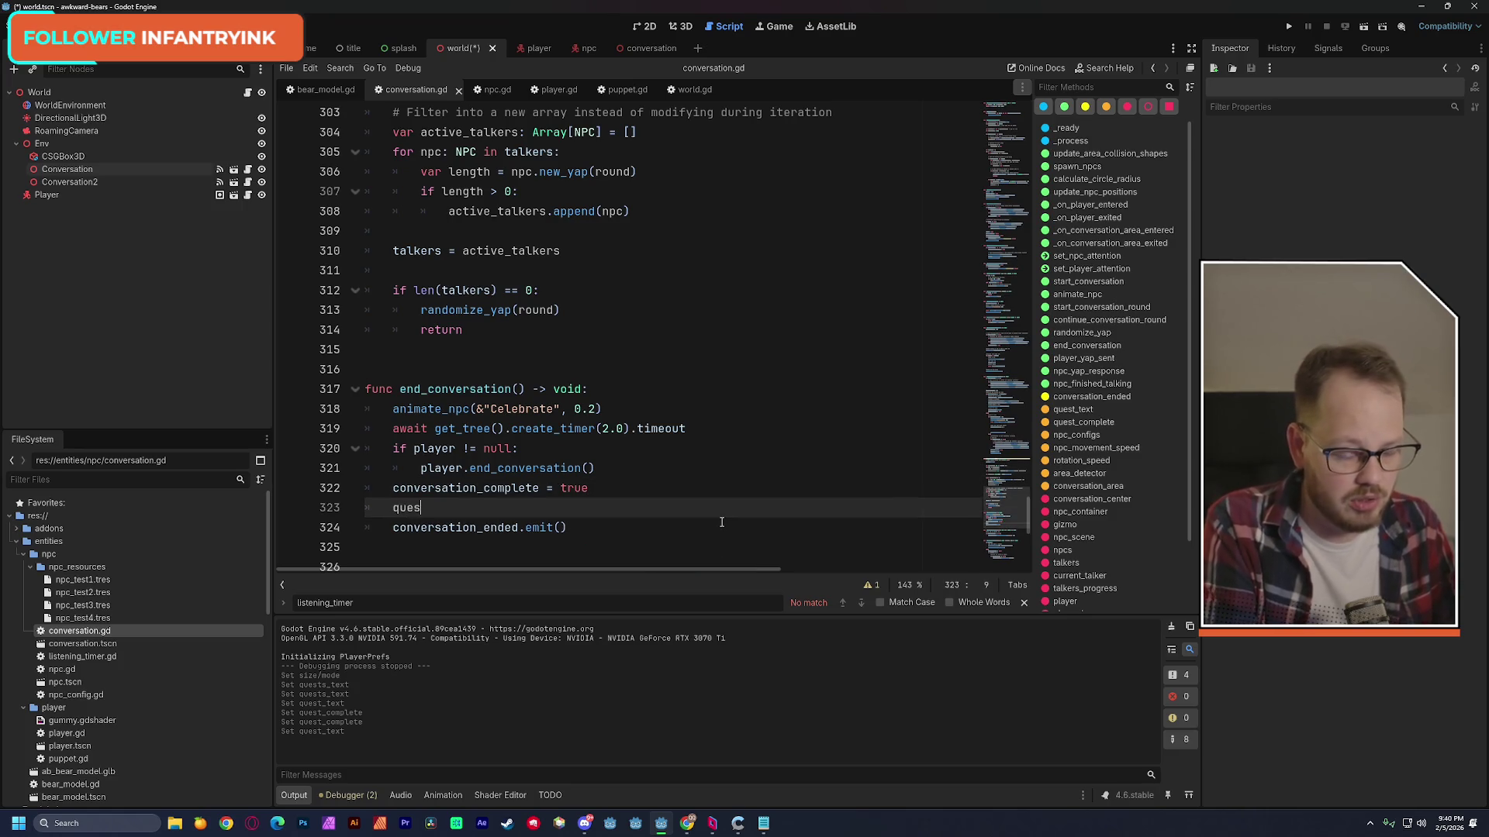
pyautogui.press('Return')
pyautogui.write('= tr')
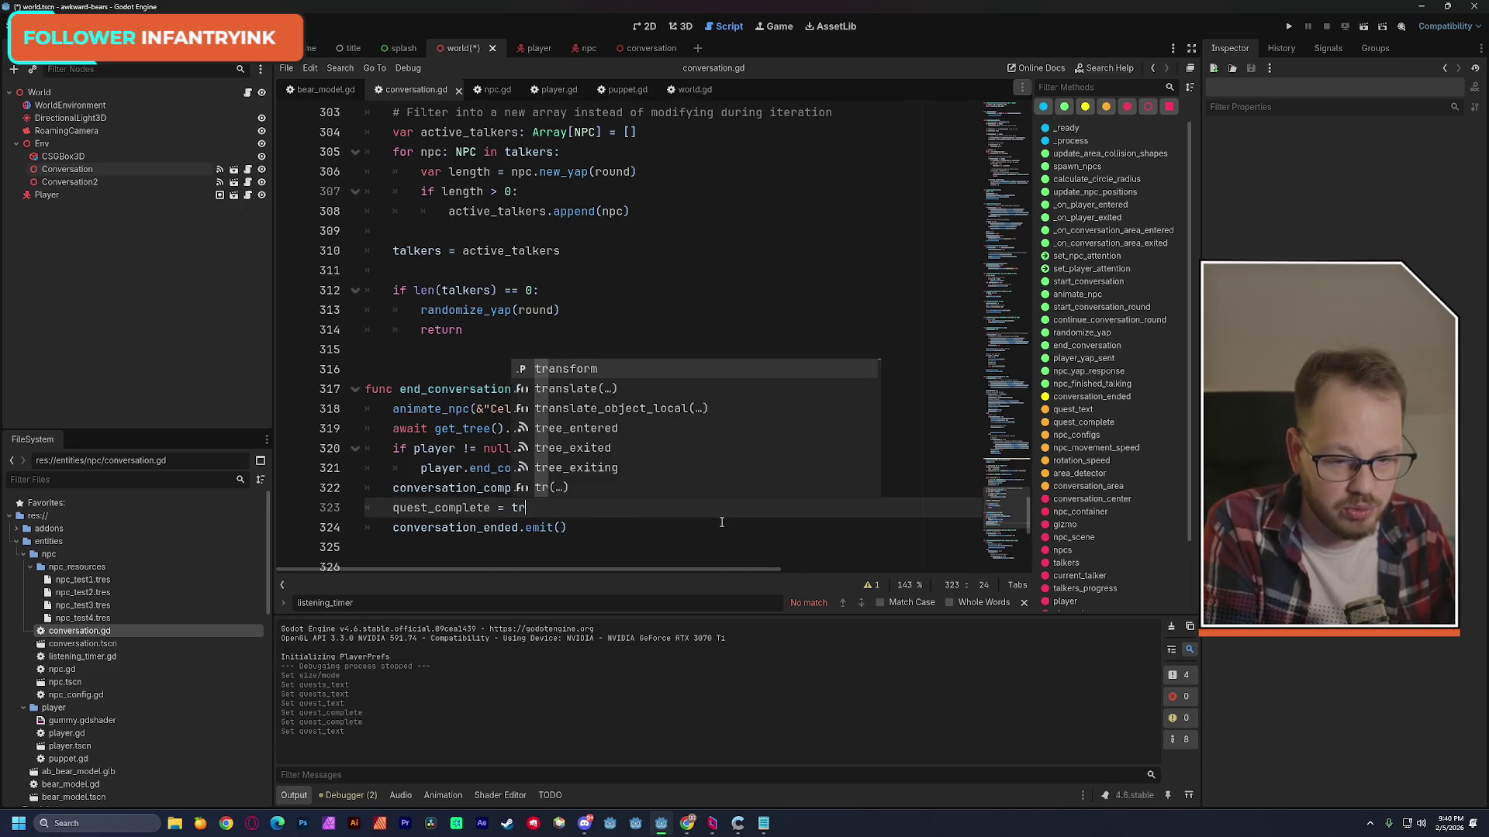
pyautogui.write('ue')
pyautogui.press('Tab')
pyautogui.press('BackSpace')
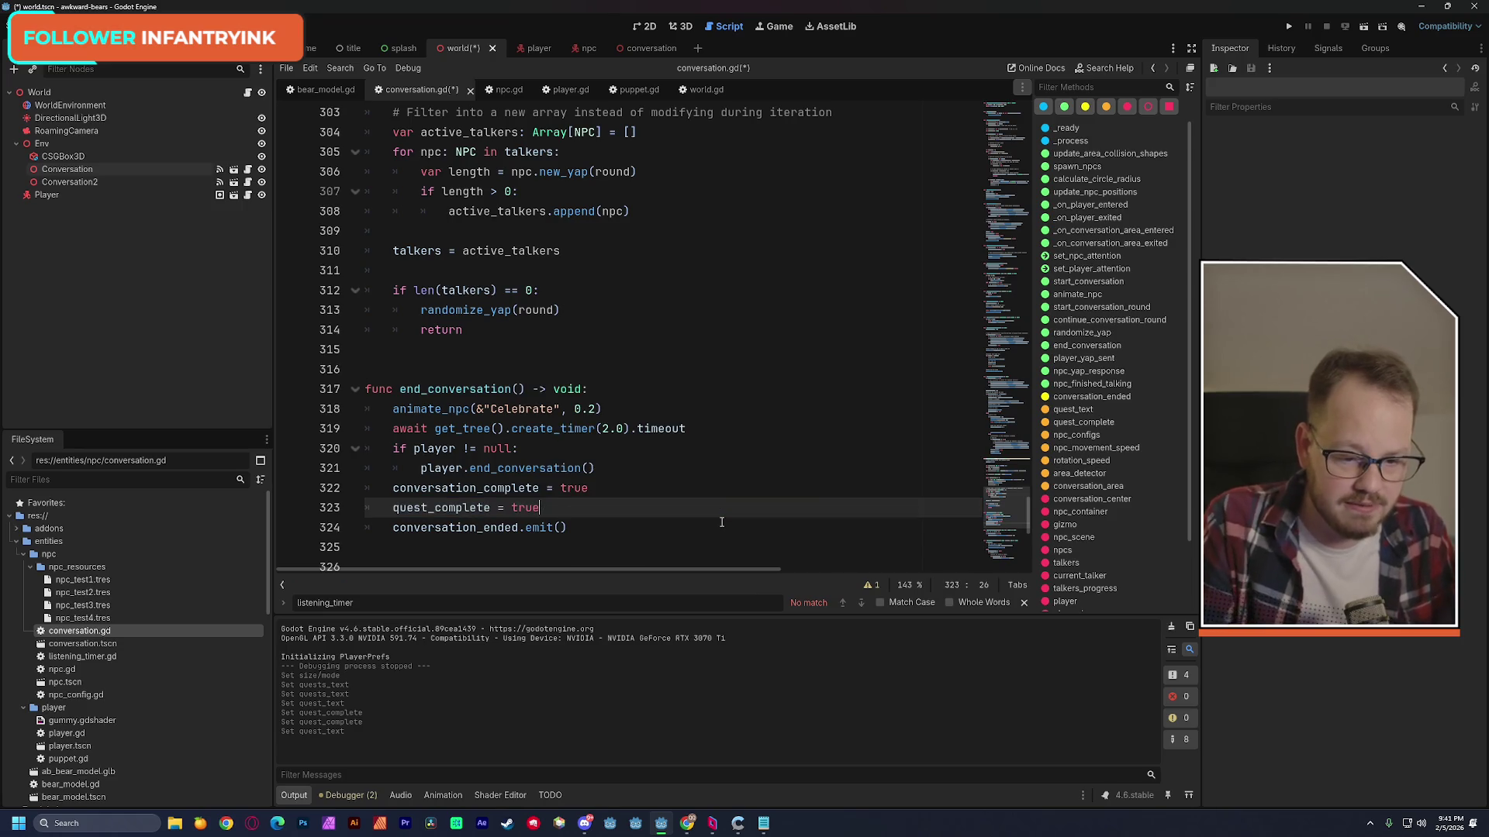
pyautogui.click(831, 370)
pyautogui.hotkey('ctrl', 's')
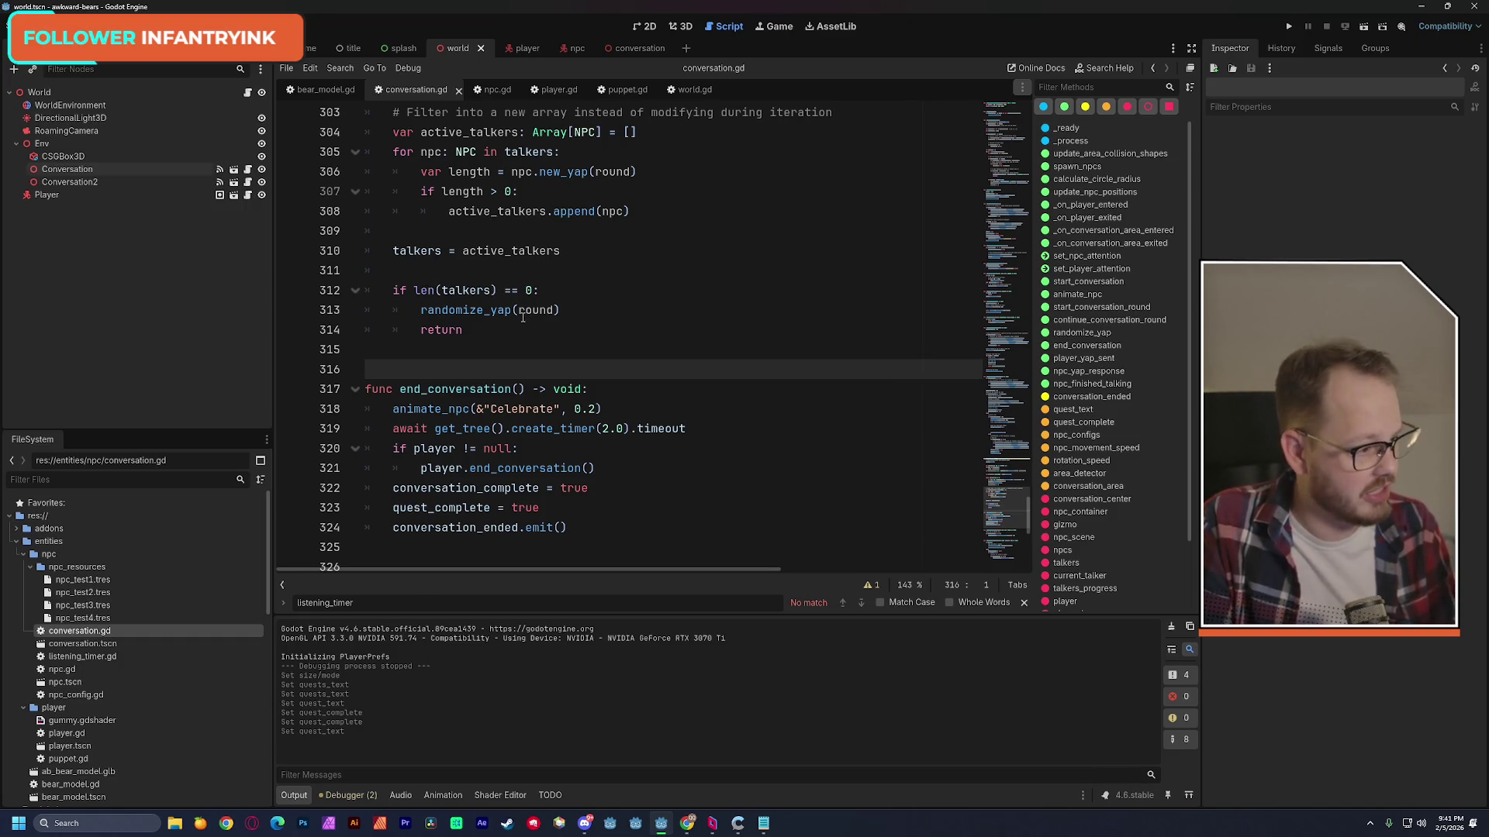
pyautogui.click(496, 331)
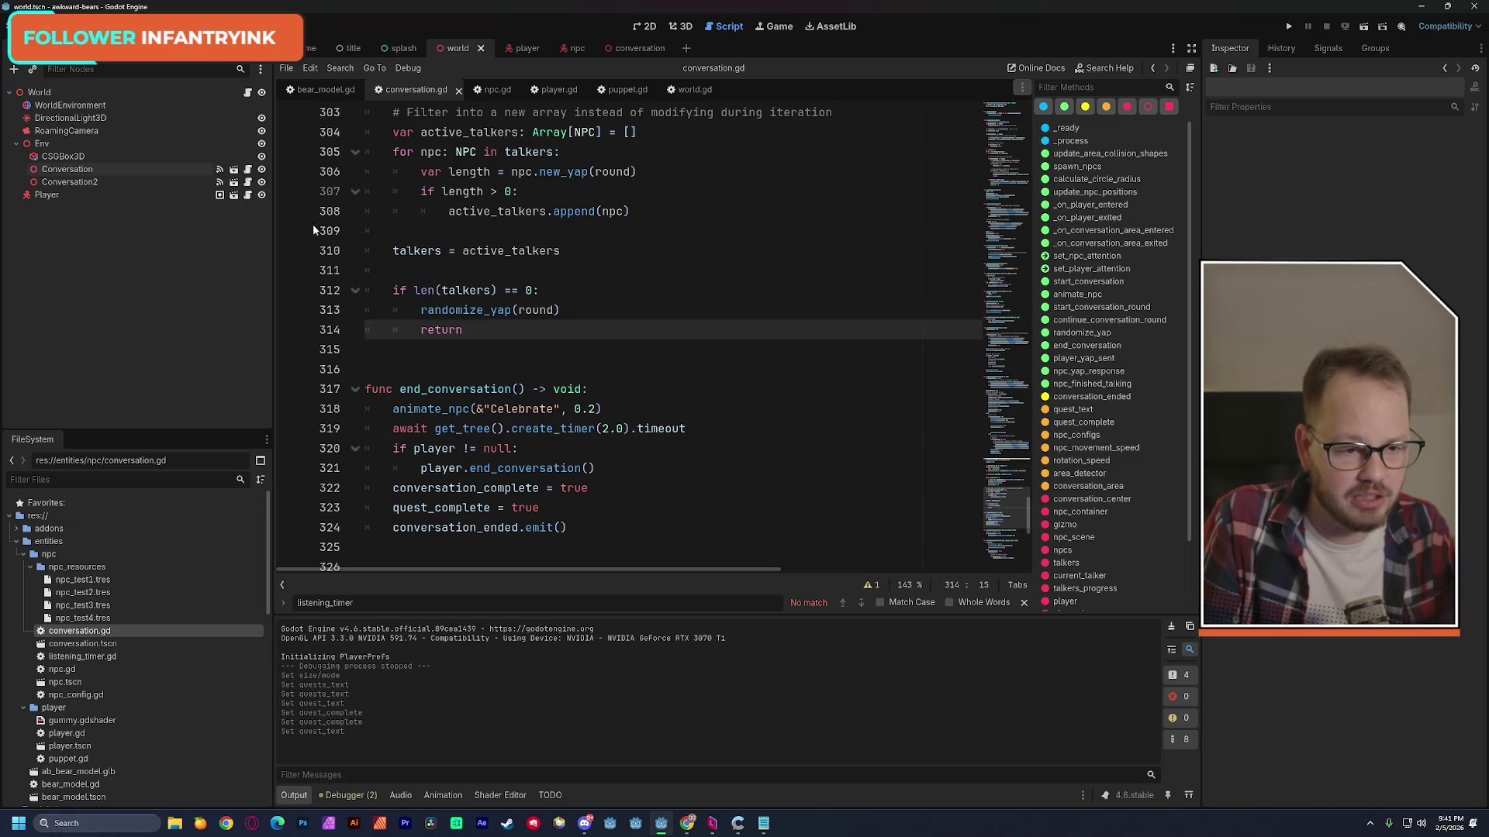
pyautogui.moveTo(392, 528); pyautogui.dragTo(598, 526)
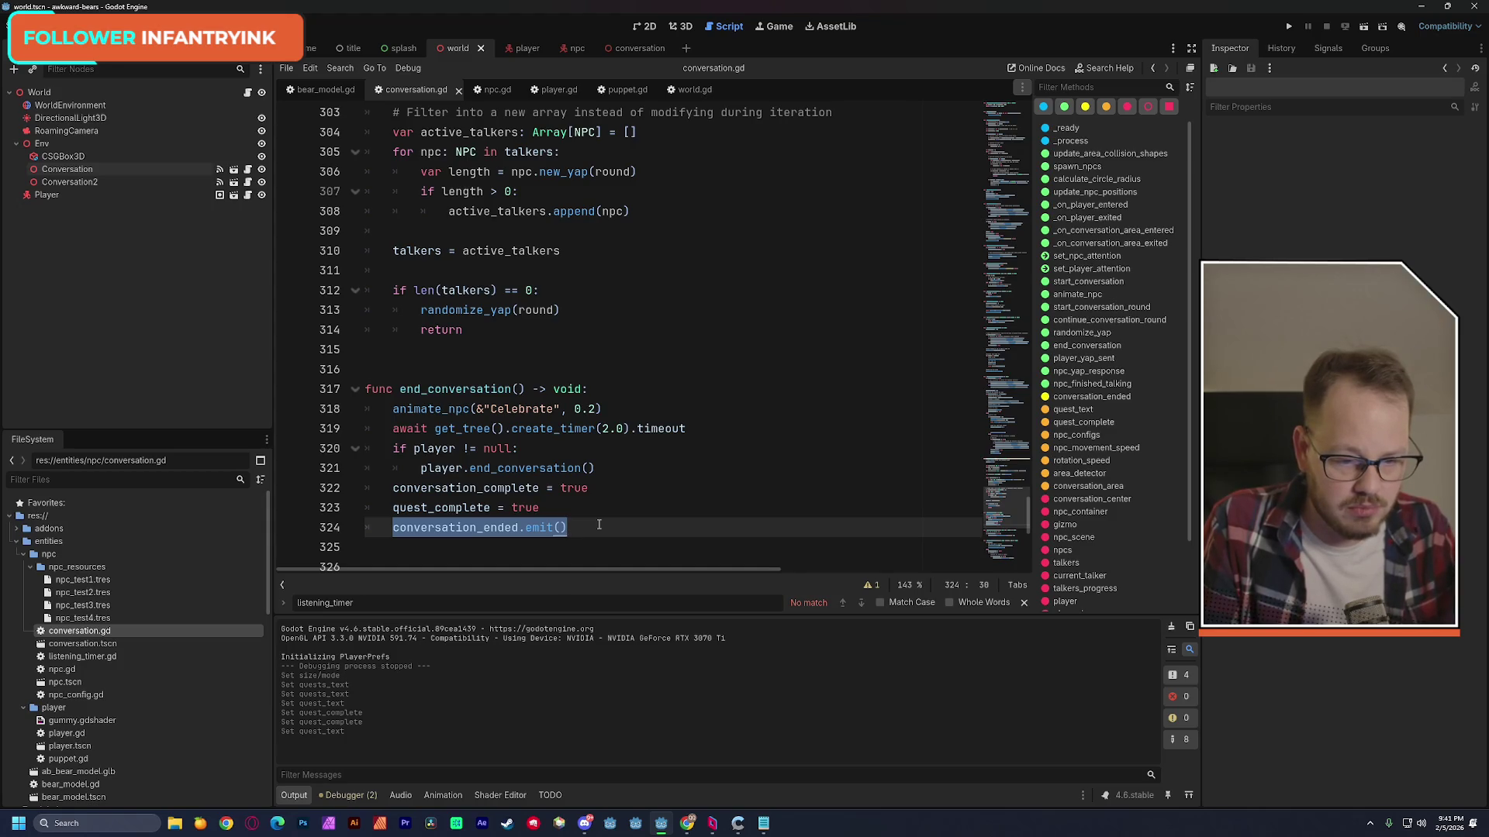
# Step: Jump to the conversation_ended signal declaration on line 3 and select it
pyautogui.hotkey('ctrl', 'Home')
pyautogui.click(457, 153)
pyautogui.doubleClick(457, 154)
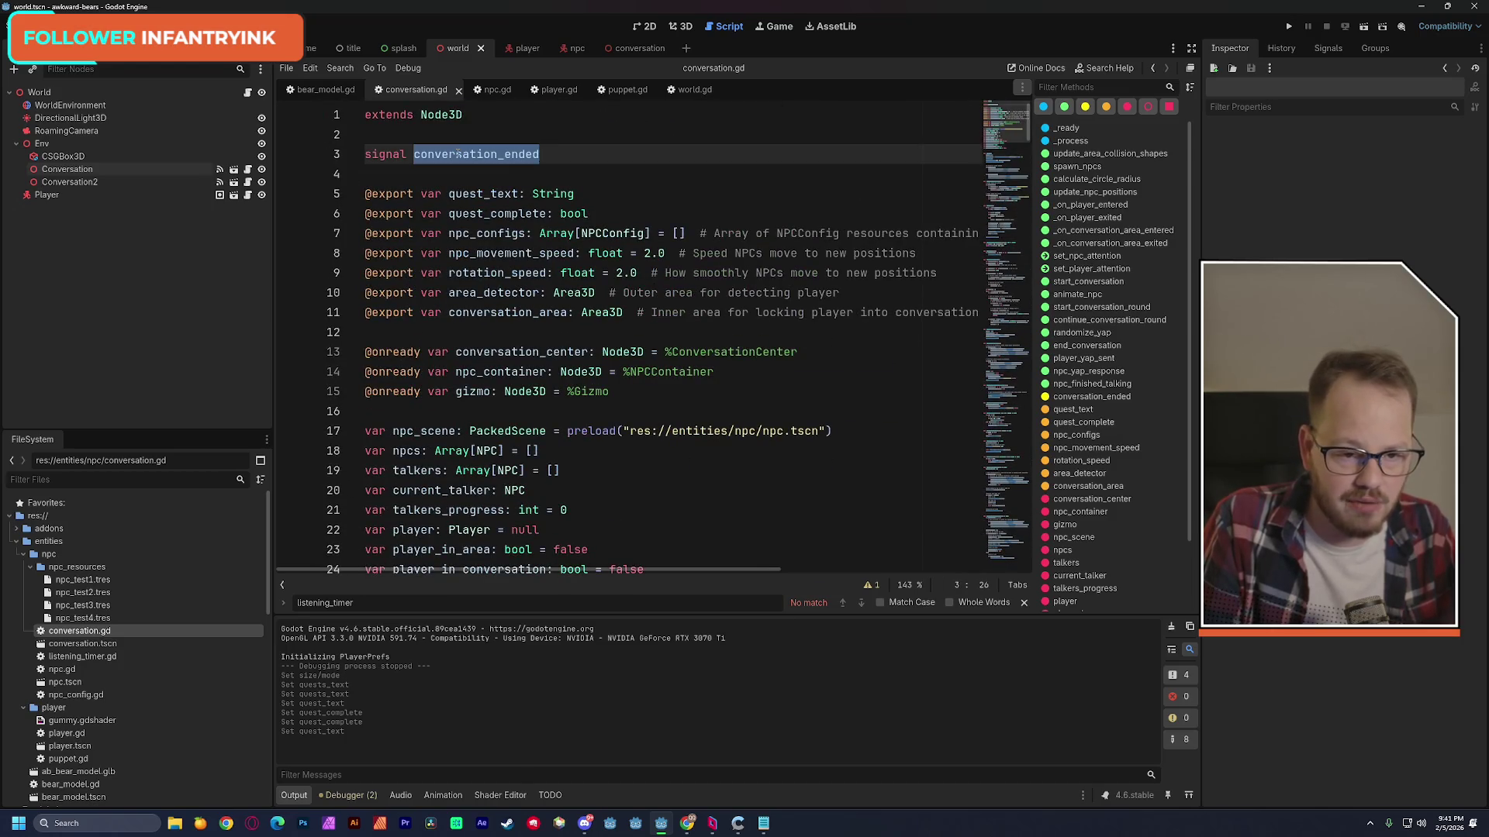
pyautogui.click(551, 156)
pyautogui.doubleClick(467, 155)
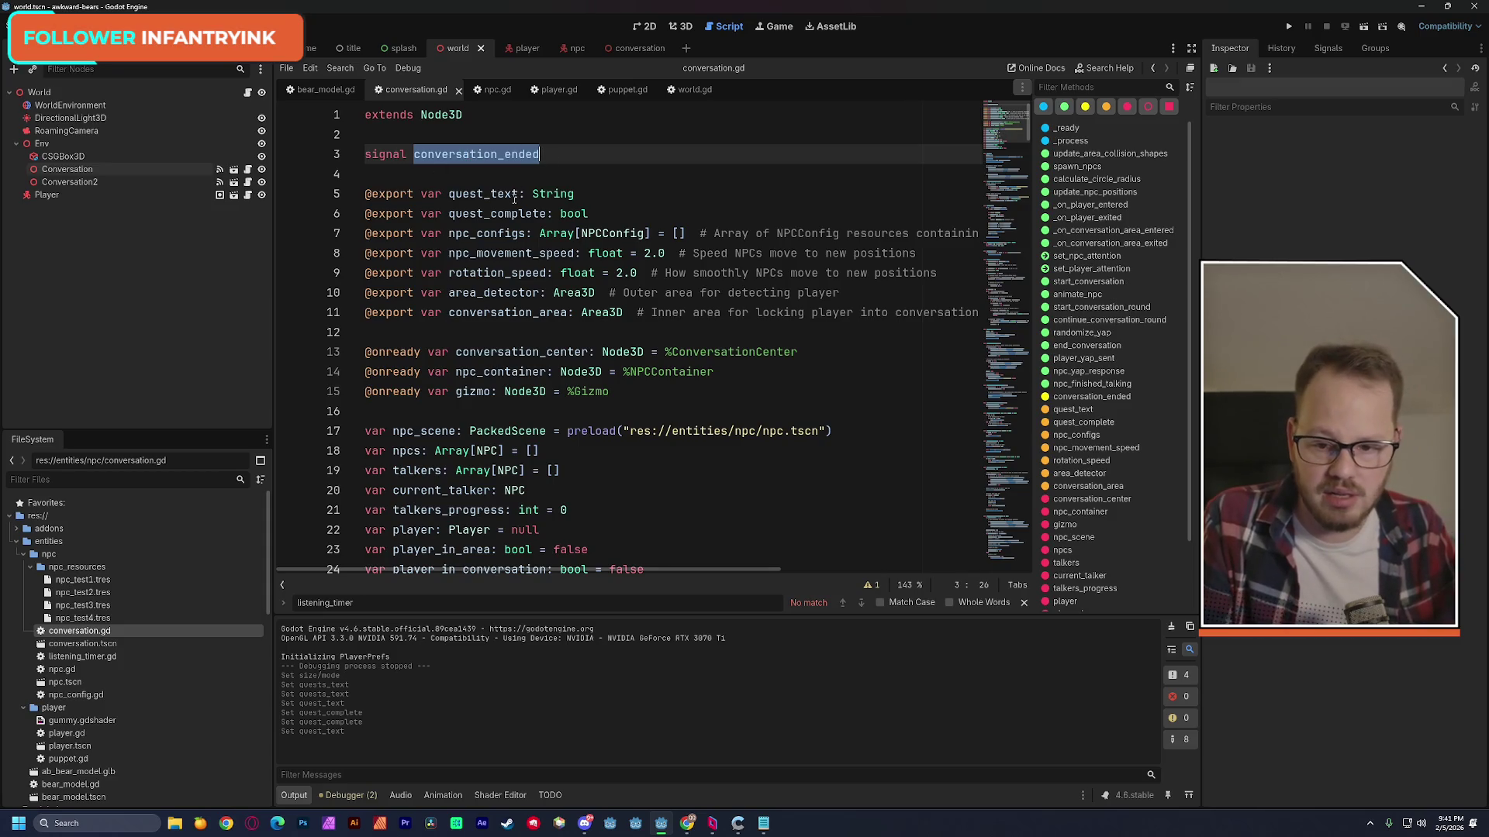
# Step: Review the Conversation, Conversation2 and World nodes, then bring up the Notepad to-do notes
pyautogui.click(64, 169)
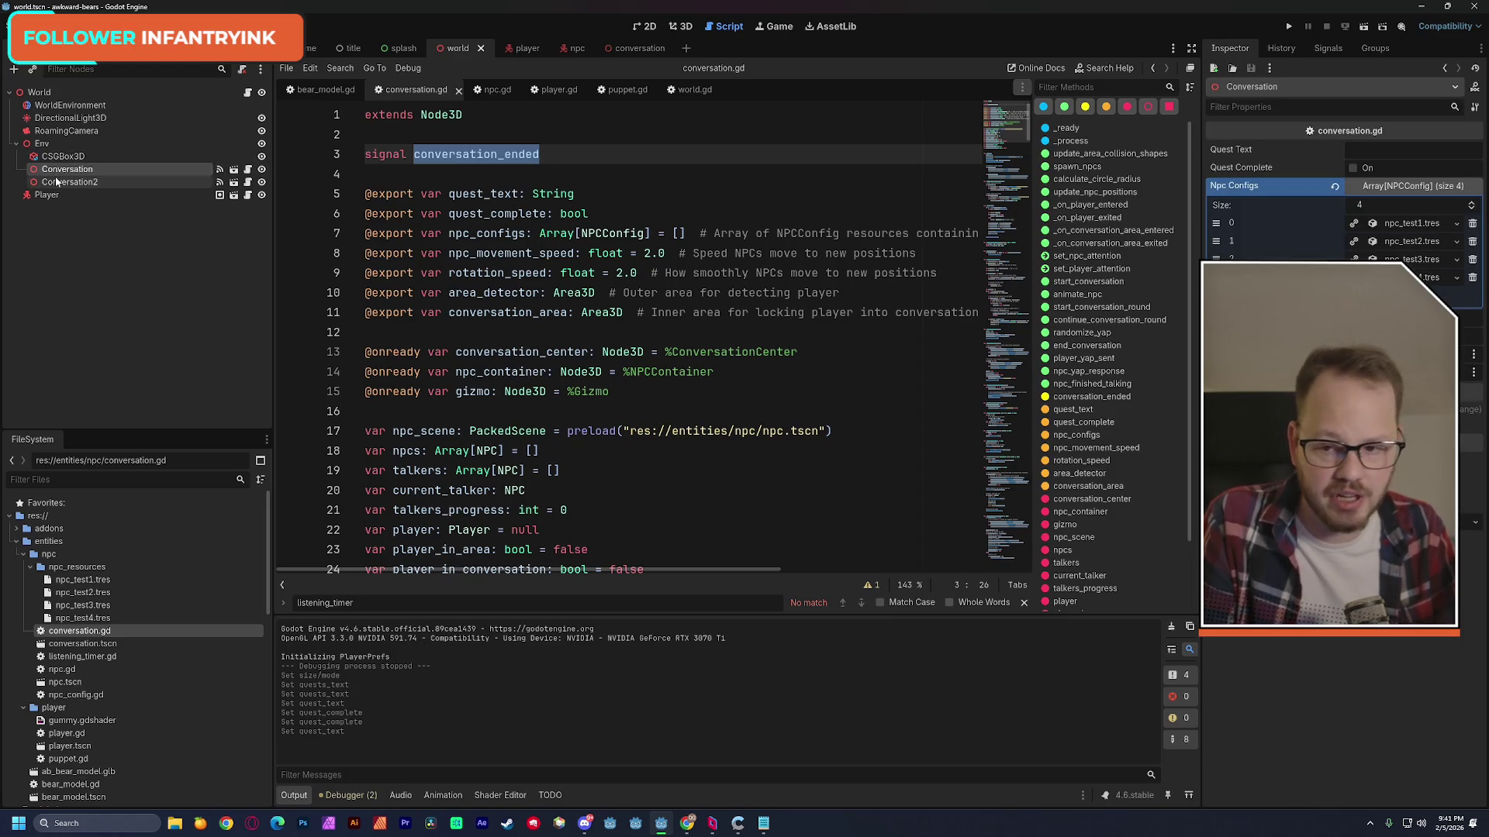
pyautogui.click(59, 181)
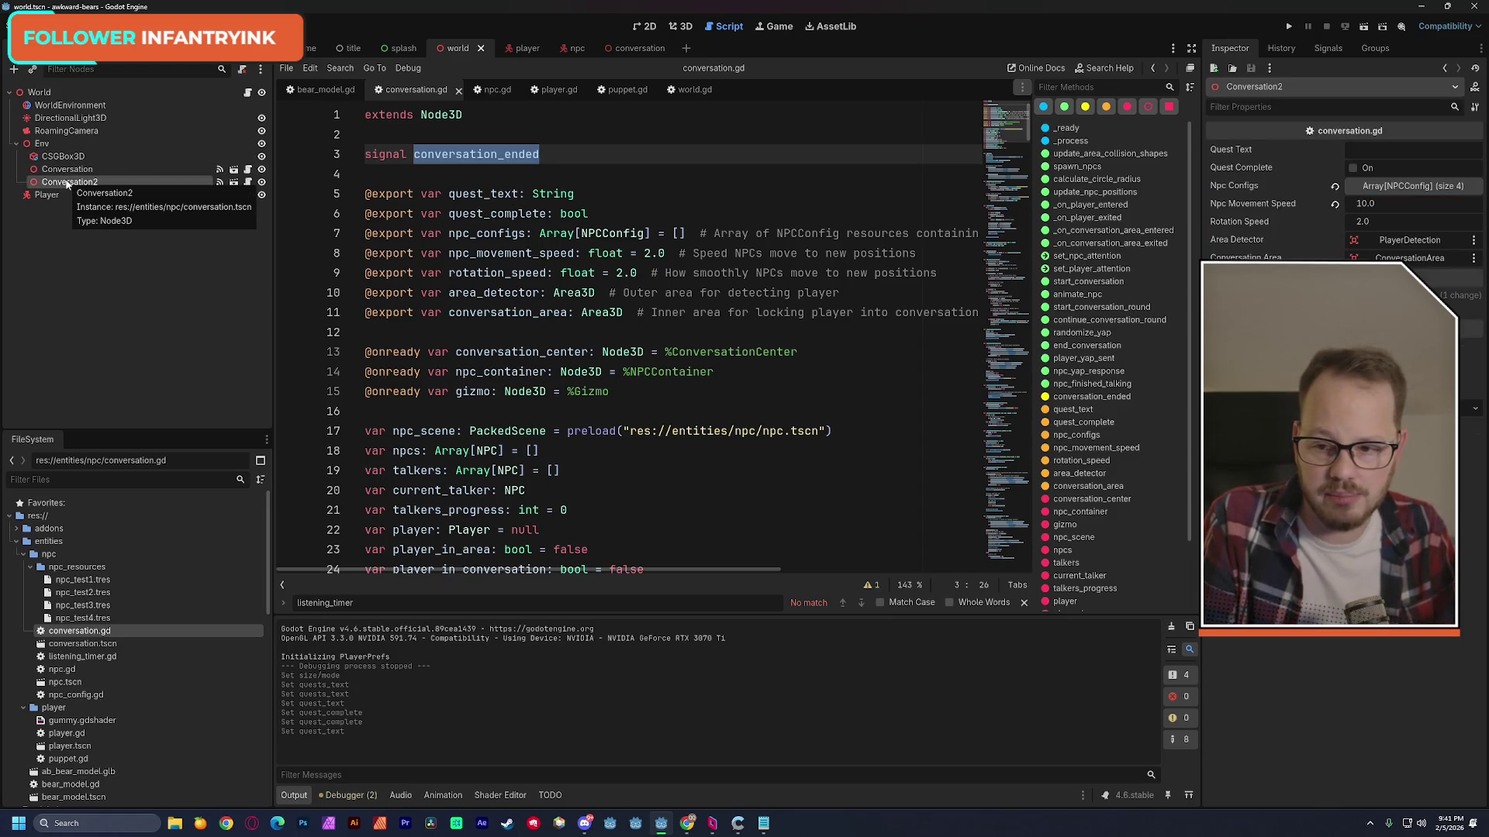
pyautogui.click(65, 171)
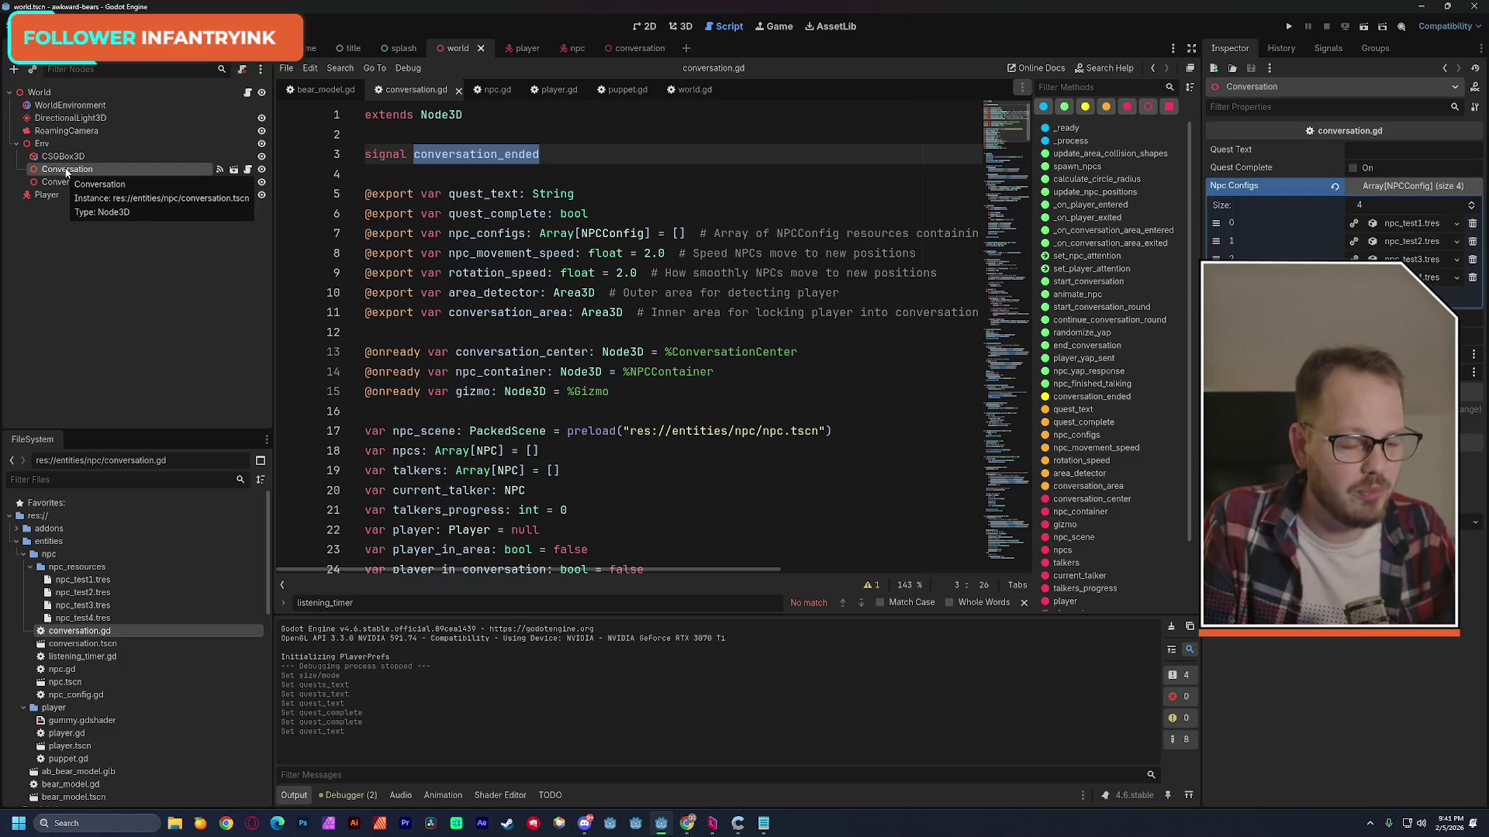
pyautogui.click(46, 92)
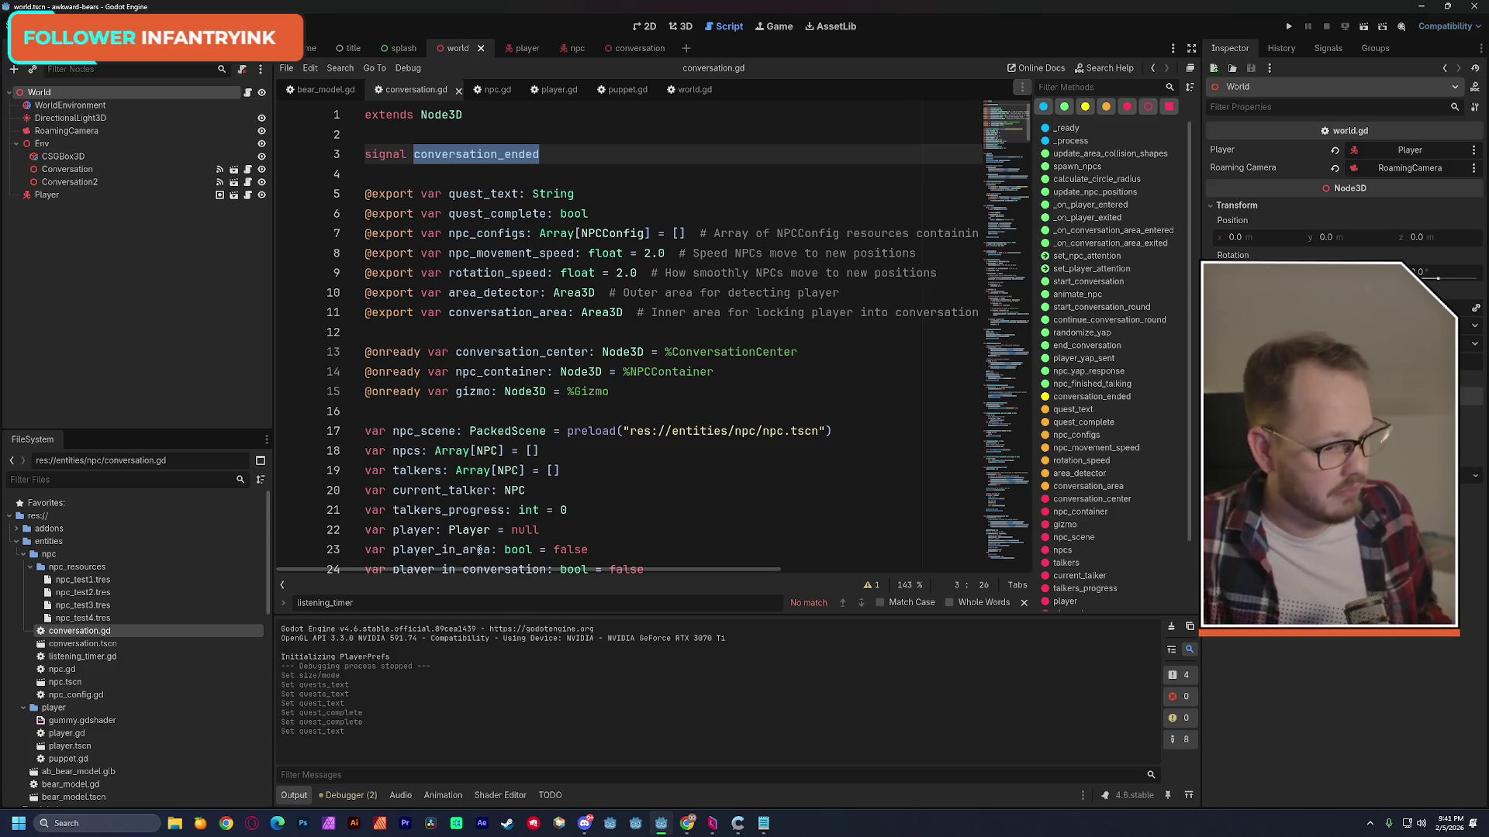
pyautogui.click(763, 823)
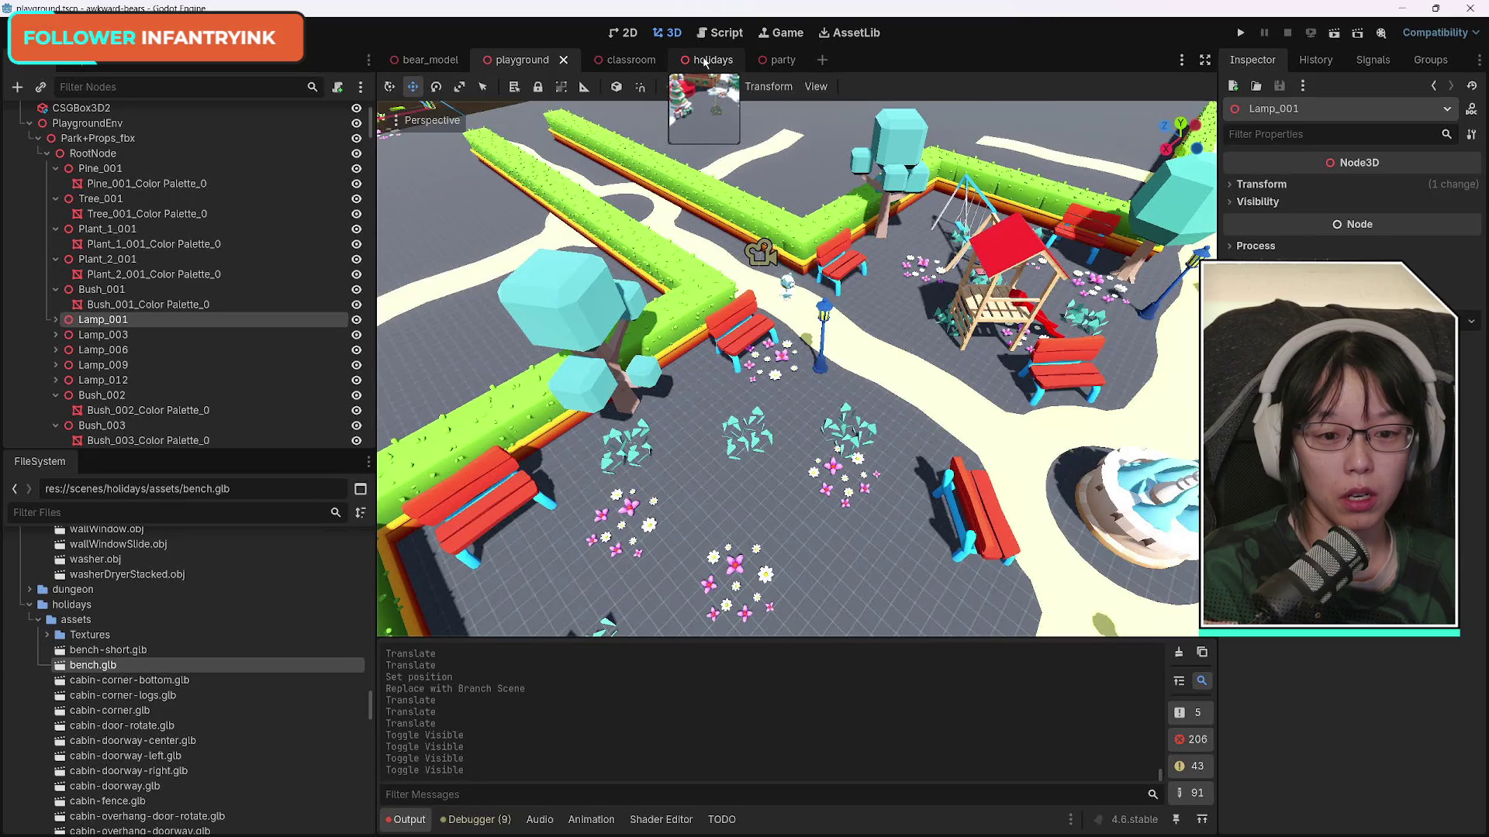
# Step: Orbit around the holidays village scene, then return to the playground scene
pyautogui.click(704, 61)
pyautogui.moveTo(1074, 525); pyautogui.dragTo(1187, 512)
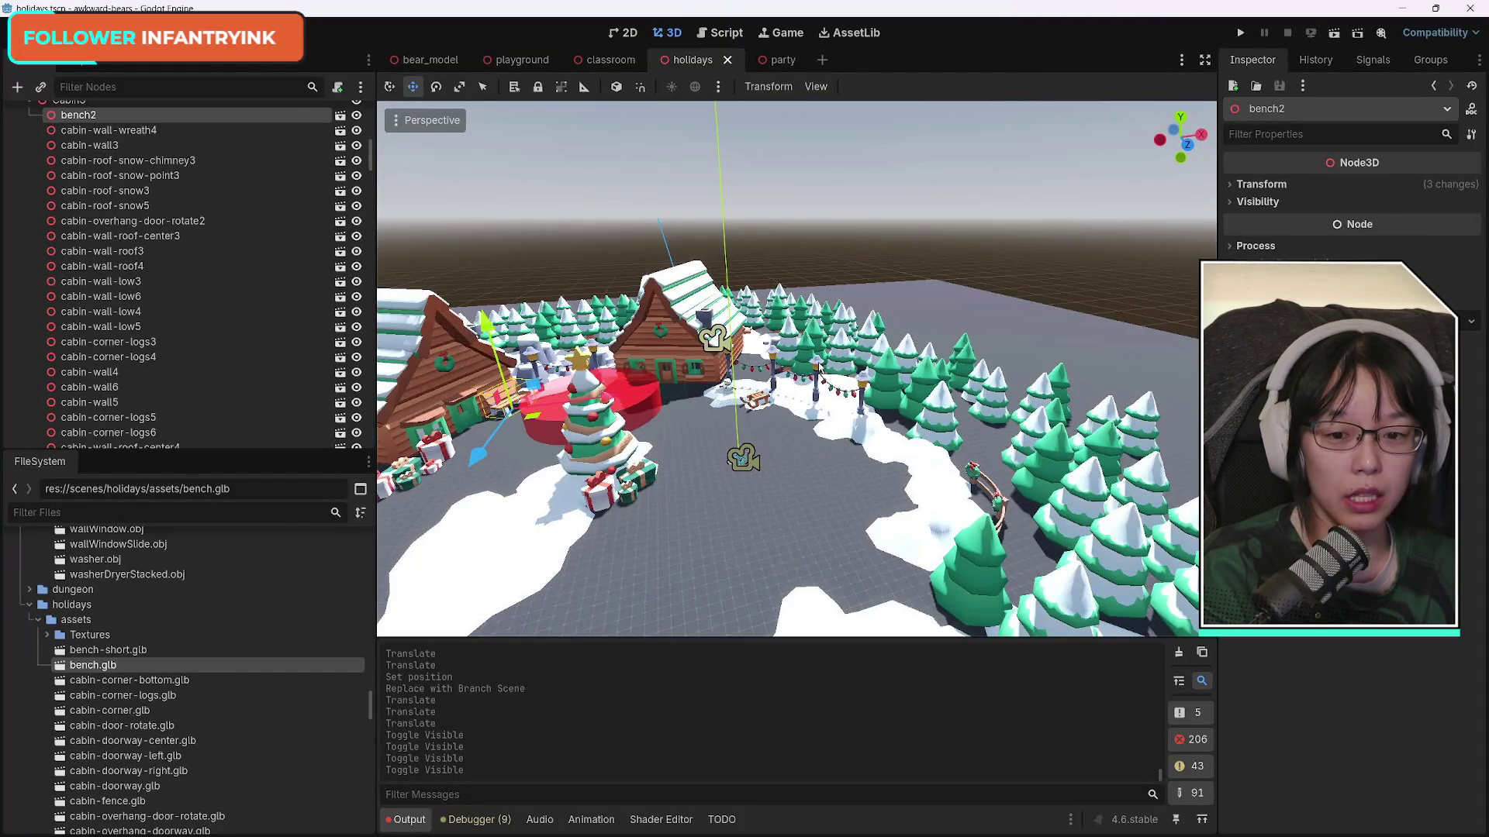
pyautogui.moveTo(682, 502)
pyautogui.mouseDown()
pyautogui.moveTo(636, 504)
pyautogui.moveTo(612, 106)
pyautogui.mouseUp()
pyautogui.click(516, 60)
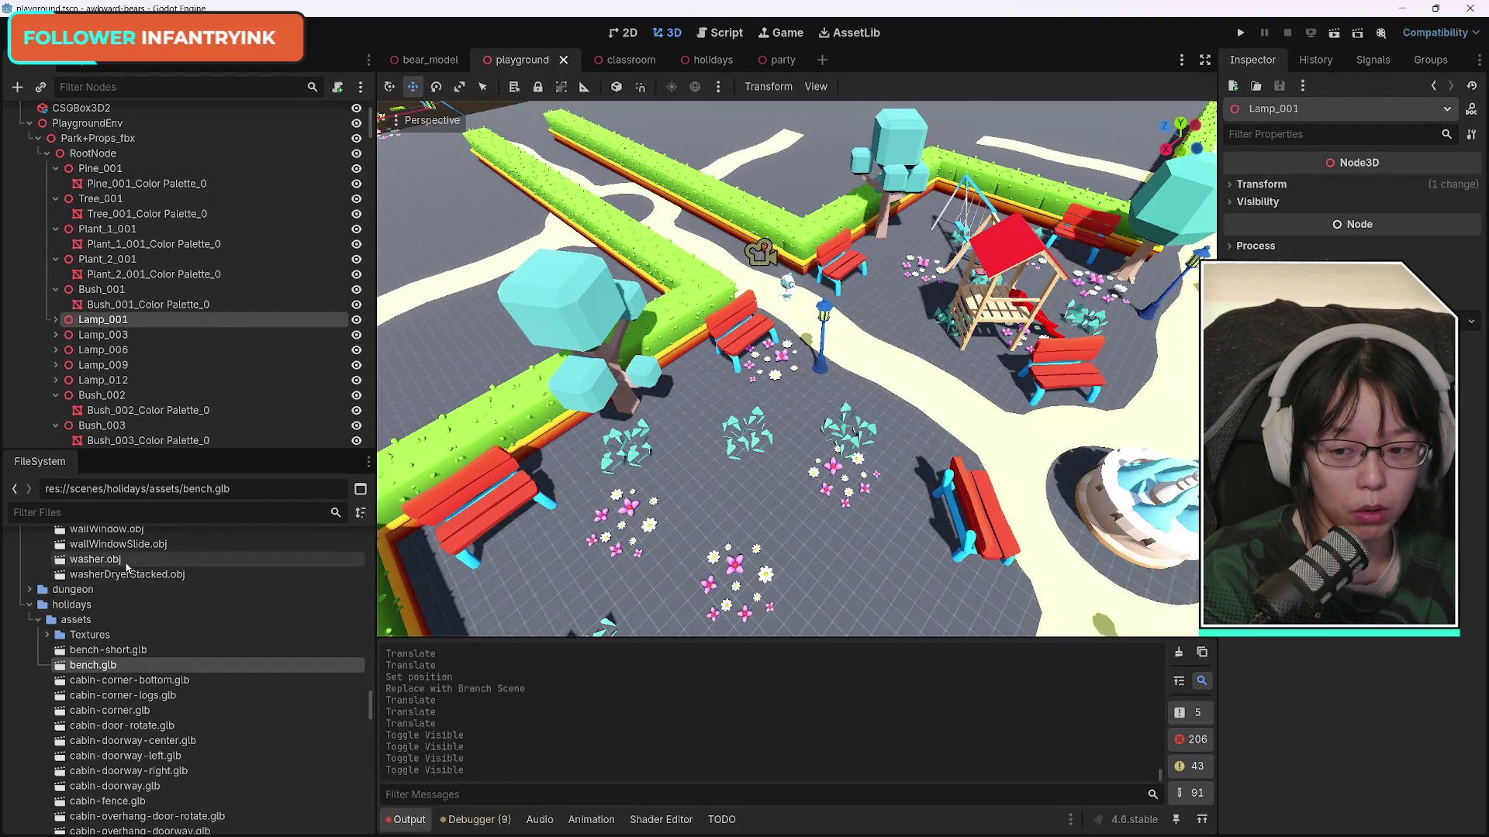
# Step: Find the holidays assets in FileSystem and select bench.glb and lantern.glb
pyautogui.scroll(10, 190, 655)
pyautogui.scroll(10, 193, 658)
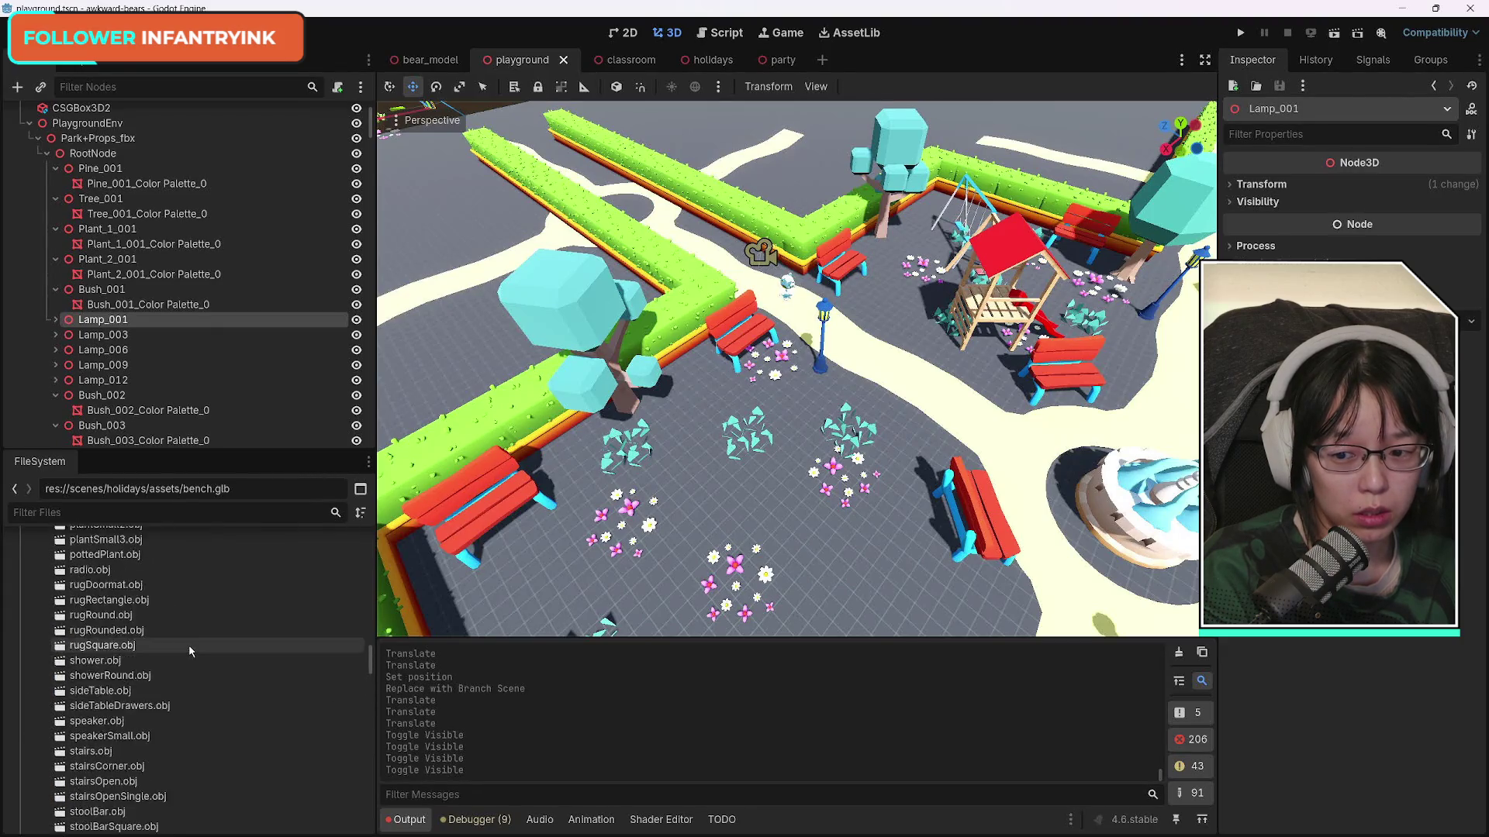
pyautogui.scroll(10, 192, 646)
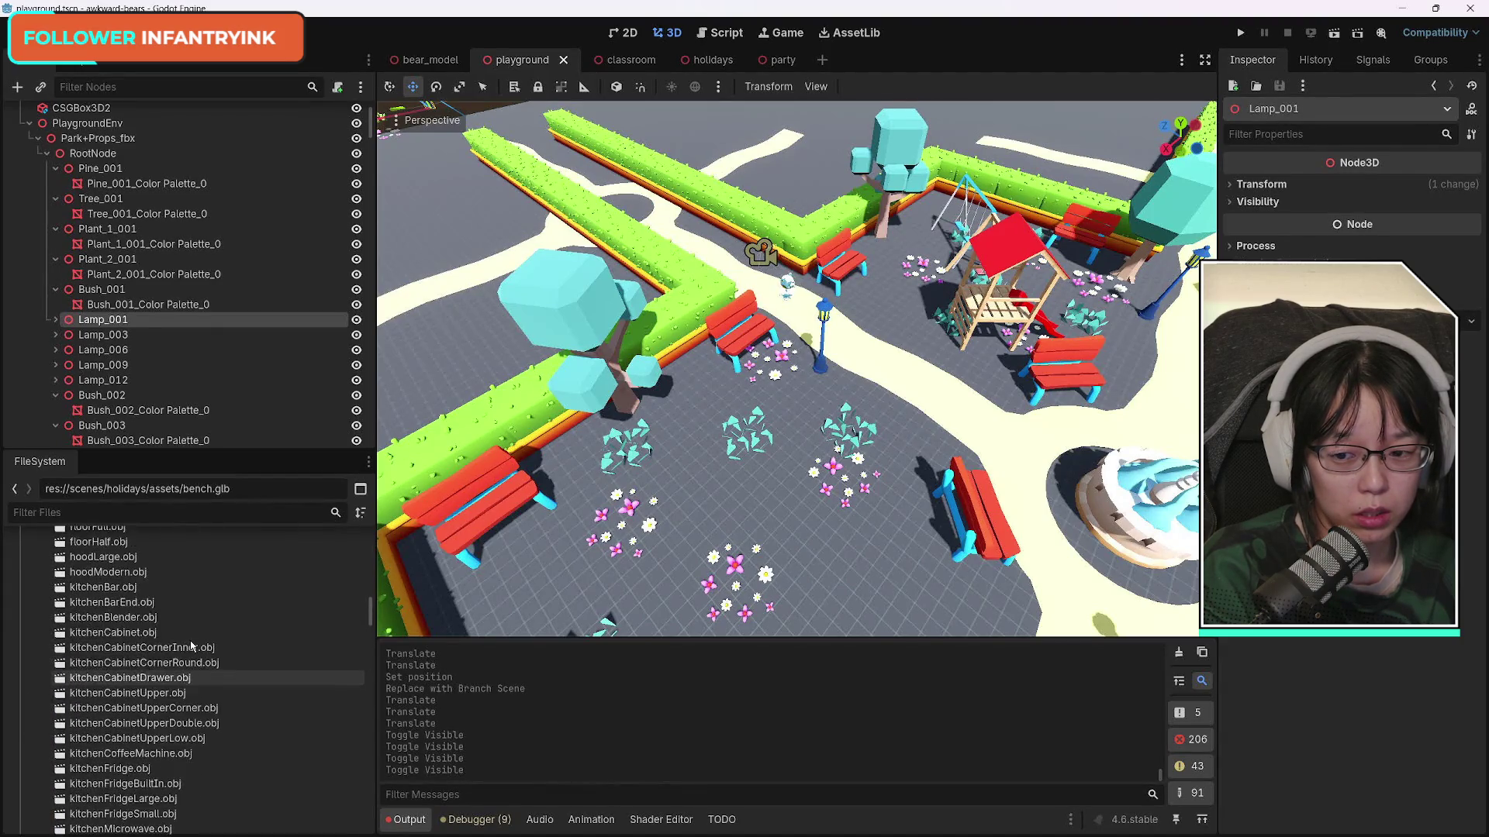
pyautogui.scroll(10, 186, 640)
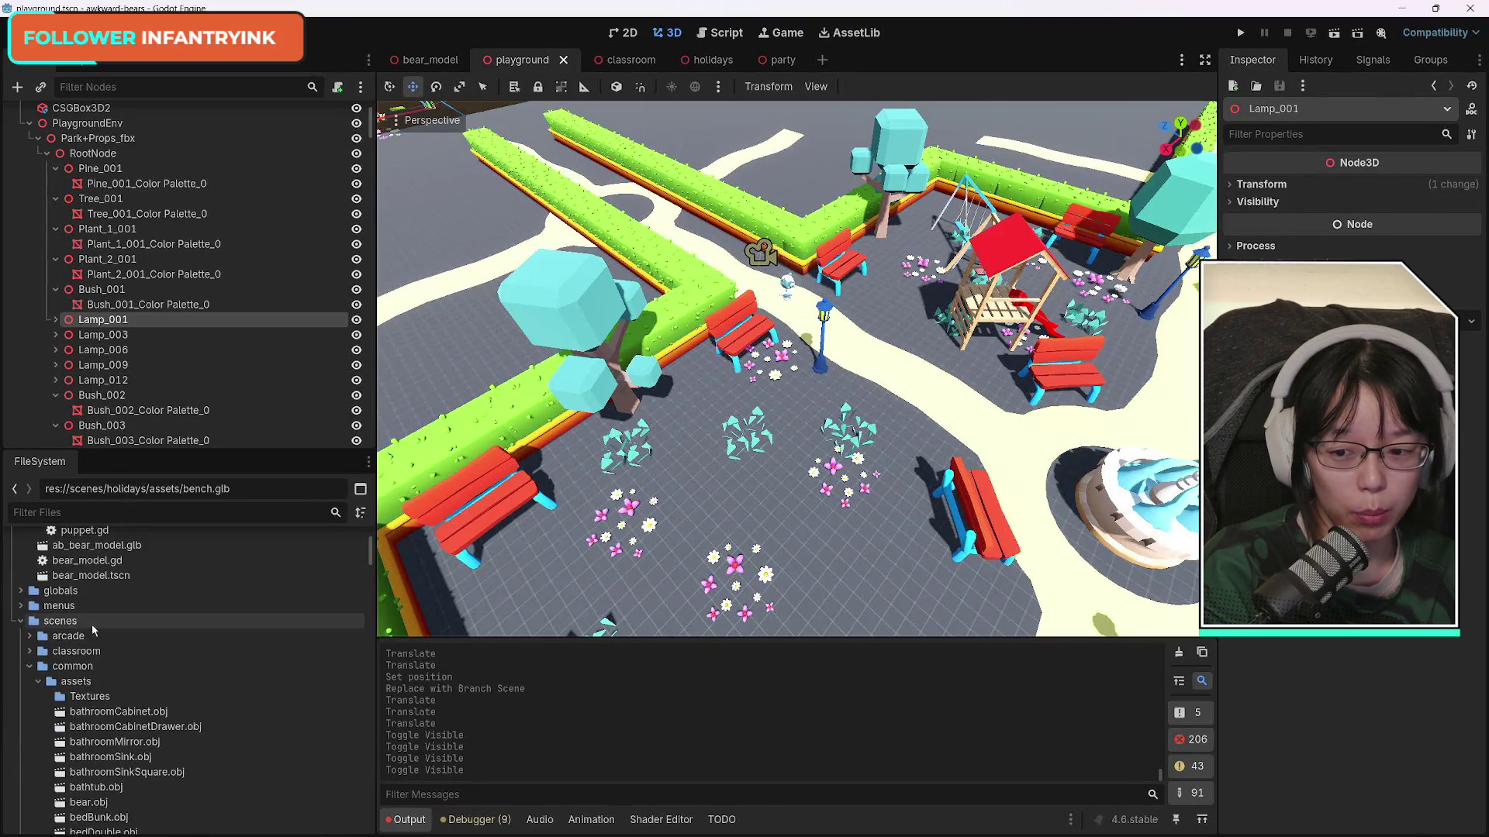
pyautogui.click(40, 670)
pyautogui.scroll(-3, 101, 667)
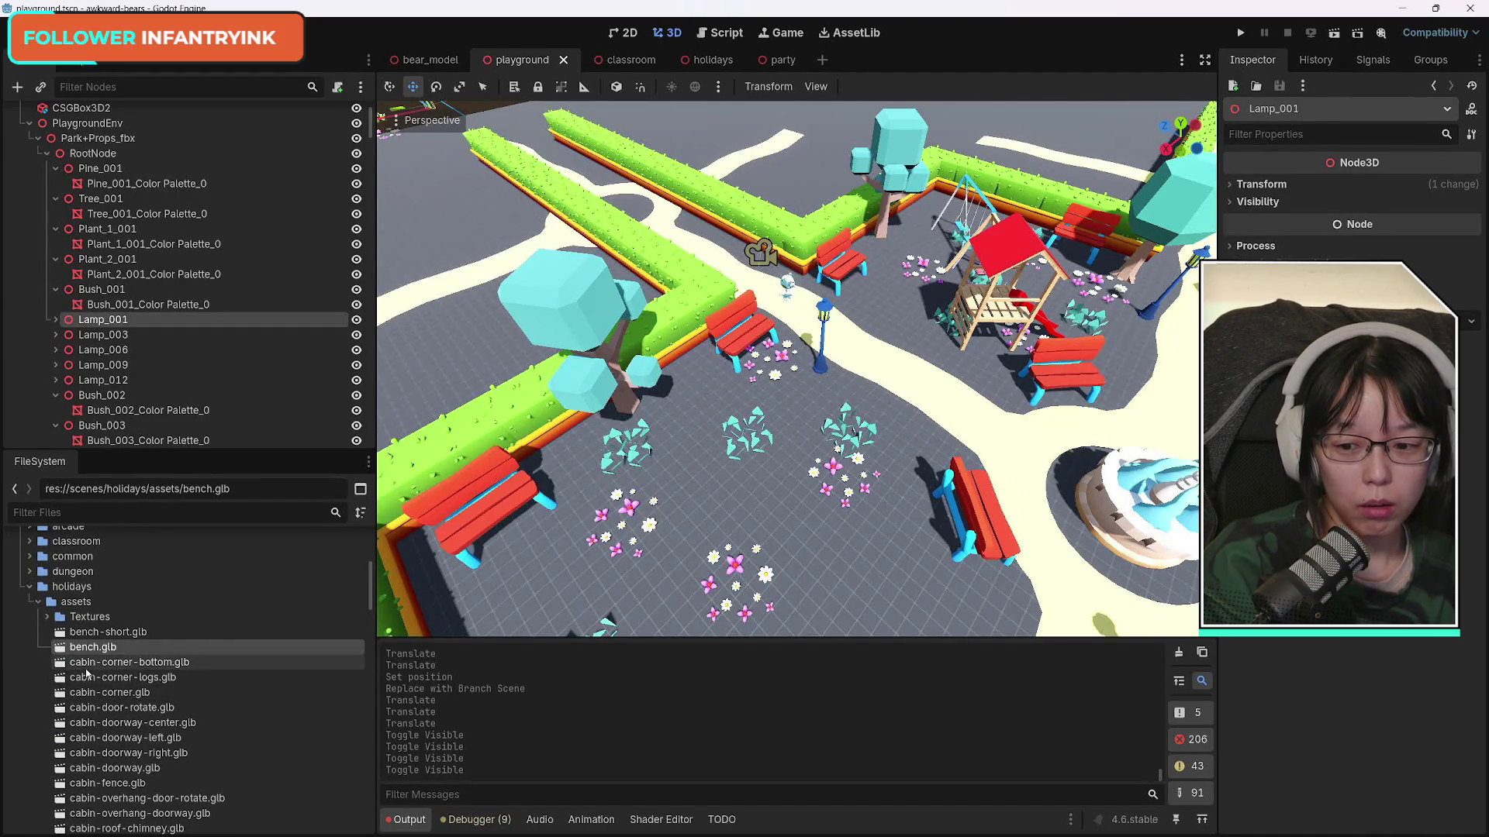
pyautogui.scroll(-6, 210, 702)
pyautogui.scroll(-15, 214, 710)
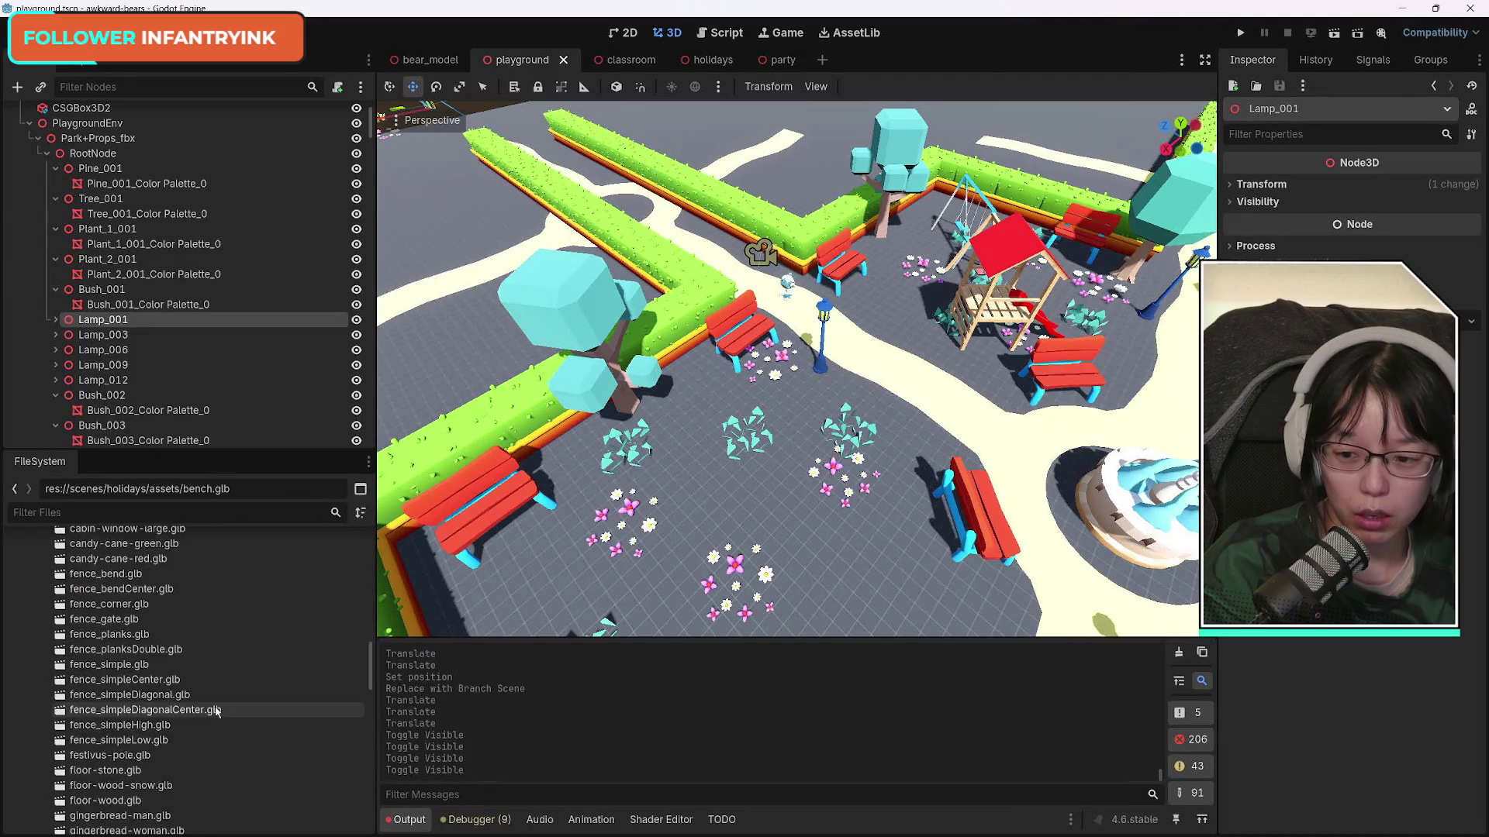
pyautogui.scroll(-2, 220, 712)
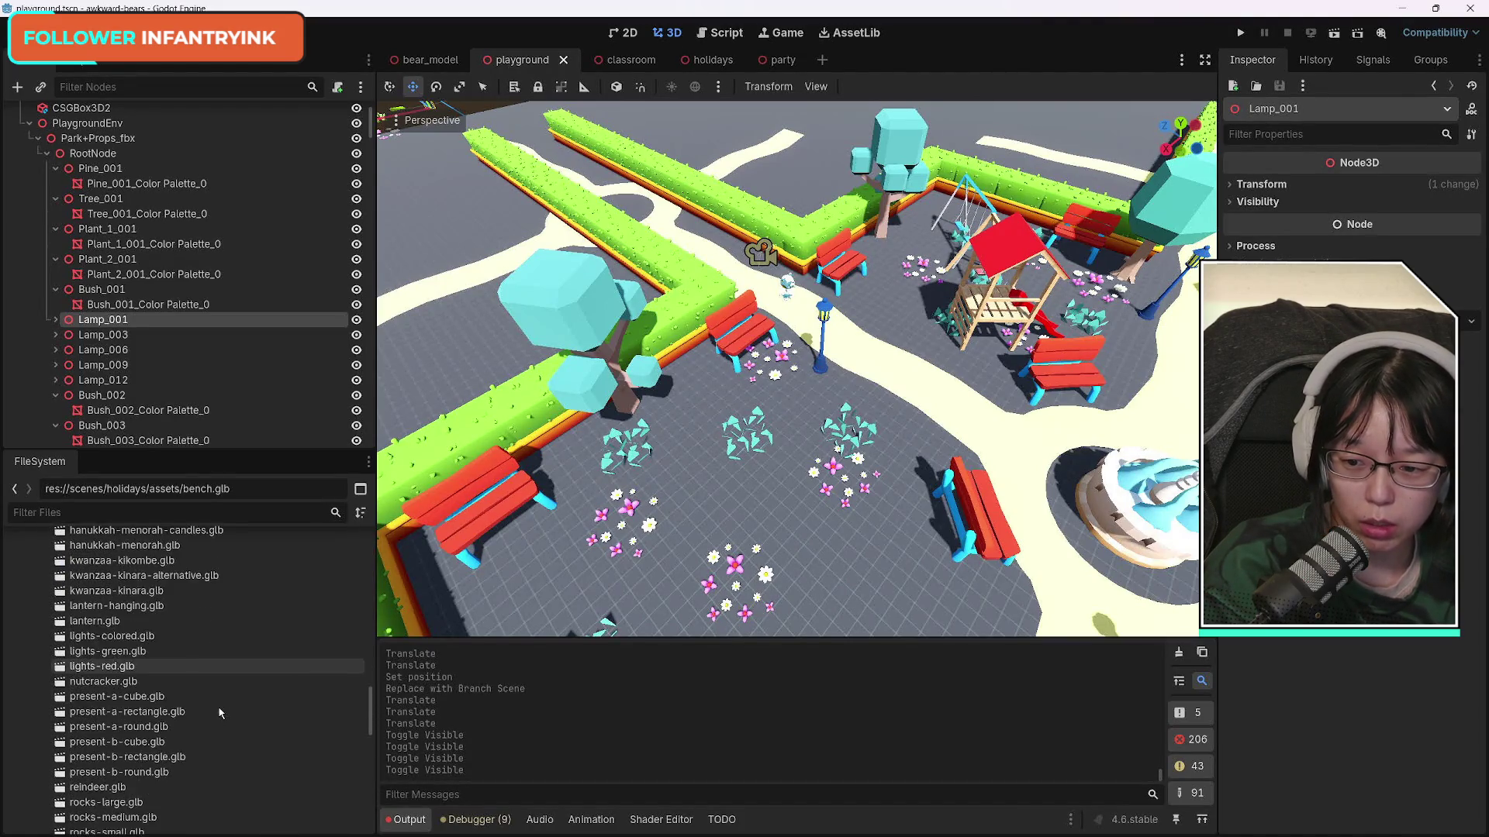
pyautogui.click(118, 621)
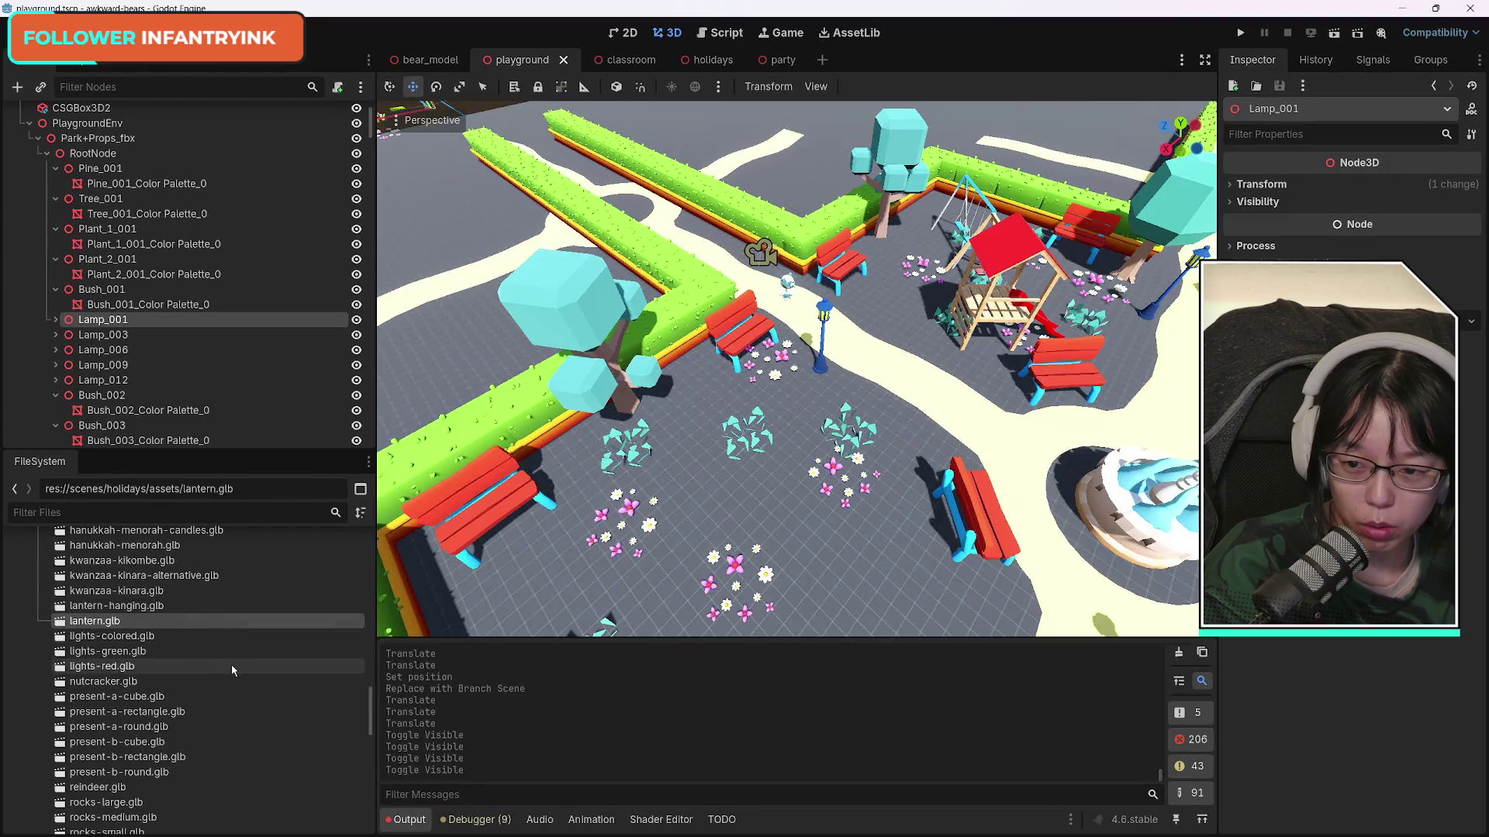
# Step: Move bench.glb and lantern.glb into the scenes/common folder and confirm
pyautogui.scroll(10, 229, 665)
pyautogui.scroll(10, 229, 664)
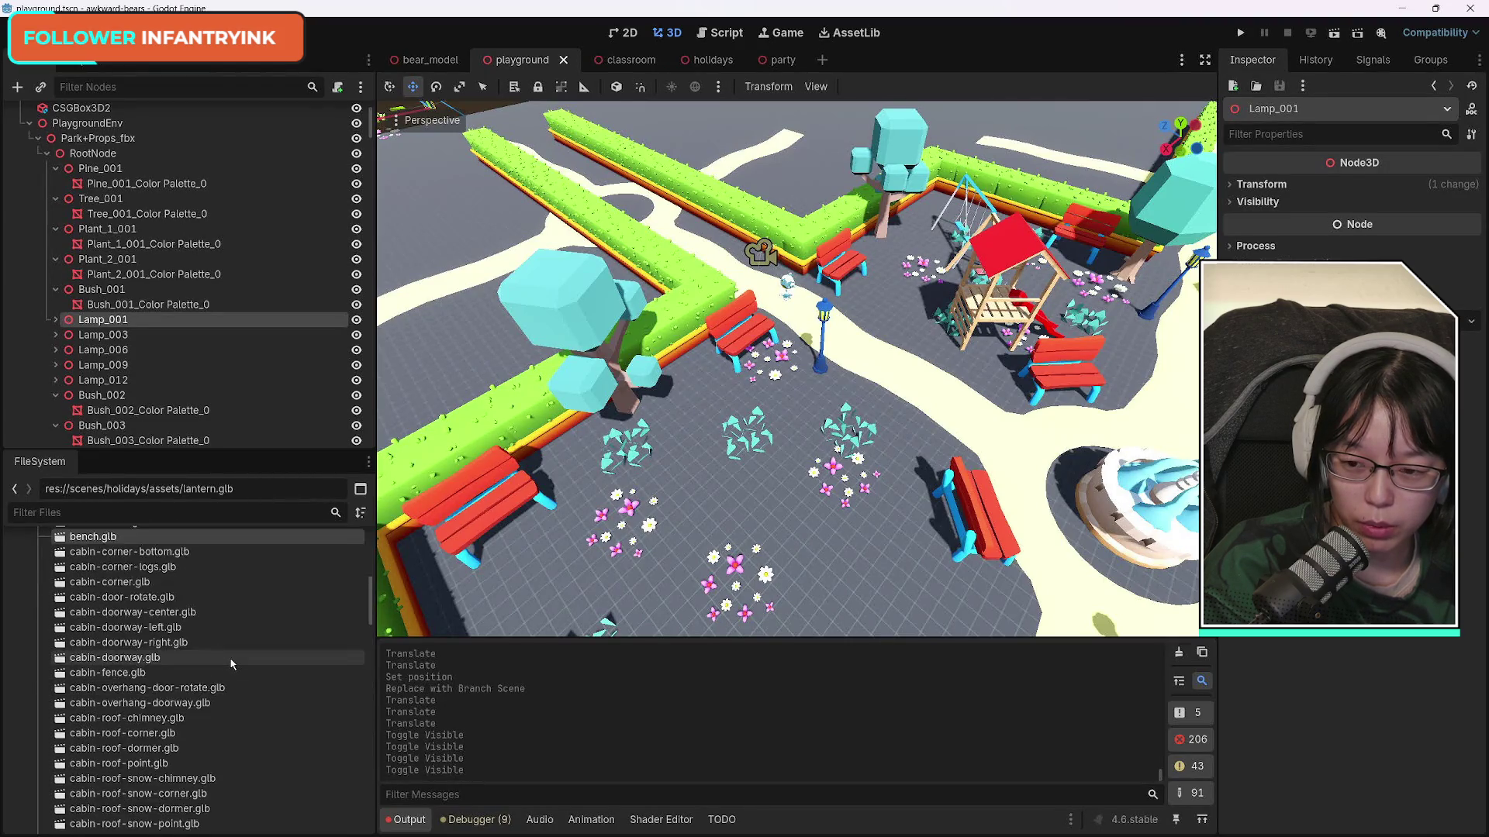
pyautogui.scroll(8, 230, 666)
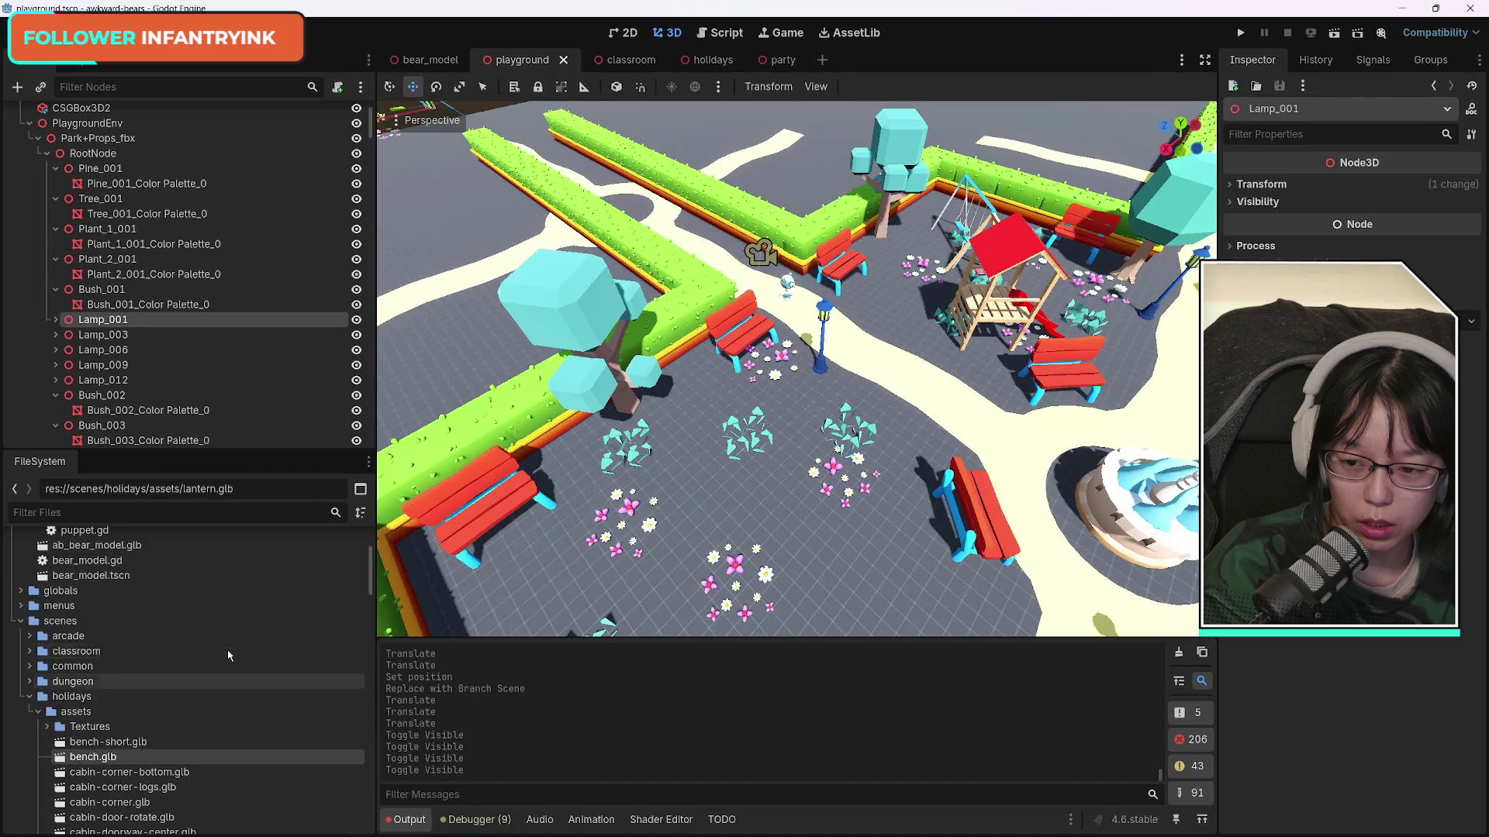
pyautogui.scroll(-5, 230, 666)
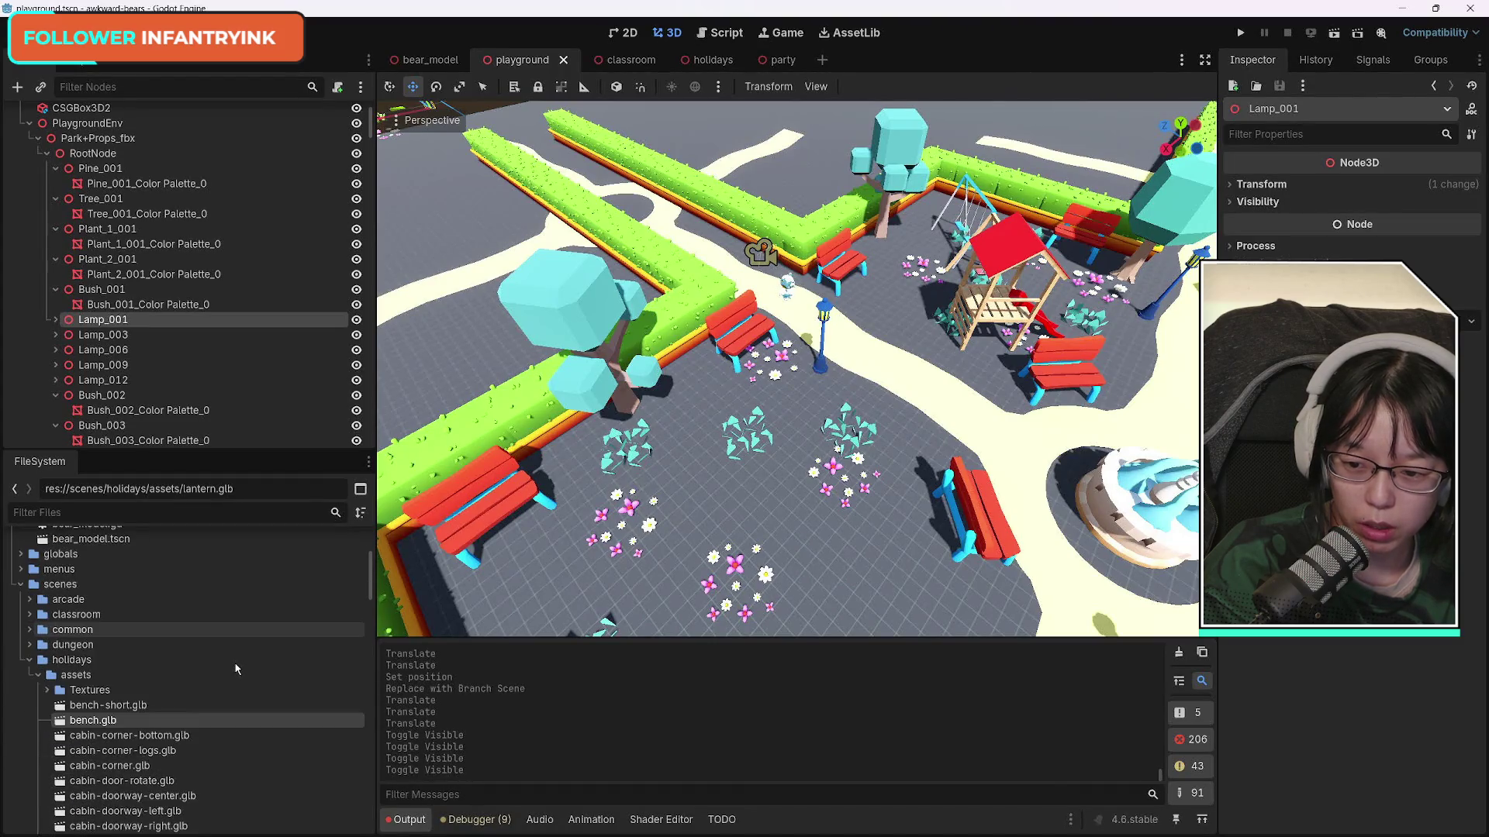
pyautogui.moveTo(93, 720); pyautogui.dragTo(76, 630)
pyautogui.click(695, 435)
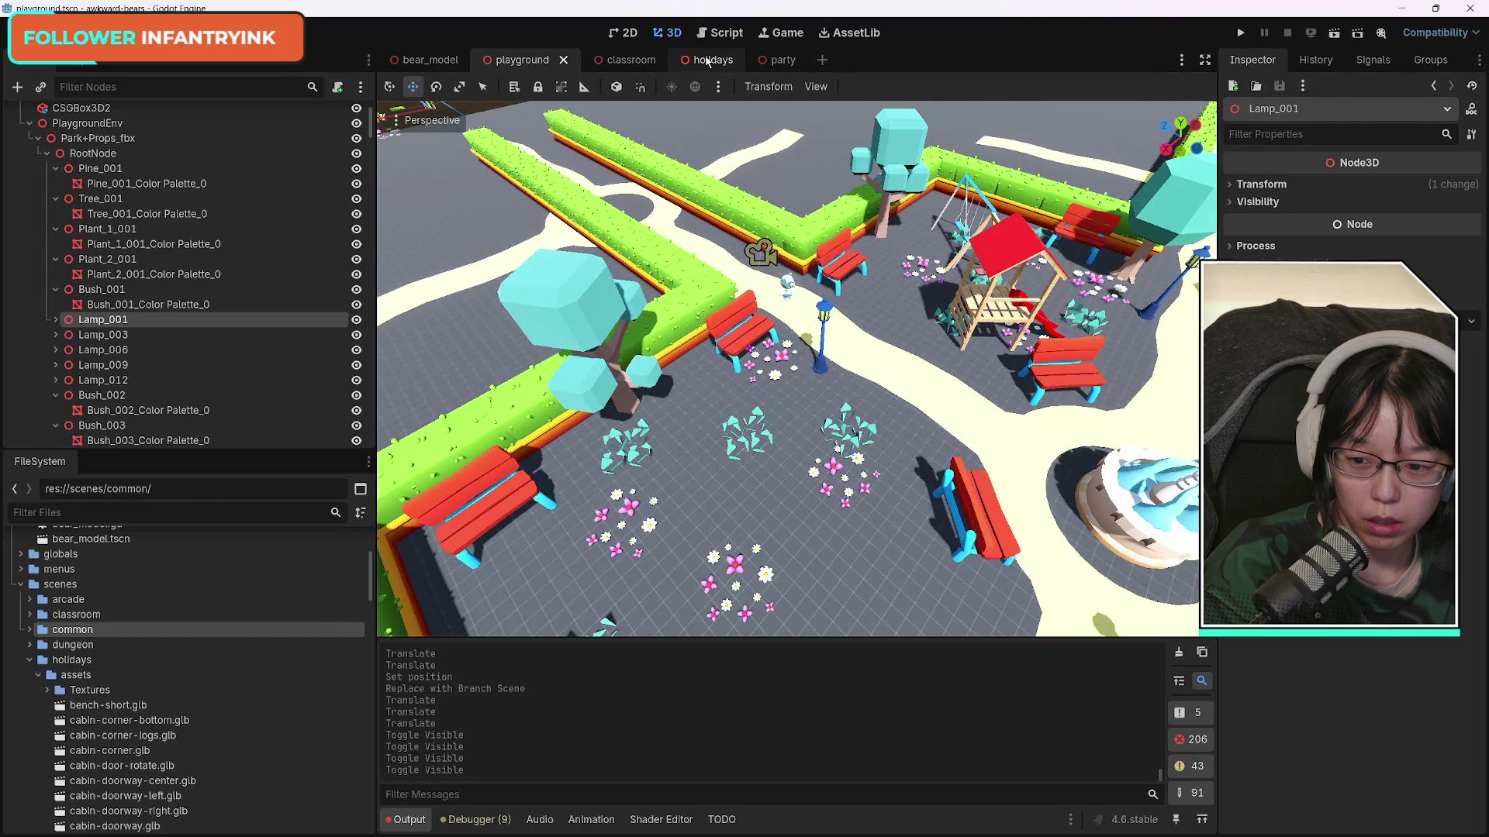
# Step: Move bench.glb and lantern.glb from common into common/assets and check they arrived
pyautogui.click(29, 630)
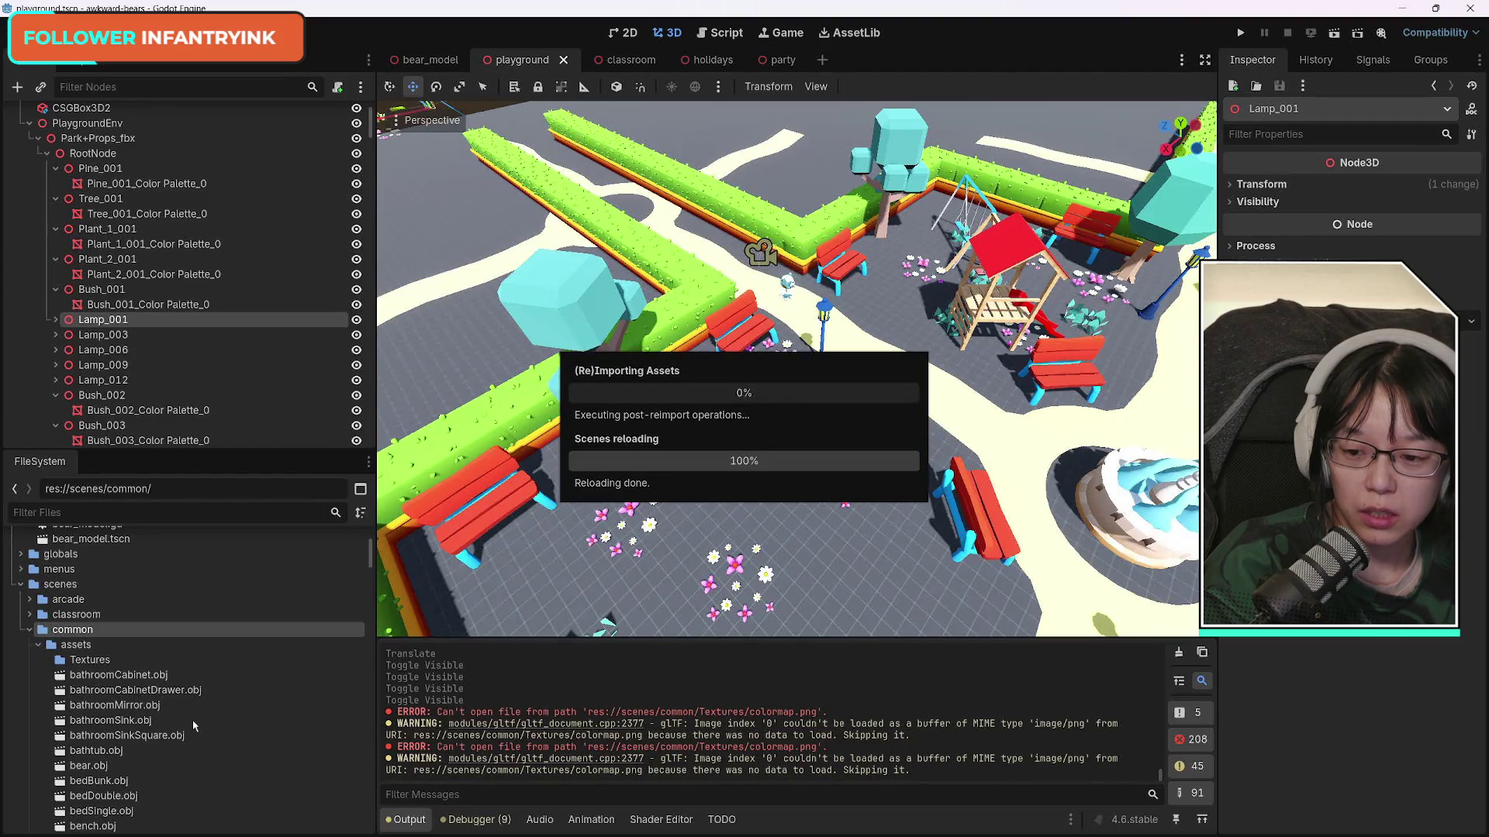
pyautogui.click(39, 645)
pyautogui.click(83, 659)
pyautogui.keyDown('shift'); pyautogui.click(85, 675); pyautogui.keyUp('shift')
pyautogui.moveTo(82, 668); pyautogui.dragTo(79, 650)
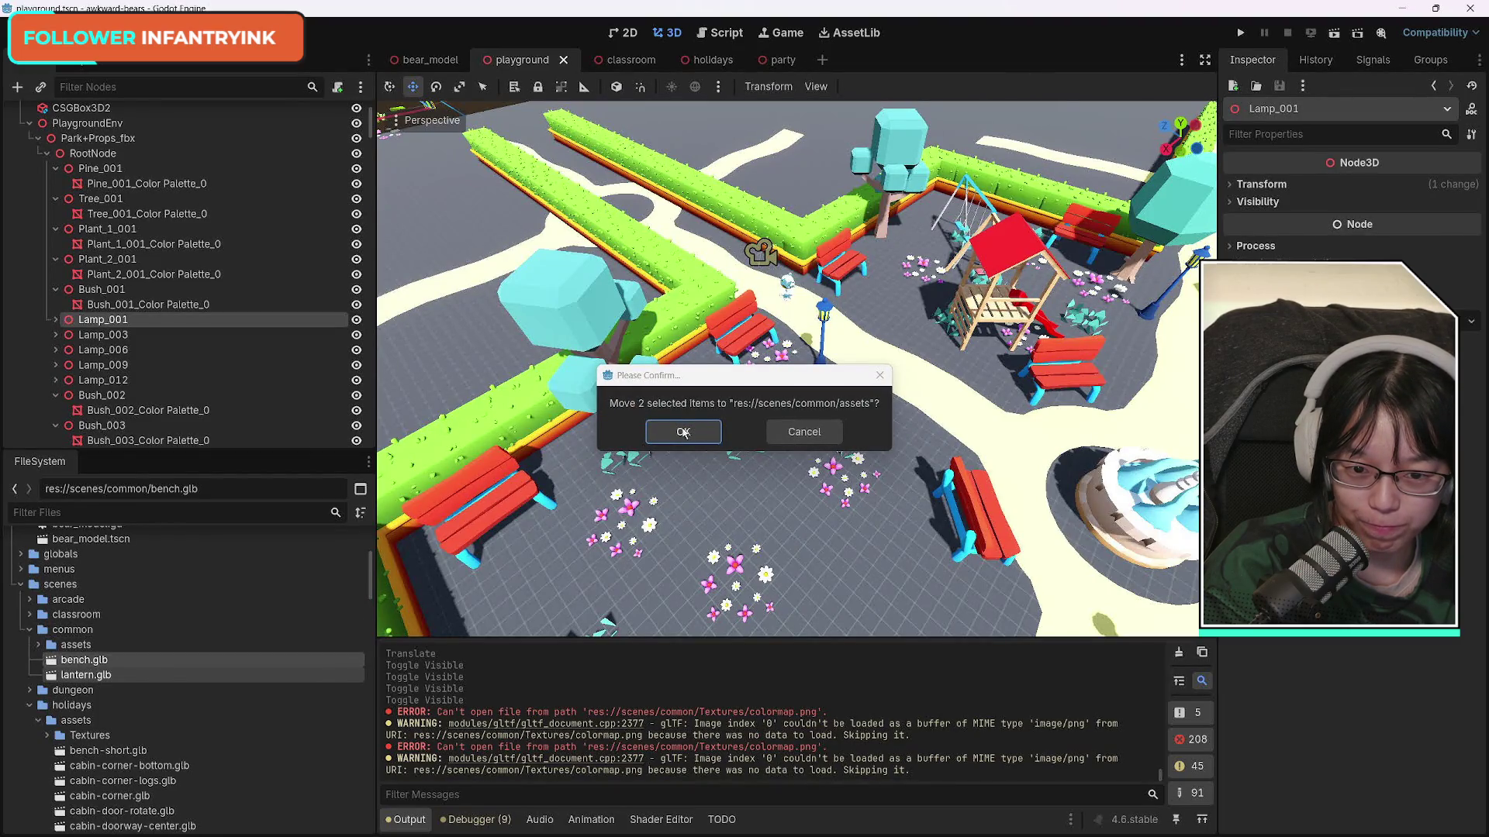
pyautogui.press('Return')
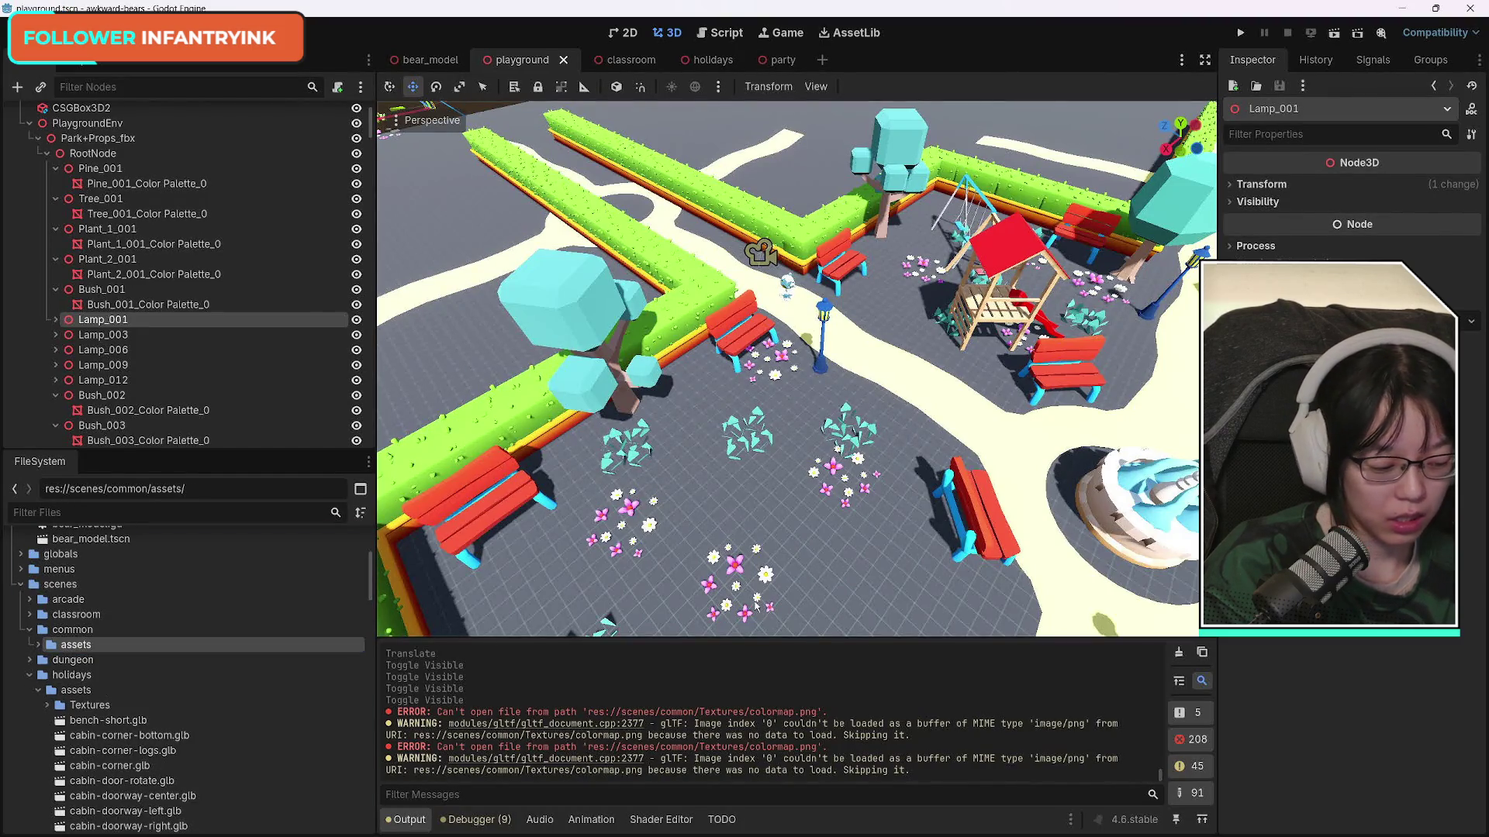
pyautogui.click(40, 645)
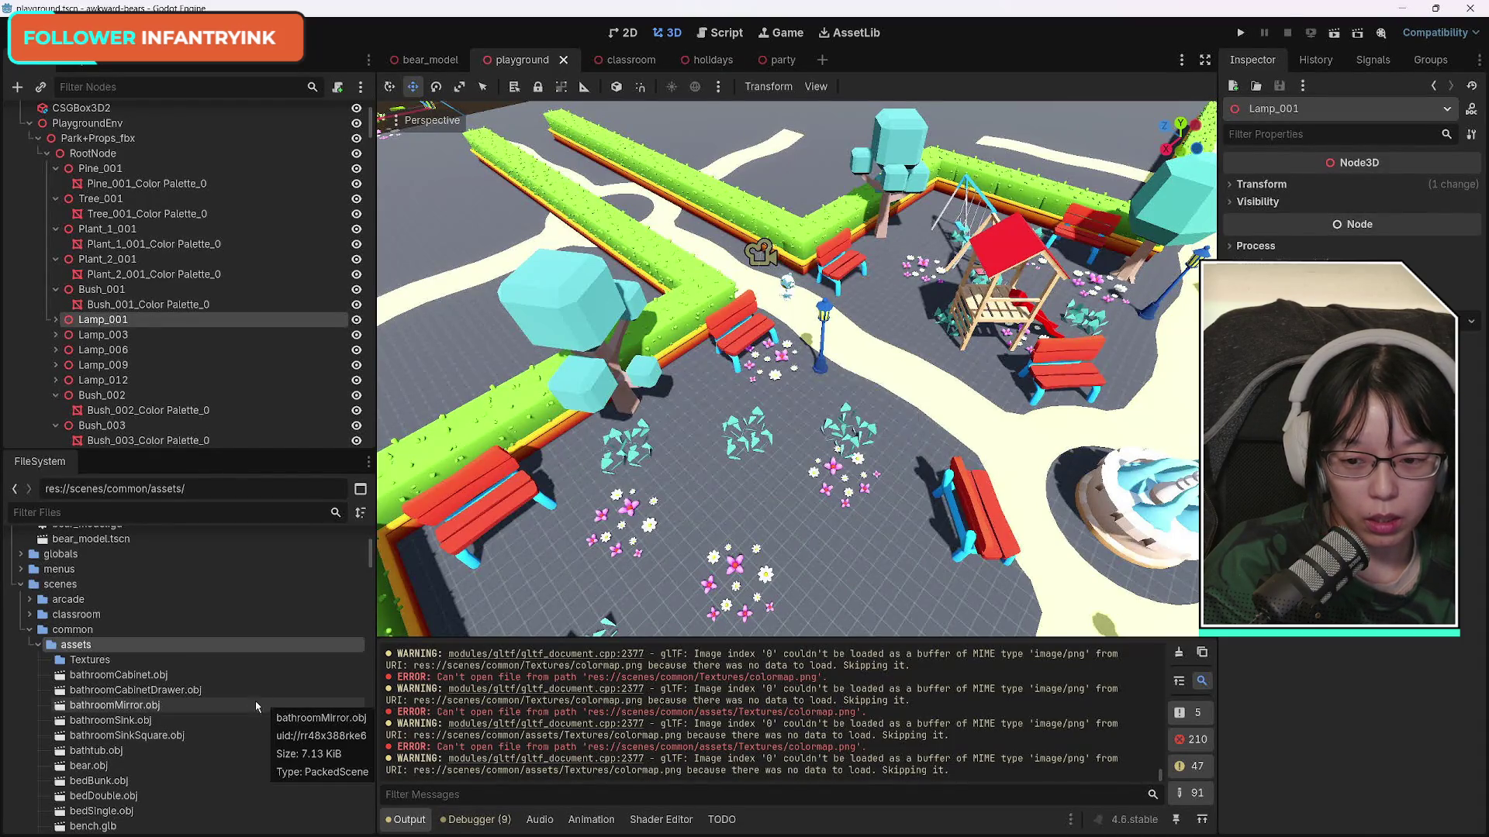
# Step: Drag lantern.glb from FileSystem onto the holidays scene tab to show the winter village
pyautogui.scroll(-5, 237, 712)
pyautogui.scroll(3, 237, 705)
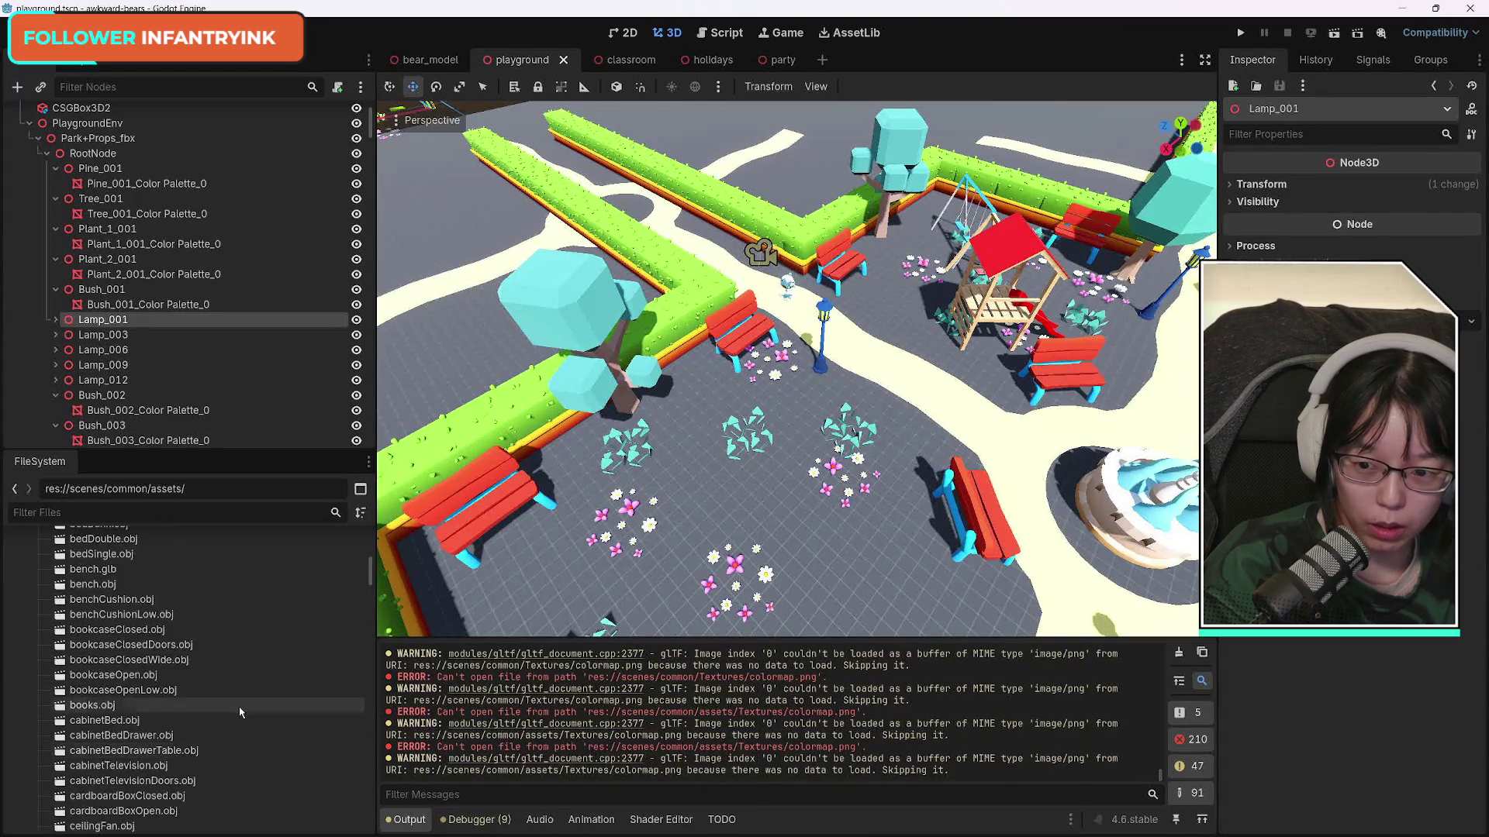
pyautogui.scroll(-20, 238, 705)
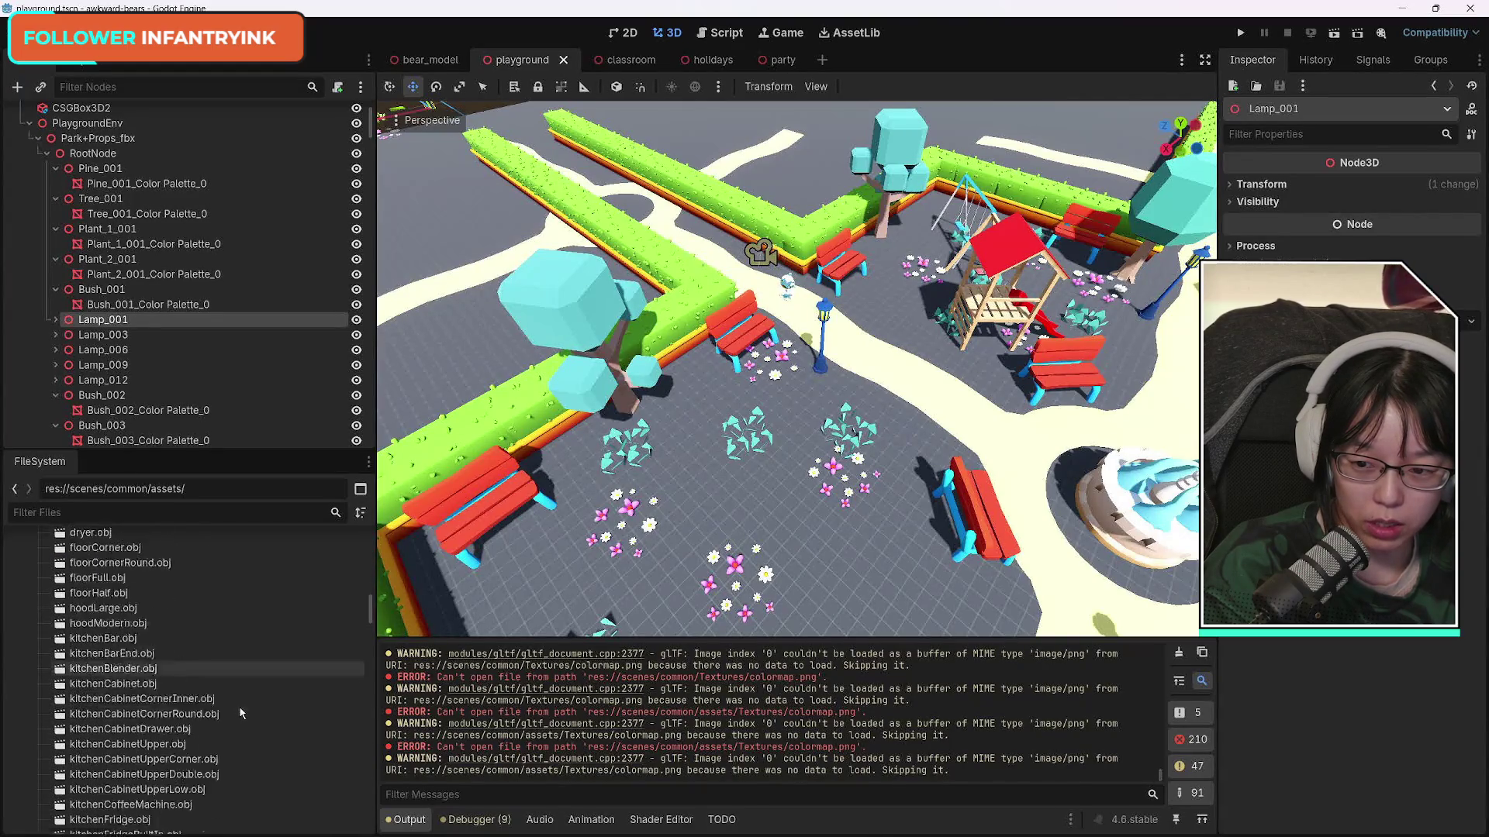
pyautogui.scroll(-20, 238, 712)
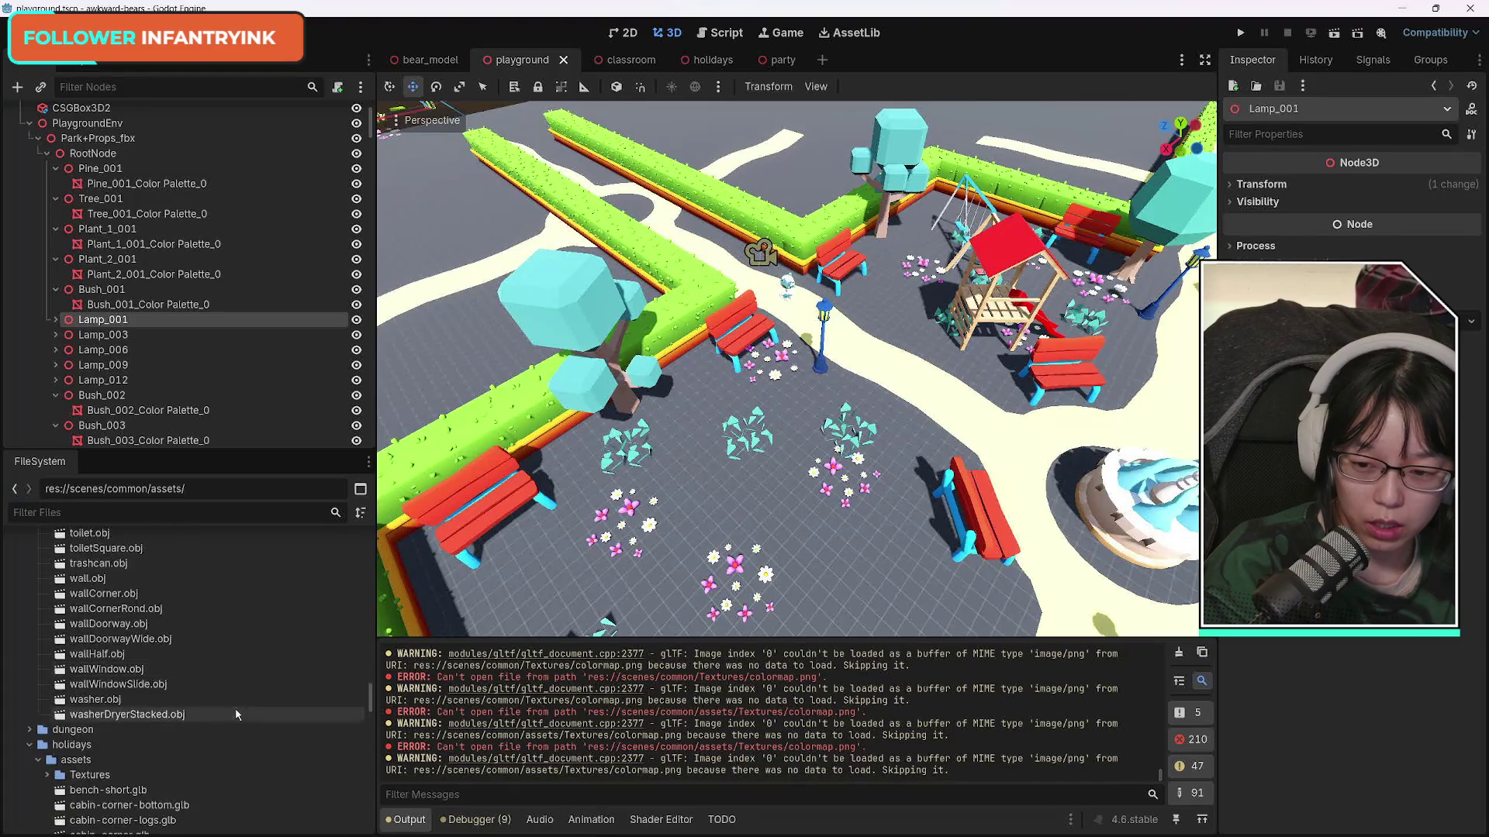
pyautogui.scroll(12, 236, 713)
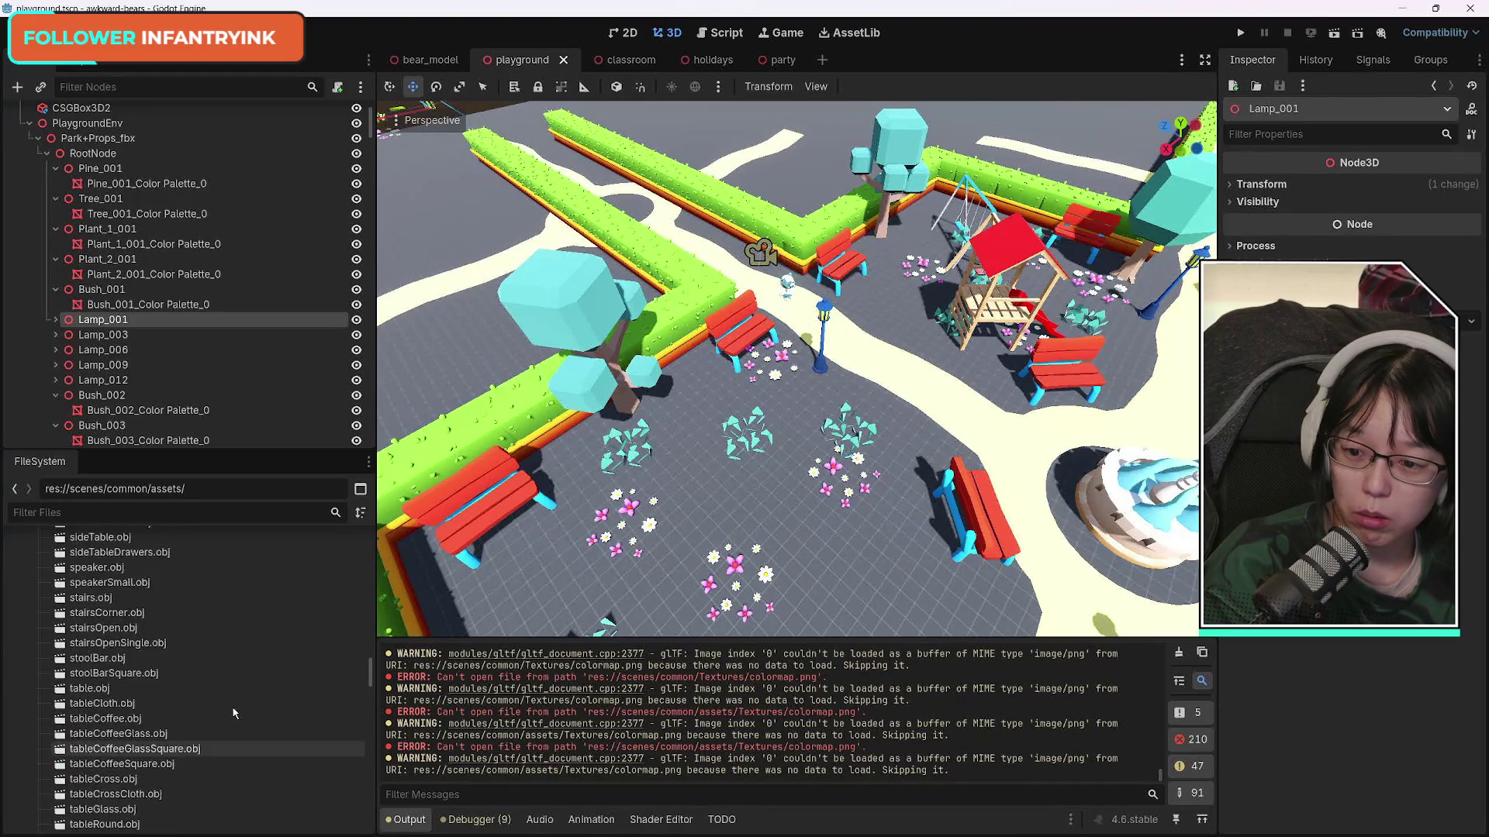
pyautogui.scroll(5, 233, 712)
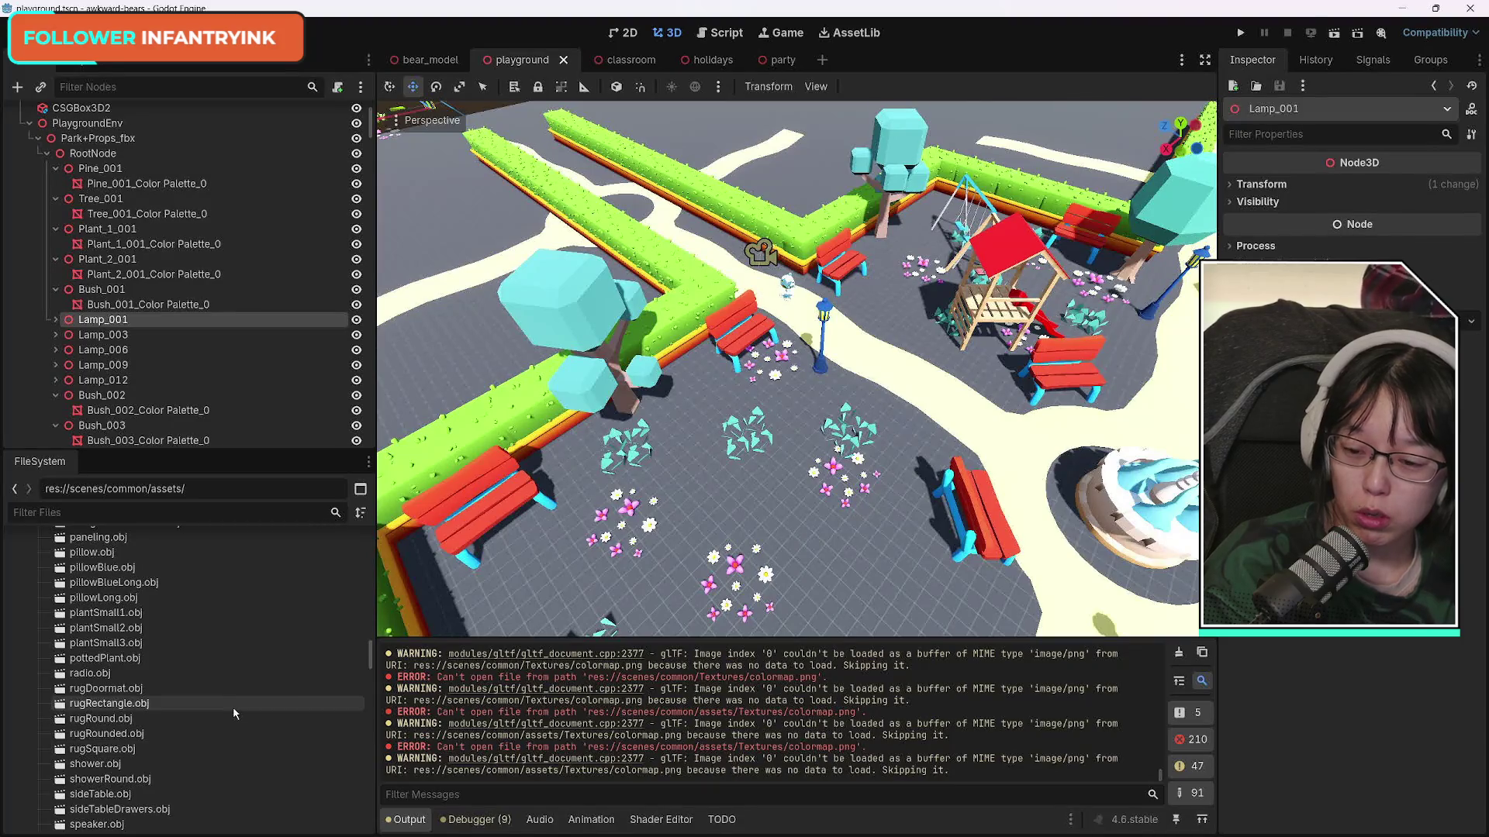
pyautogui.scroll(10, 236, 715)
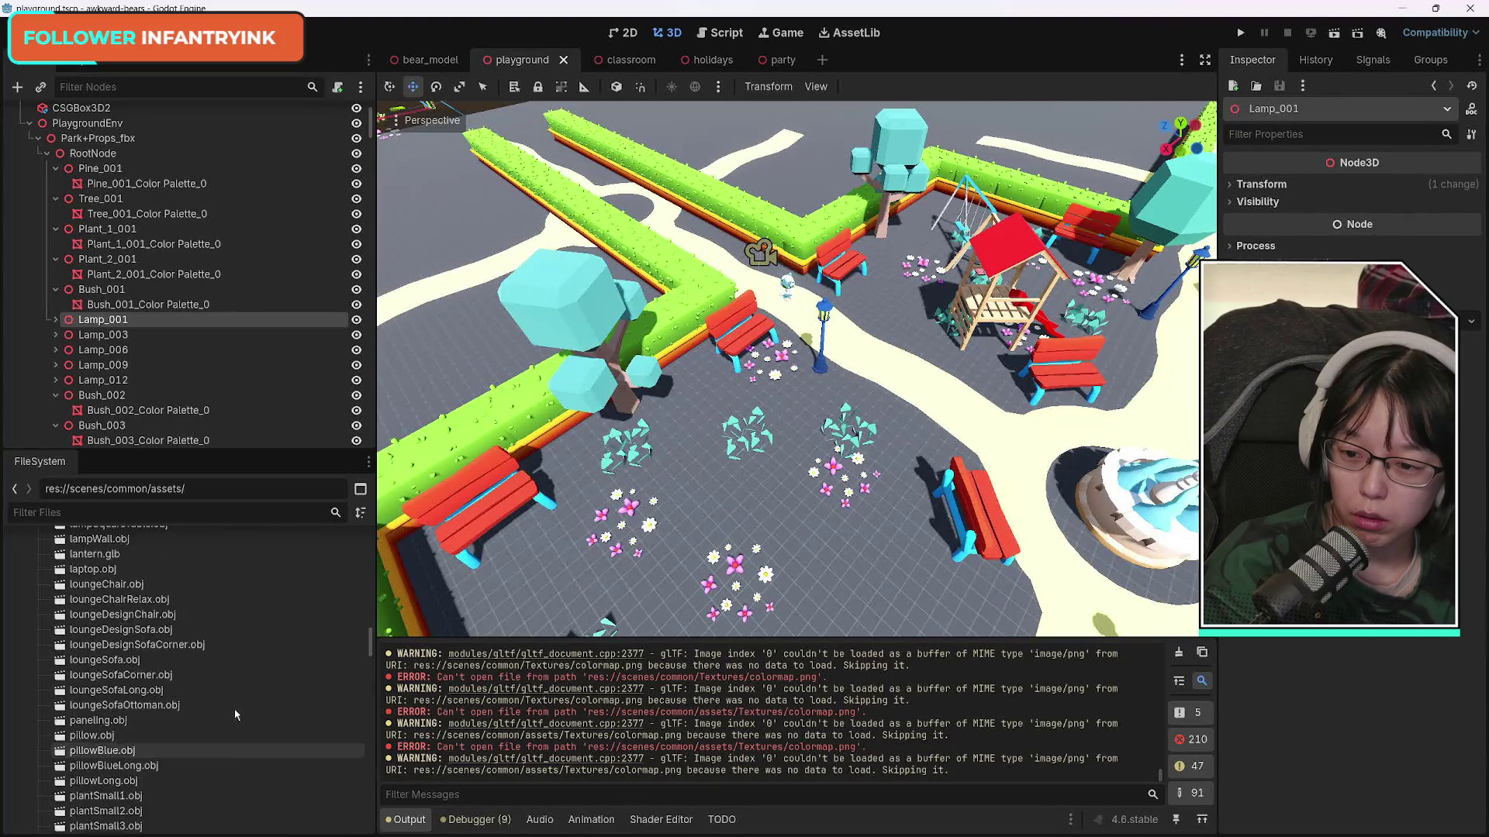
pyautogui.moveTo(94, 628); pyautogui.dragTo(907, 504)
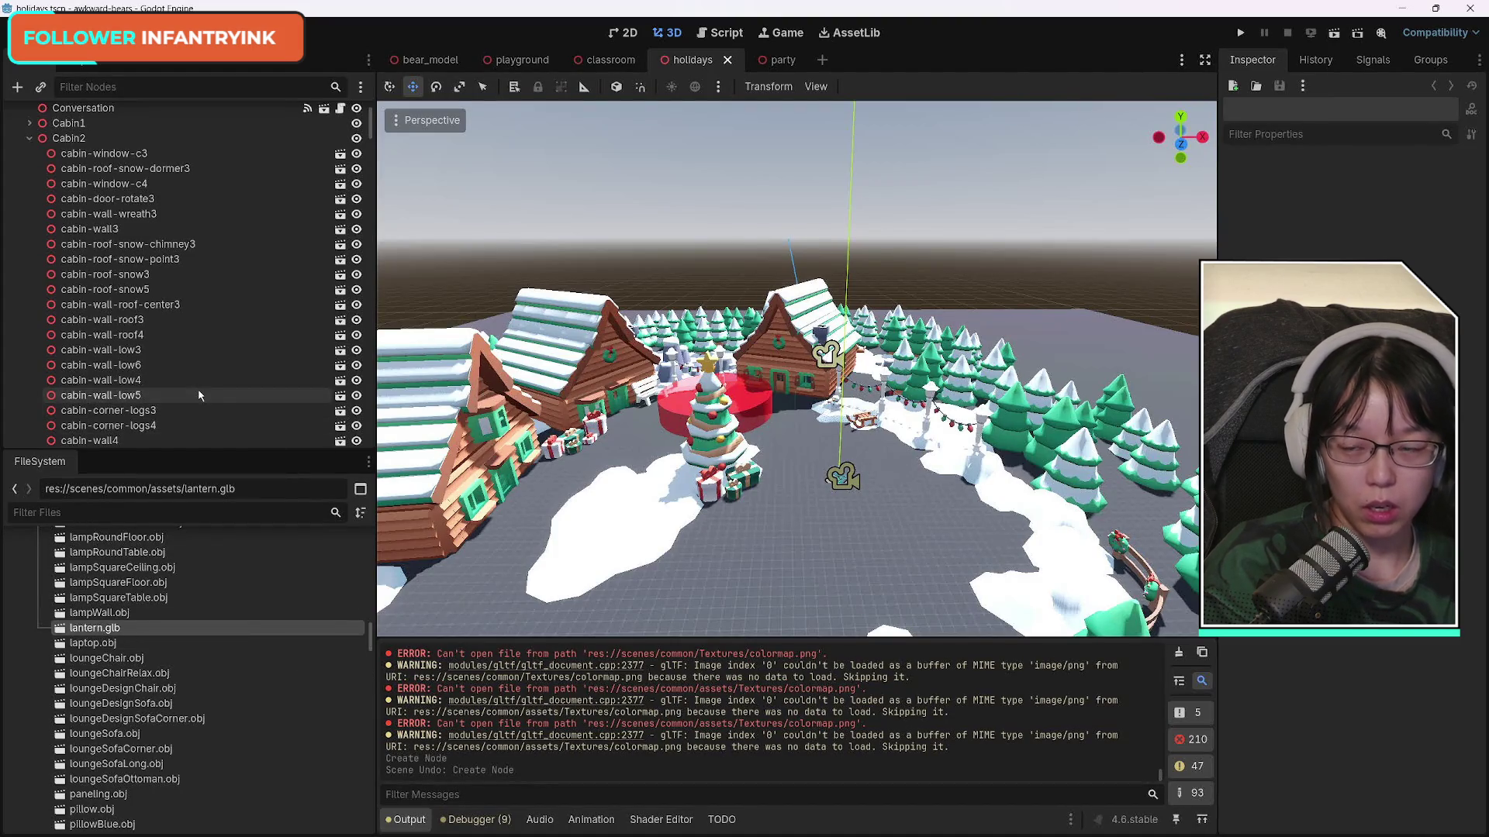
pyautogui.scroll(-1, 194, 385)
pyautogui.scroll(3, 194, 386)
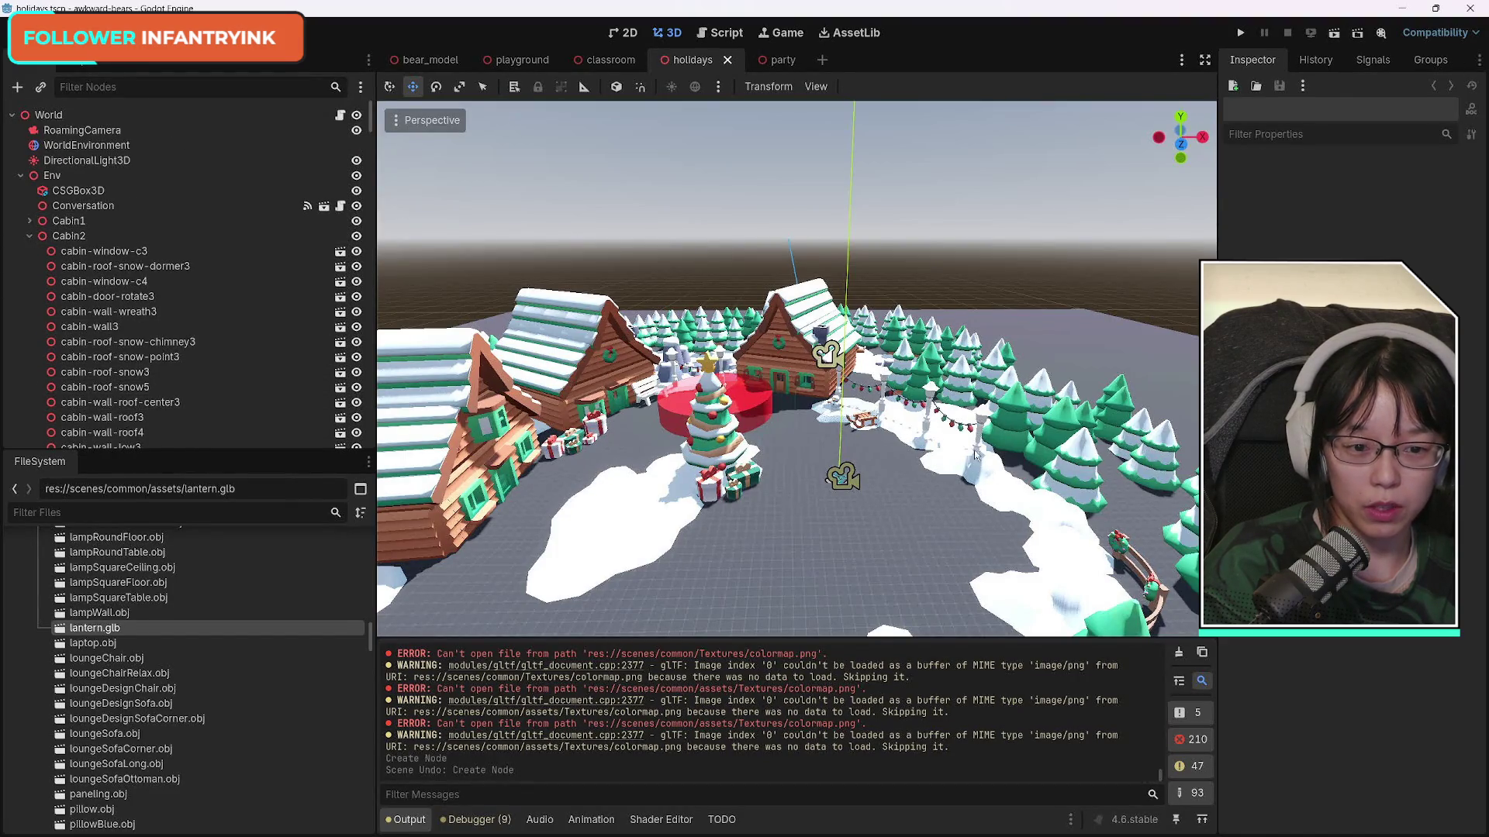
pyautogui.click(930, 393)
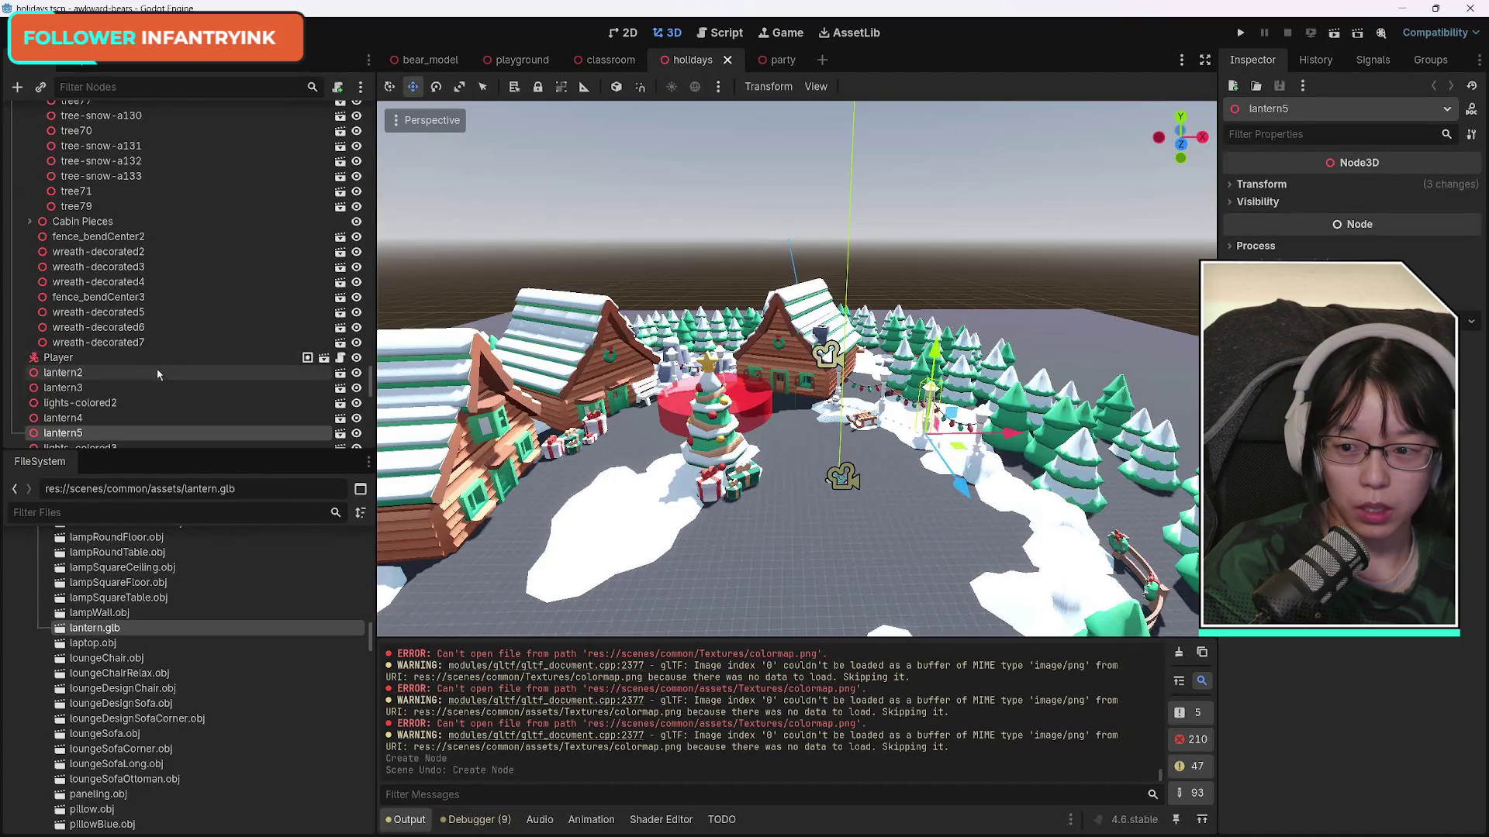
pyautogui.scroll(-1, 198, 397)
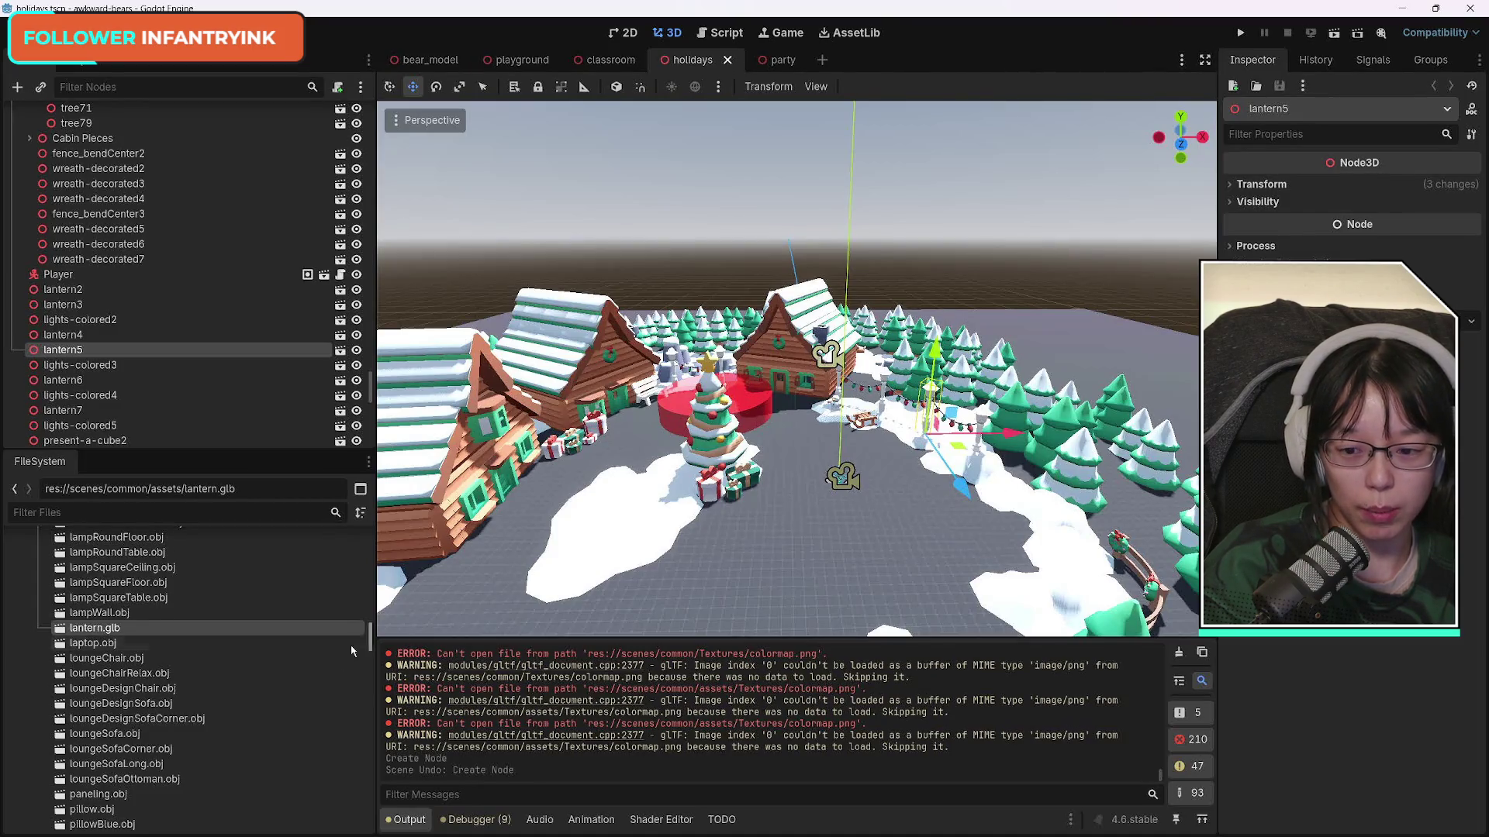
pyautogui.moveTo(93, 628); pyautogui.dragTo(120, 310)
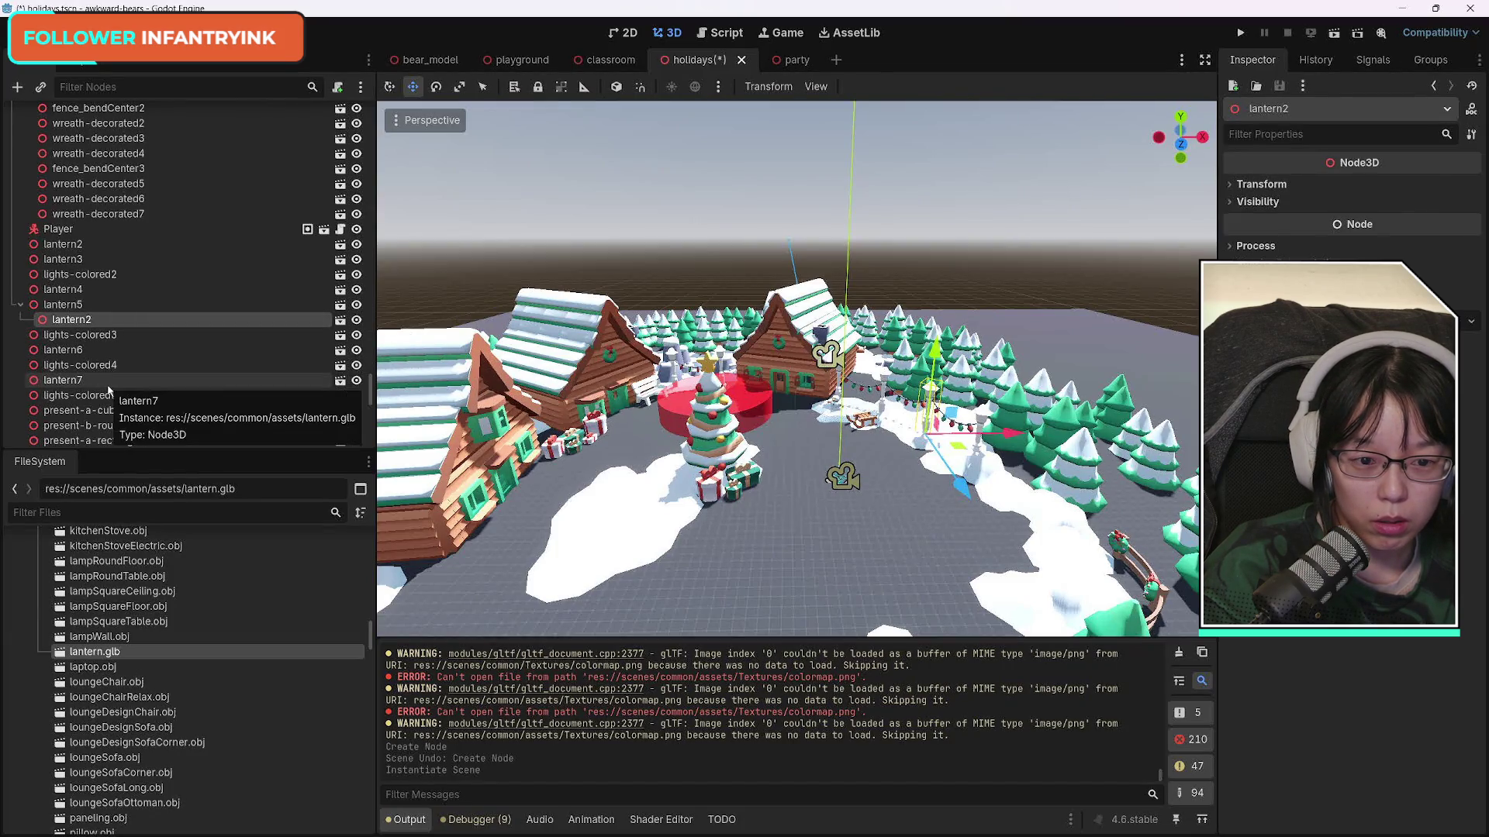
pyautogui.scroll(5, 685, 565)
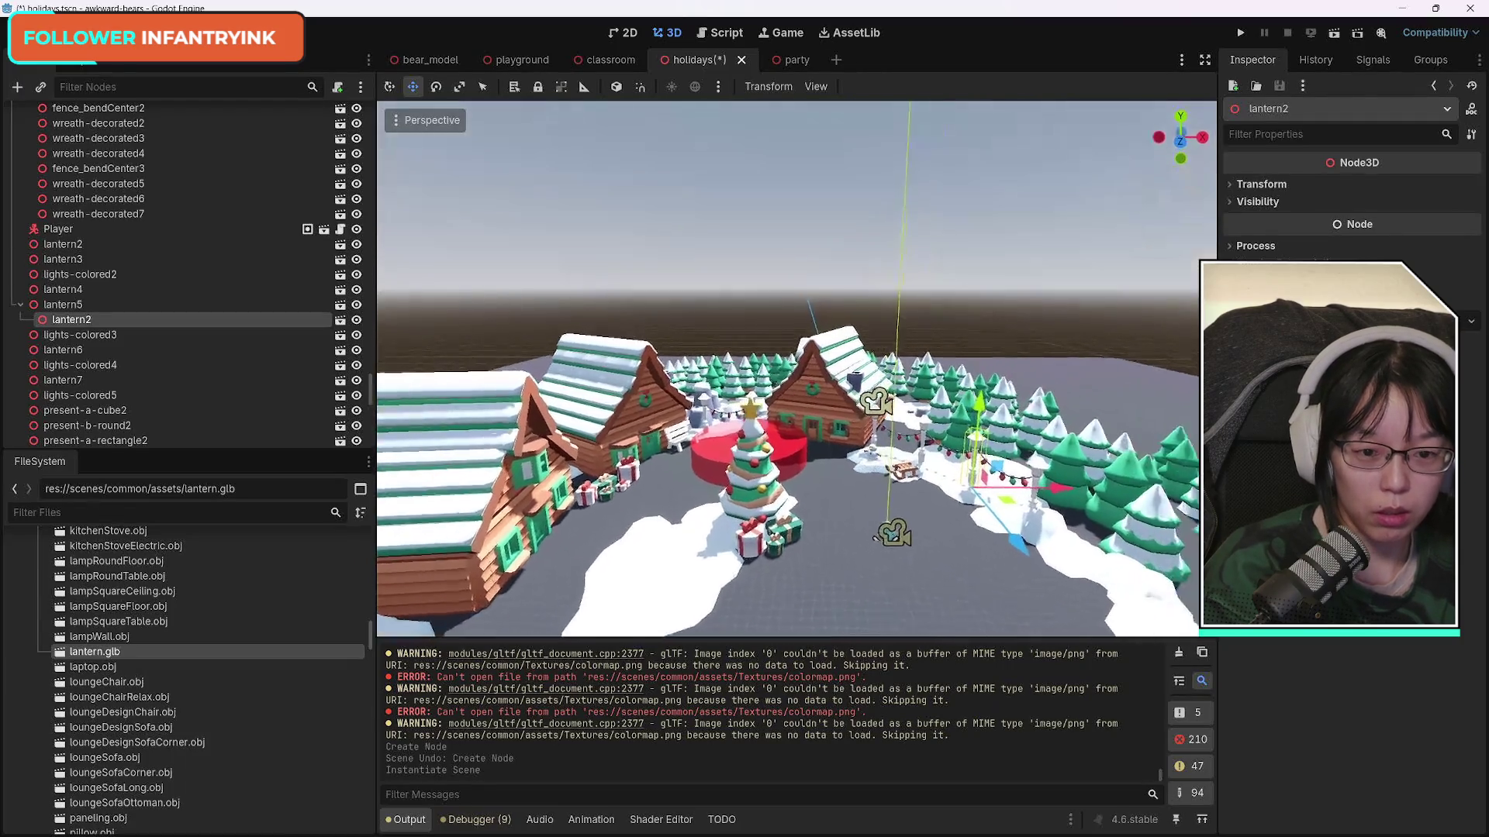
pyautogui.scroll(5, 789, 466)
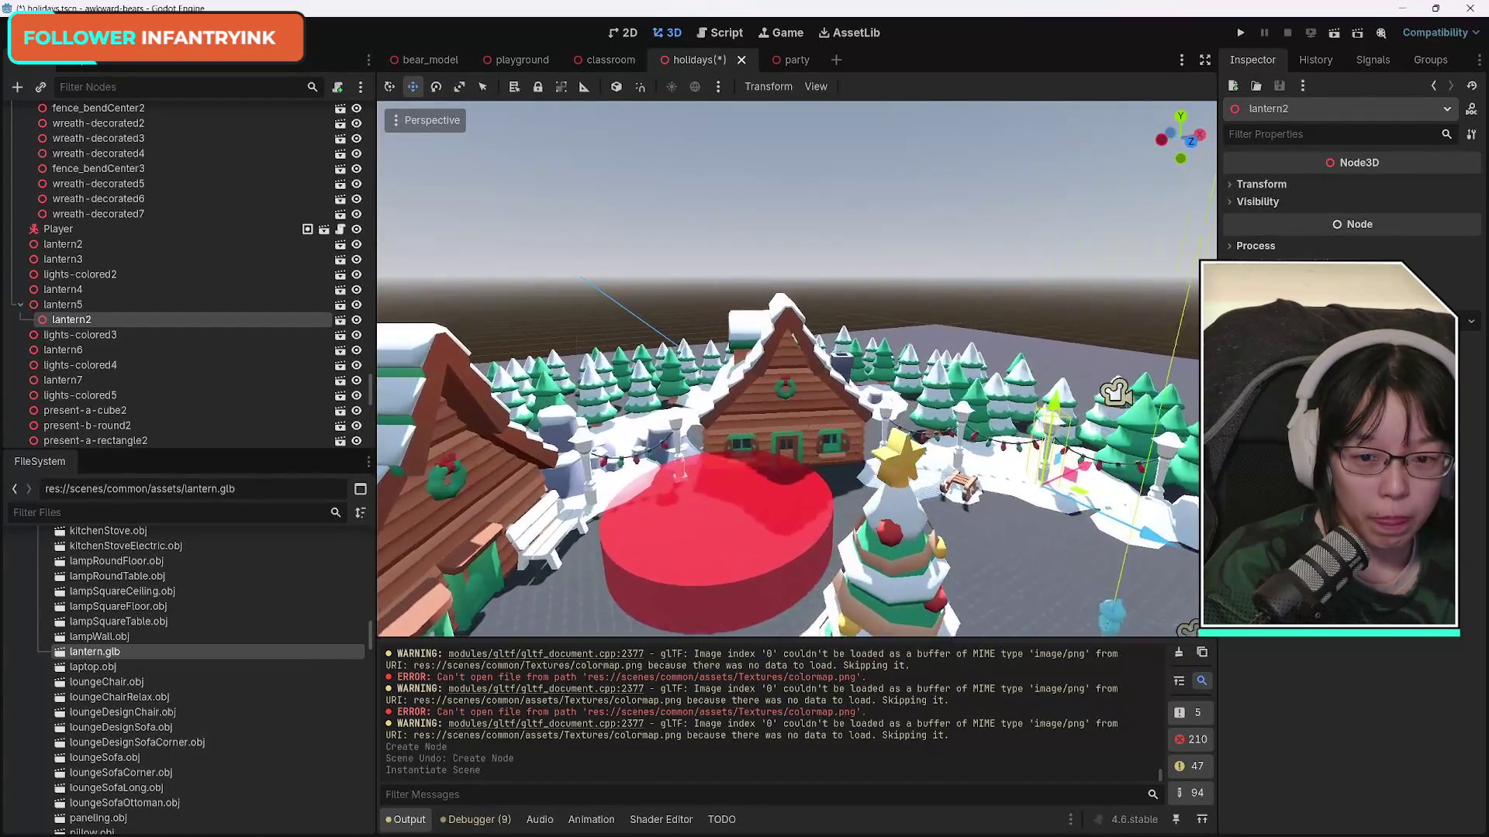
pyautogui.press('d')
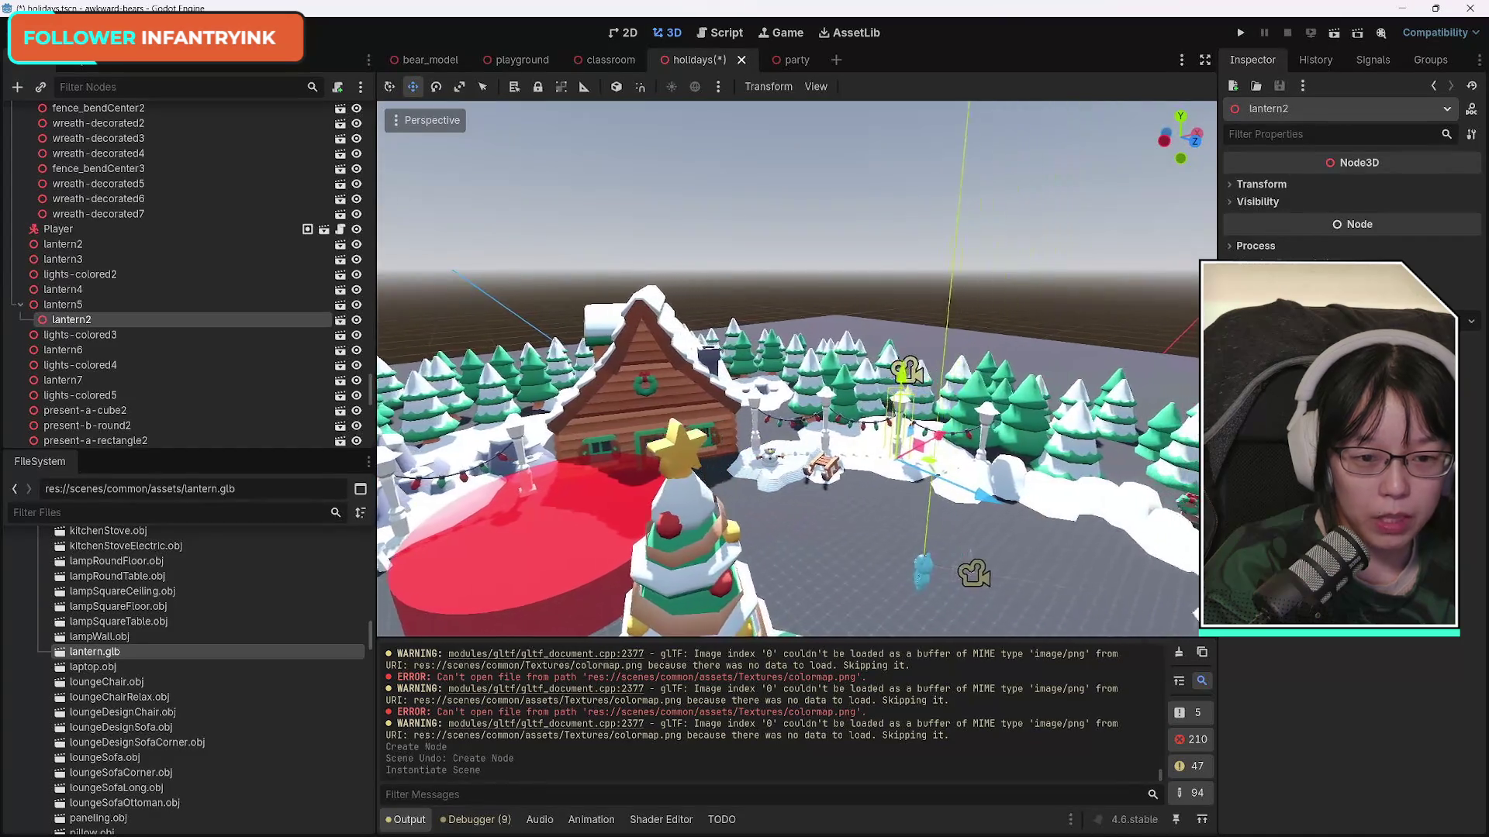
pyautogui.press('a')
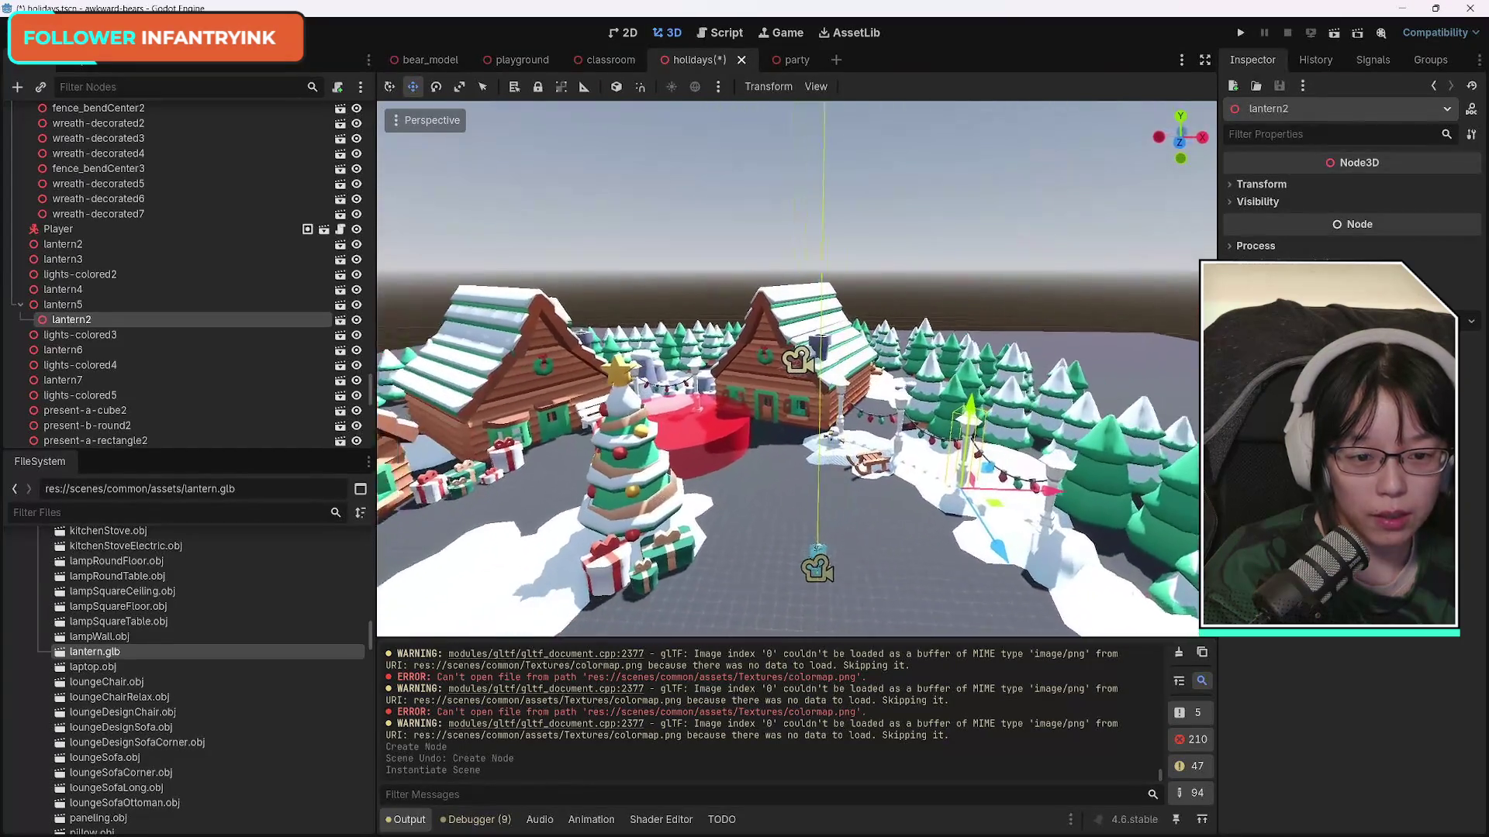
pyautogui.press('s')
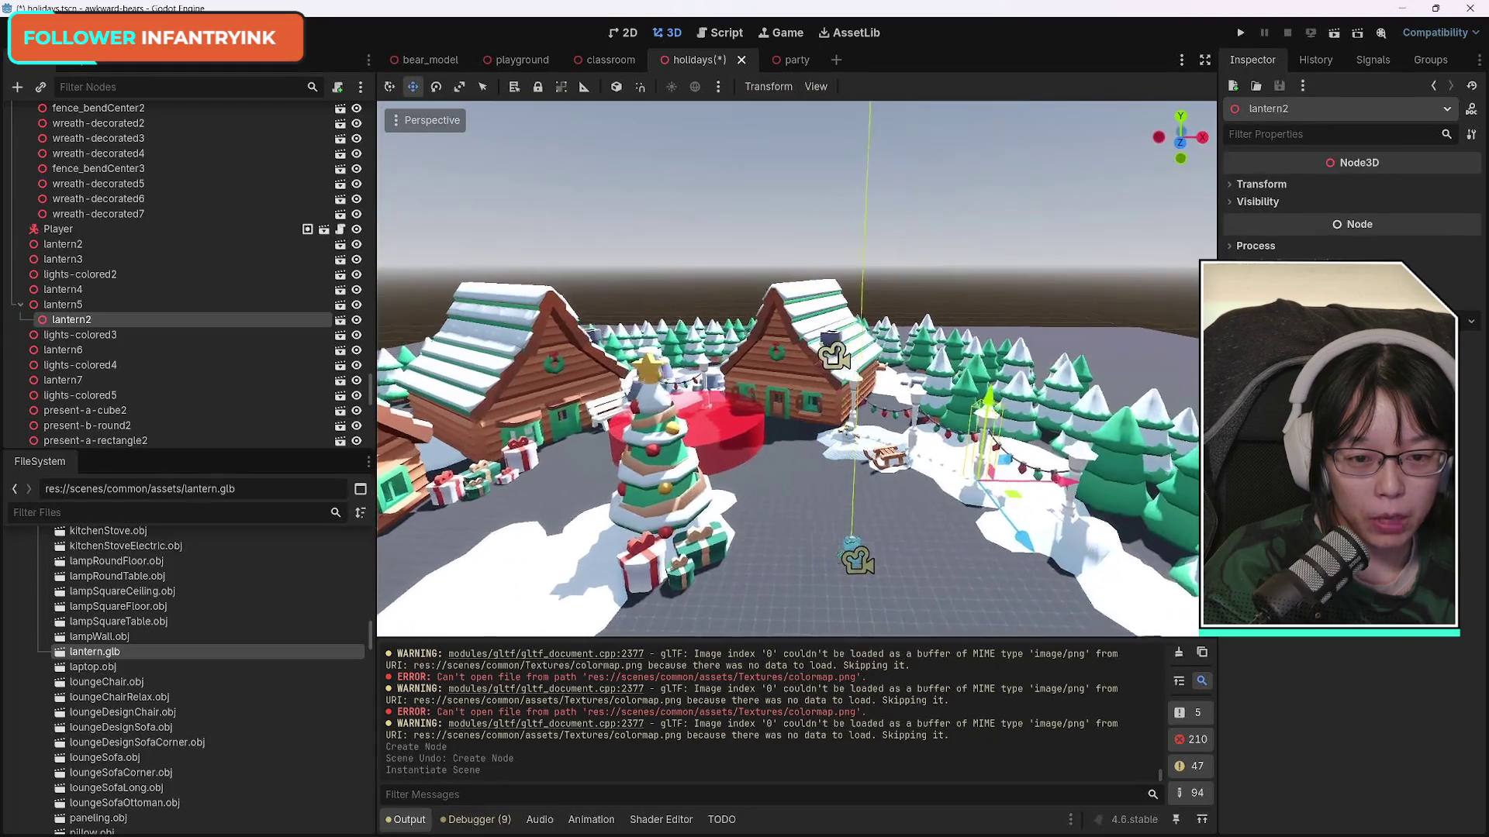
pyautogui.hotkey('ctrl', 'z')
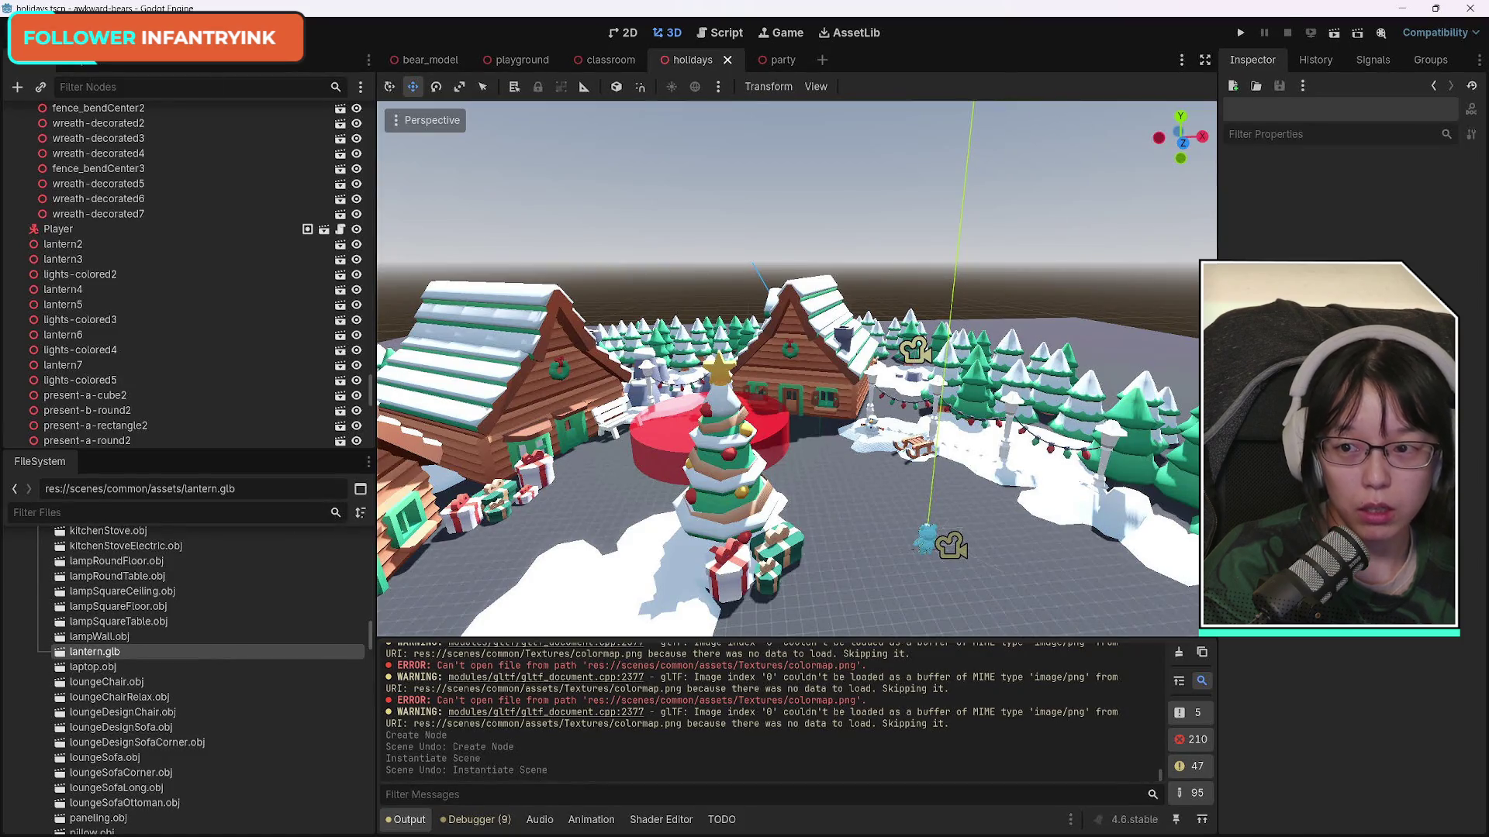
# Step: Save the holidays scene twice with Scene > Save Scene
pyautogui.click(19, 33)
pyautogui.click(46, 146)
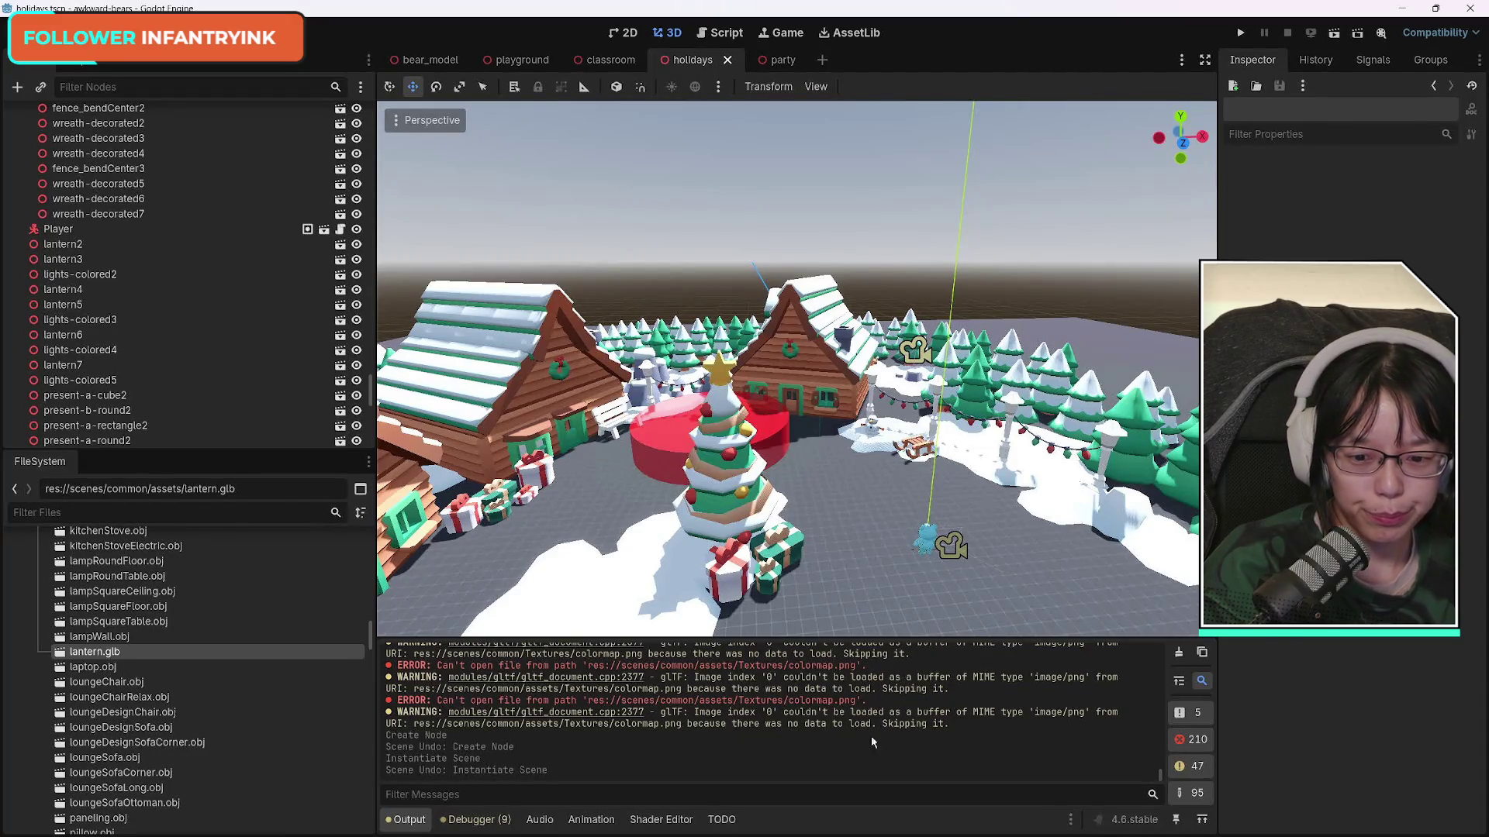
pyautogui.moveTo(346, 821)
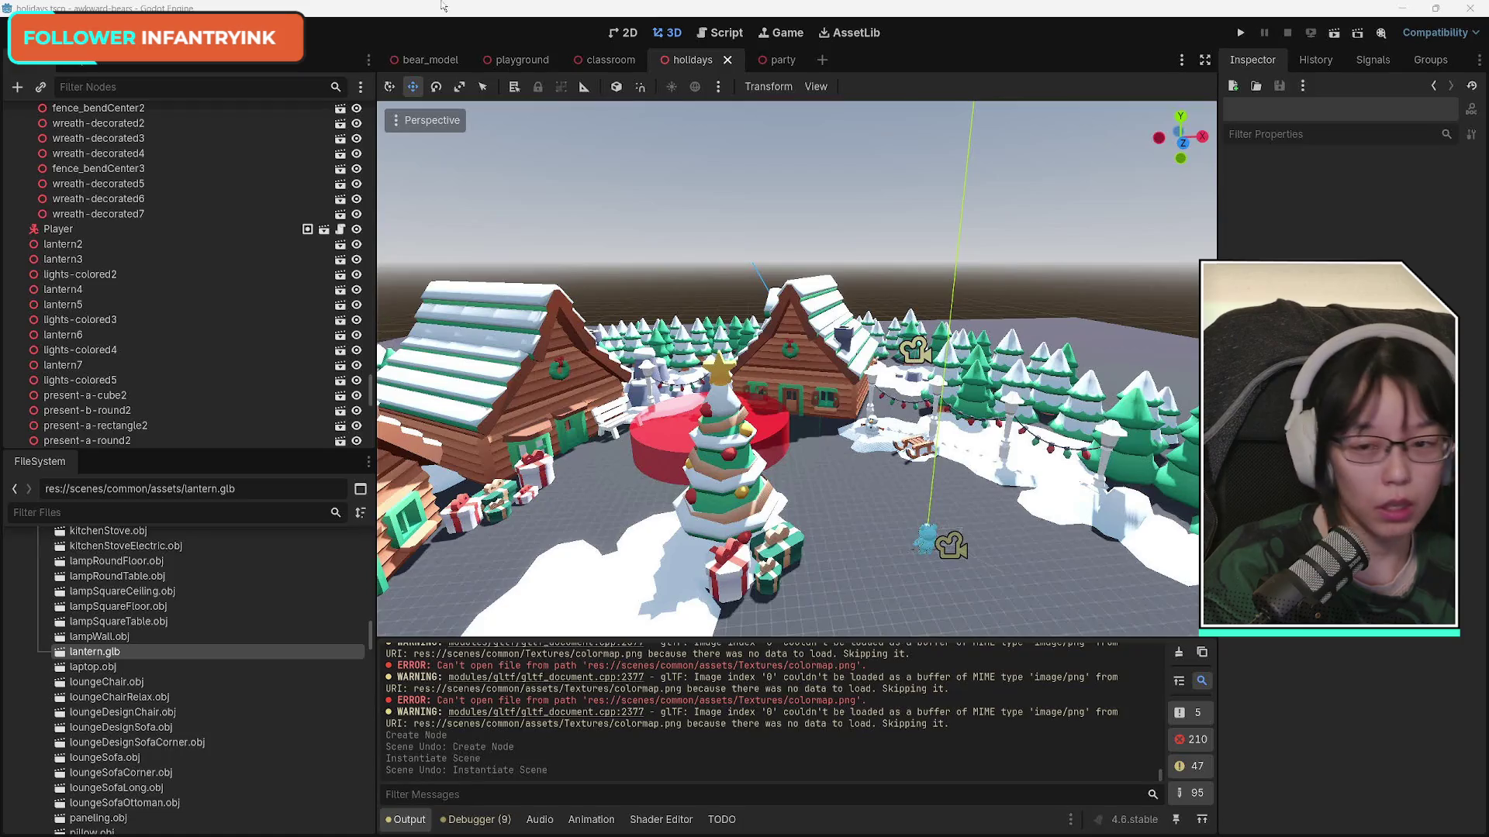
pyautogui.click(31, 33)
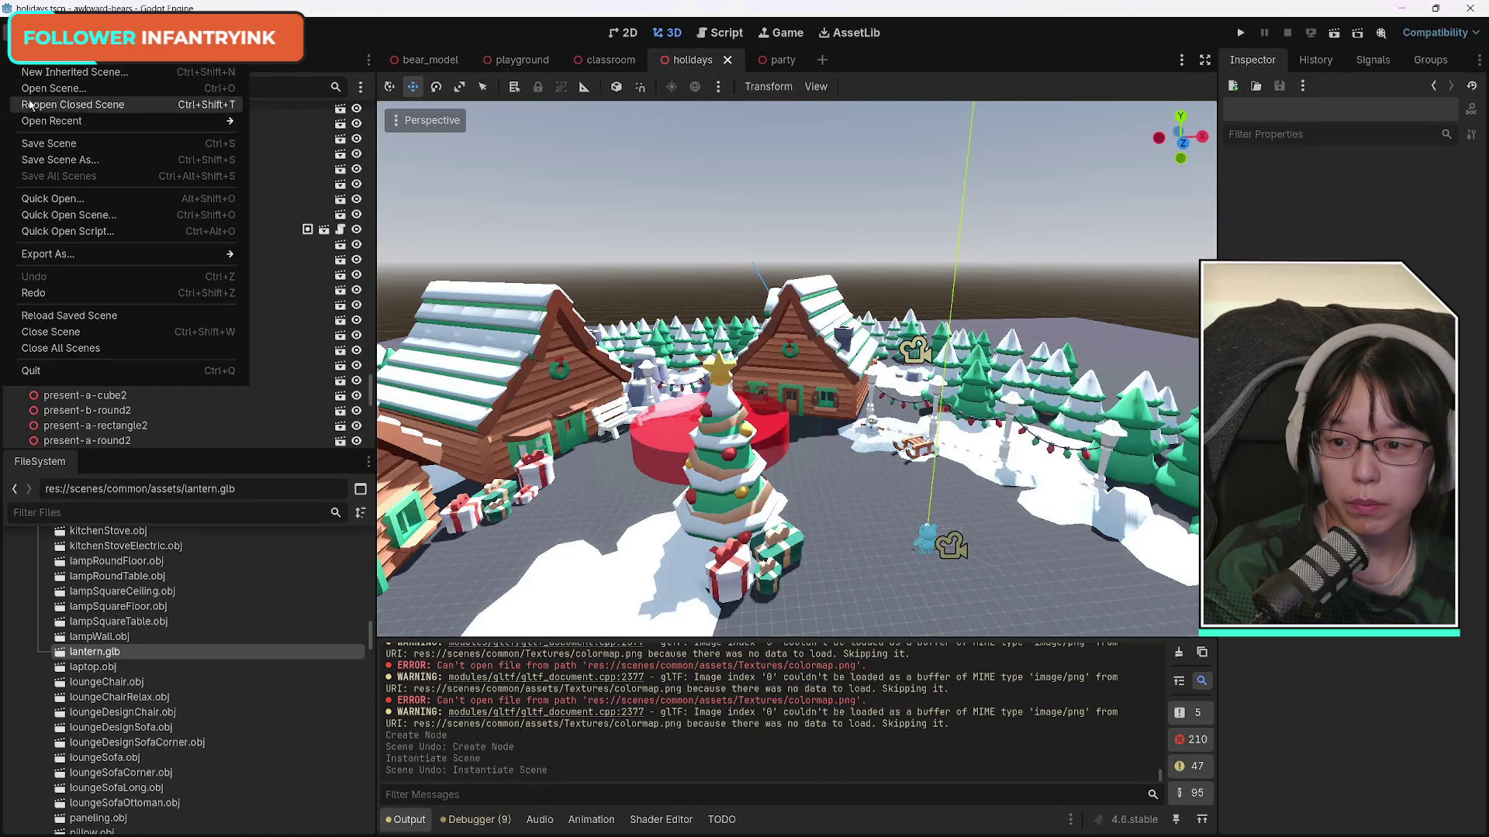
pyautogui.click(59, 144)
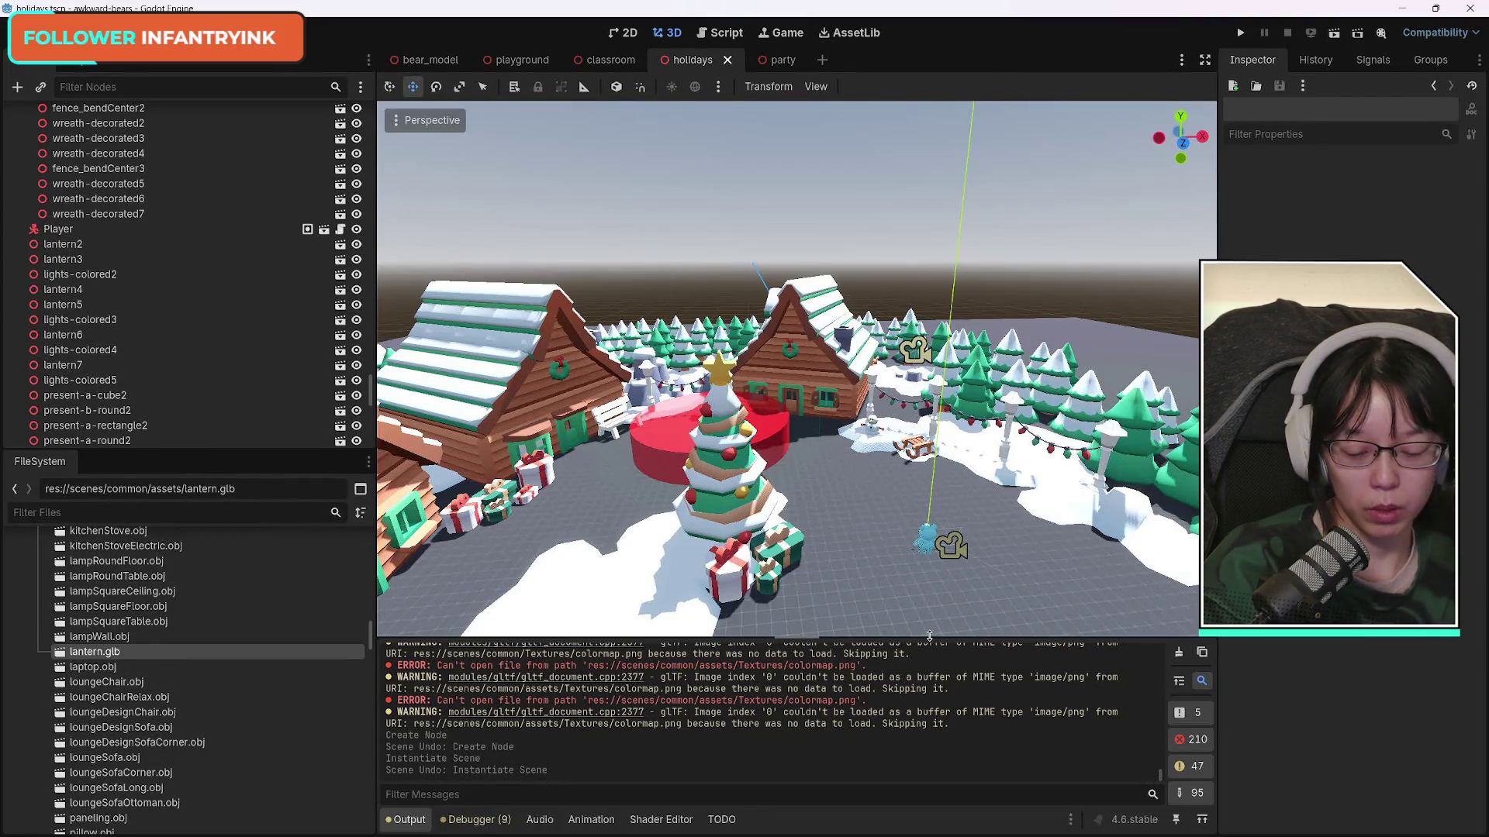
# Step: Collapse the common/assets, common and holidays folders in FileSystem
pyautogui.scroll(10, 252, 760)
pyautogui.scroll(10, 249, 756)
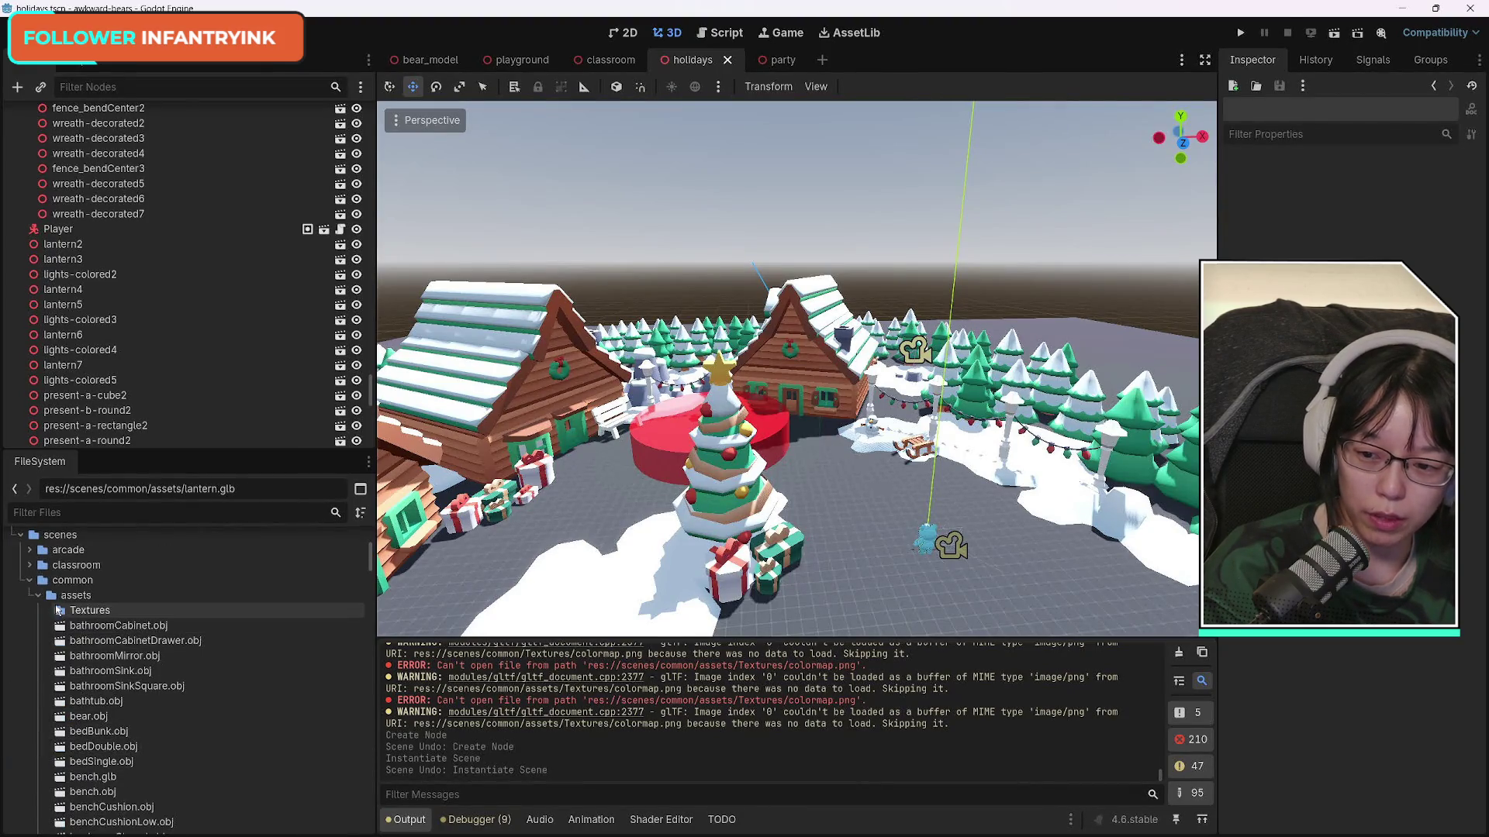
pyautogui.click(38, 596)
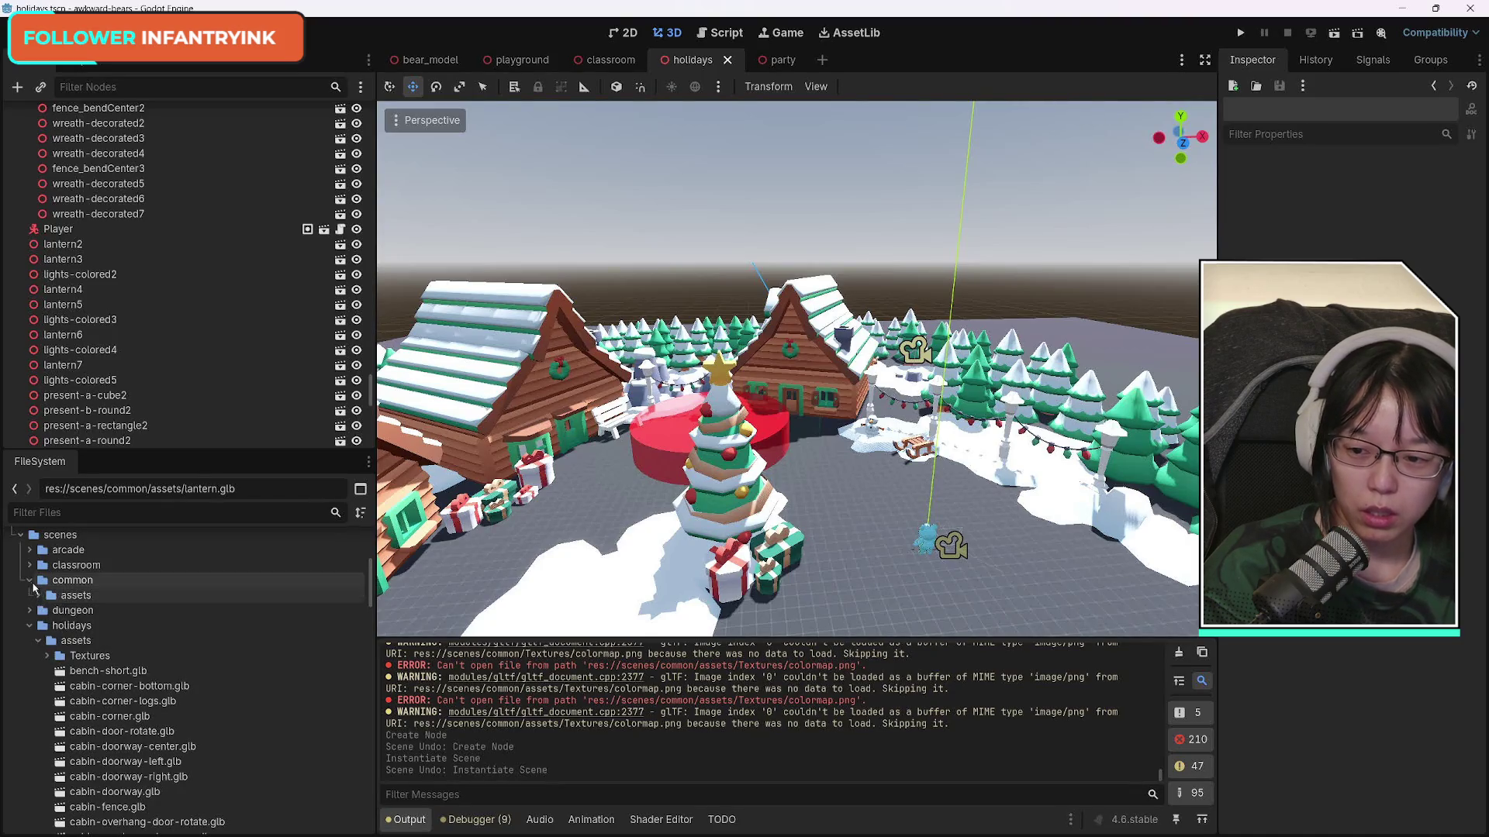
pyautogui.click(30, 581)
pyautogui.click(29, 614)
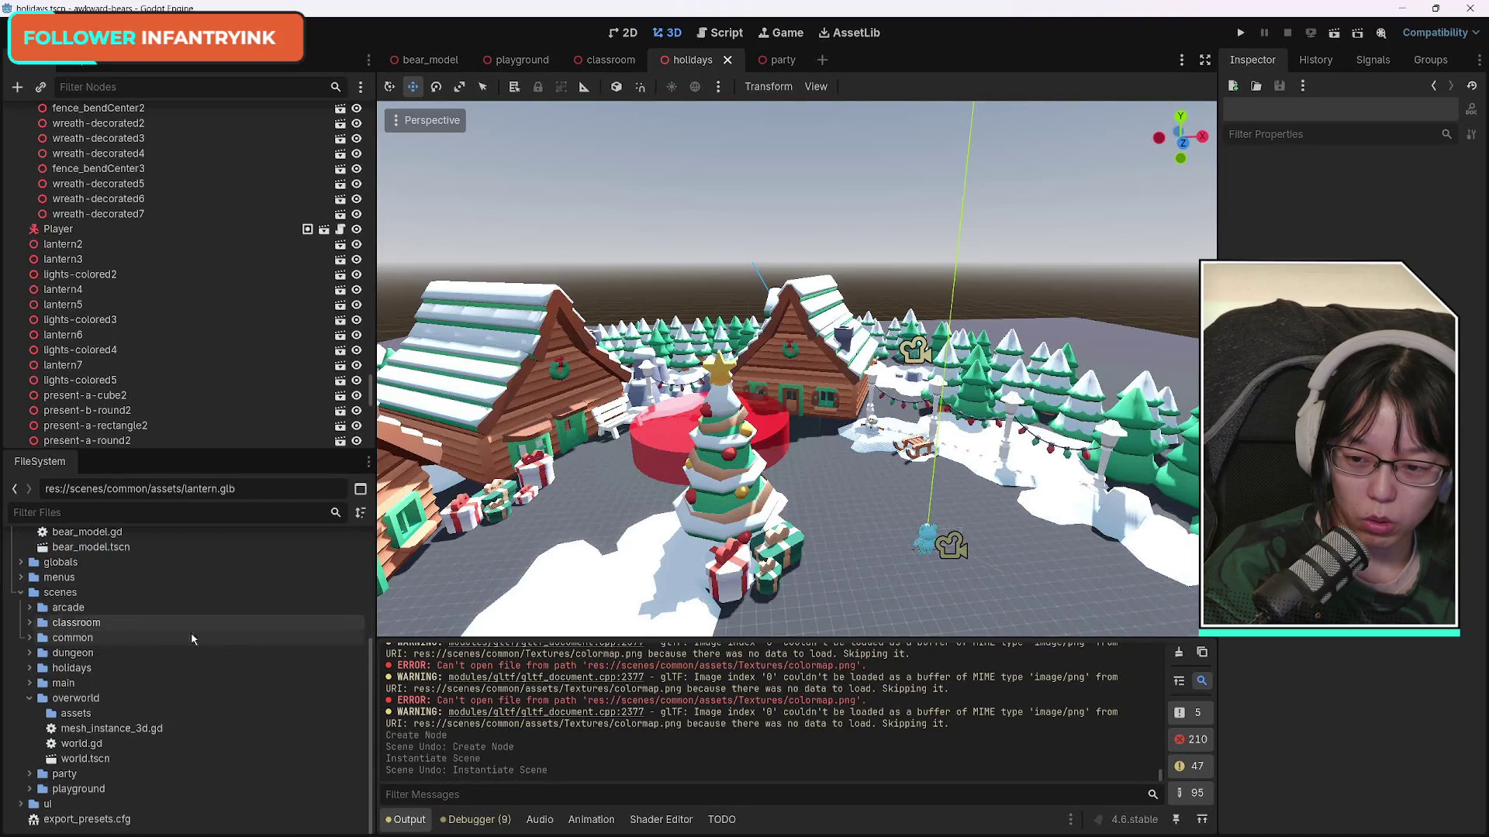
# Step: Switch to the playground park, orbit to a lower angle, save it, and open the Scene menu
pyautogui.click(526, 60)
pyautogui.moveTo(948, 377)
pyautogui.mouseDown()
pyautogui.moveTo(737, 354)
pyautogui.moveTo(870, 341)
pyautogui.mouseUp()
pyautogui.hotkey('ctrl', 's')
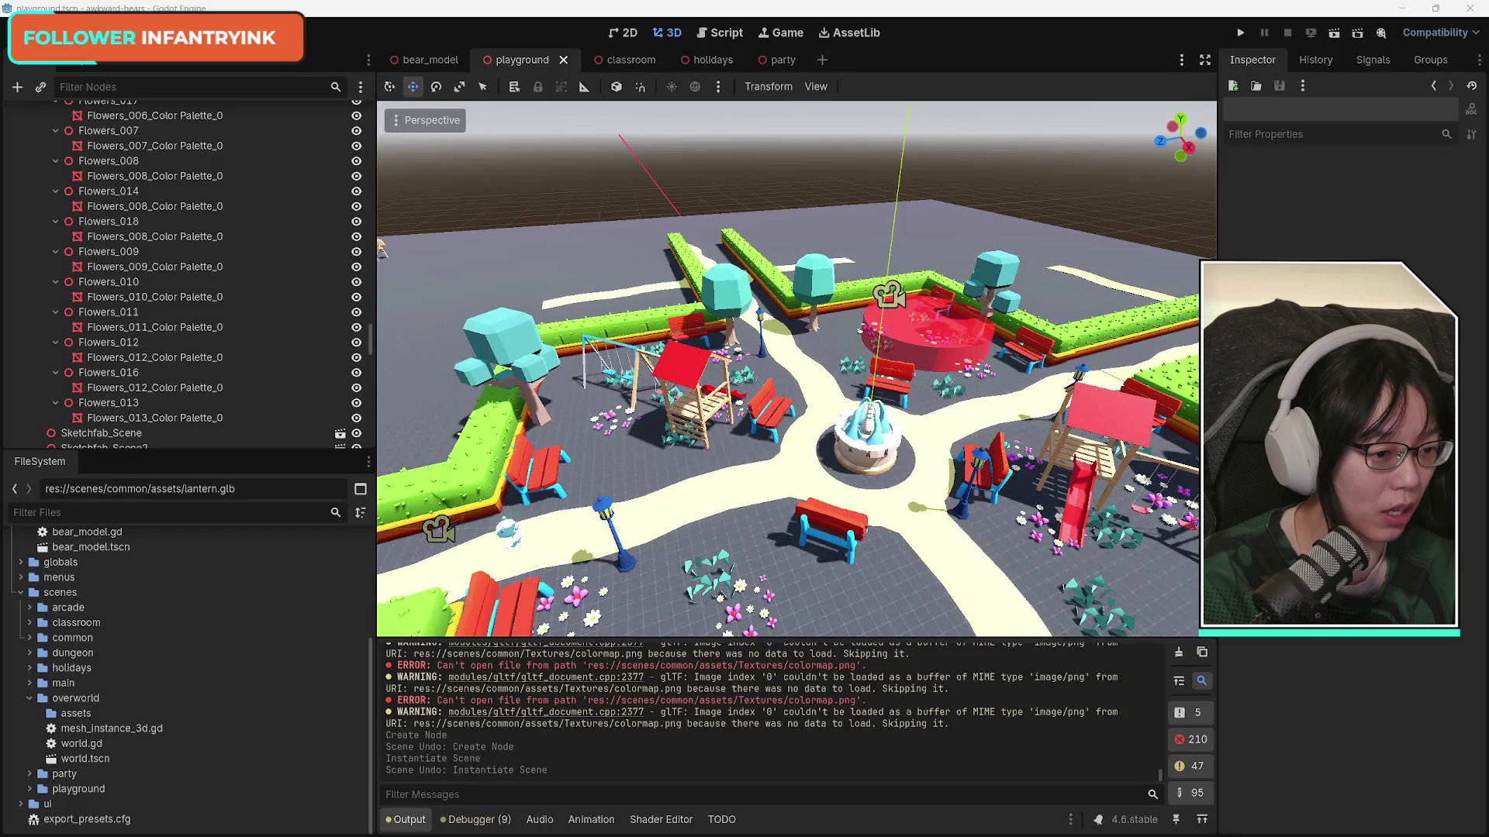
pyautogui.click(29, 33)
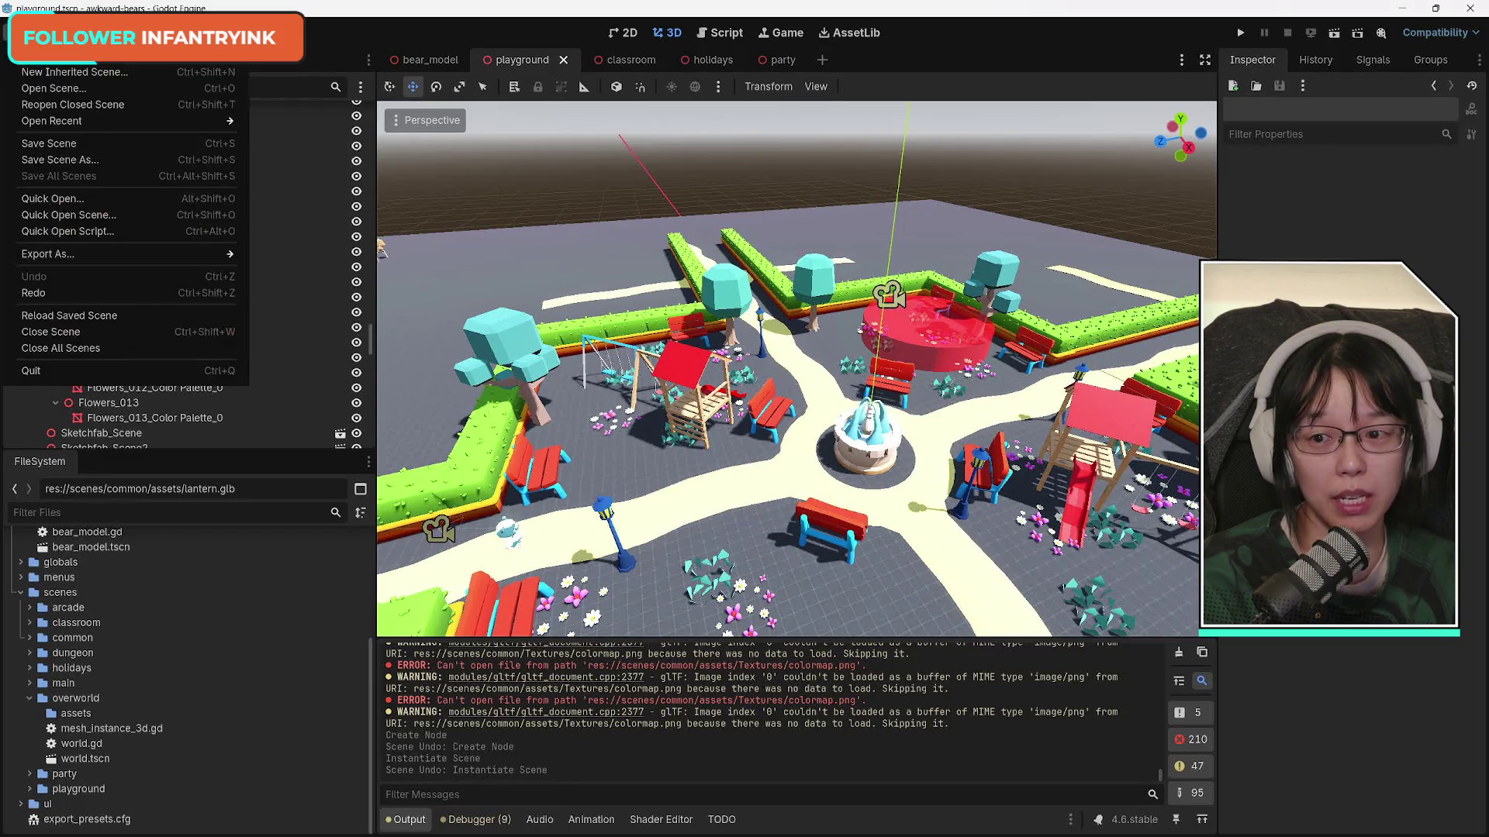